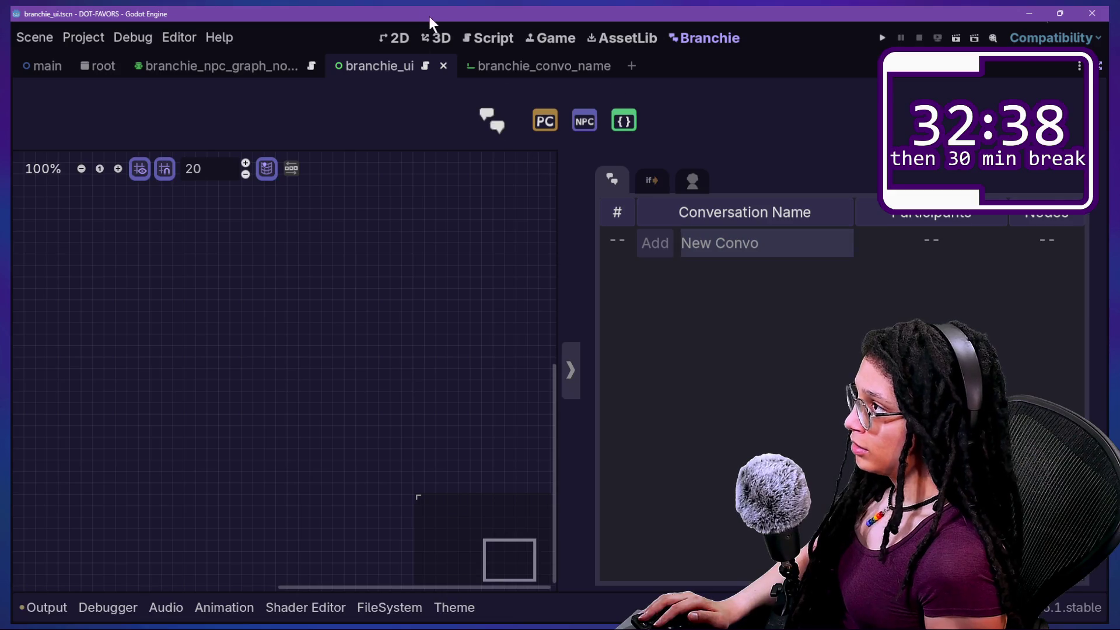
# Remove the print(_all) debug line from _is_name_allowed in branchie_convo_header.gd
pyautogui.click(474, 38)
pyautogui.click(463, 236)
pyautogui.moveTo(462, 232)
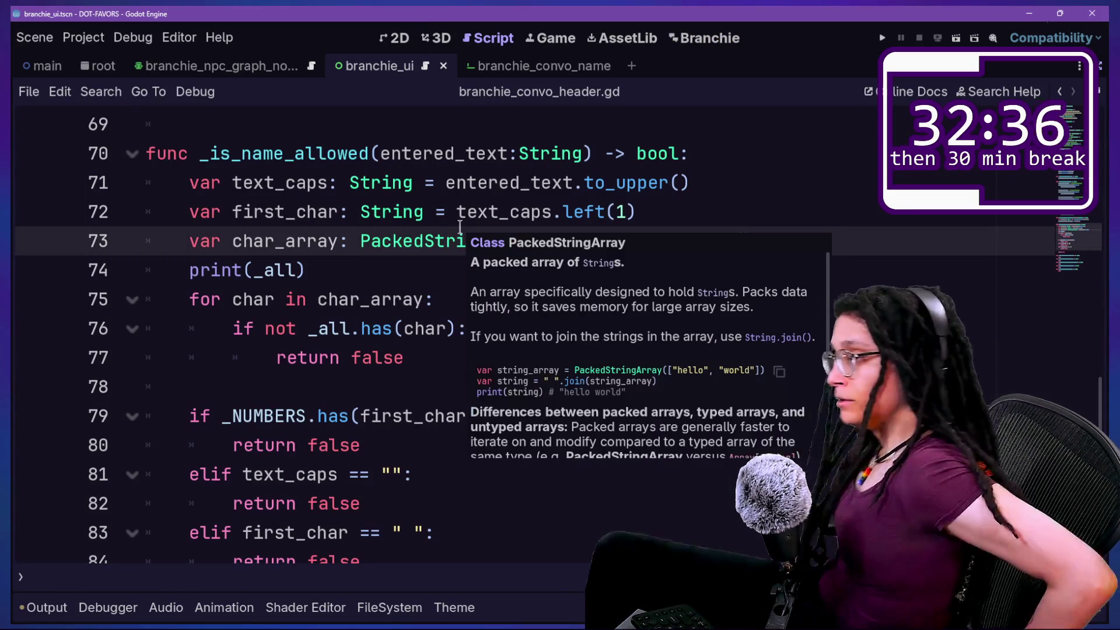
pyautogui.click(307, 434)
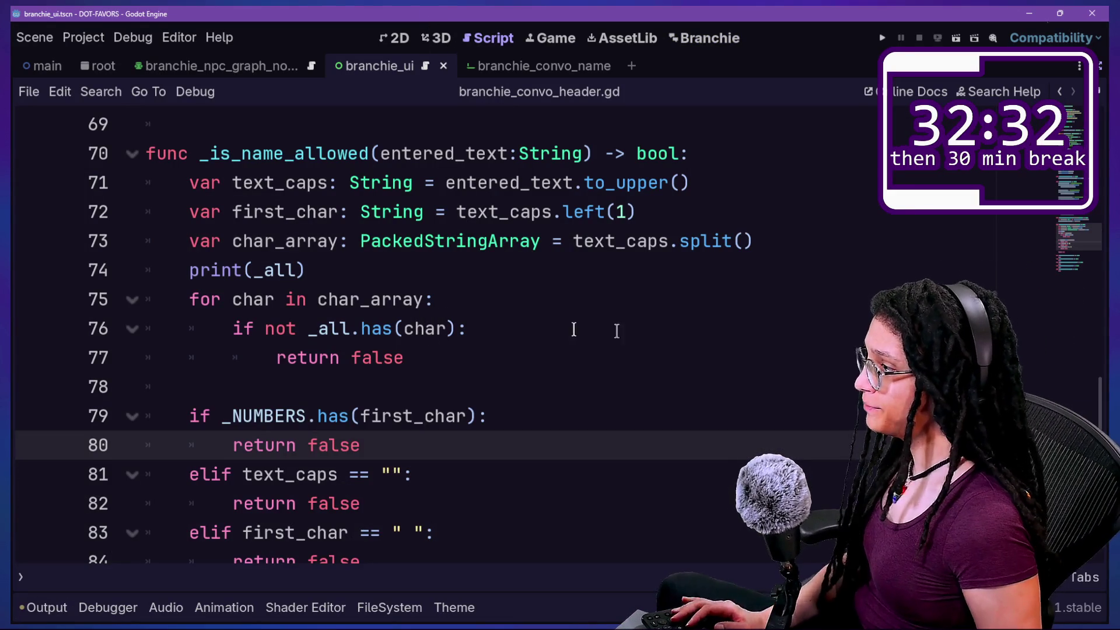
pyautogui.moveTo(632, 275); pyautogui.dragTo(756, 240)
pyautogui.press('BackSpace')
# Save the header script and switch to GitHub Desktop's 5 pending changes
pyautogui.click(617, 307)
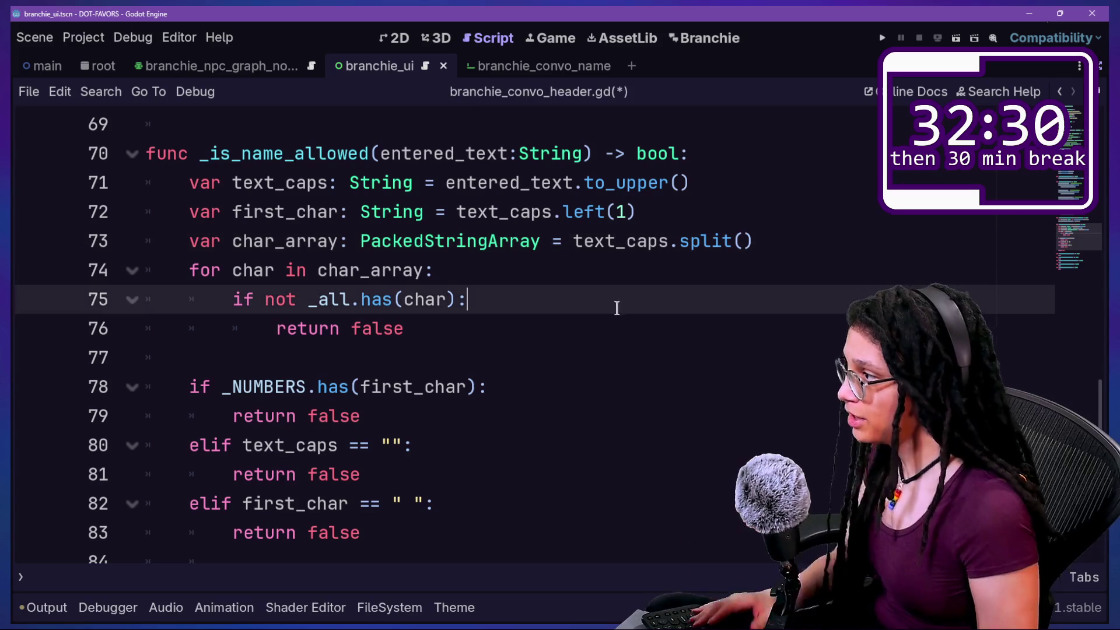
pyautogui.click(802, 238)
pyautogui.hotkey('ctrl', 's')
pyautogui.scroll(-1, 800, 237)
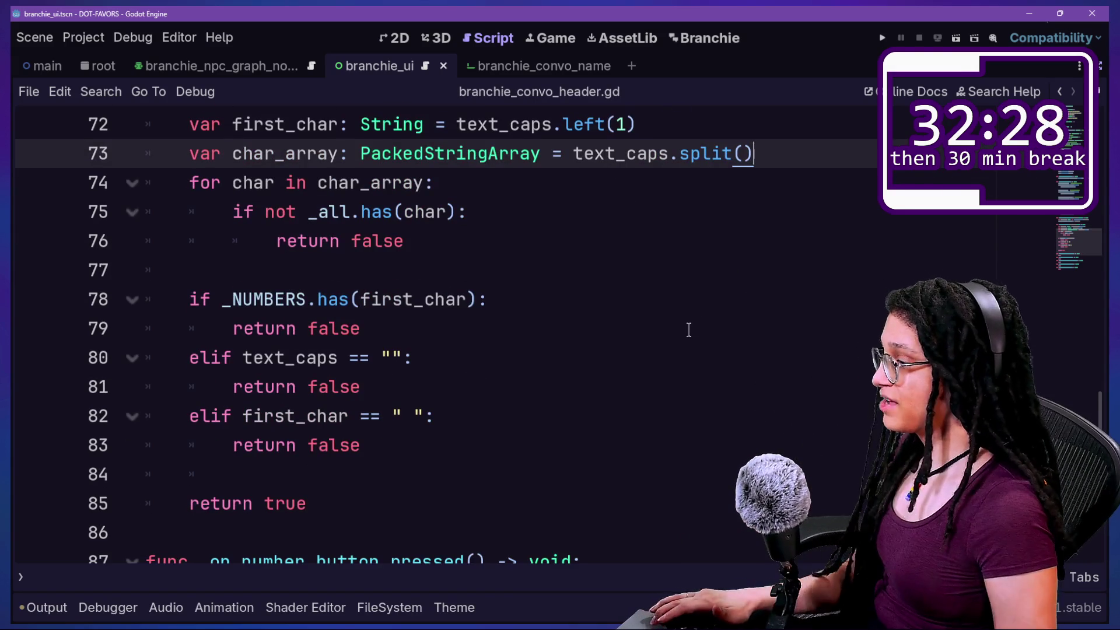
pyautogui.scroll(2, 689, 330)
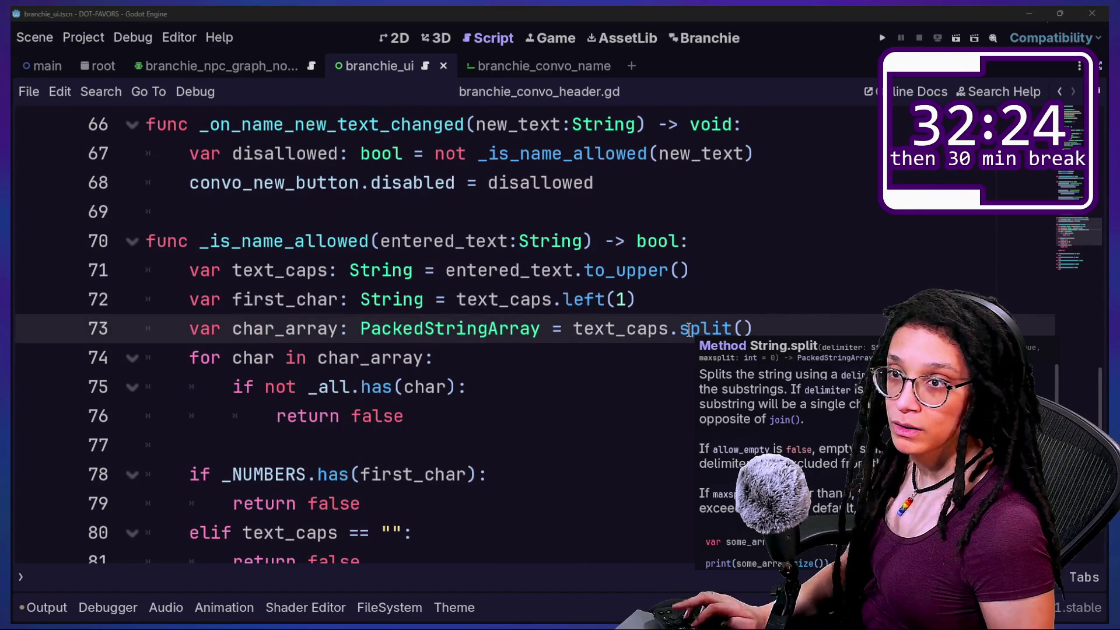
pyautogui.hotkey('alt', 'Tab')
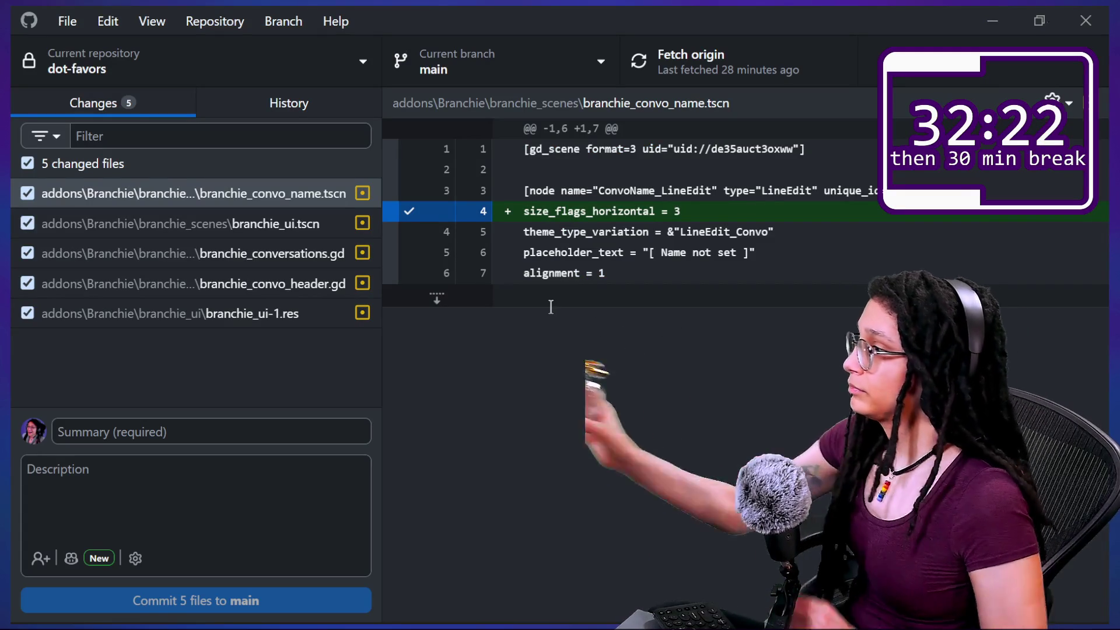
# Write the commit summary 'New name adding allows/disallows the right things'
pyautogui.click(203, 437)
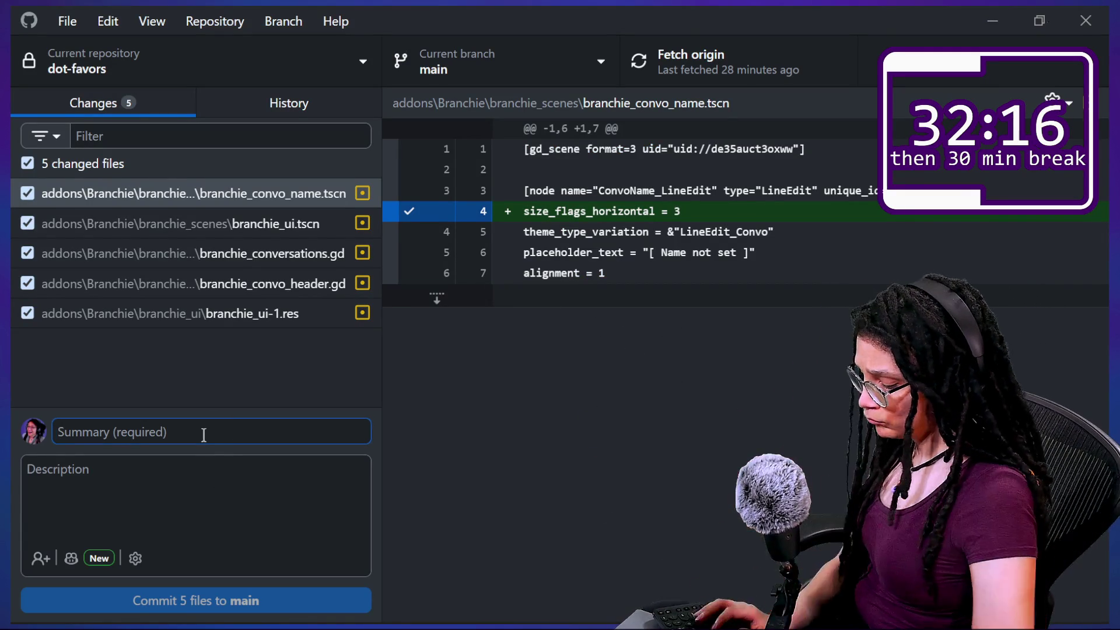
pyautogui.write('d')
pyautogui.press('BackSpace')
pyautogui.write('New')
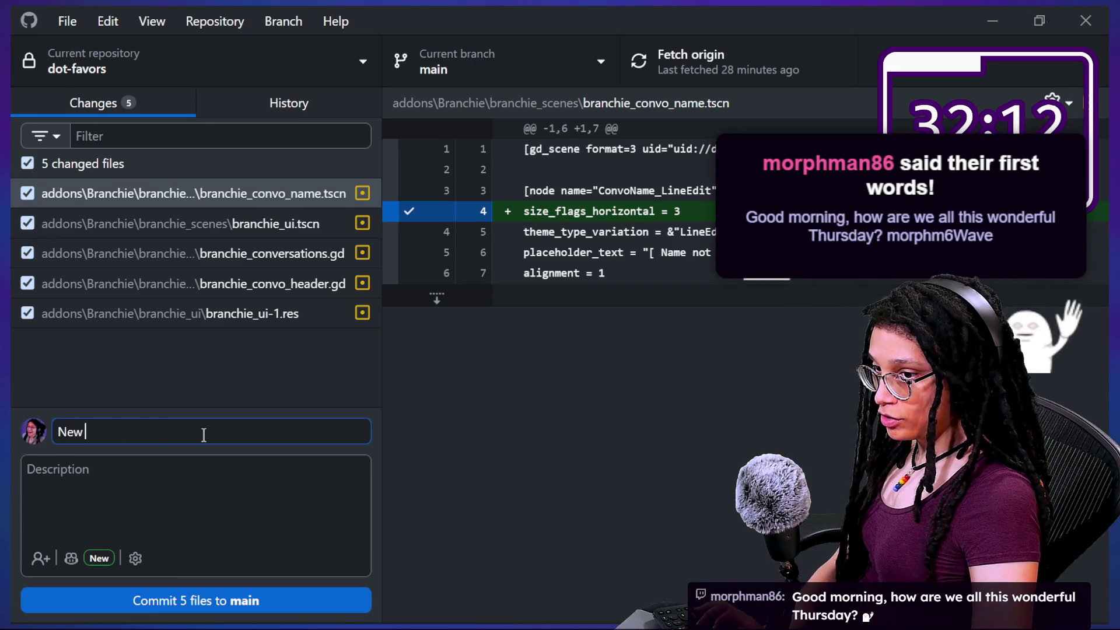
pyautogui.write(' Con')
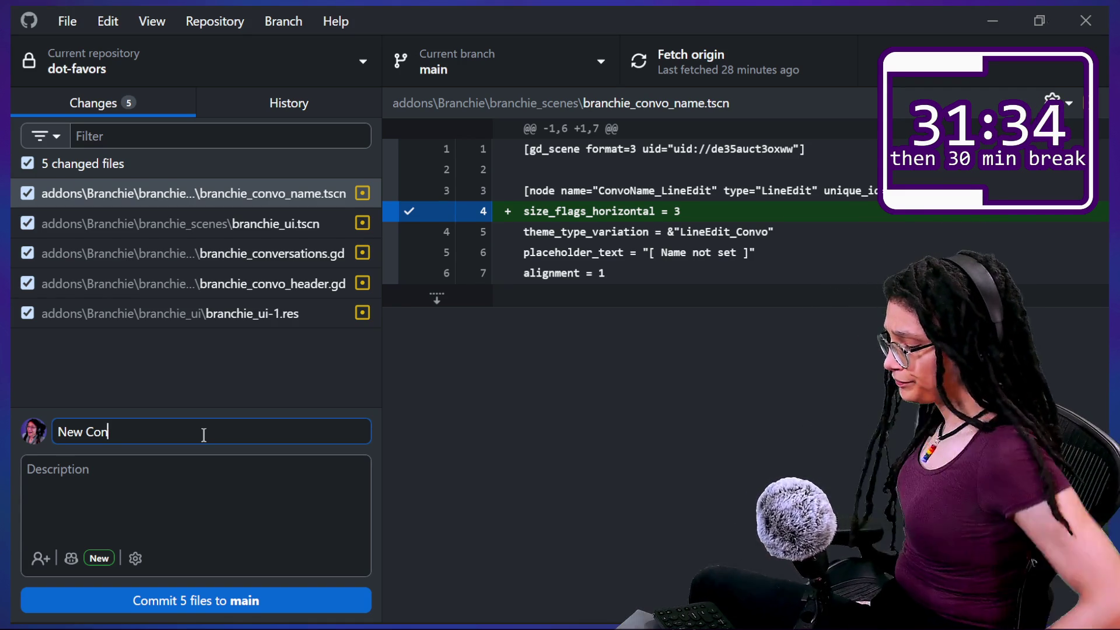
pyautogui.press('BackSpace')
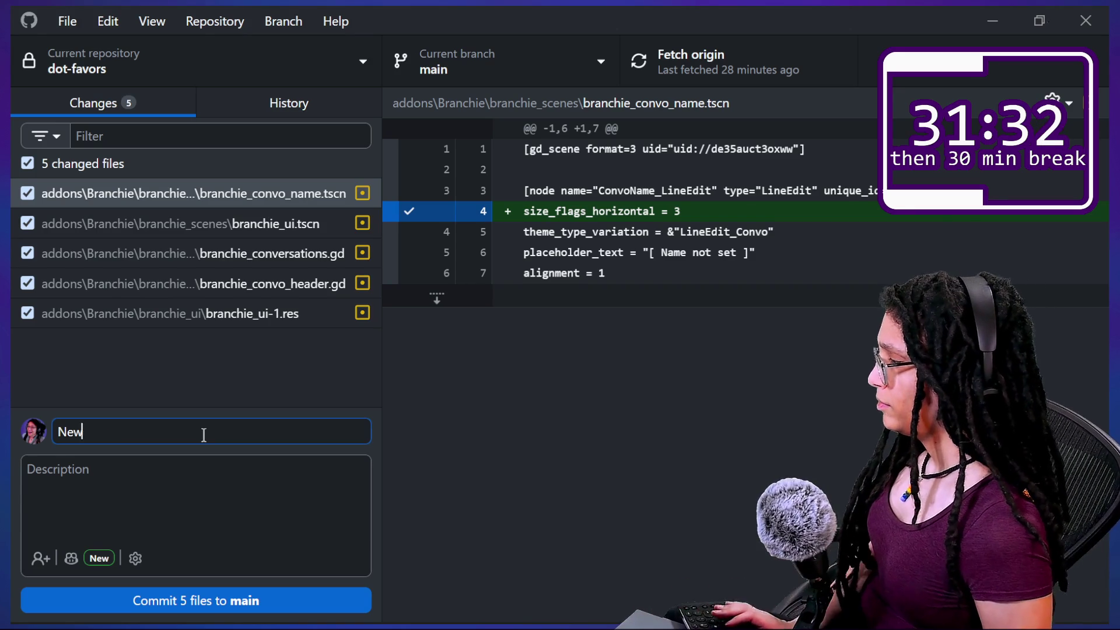
pyautogui.press('BackSpace')
pyautogui.press('BackSpace')
pyautogui.press('BackSpace')
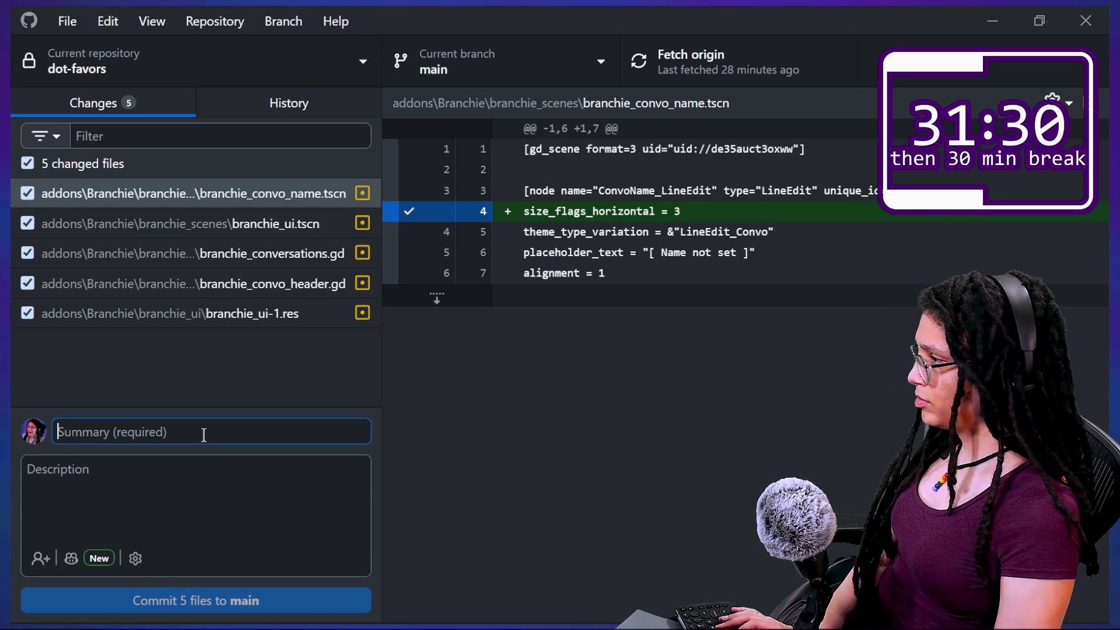
pyautogui.write('New n')
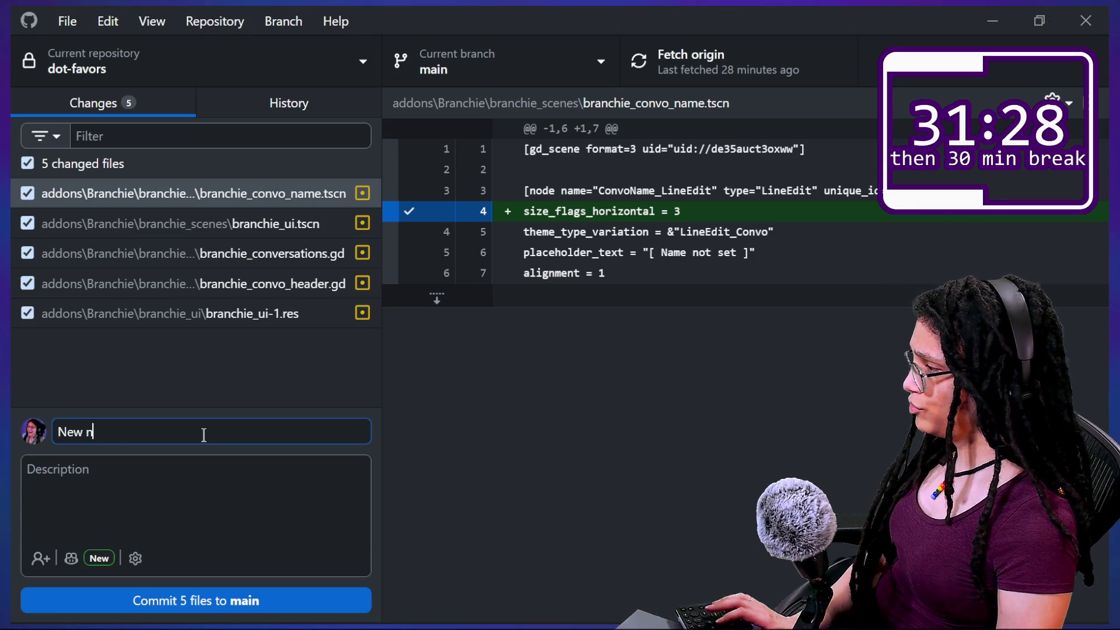
pyautogui.write('ame added')
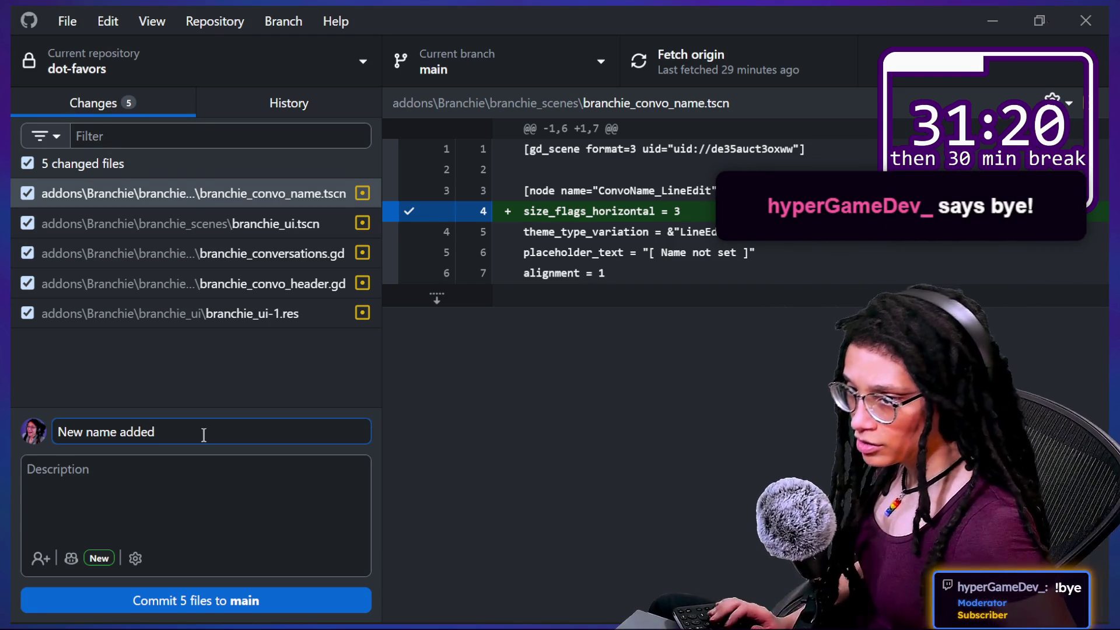
pyautogui.write('d')
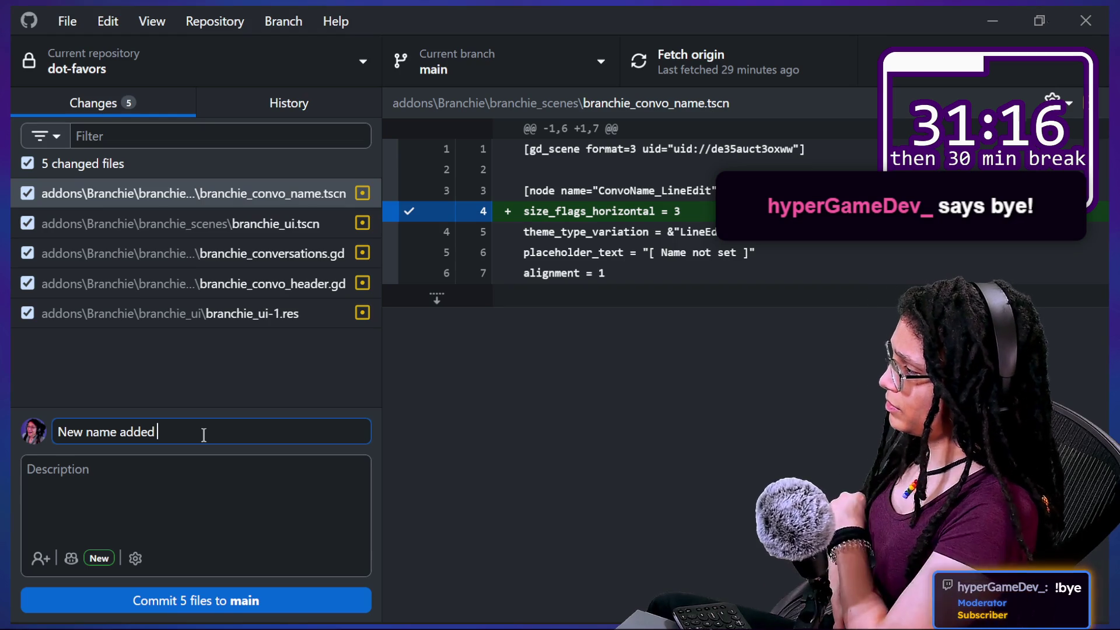
pyautogui.press('BackSpace')
pyautogui.press('BackSpace')
pyautogui.press('BackSpace')
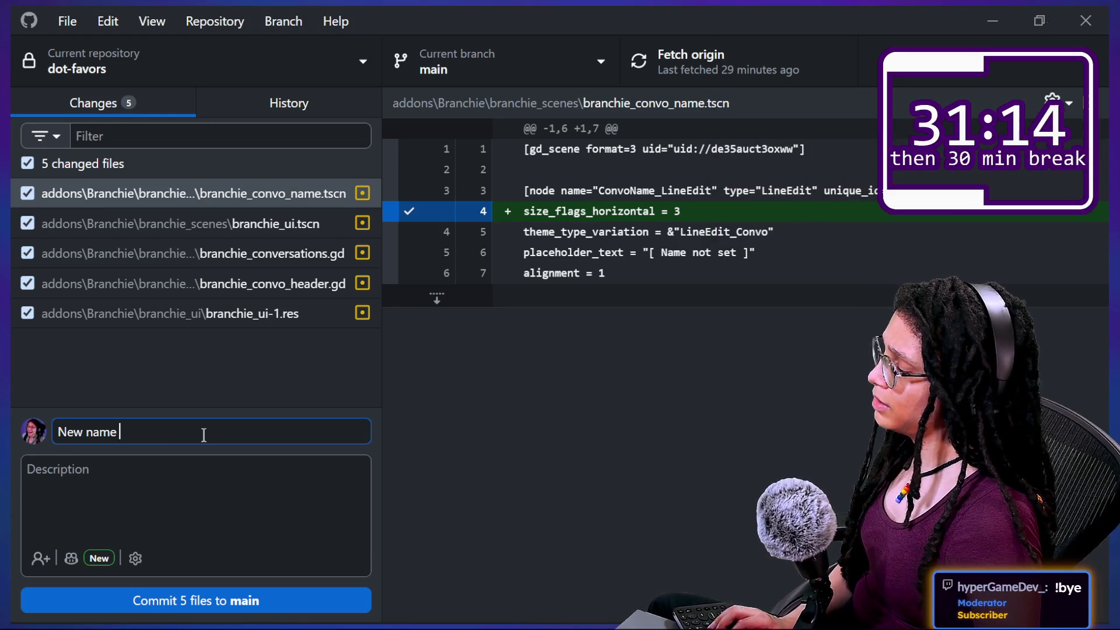
pyautogui.write('adding allo')
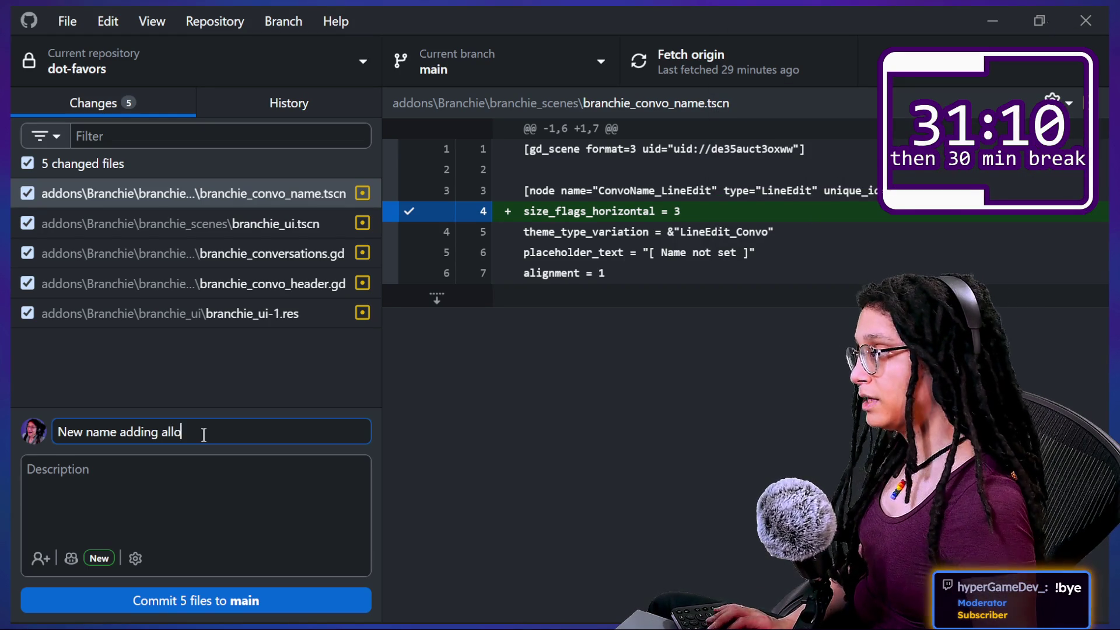
pyautogui.write('s')
pyautogui.write('disall')
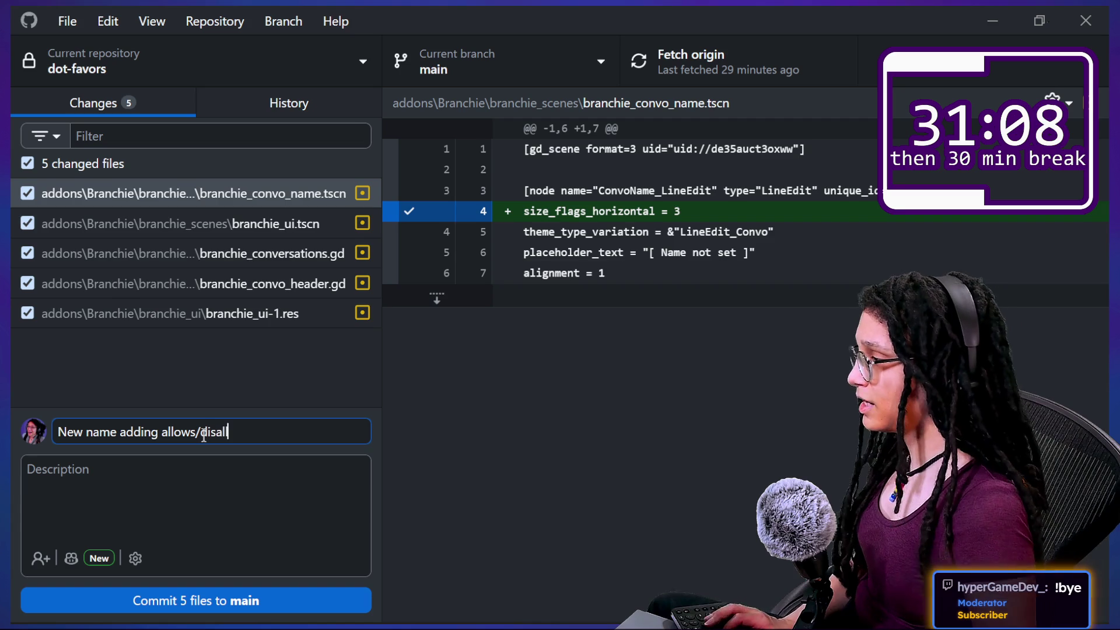
pyautogui.write('ows the')
pyautogui.write(' right rh')
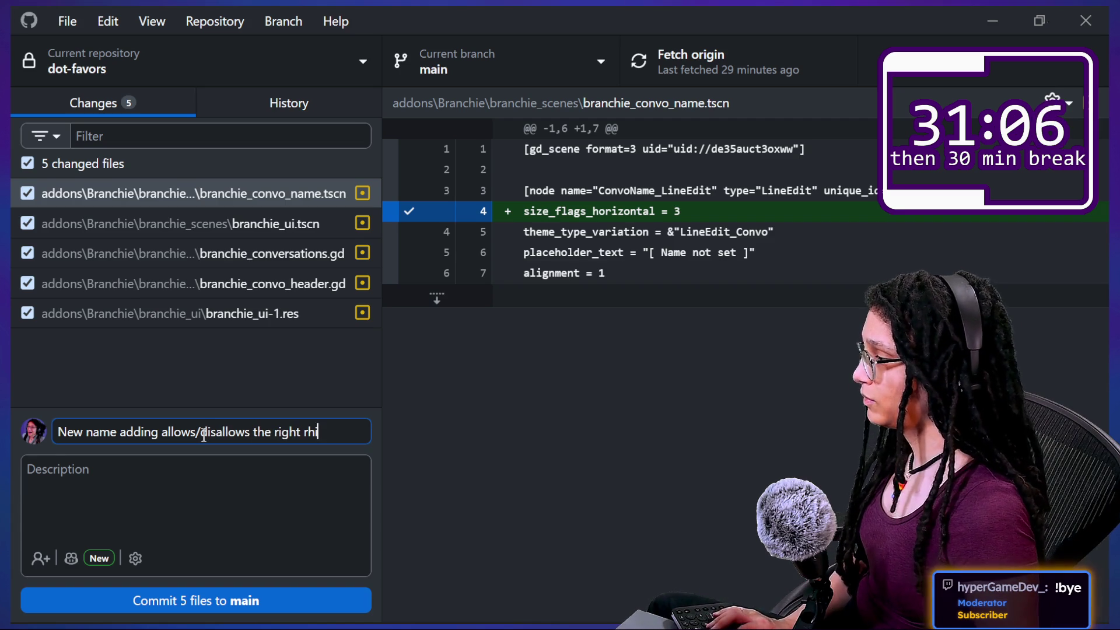
pyautogui.press('BackSpace')
pyautogui.press('BackSpace')
pyautogui.press('BackSpace')
pyautogui.write('t')
# Commit the 5 changed files to main and push to origin
pyautogui.click(290, 600)
pyautogui.click(690, 61)
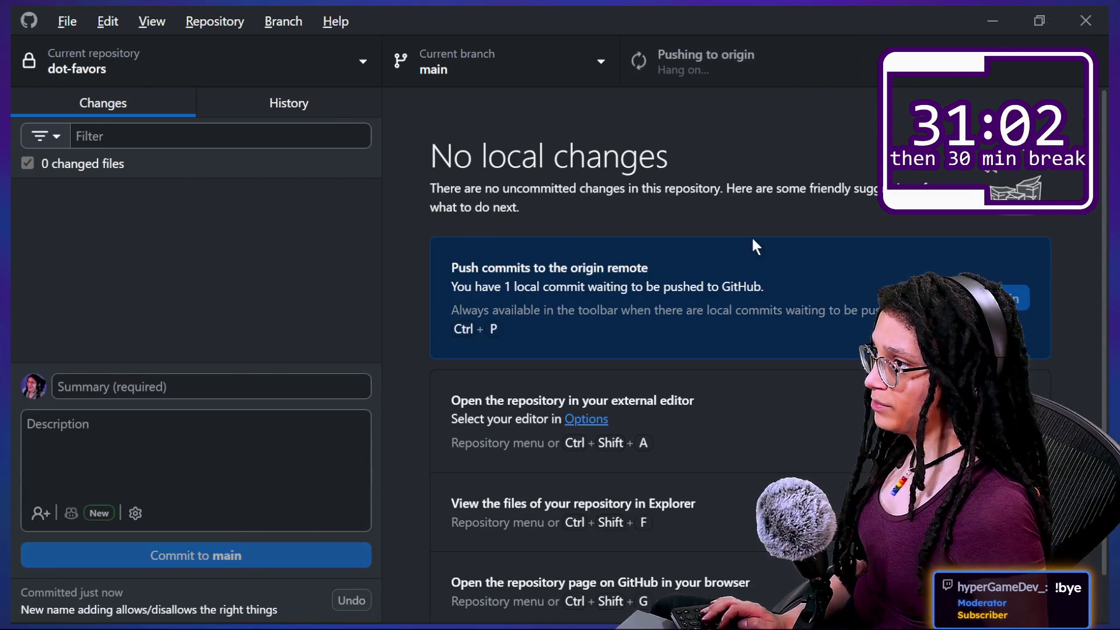
pyautogui.hotkey('alt', 'Tab')
# Review the _is_name_allowed checks and how _ready_character_array builds the _all array
pyautogui.click(594, 235)
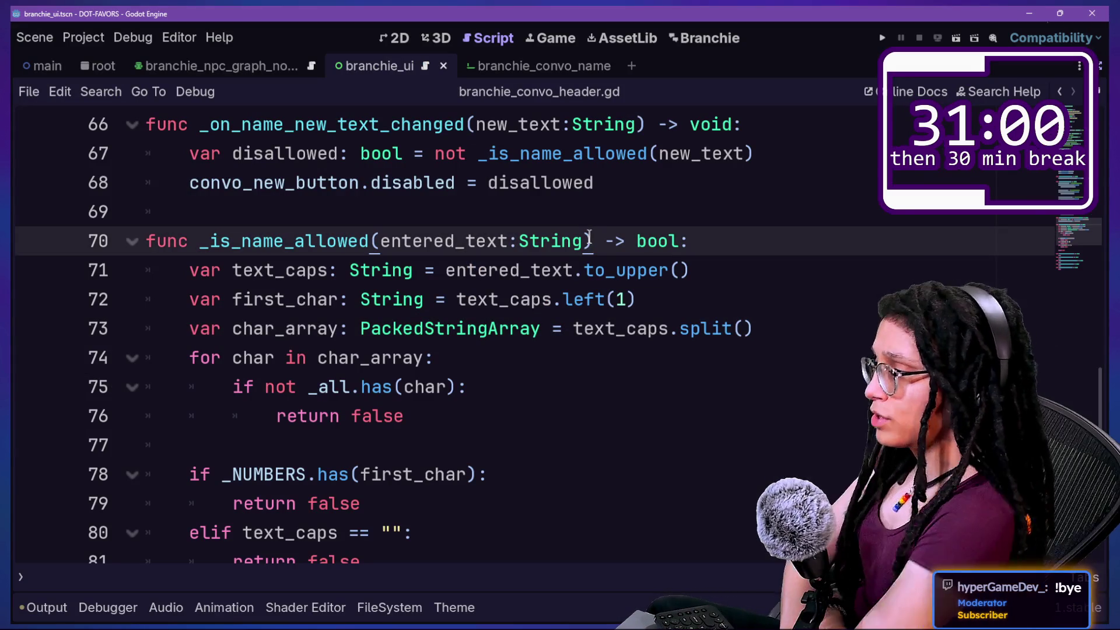
pyautogui.click(640, 461)
pyautogui.press('Down')
pyautogui.press('Down')
pyautogui.press('Down')
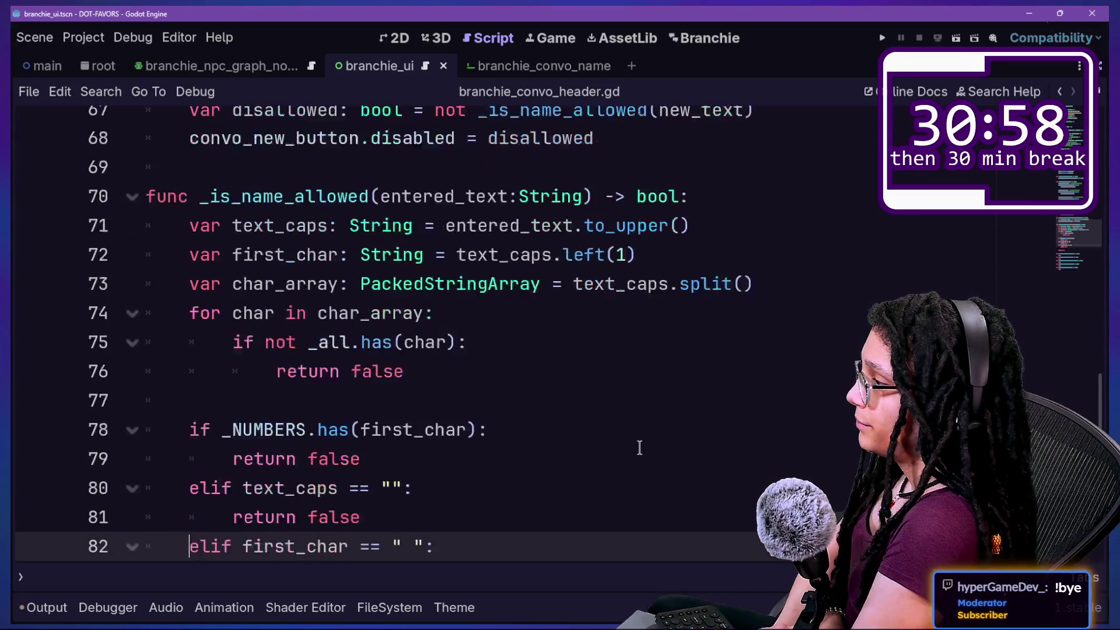
pyautogui.press('Up')
pyautogui.press('Up')
pyautogui.press('Up')
pyautogui.press('Up')
pyautogui.press('Up')
pyautogui.press('Up')
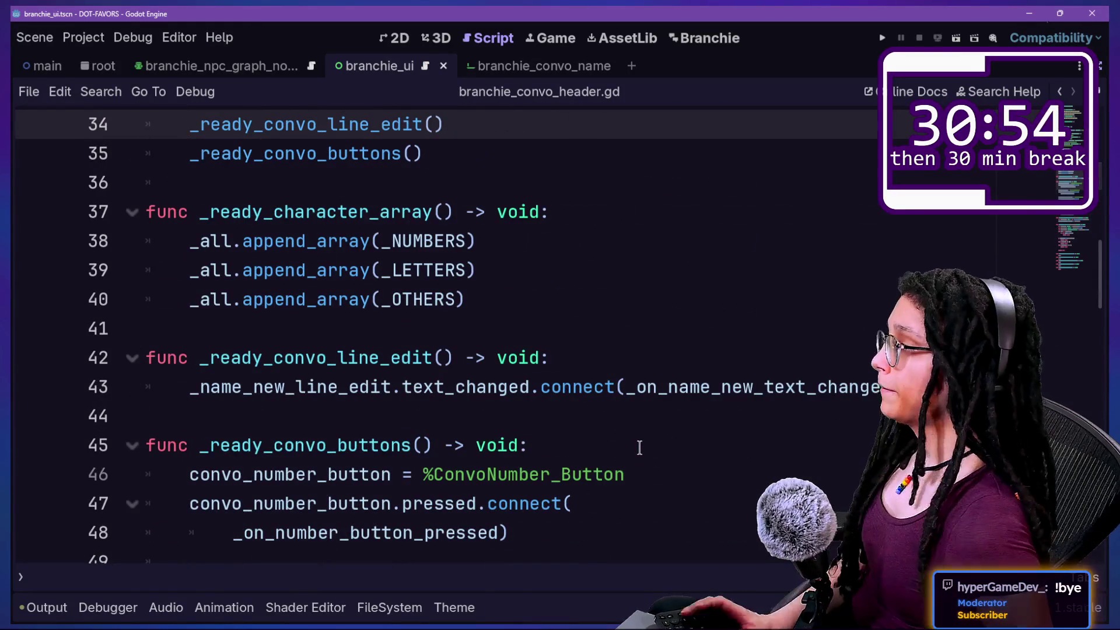
pyautogui.press('Up')
pyautogui.press('Up')
pyautogui.press('Up')
pyautogui.scroll(-5, 639, 448)
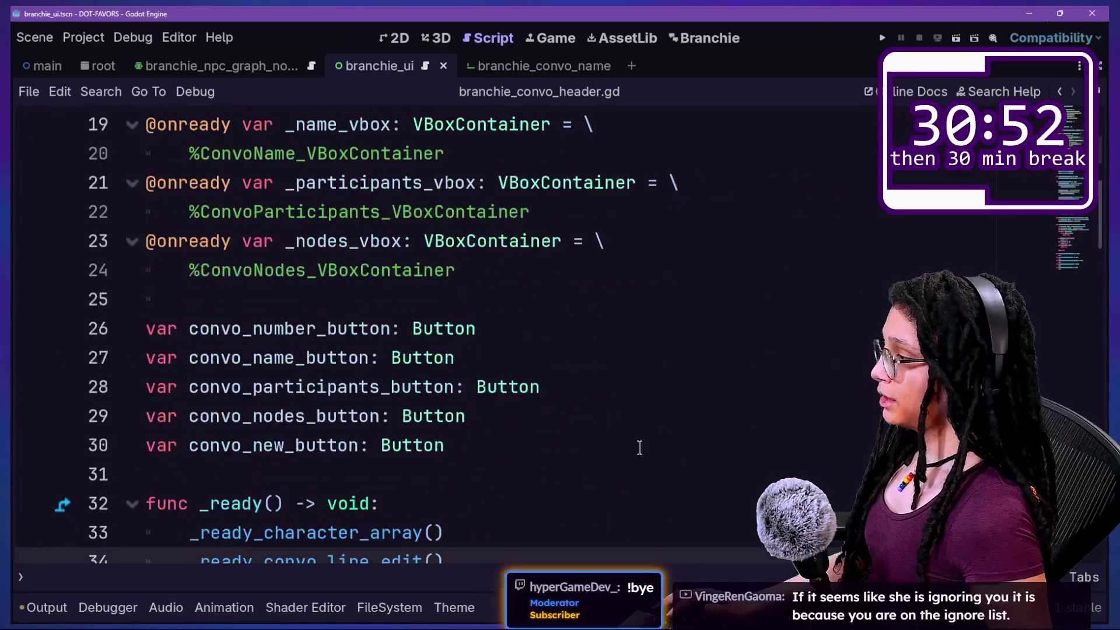
pyautogui.scroll(-1, 379, 443)
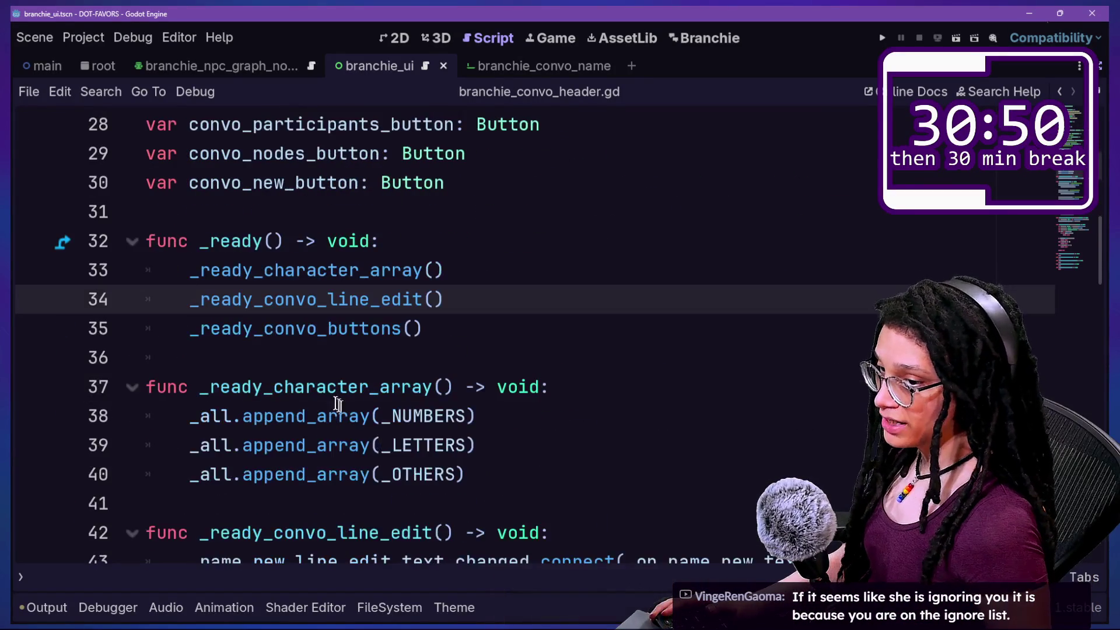
pyautogui.scroll(-1, 310, 292)
pyautogui.click(309, 289)
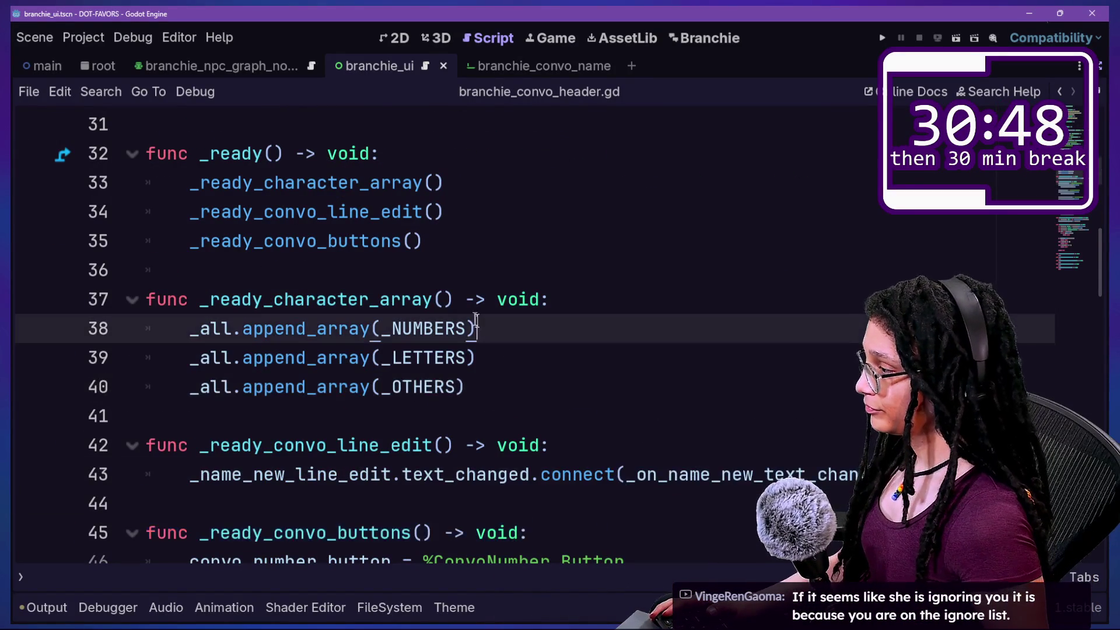
pyautogui.click(542, 371)
pyautogui.scroll(-1, 542, 371)
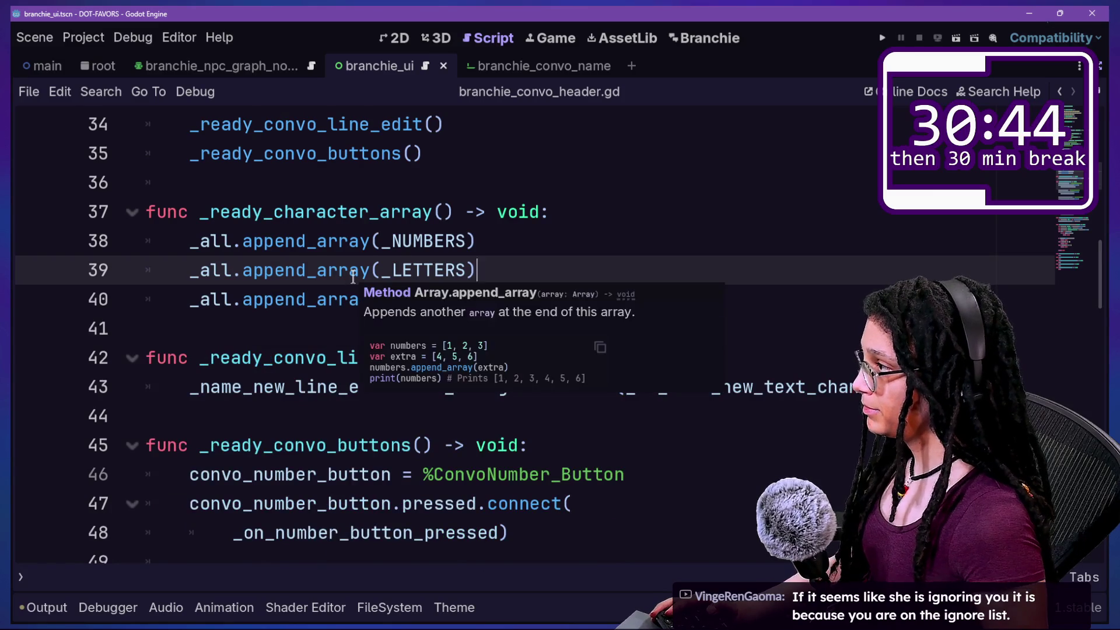
pyautogui.scroll(5, 354, 479)
pyautogui.scroll(-2, 354, 478)
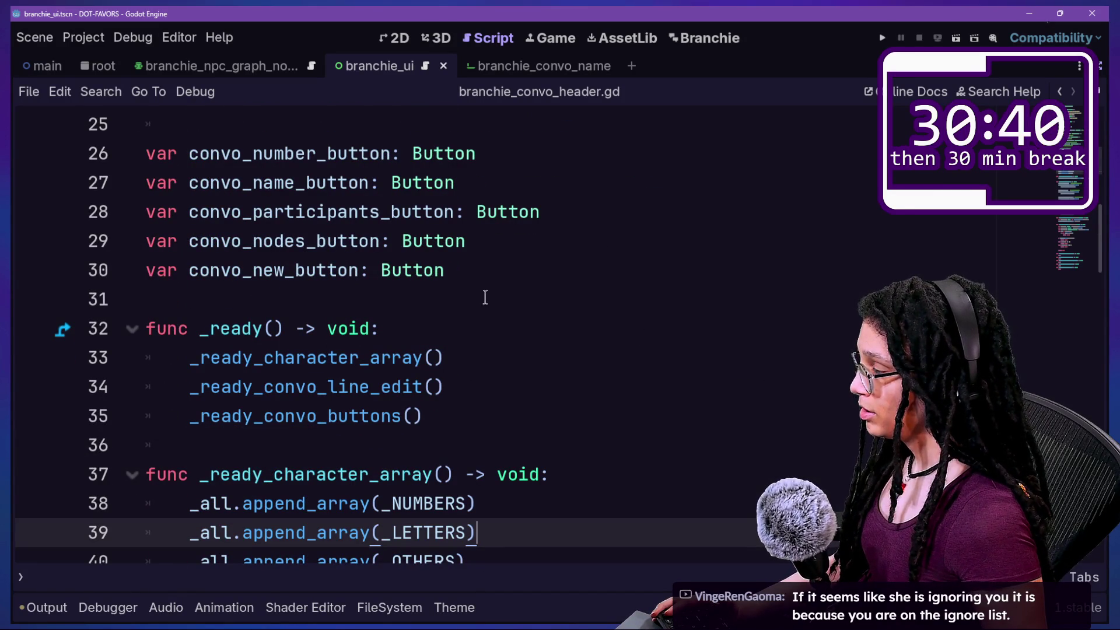
# Inspect convo_new_button's setup and pressed connection in _ready_convo_buttons
pyautogui.moveTo(188, 272); pyautogui.dragTo(368, 274)
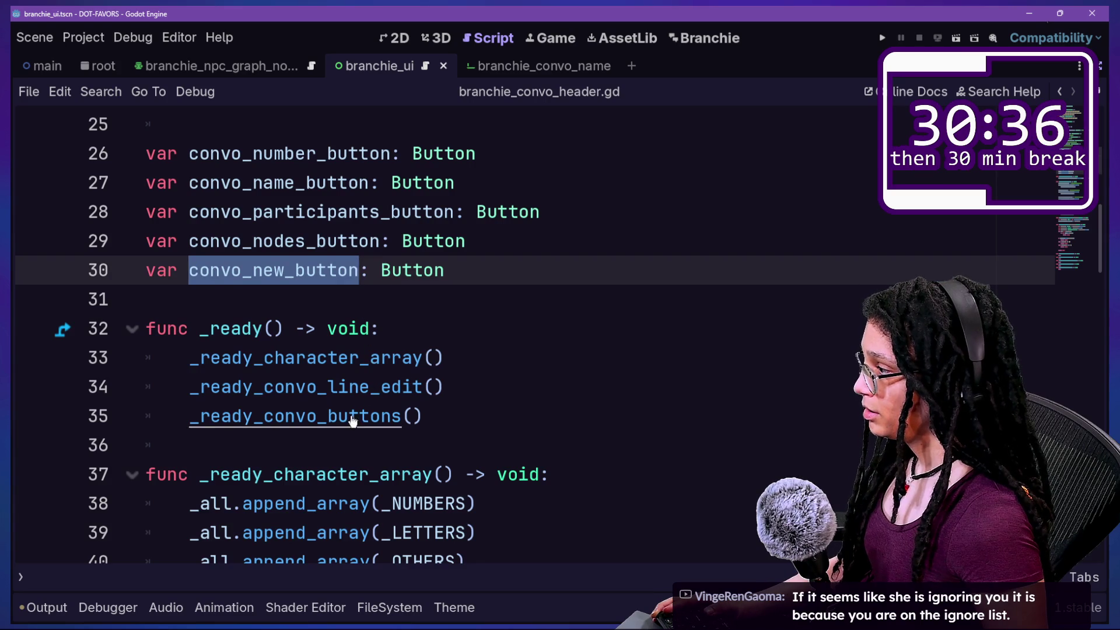
pyautogui.keyDown('ctrl'); pyautogui.click(353, 416); pyautogui.keyUp('ctrl')
pyautogui.scroll(-3, 352, 414)
pyautogui.click(233, 358)
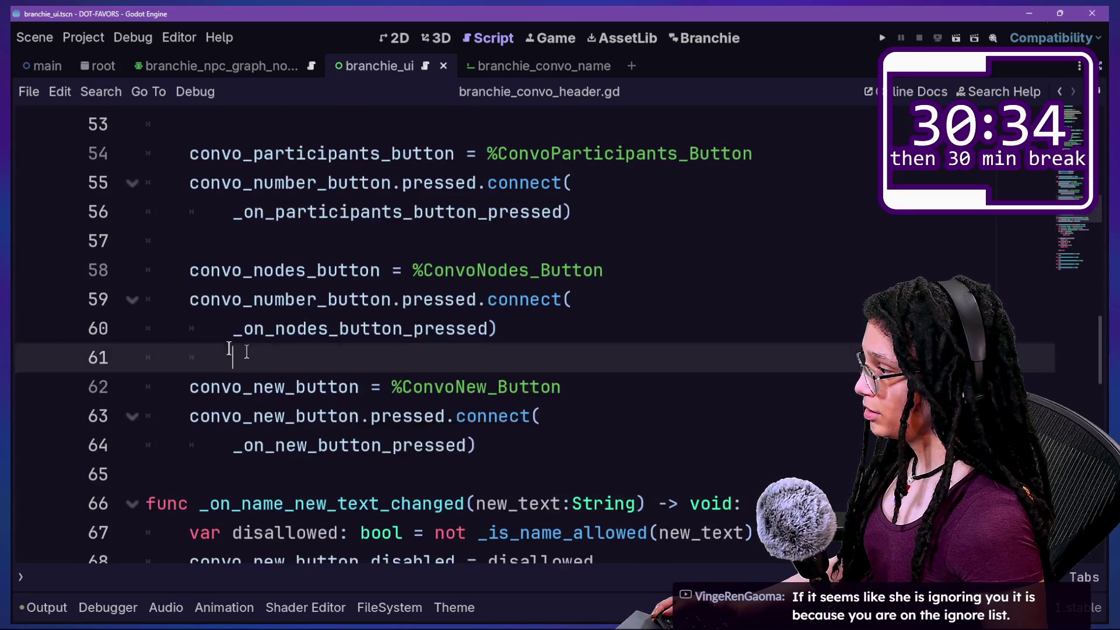
pyautogui.click(548, 416)
# Check the _on_new_button_pressed handler, then show the branchie_ui scene in 2D
pyautogui.keyDown('ctrl'); pyautogui.click(363, 445); pyautogui.keyUp('ctrl')
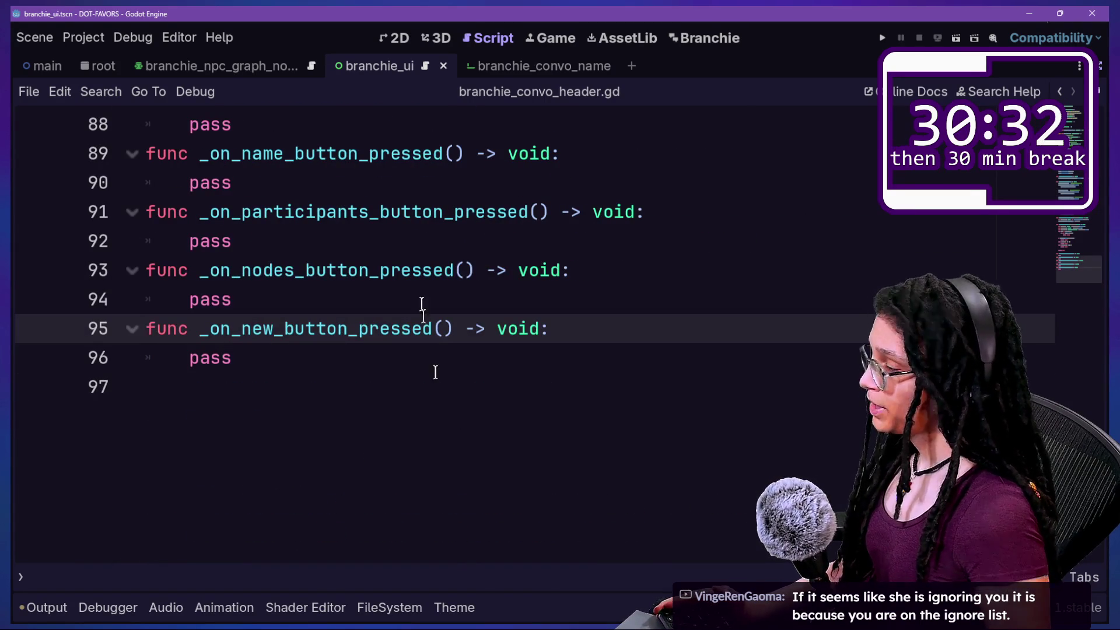
pyautogui.click(526, 419)
pyautogui.click(423, 354)
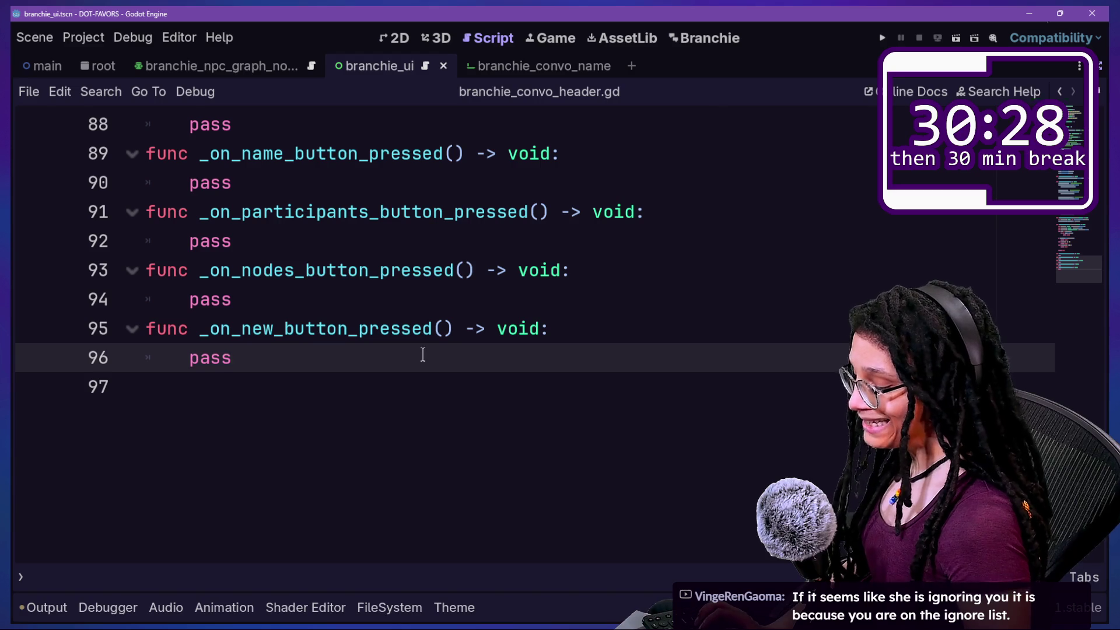
pyautogui.hotkey('ctrl', 'shift', 'F11')
pyautogui.click(408, 37)
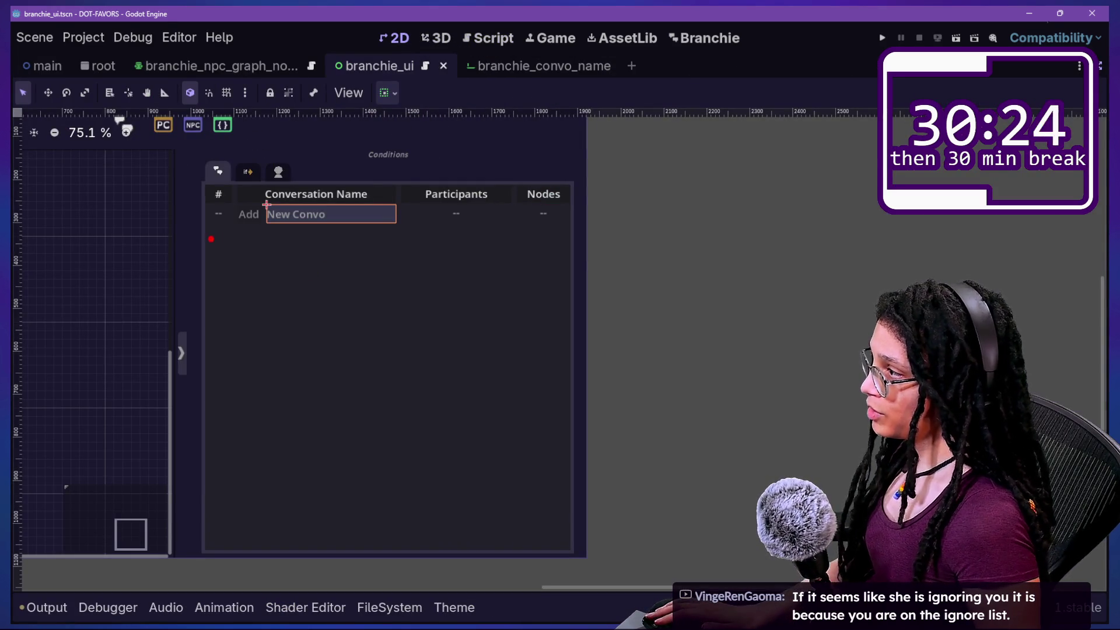
pyautogui.moveTo(211, 239); pyautogui.dragTo(637, 233)
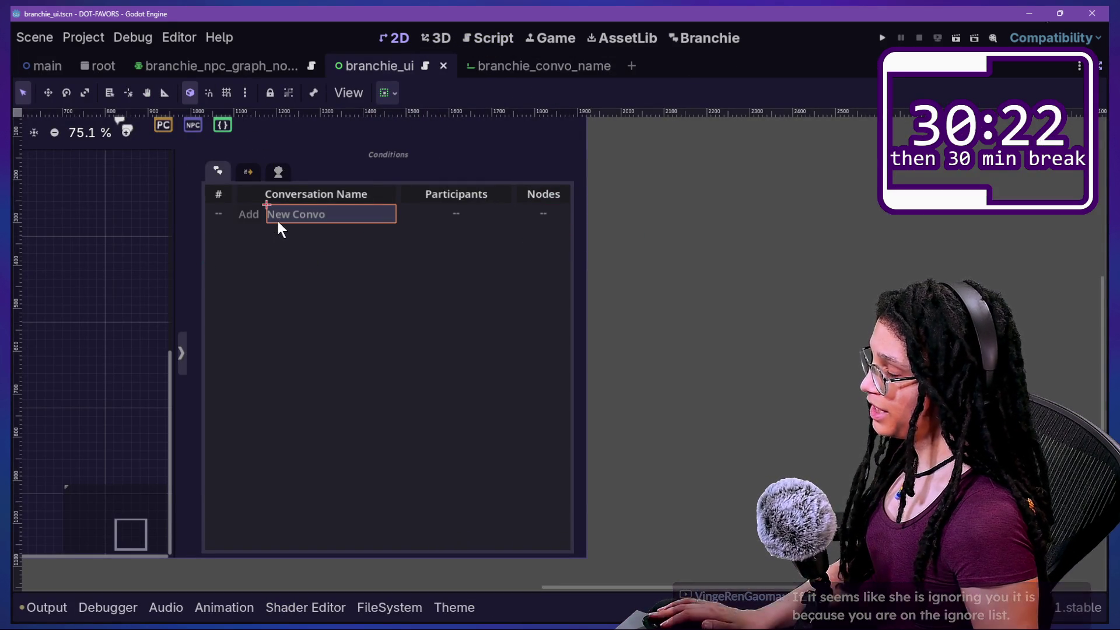
pyautogui.moveTo(278, 200)
pyautogui.mouseDown()
pyautogui.moveTo(242, 213)
pyautogui.moveTo(355, 245)
pyautogui.moveTo(262, 193)
pyautogui.mouseUp()
pyautogui.moveTo(269, 238); pyautogui.dragTo(395, 238)
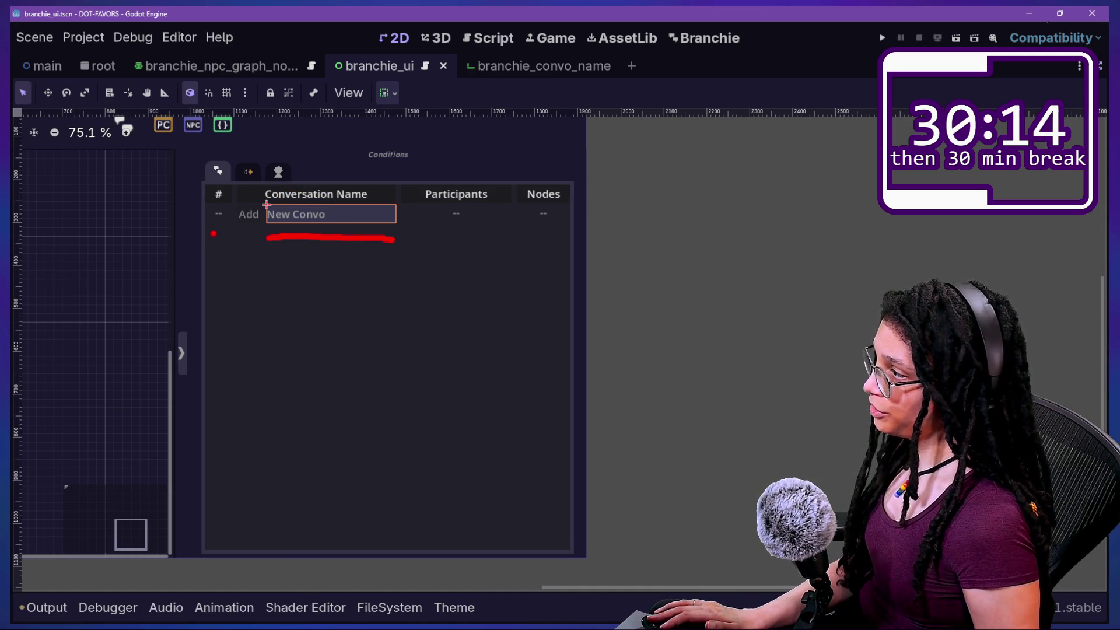
pyautogui.moveTo(205, 233); pyautogui.dragTo(238, 232)
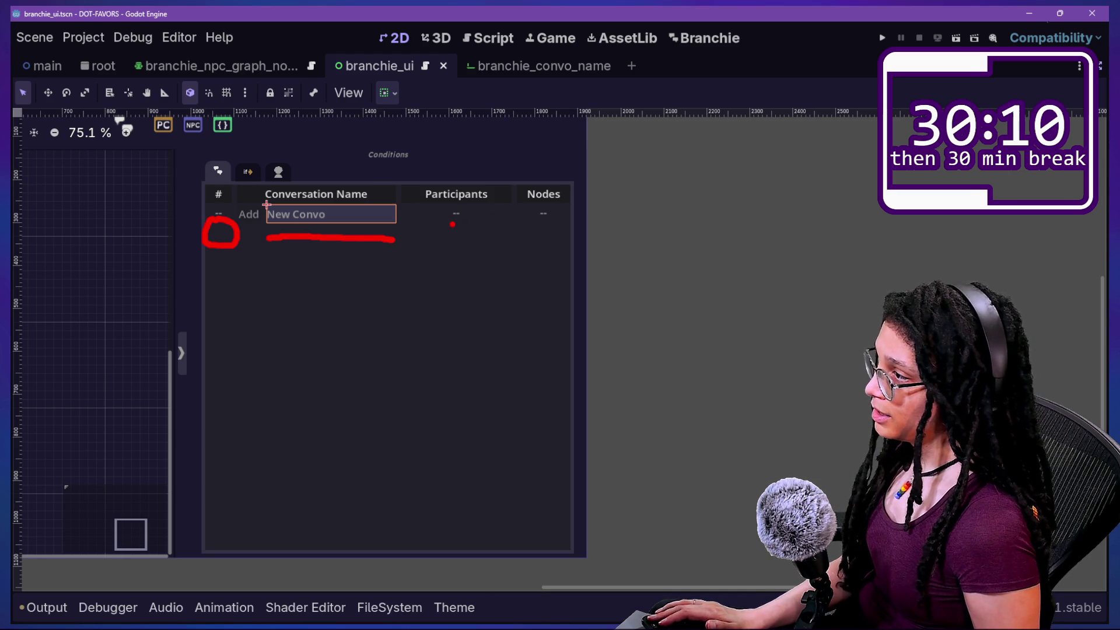
pyautogui.moveTo(421, 219); pyautogui.dragTo(392, 238)
pyautogui.moveTo(460, 261)
pyautogui.mouseDown()
pyautogui.moveTo(496, 225)
pyautogui.moveTo(527, 232)
pyautogui.moveTo(561, 221)
pyautogui.mouseUp()
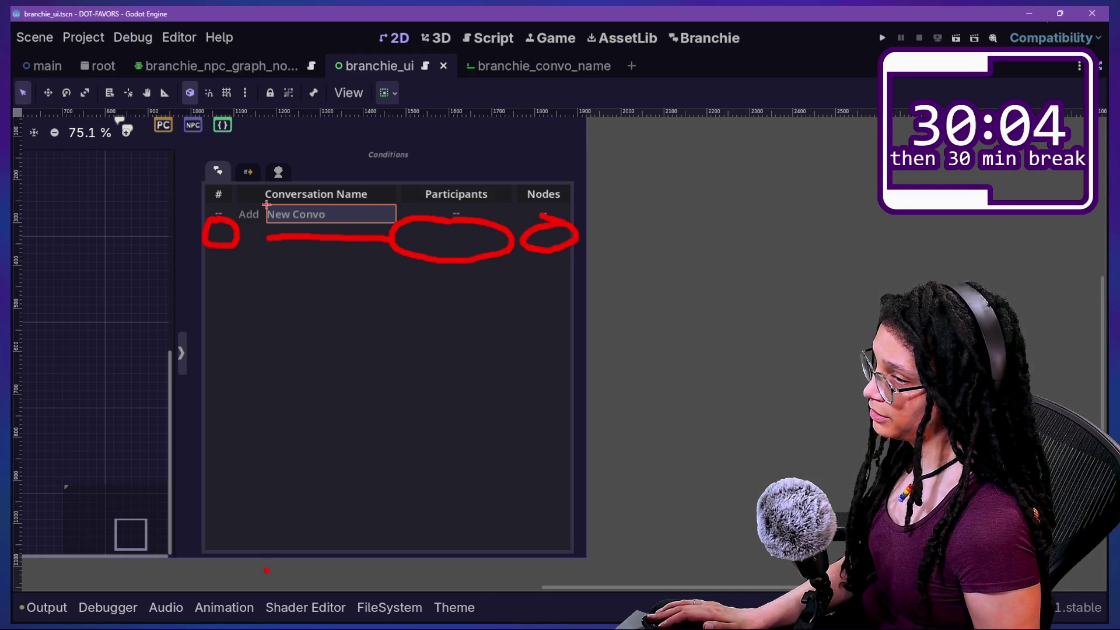
pyautogui.click(474, 37)
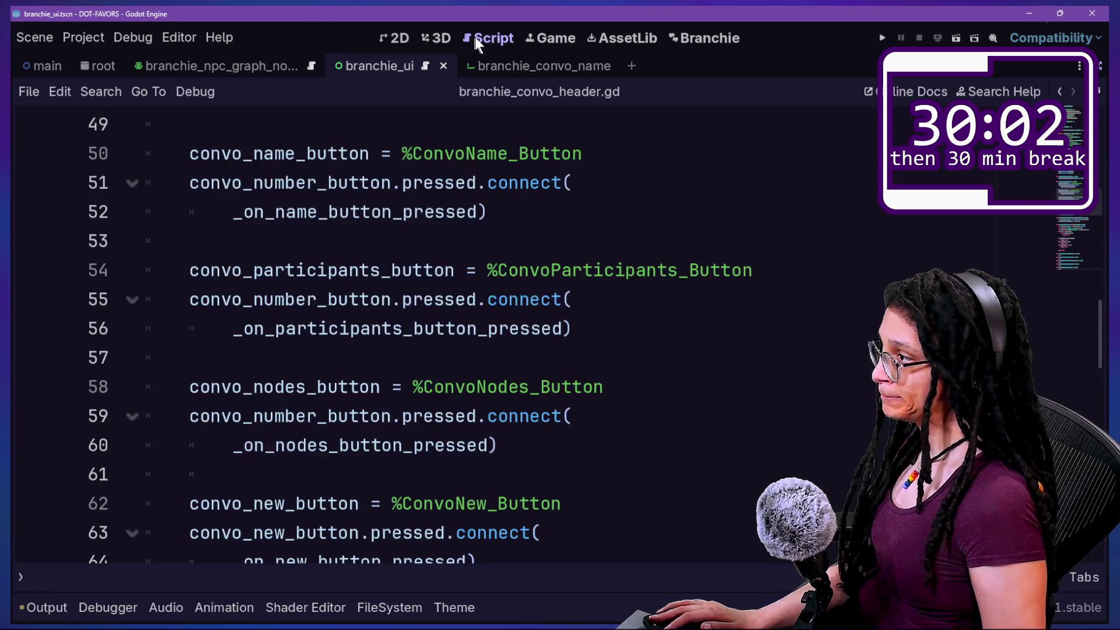
# Show the Scene and Inspector docks beside branchie_convo_header.gd's code
pyautogui.scroll(-2, 494, 382)
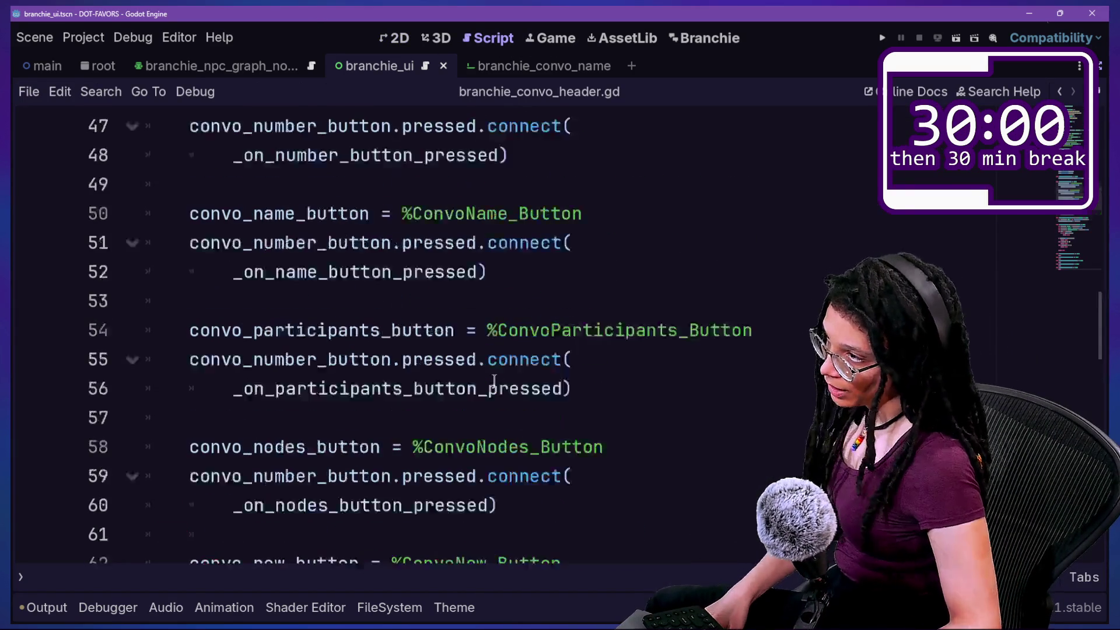
pyautogui.scroll(3, 493, 382)
pyautogui.scroll(-1, 725, 305)
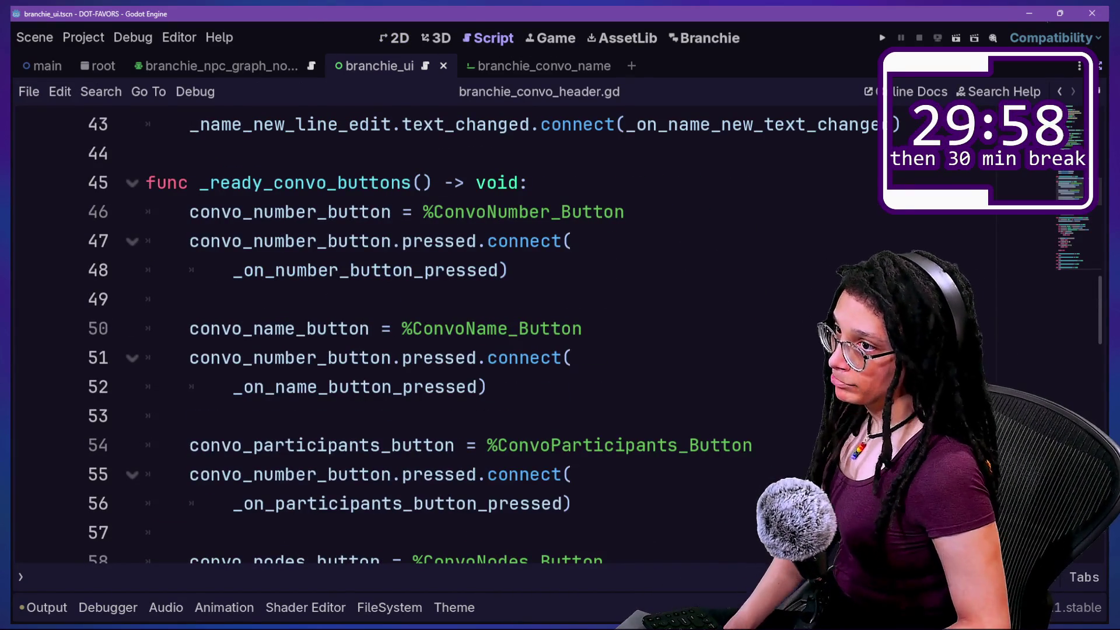
pyautogui.click(1099, 74)
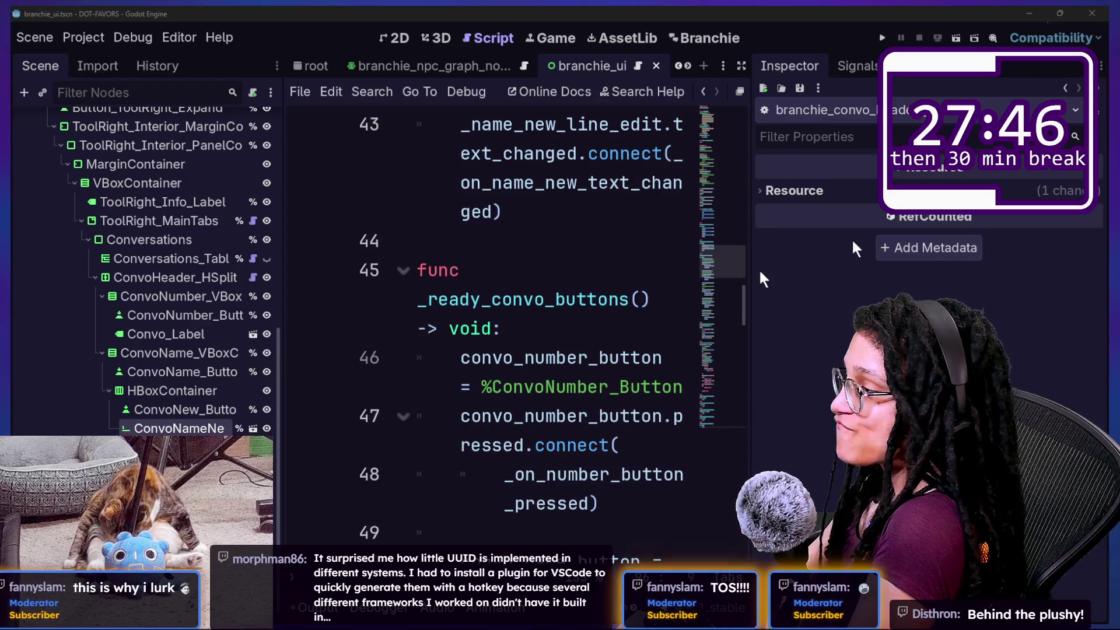
# Inspect the ConvoNameNew_LineEdit node's properties, widen the Scene dock, and bring up Branchie
pyautogui.click(482, 468)
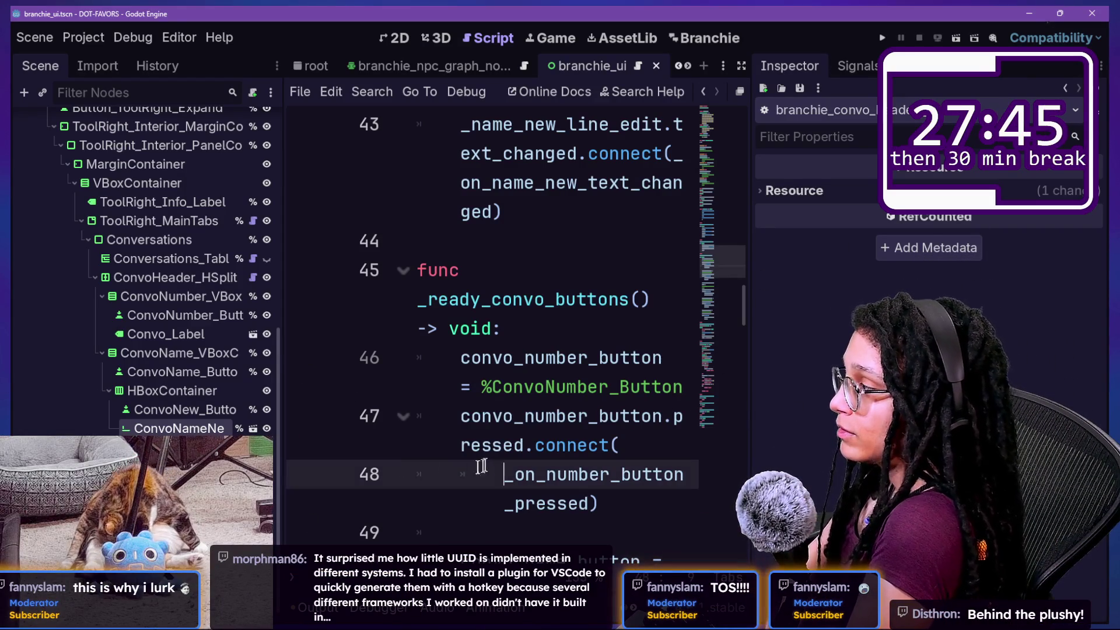
pyautogui.click(529, 317)
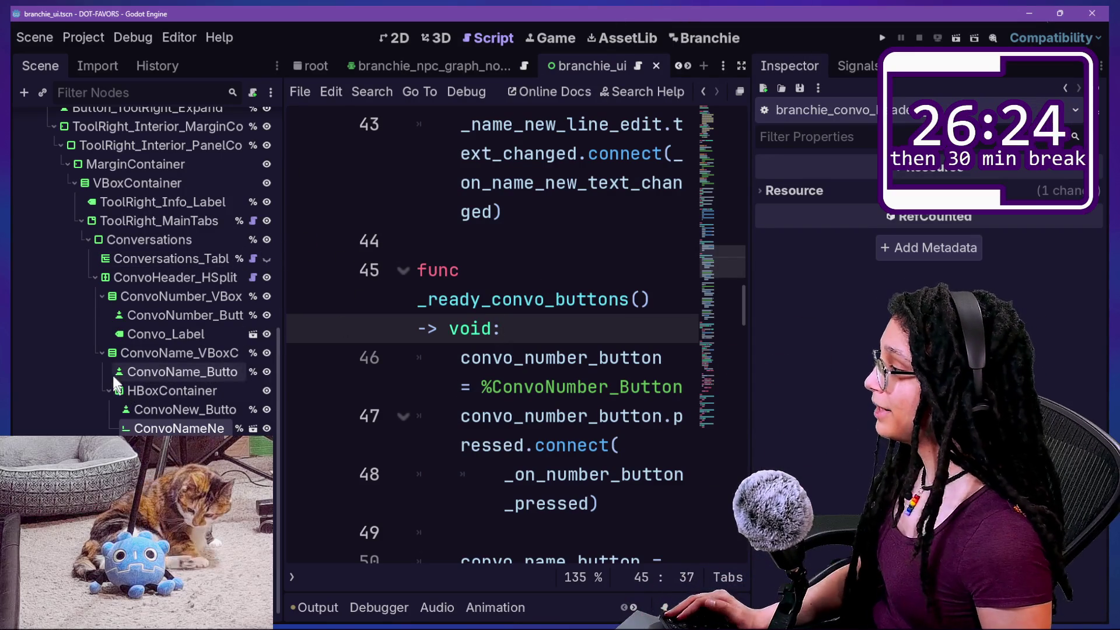
pyautogui.click(147, 427)
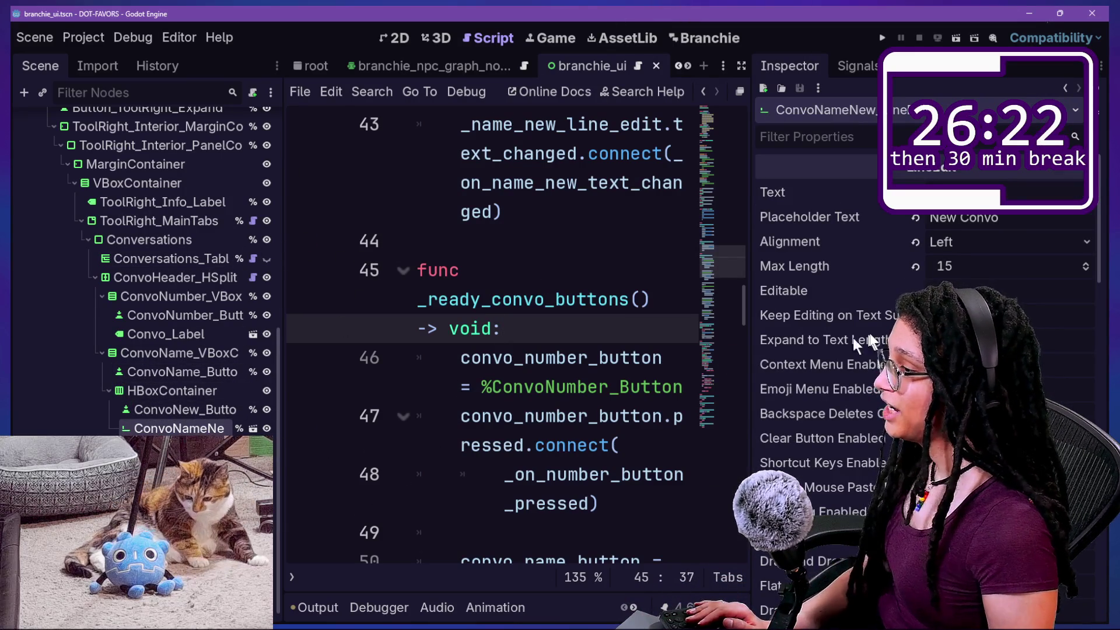
pyautogui.moveTo(279, 361); pyautogui.dragTo(299, 362)
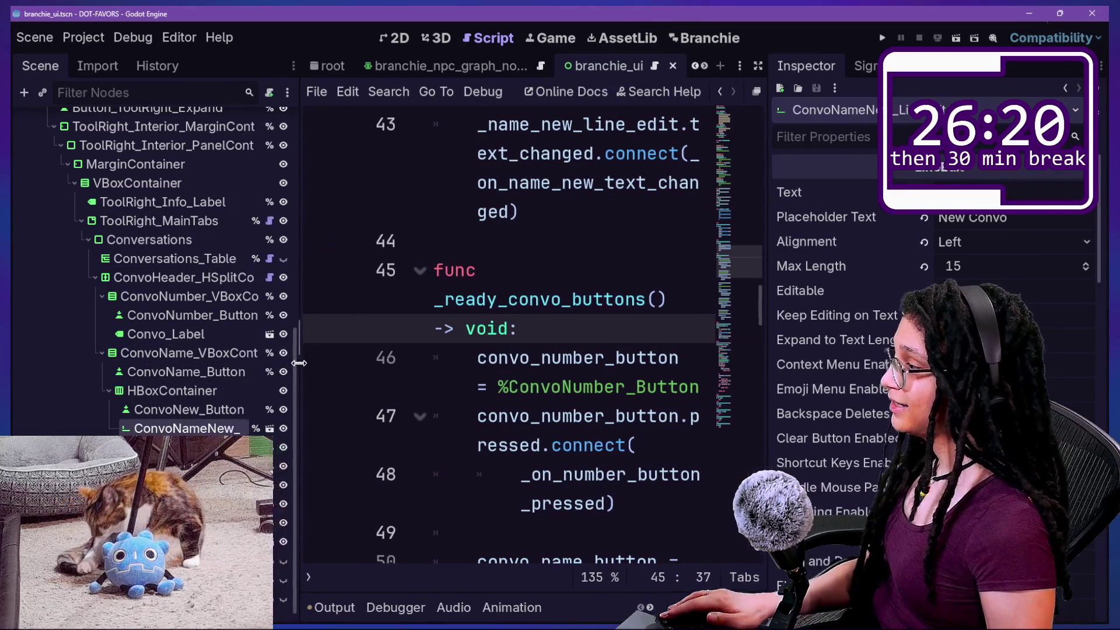
pyautogui.click(709, 38)
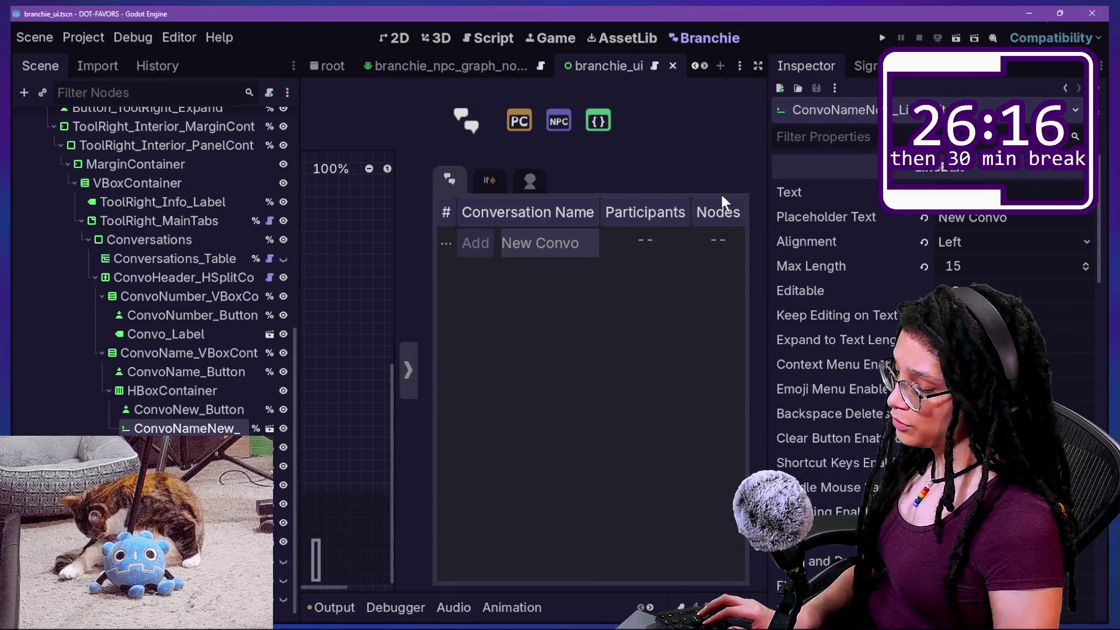
# Hide the side panels in Branchie, mark the new-conversation action, and return to the header script
pyautogui.hotkey('ctrl', 'shift', 'F11')
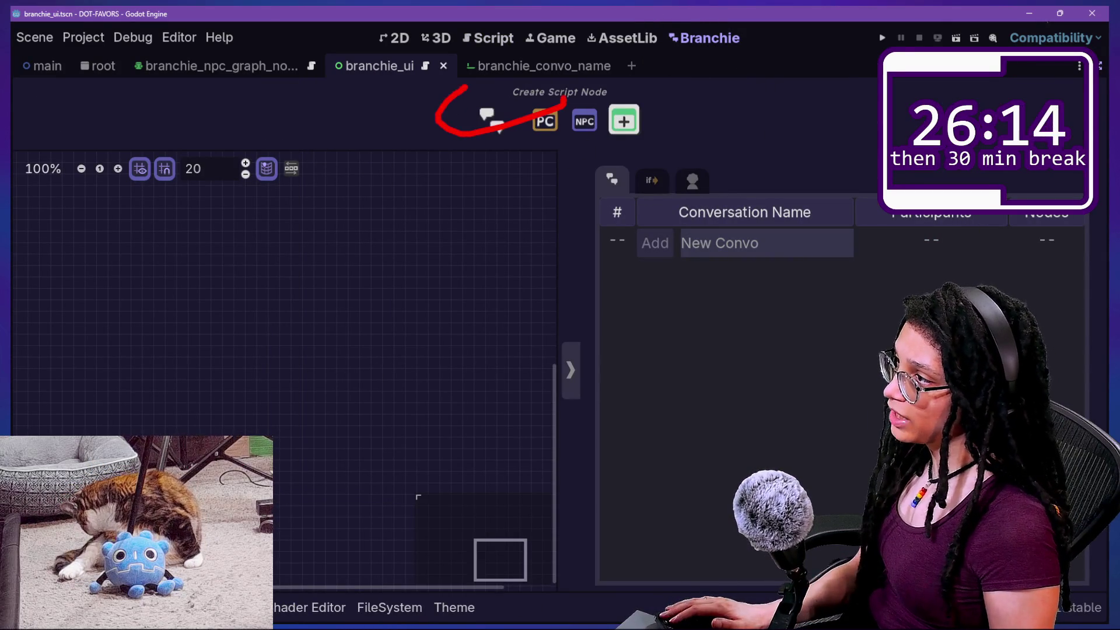
pyautogui.moveTo(466, 92)
pyautogui.mouseDown()
pyautogui.moveTo(624, 169)
pyautogui.moveTo(513, 169)
pyautogui.moveTo(577, 169)
pyautogui.moveTo(490, 83)
pyautogui.mouseUp()
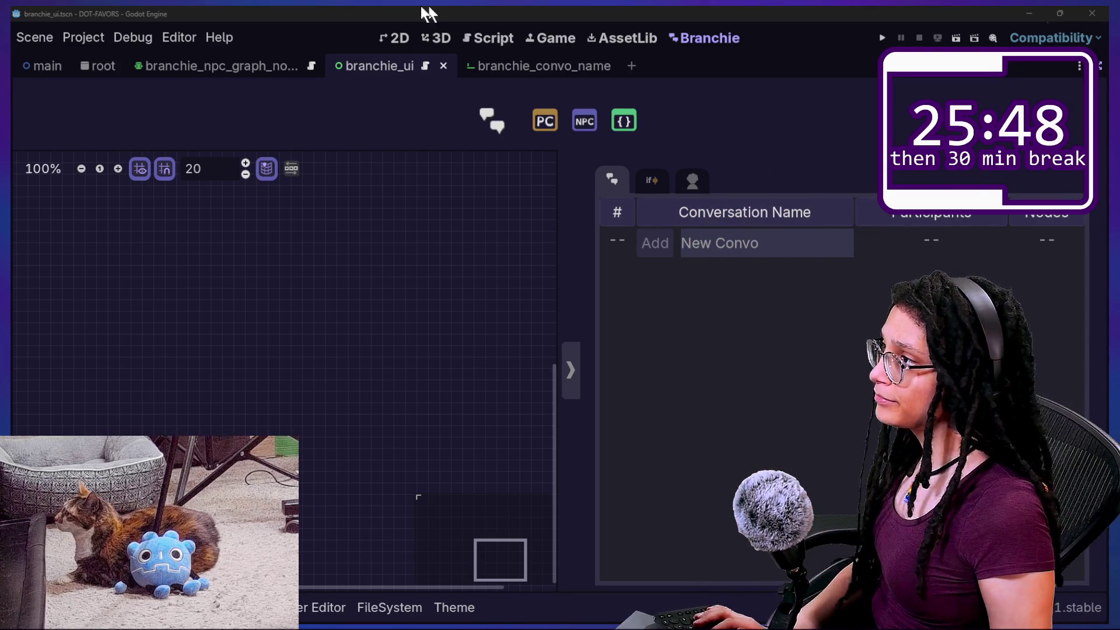
pyautogui.click(479, 35)
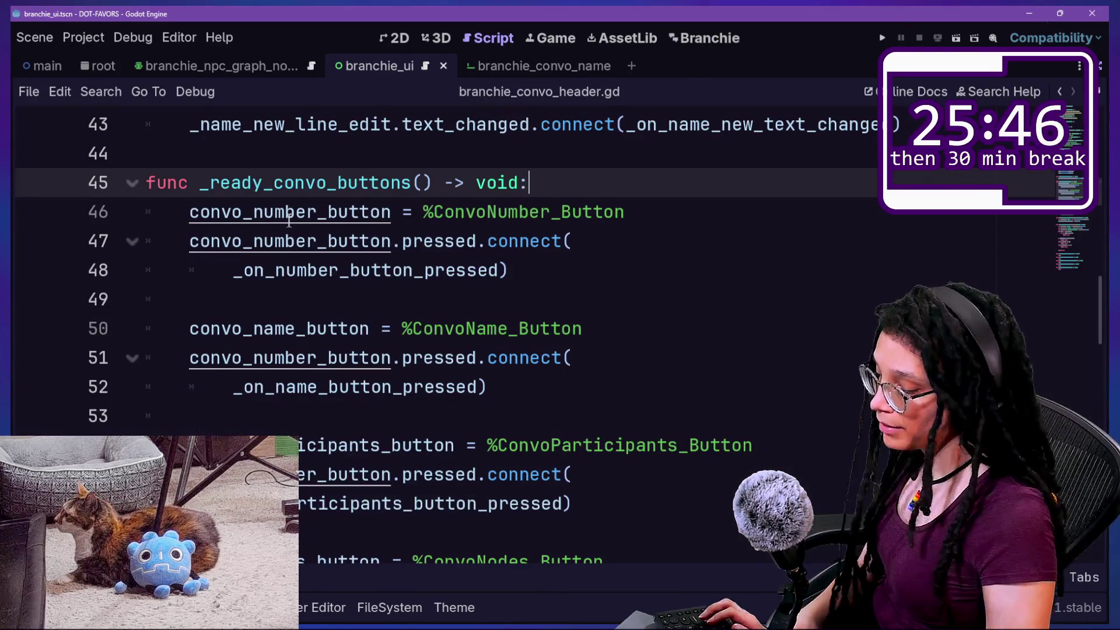
# Inspect the ConvoParticipants_VBoxContainer and ConvoNew_Button nodes, then hide the side panels again
pyautogui.hotkey('ctrl', 'shift', 'F11')
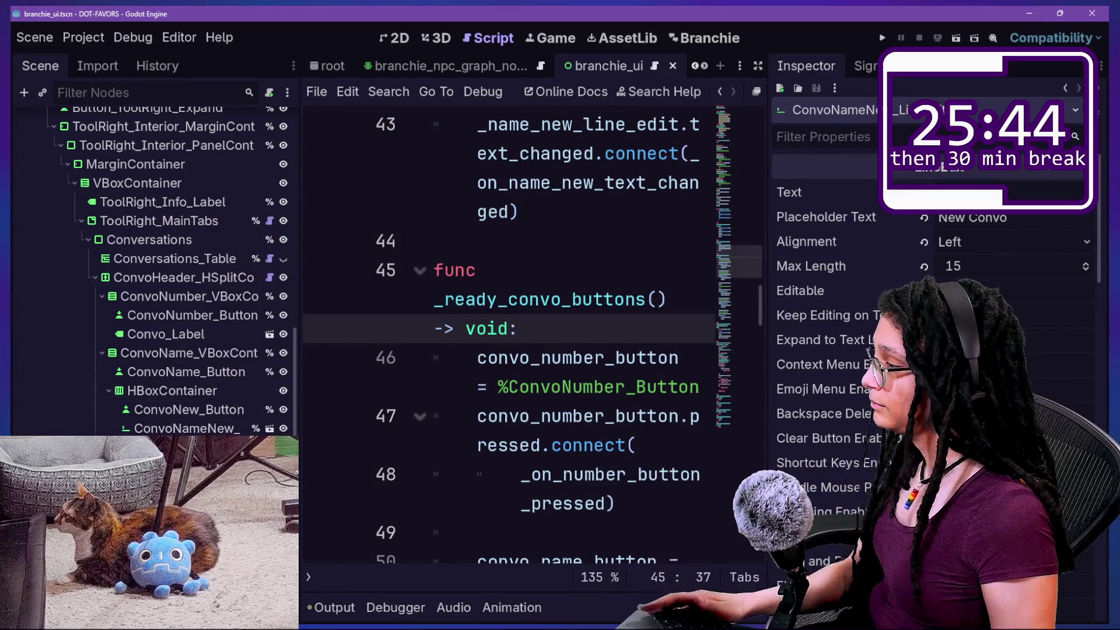
pyautogui.click(175, 447)
pyautogui.click(180, 405)
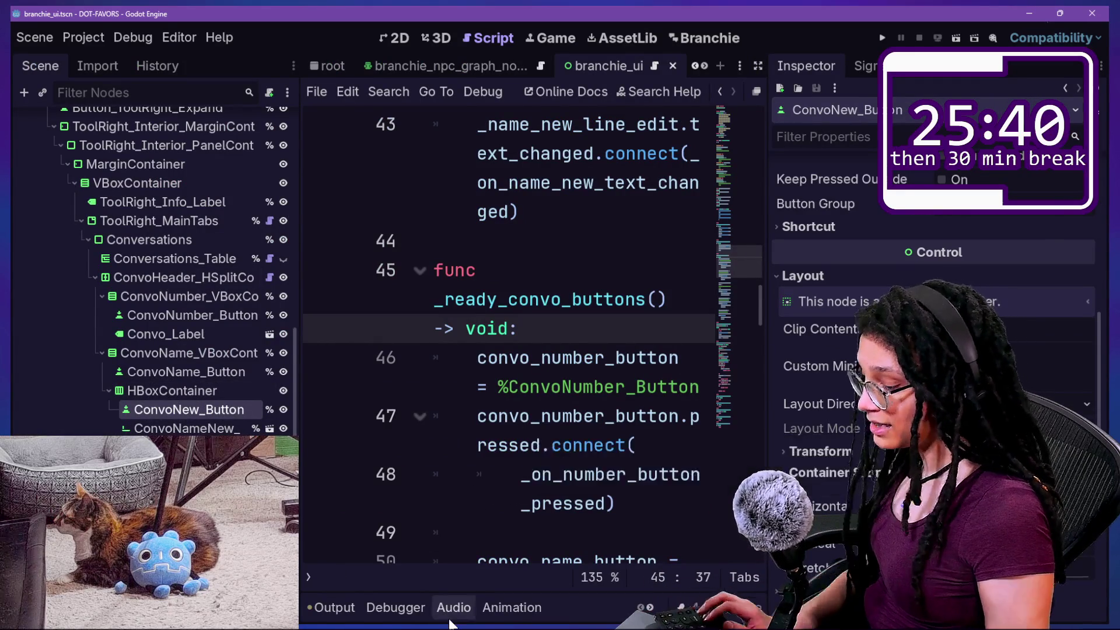
pyautogui.hotkey('ctrl', 'shift', 'F11')
# Show the FileSystem panel and locate branchie_convo_label.tscn
pyautogui.click(379, 607)
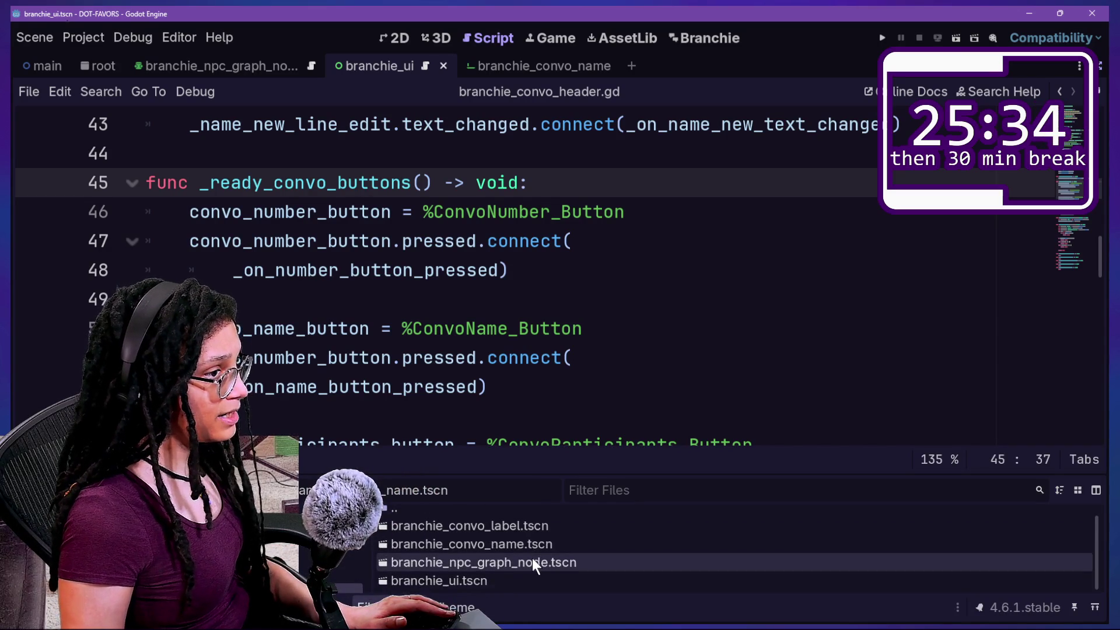
pyautogui.scroll(-1, 428, 537)
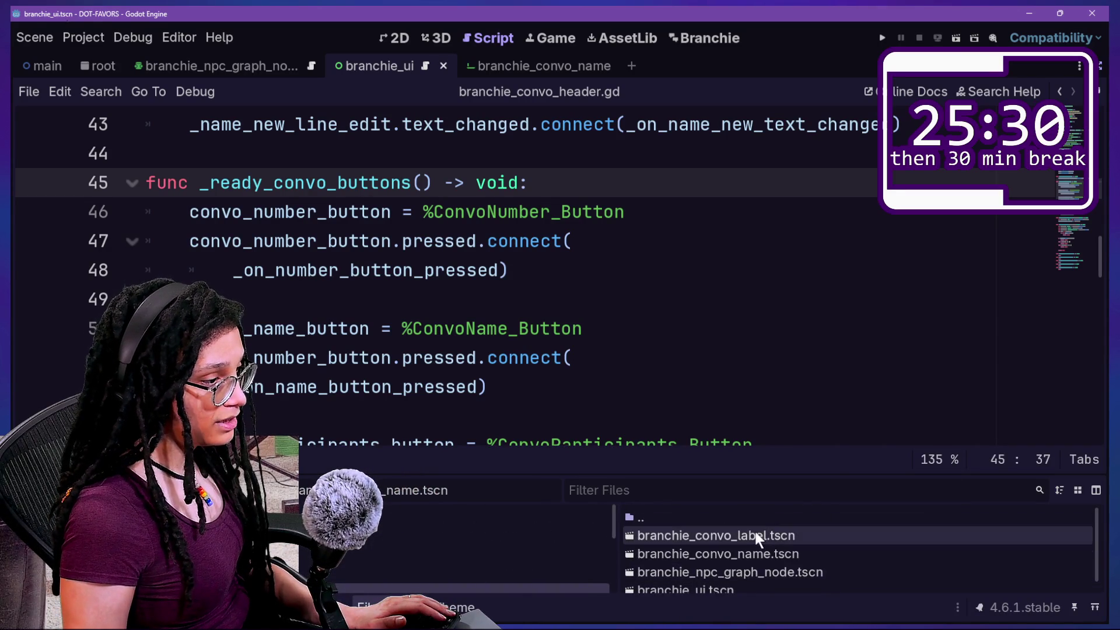
pyautogui.scroll(-1, 754, 530)
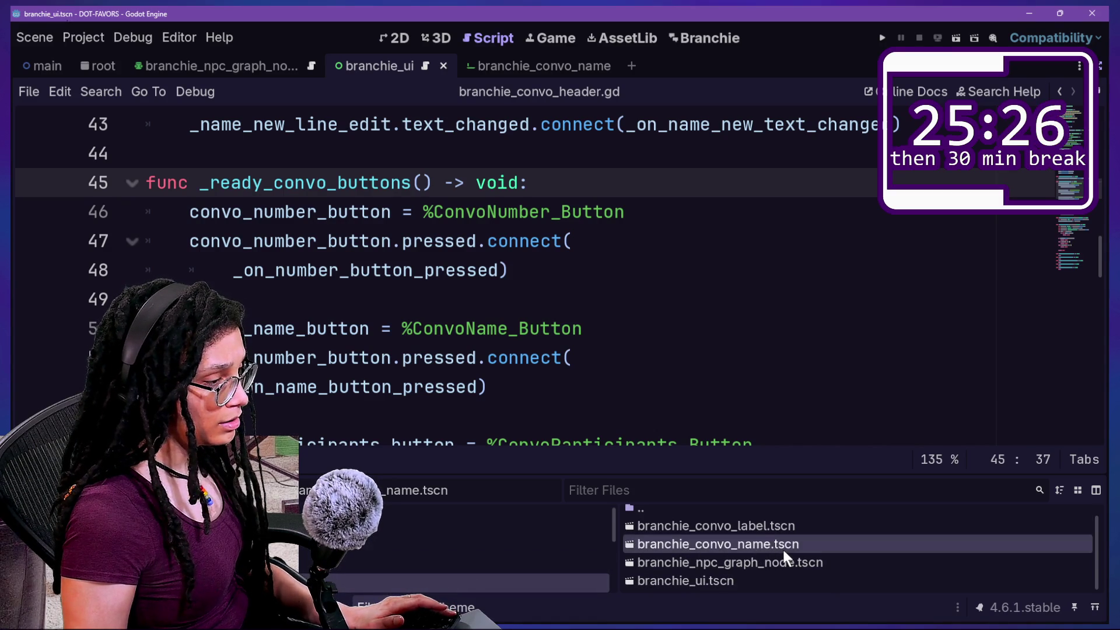
pyautogui.moveTo(741, 508)
pyautogui.mouseDown()
pyautogui.moveTo(671, 512)
pyautogui.moveTo(713, 480)
pyautogui.mouseUp()
# Preload branchie_convo_label.tscn into the script as the BRANCHIE_CONVO_LABEL constant
pyautogui.press('Escape')
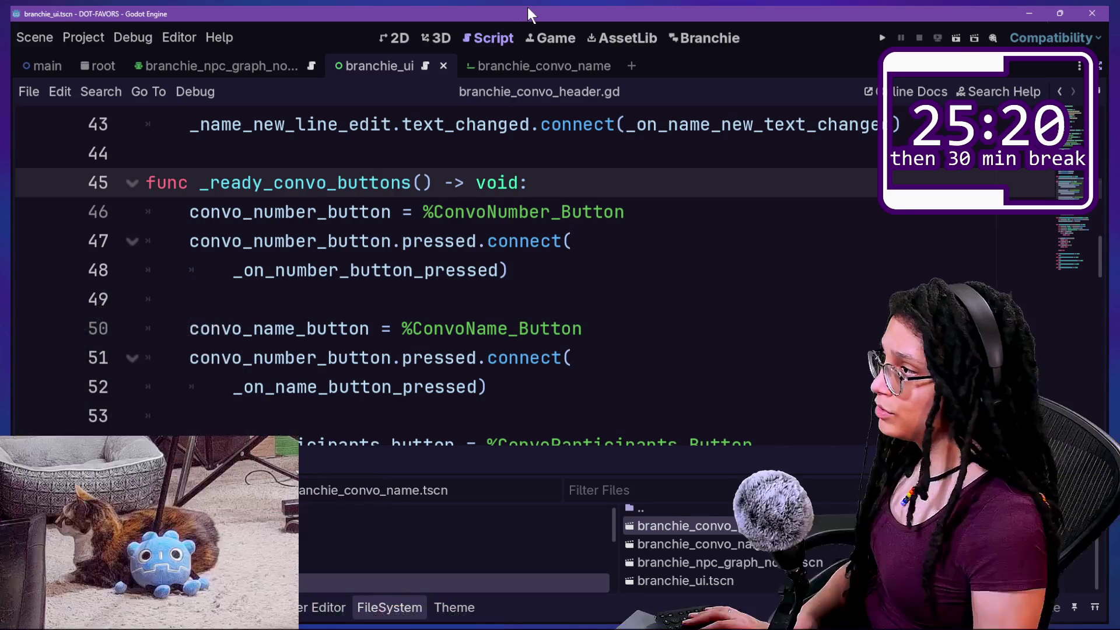
pyautogui.scroll(12, 455, 251)
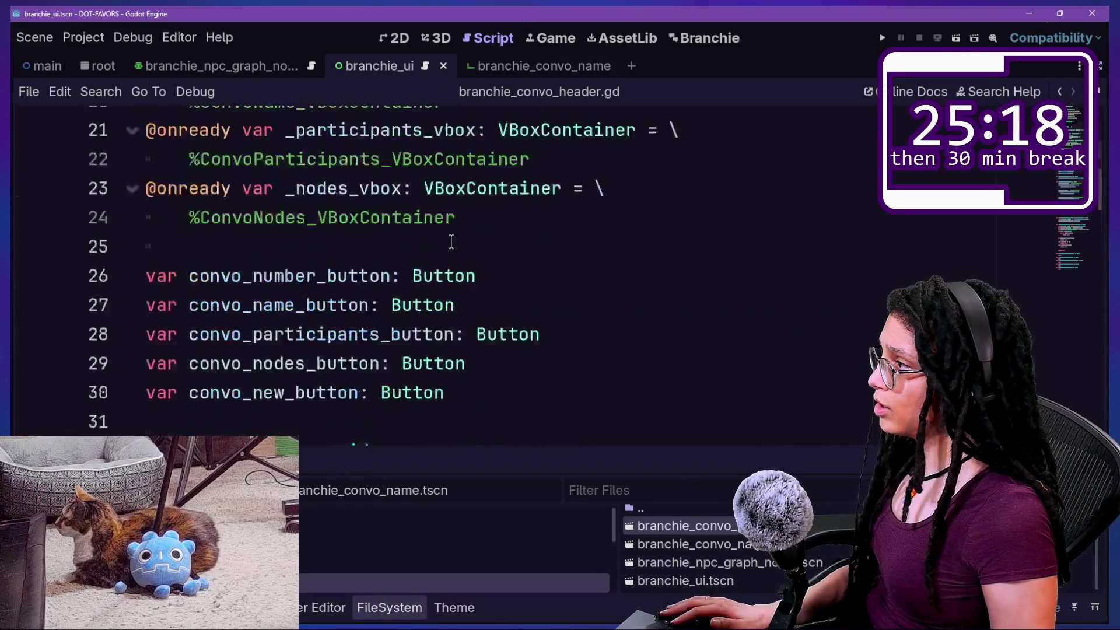
pyautogui.scroll(-2, 451, 241)
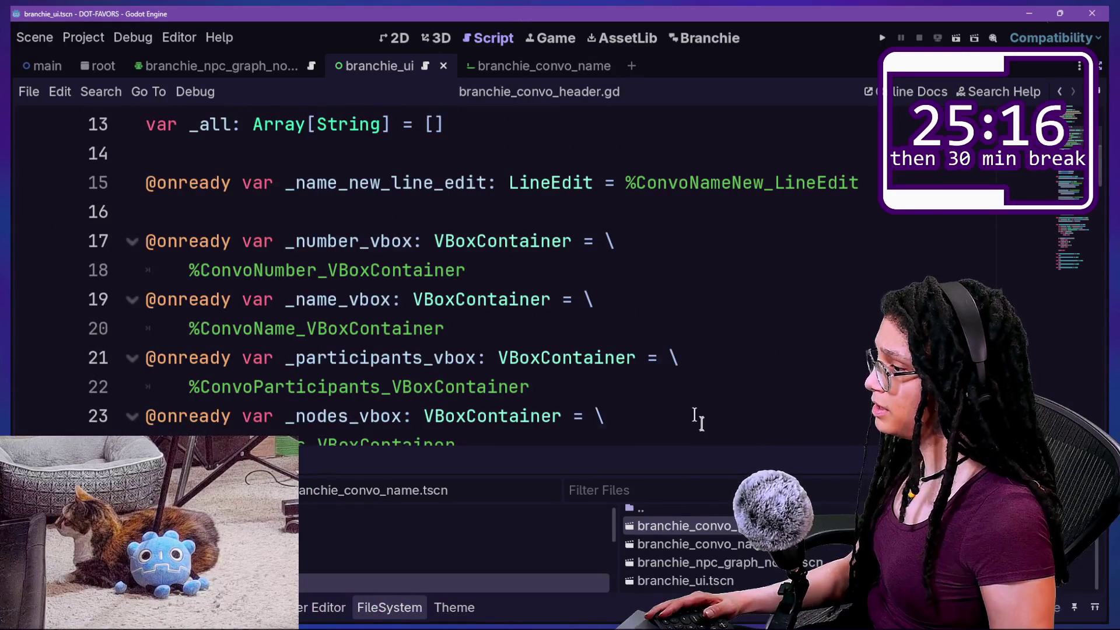
pyautogui.moveTo(697, 525)
pyautogui.mouseDown()
pyautogui.moveTo(520, 257)
pyautogui.moveTo(583, 162)
pyautogui.moveTo(569, 140)
pyautogui.mouseUp()
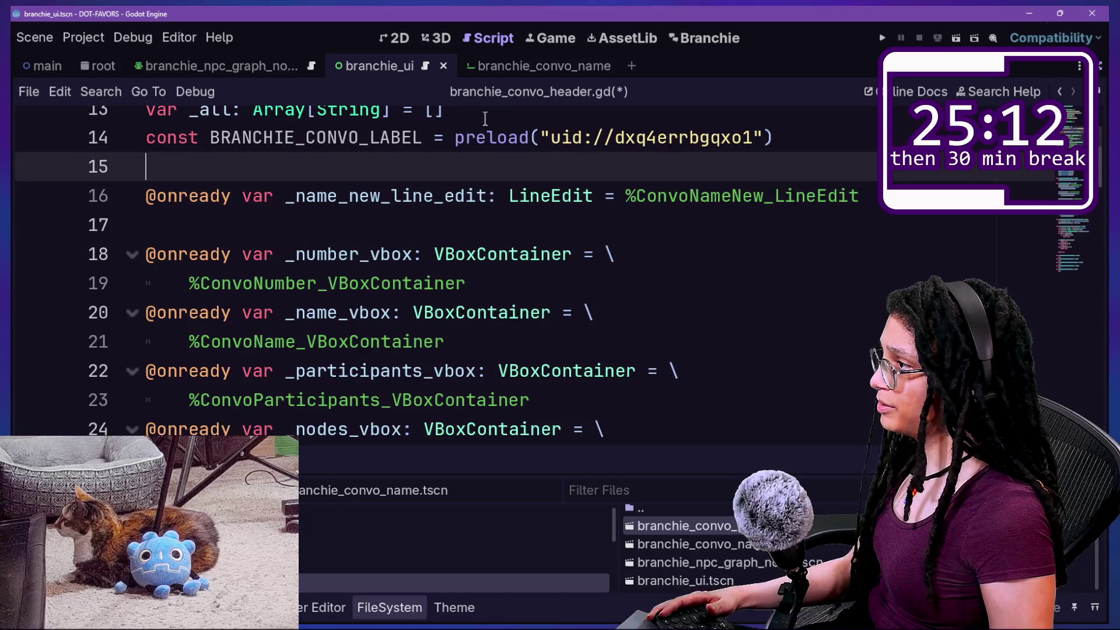
pyautogui.click(485, 119)
pyautogui.press('Return')
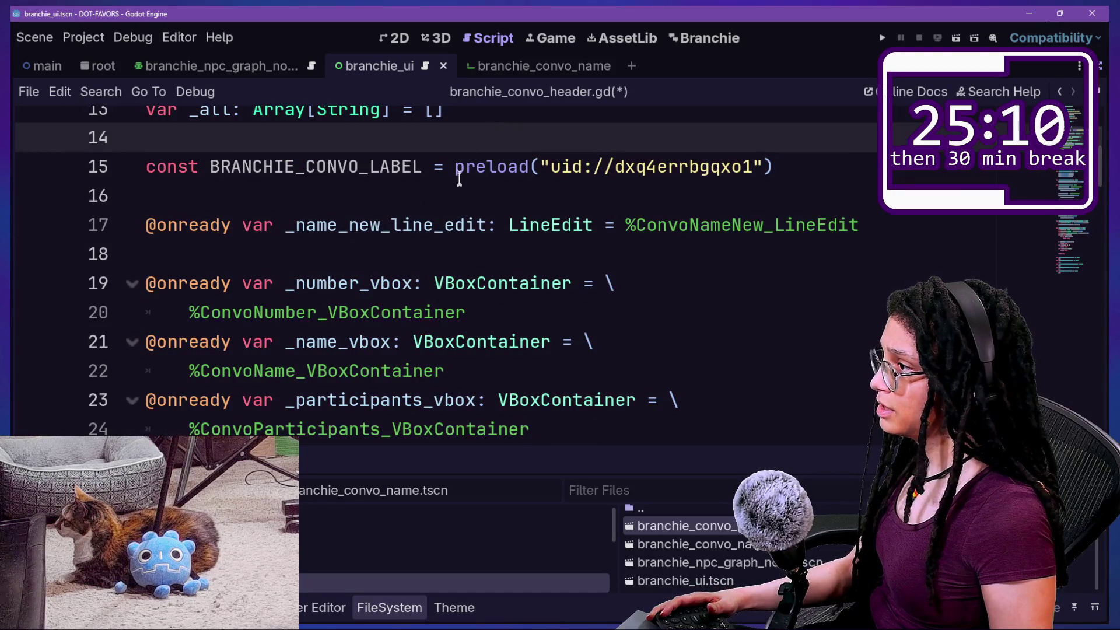
# Type BRANCHIE_CONVO_LABEL as PackedScene and save the script
pyautogui.click(424, 168)
pyautogui.write(': P')
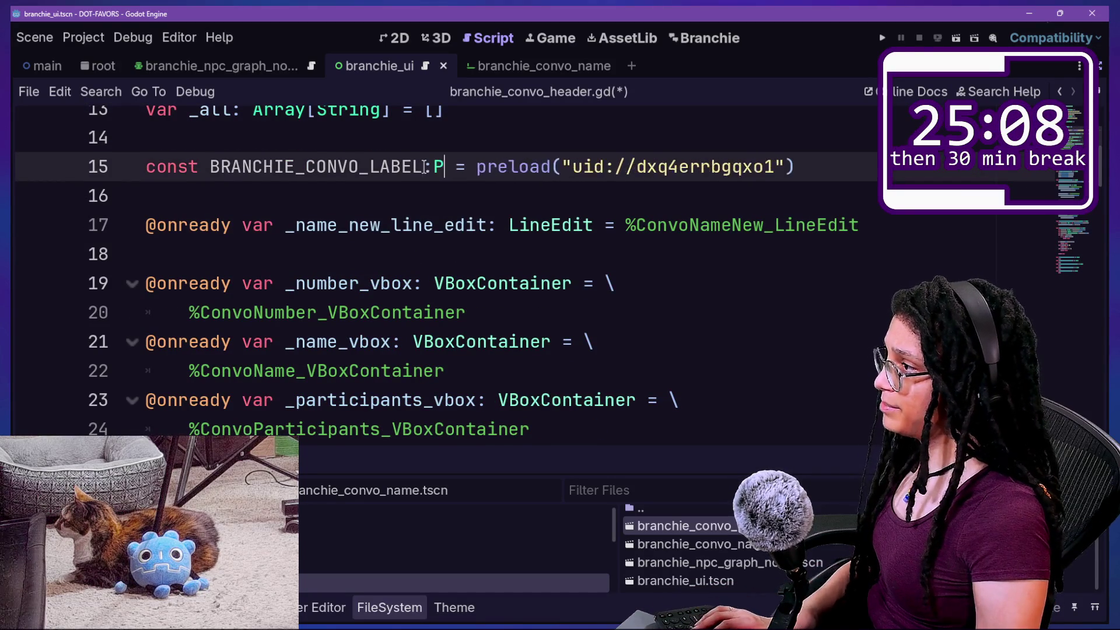
pyautogui.write('ack')
pyautogui.press('BackSpace')
pyautogui.press('BackSpace')
pyautogui.press('BackSpace')
pyautogui.write('Packe')
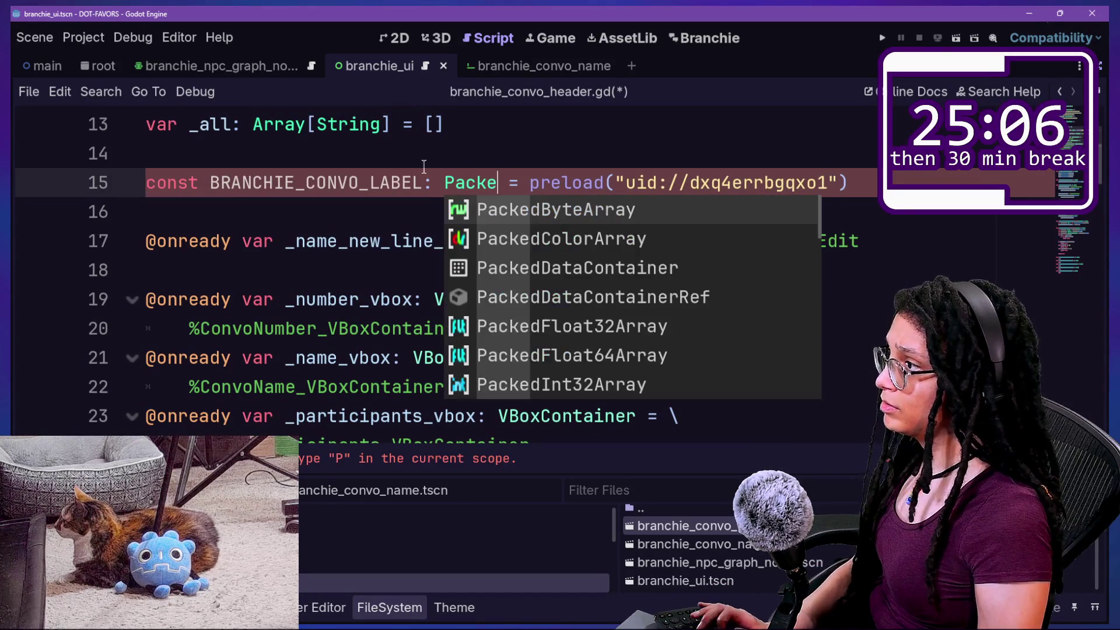
pyautogui.write('dScene')
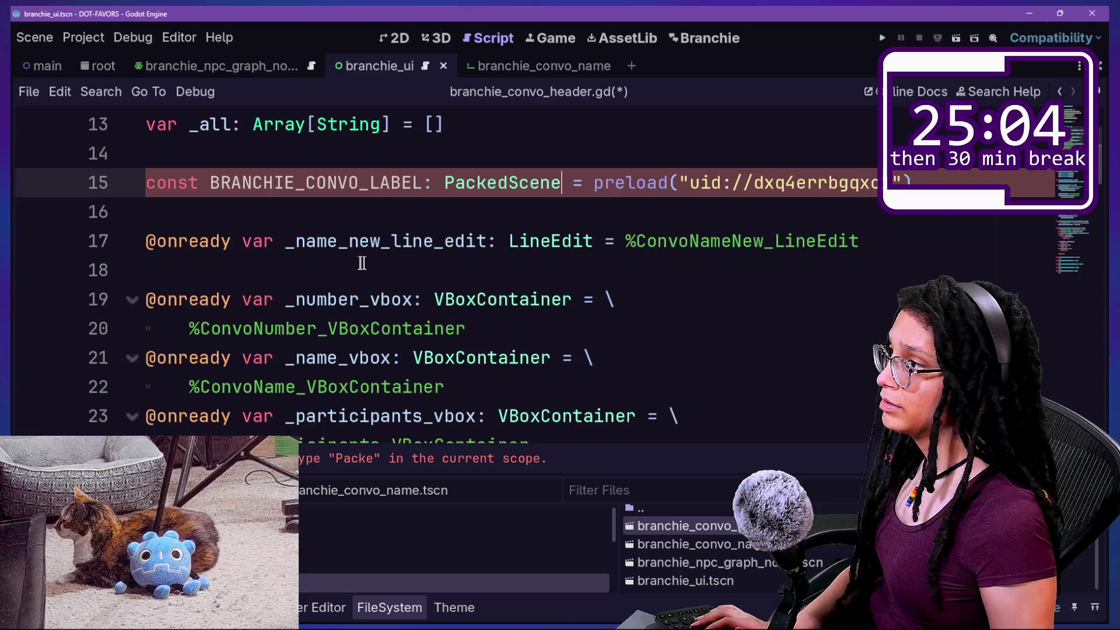
pyautogui.click(590, 182)
pyautogui.hotkey('ctrl', 's')
pyautogui.scroll(-20, 621, 252)
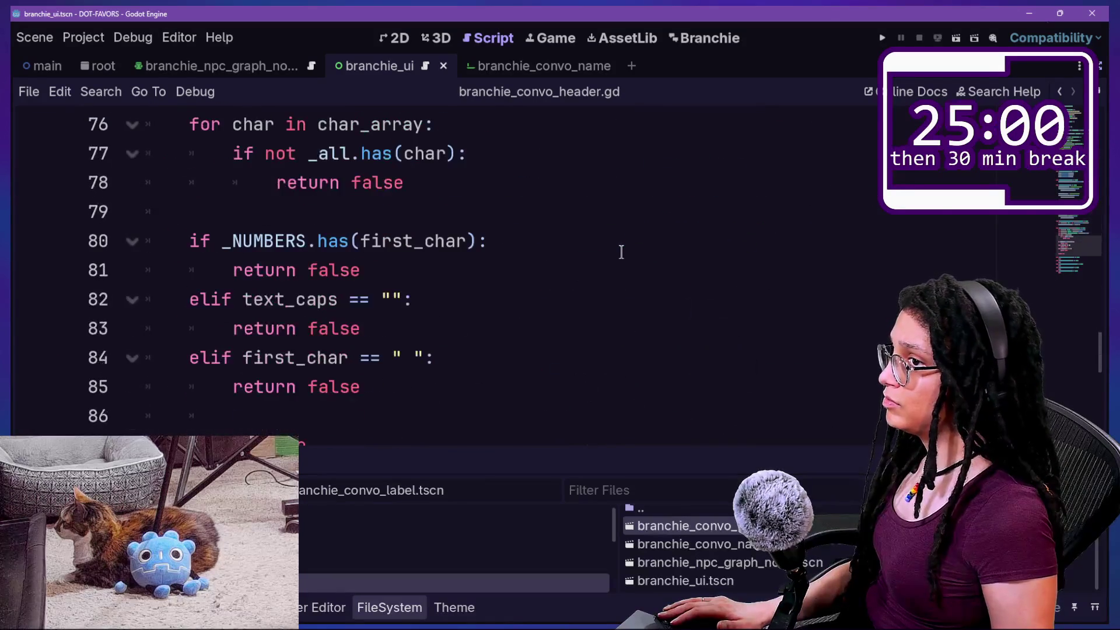
# Collapse the bottom panel and delete the pass placeholder on line 98 of _on_new_button_pressed
pyautogui.scroll(-1, 621, 252)
pyautogui.scroll(-6, 629, 263)
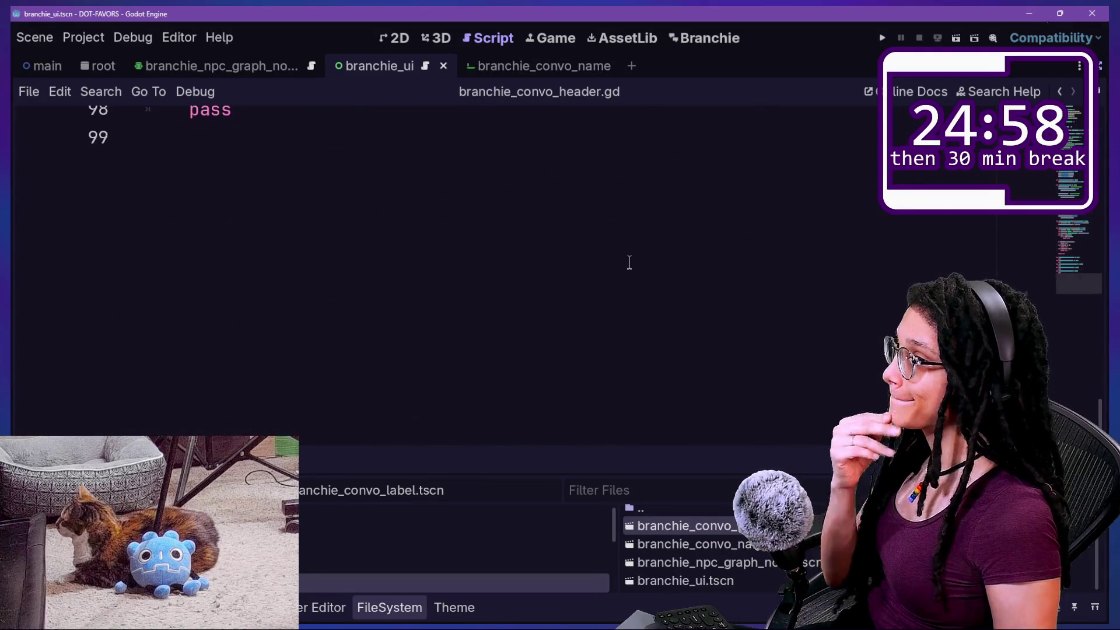
pyautogui.scroll(4, 629, 262)
pyautogui.hotkey('ctrl', 'j')
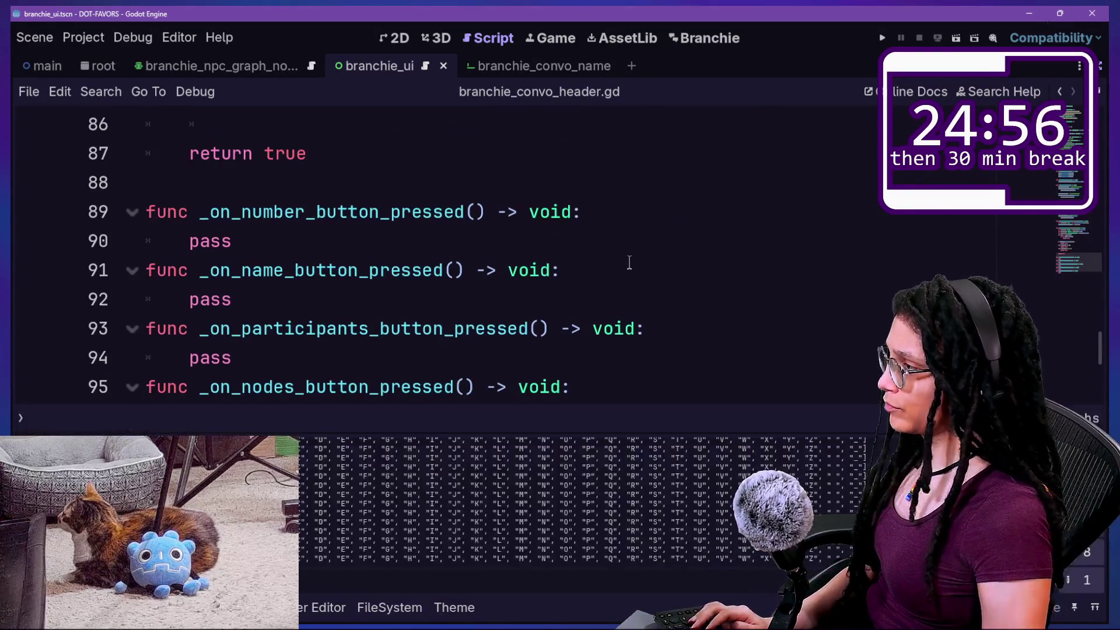
pyautogui.scroll(6, 629, 263)
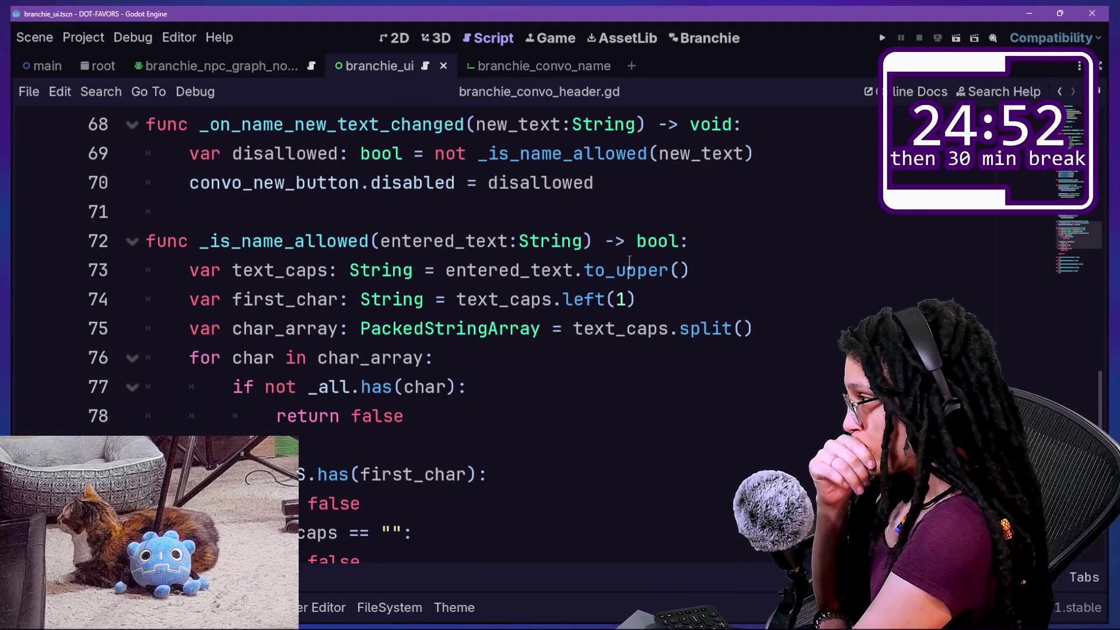
pyautogui.scroll(-8, 629, 263)
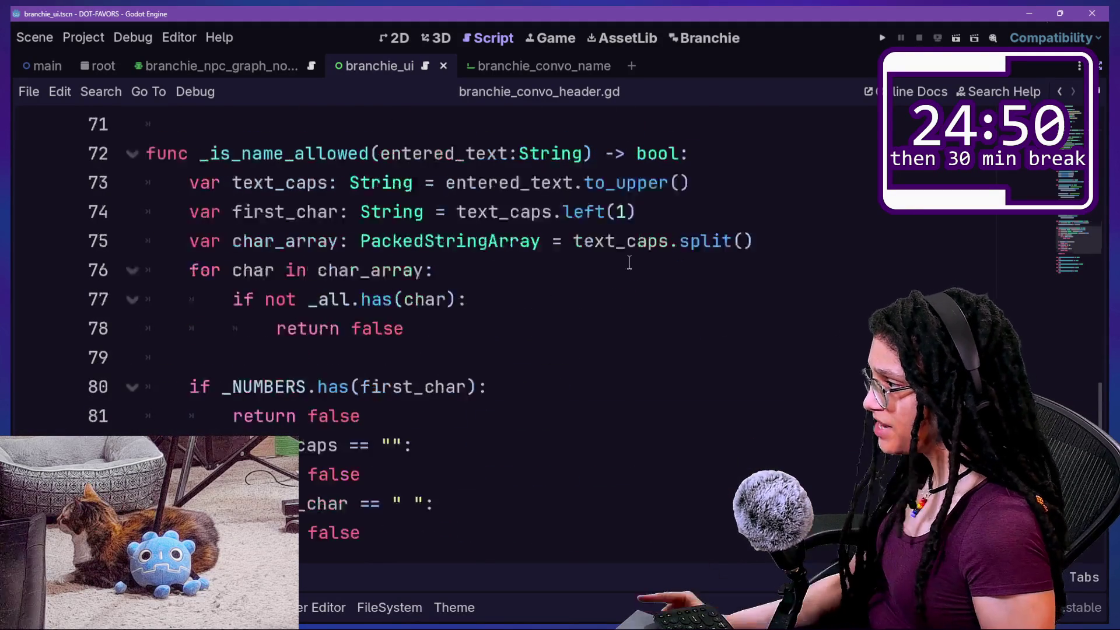
pyautogui.click(594, 296)
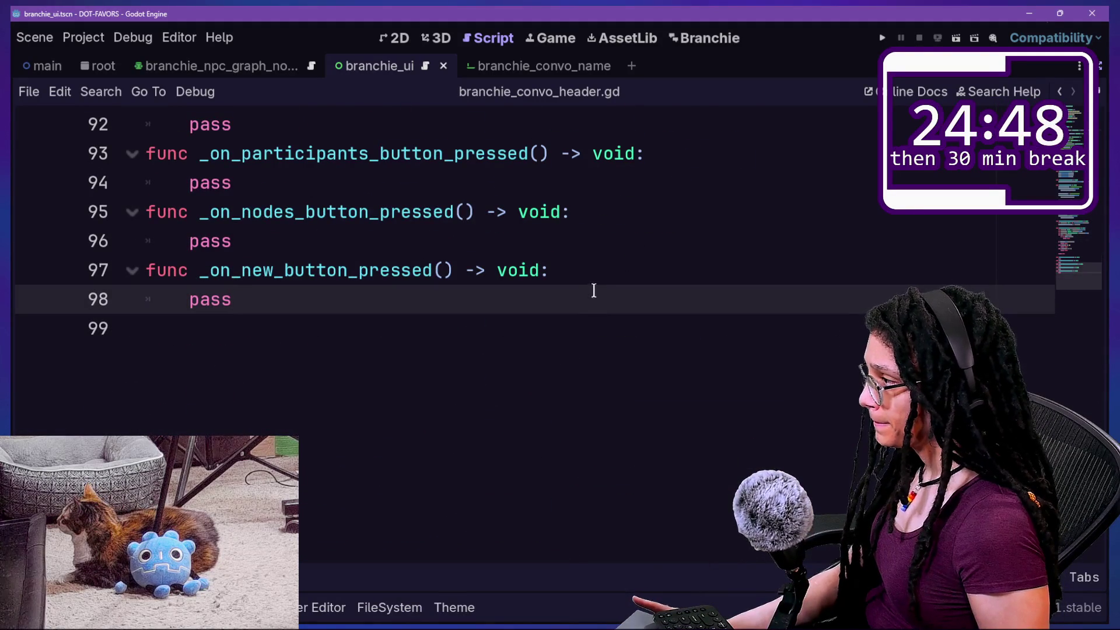
pyautogui.press('BackSpace')
pyautogui.press('BackSpace')
pyautogui.press('BackSpace')
pyautogui.write('var label_number:')
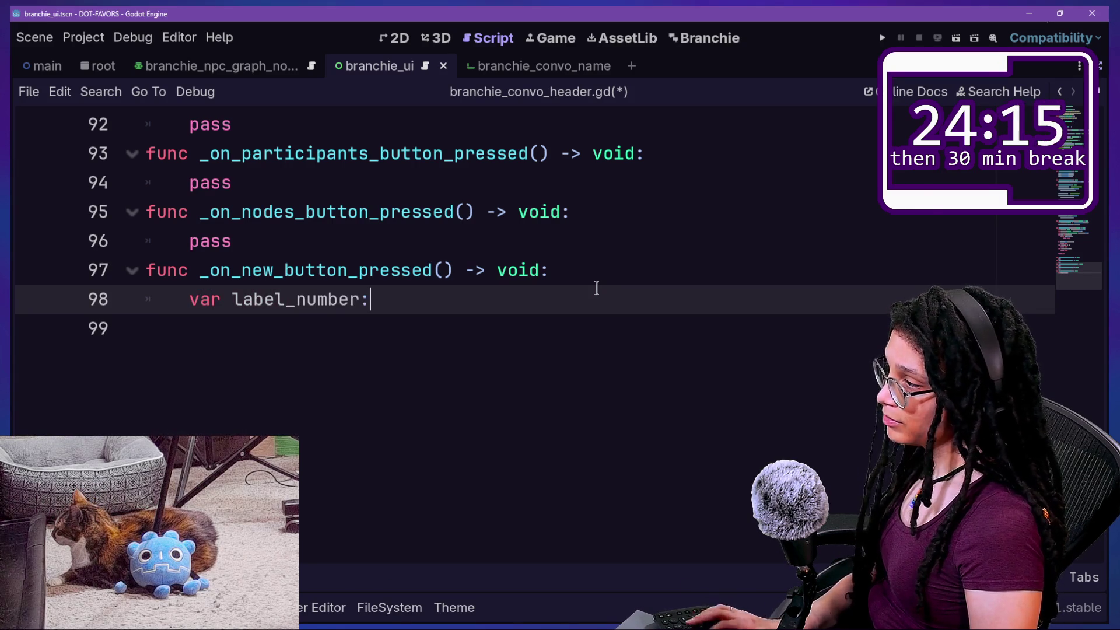
# Declare the variable as label_number and open branchie_convo_label.tscn from FileSystem
pyautogui.write('L')
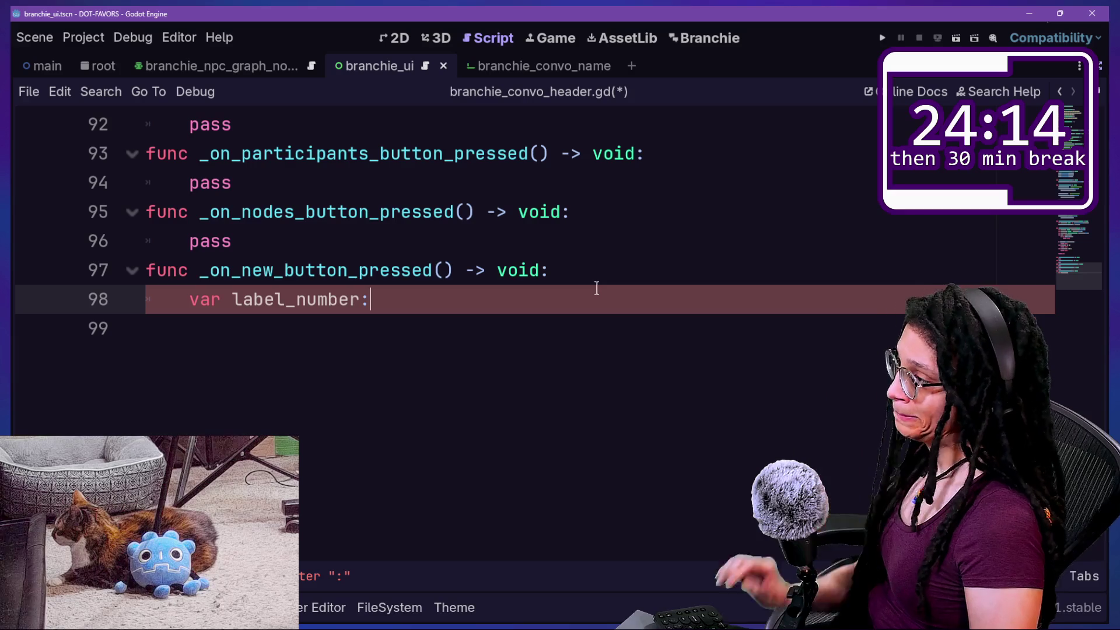
pyautogui.write('abel ')
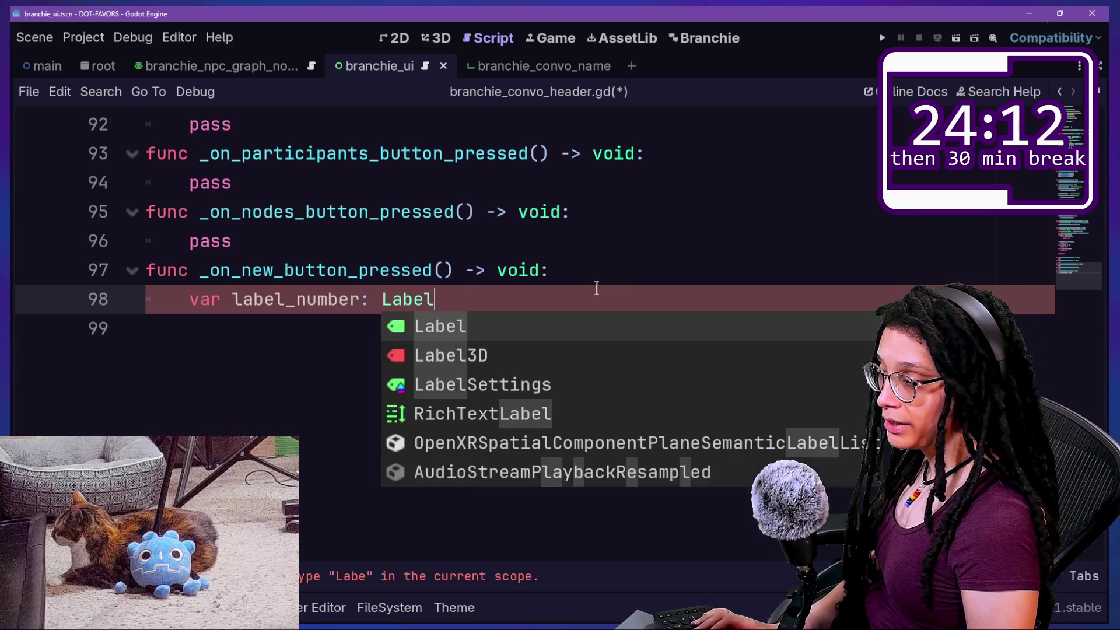
pyautogui.write('=')
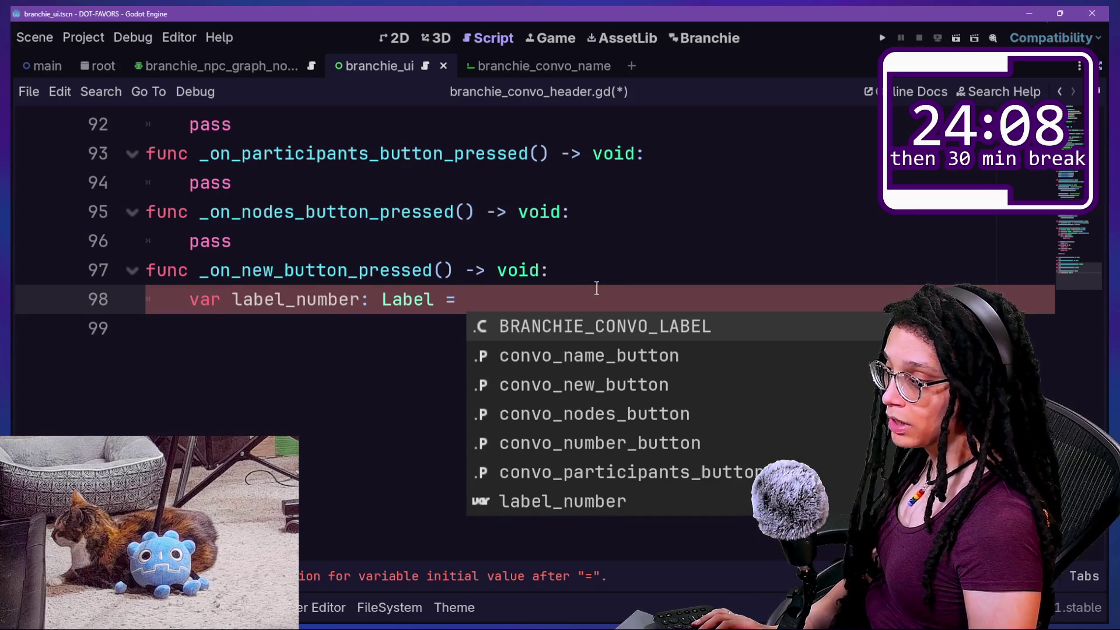
pyautogui.press('BackSpace')
pyautogui.press('BackSpace')
pyautogui.press('BackSpace')
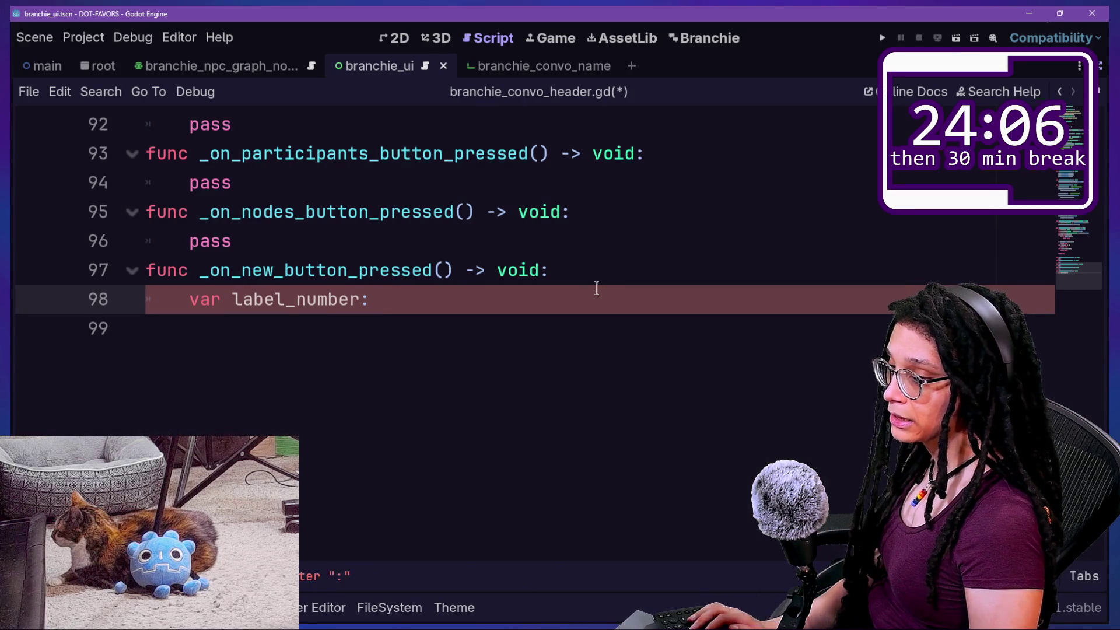
pyautogui.click(356, 606)
pyautogui.doubleClick(694, 525)
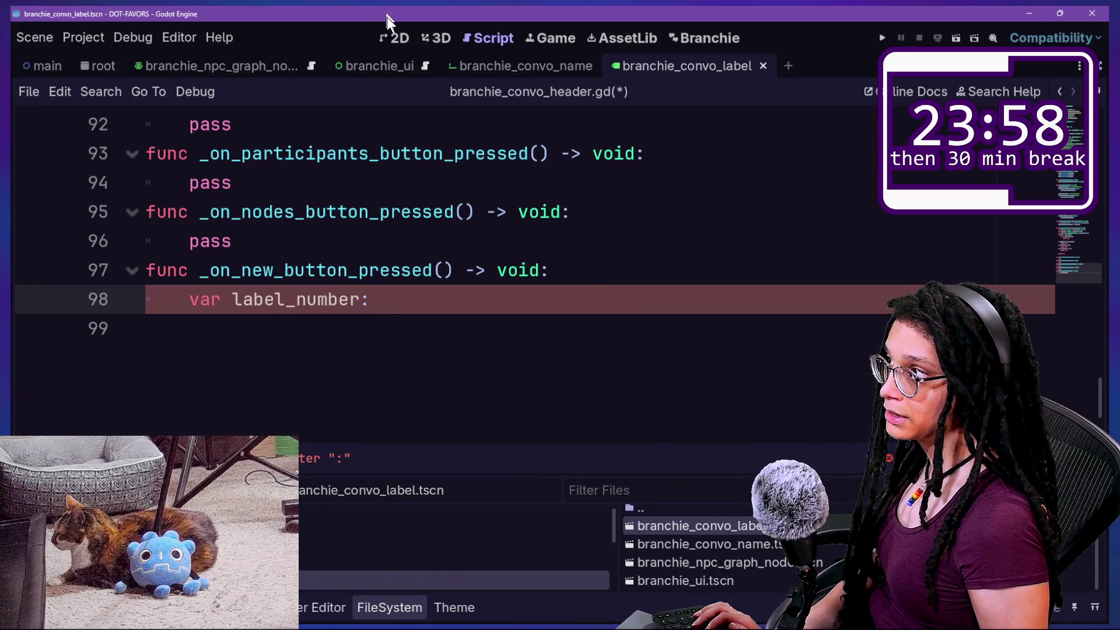
pyautogui.click(392, 38)
pyautogui.rightClick(100, 115)
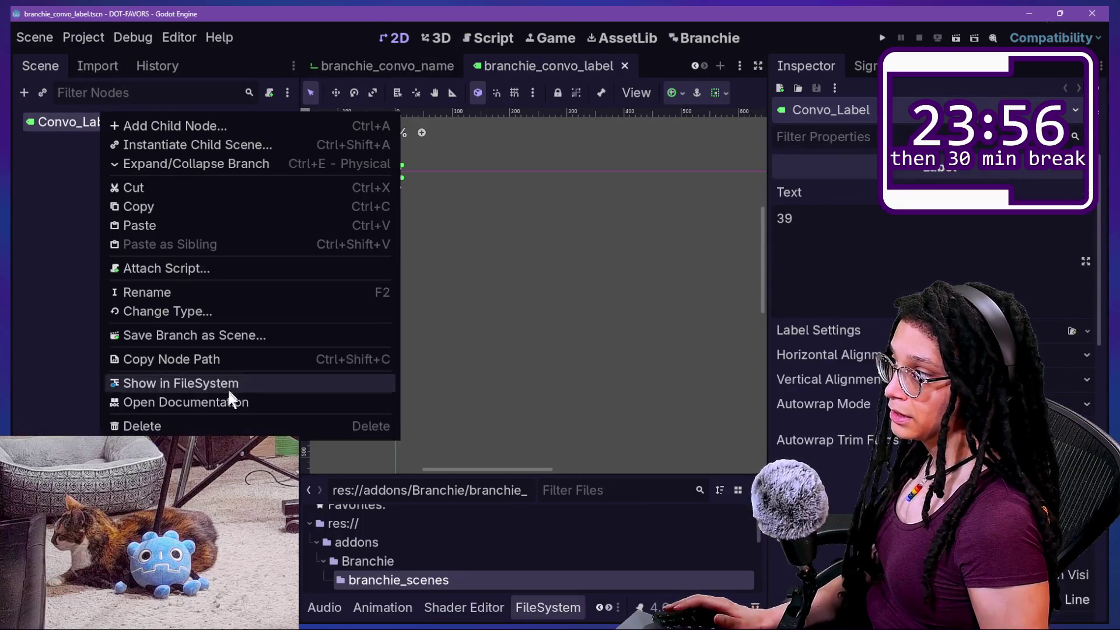
pyautogui.click(201, 268)
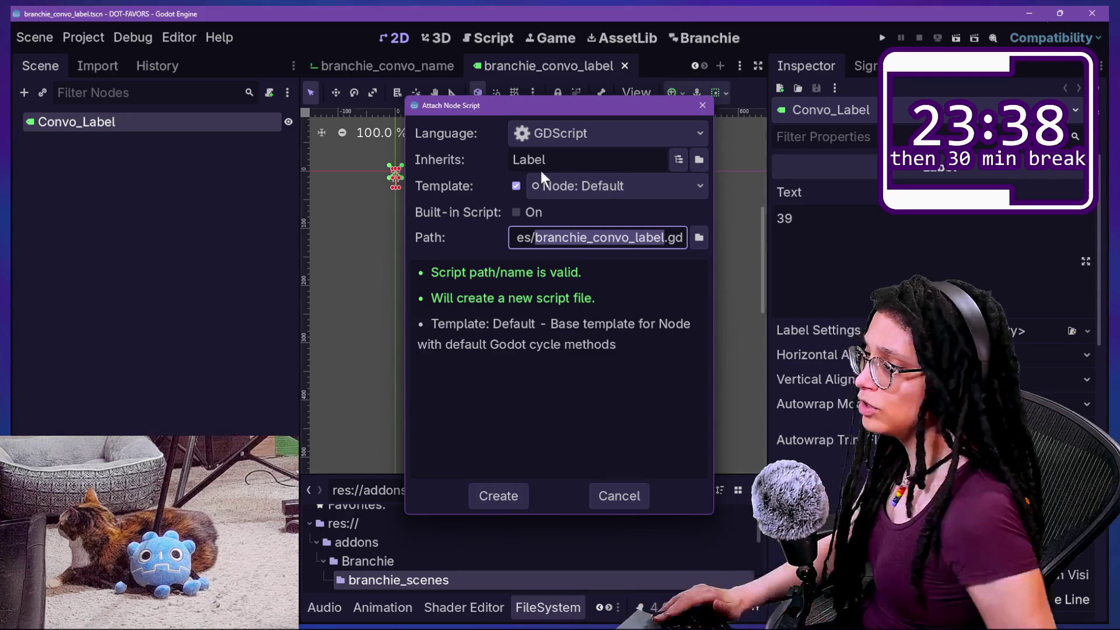
pyautogui.press('Escape')
pyautogui.click(491, 39)
pyautogui.click(562, 270)
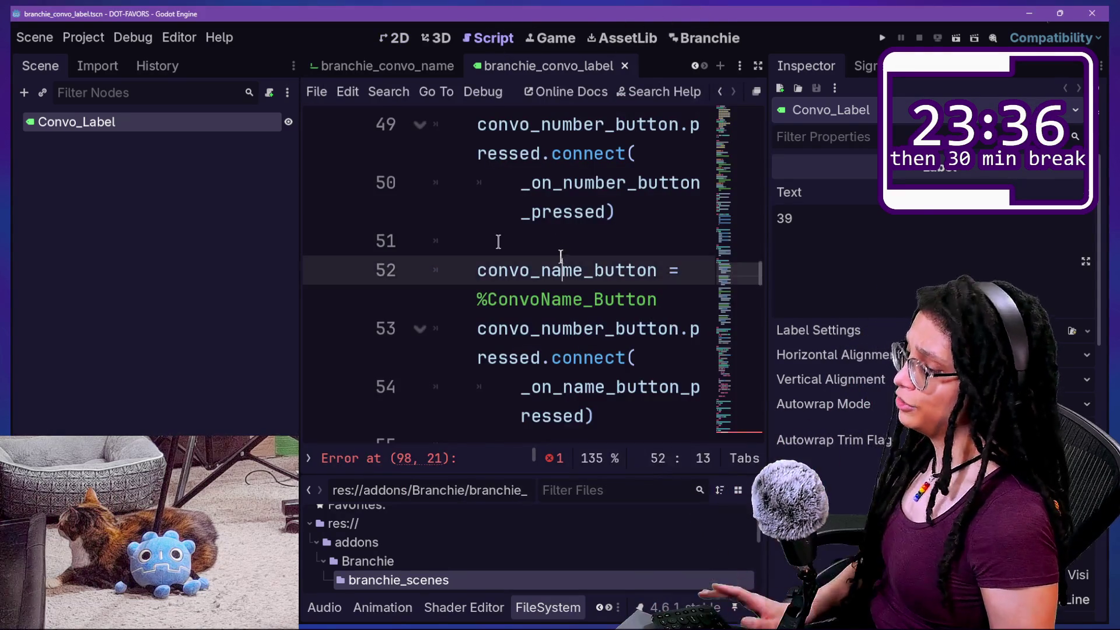
pyautogui.hotkey('ctrl', 'shift', 'F11')
pyautogui.scroll(-15, 515, 318)
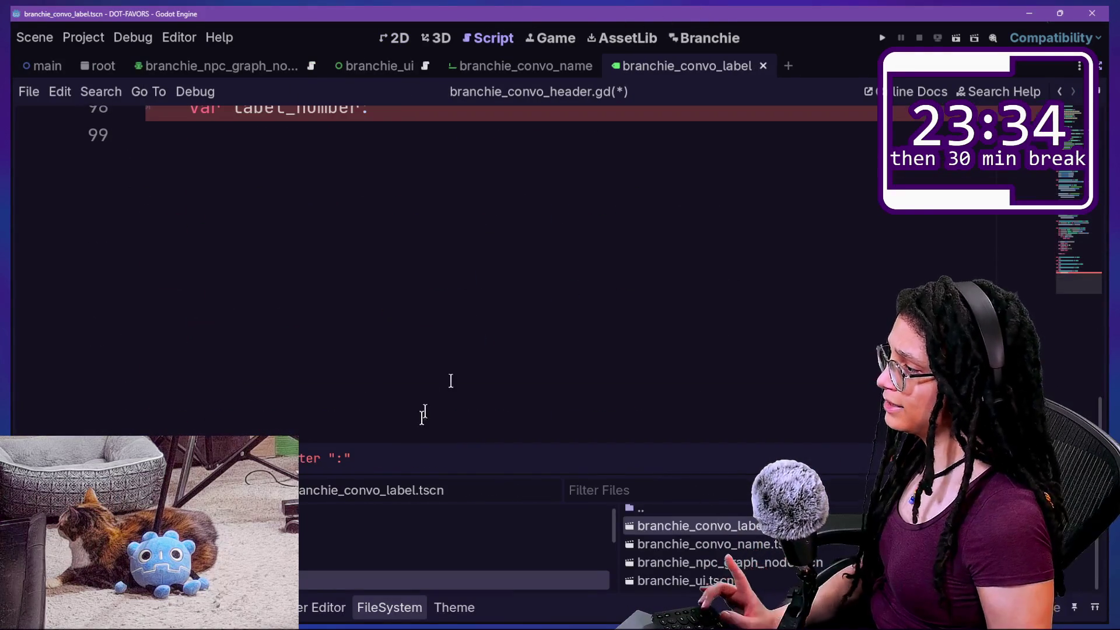
# Type label_number as Label and continue its declaration onto a new line
pyautogui.scroll(2, 385, 400)
pyautogui.click(439, 281)
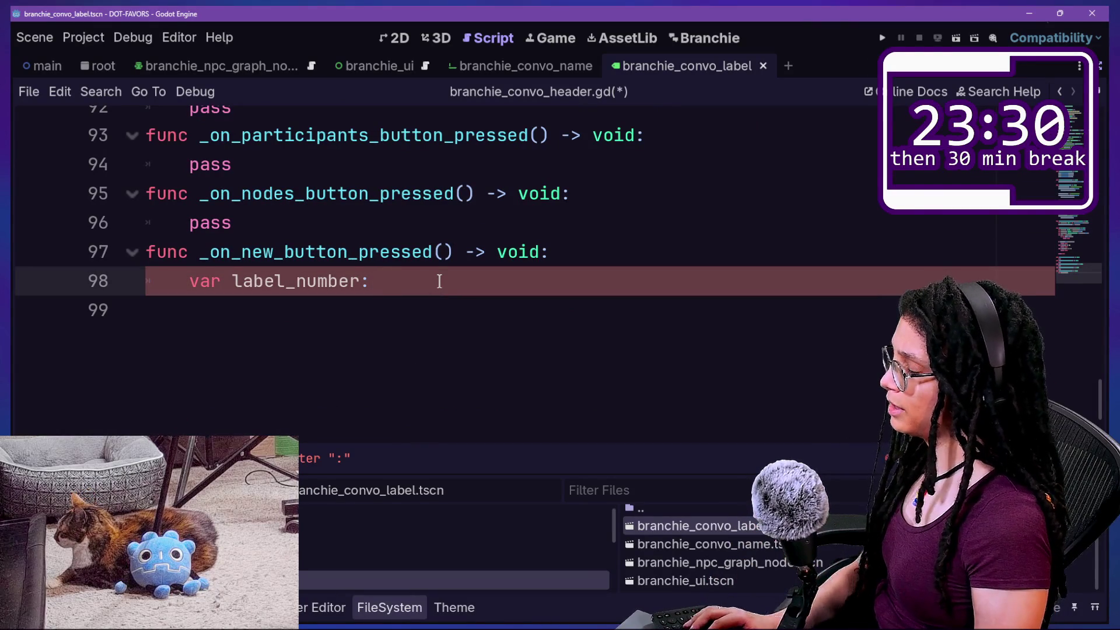
pyautogui.write('la')
pyautogui.press('BackSpace')
pyautogui.press('BackSpace')
pyautogui.write('Label = \\')
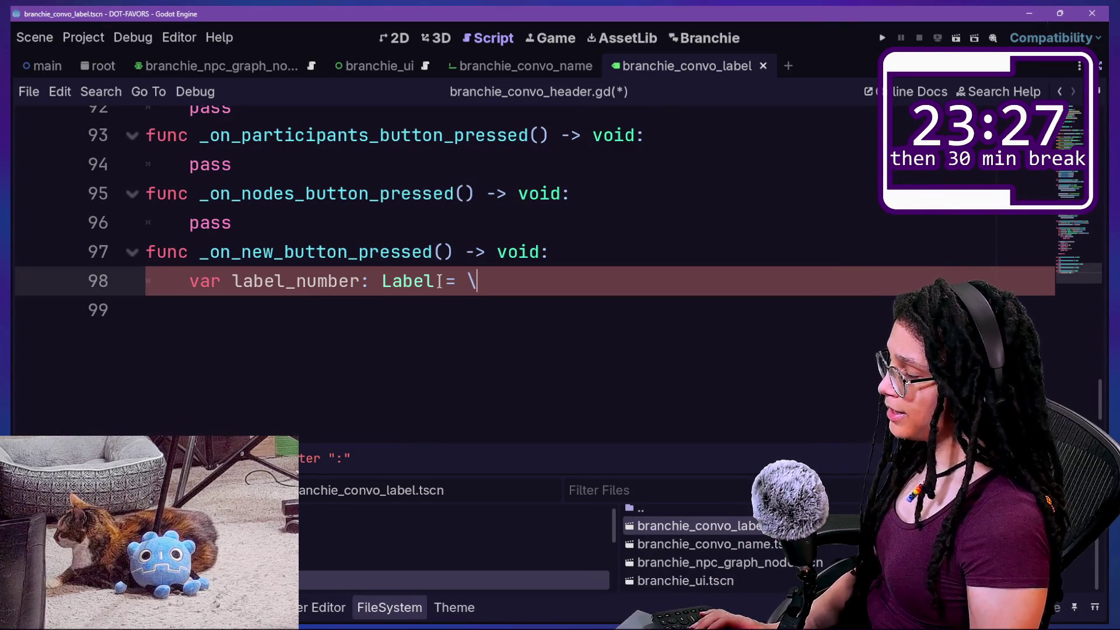
pyautogui.press('BackSpace')
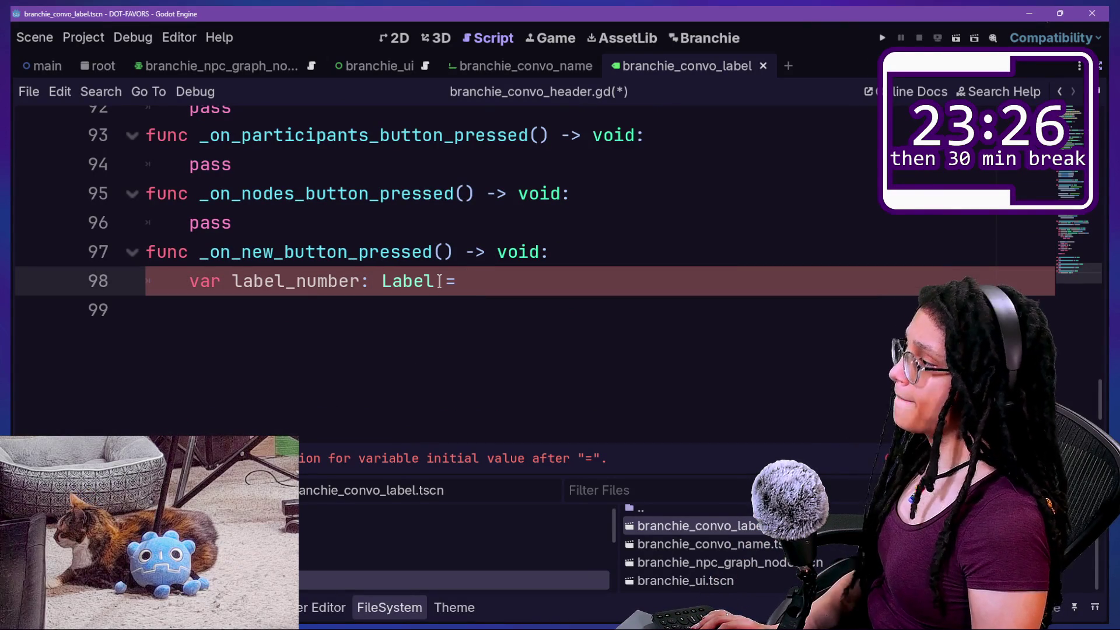
pyautogui.write('\\')
pyautogui.press('Return')
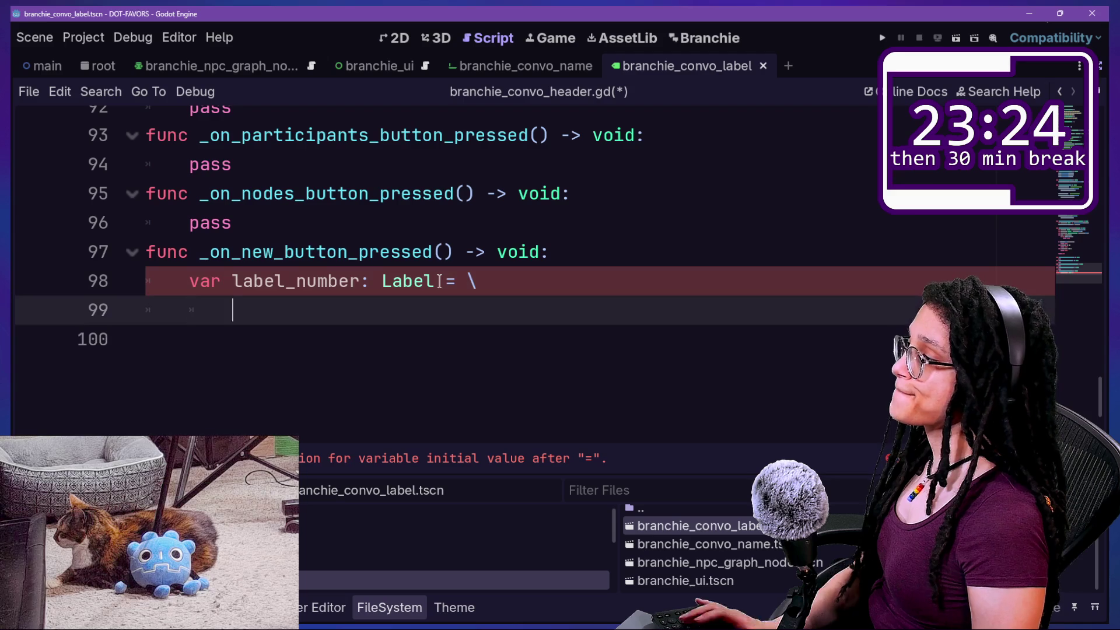
pyautogui.scroll(20, 439, 282)
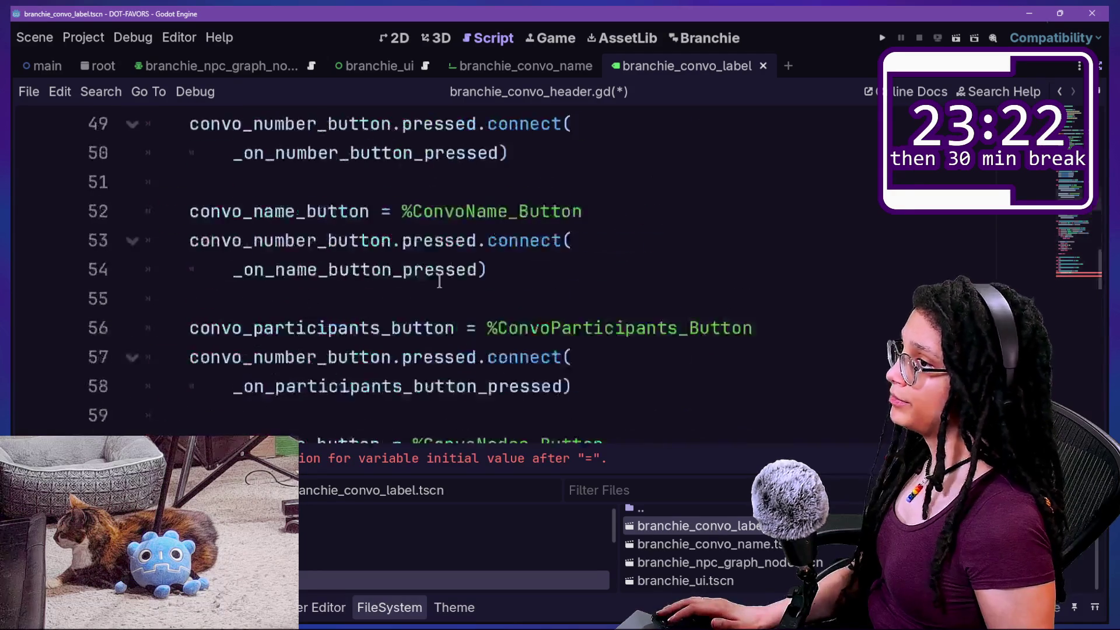
pyautogui.scroll(-4, 339, 279)
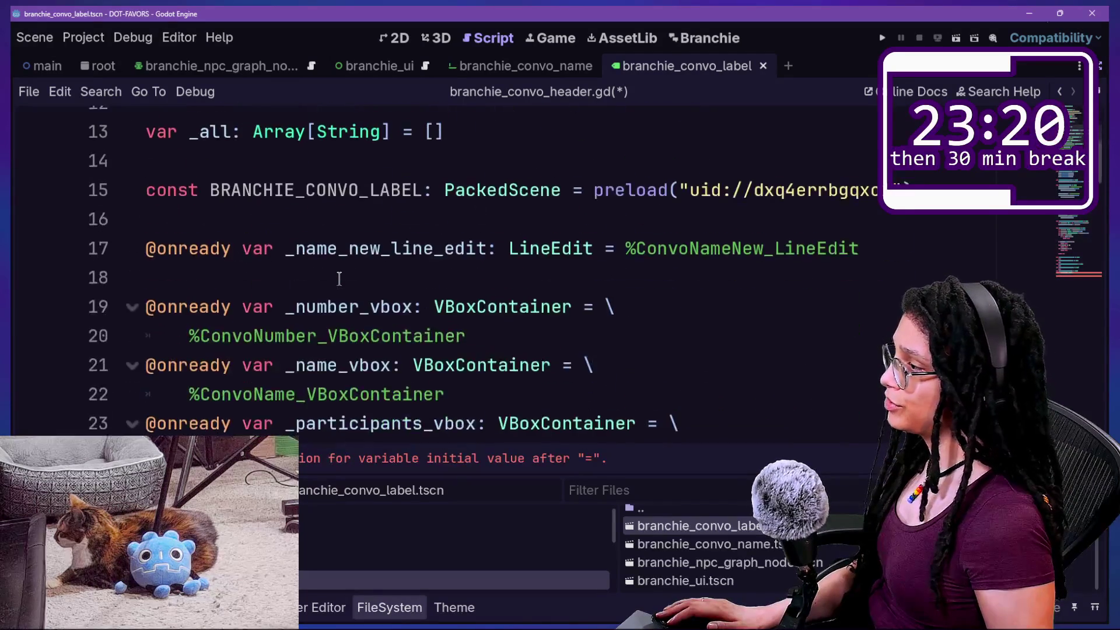
# Rename the constant to _CONVO_LABEL and finish the line with _CONVO_LABEL.instantiate() as Label
pyautogui.click(219, 183)
pyautogui.write('_')
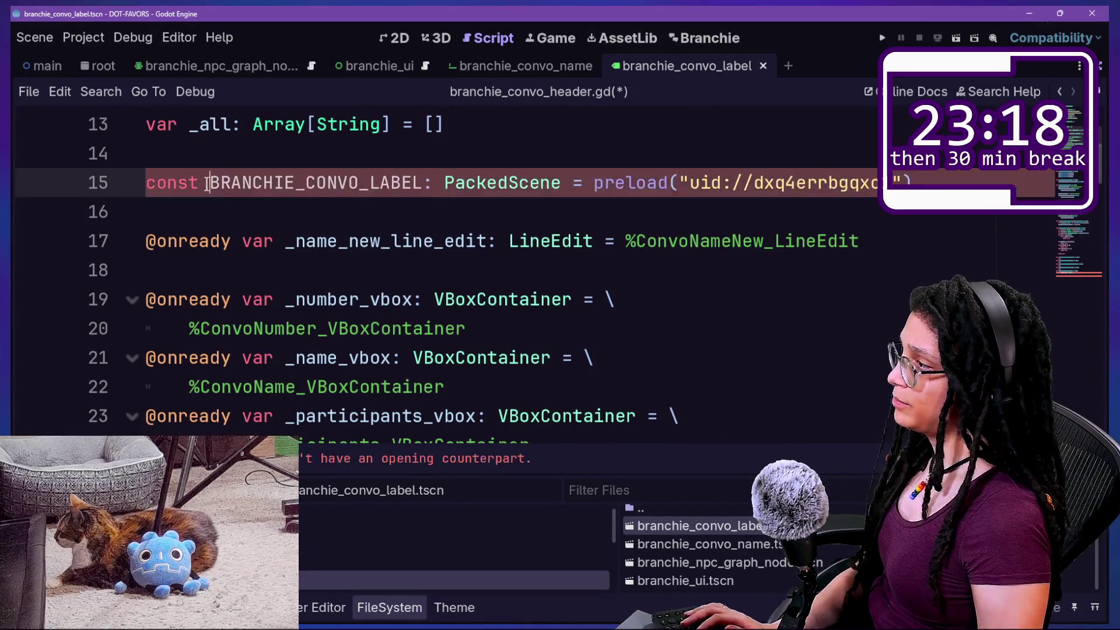
pyautogui.press('Delete')
pyautogui.press('Delete')
pyautogui.press('Delete')
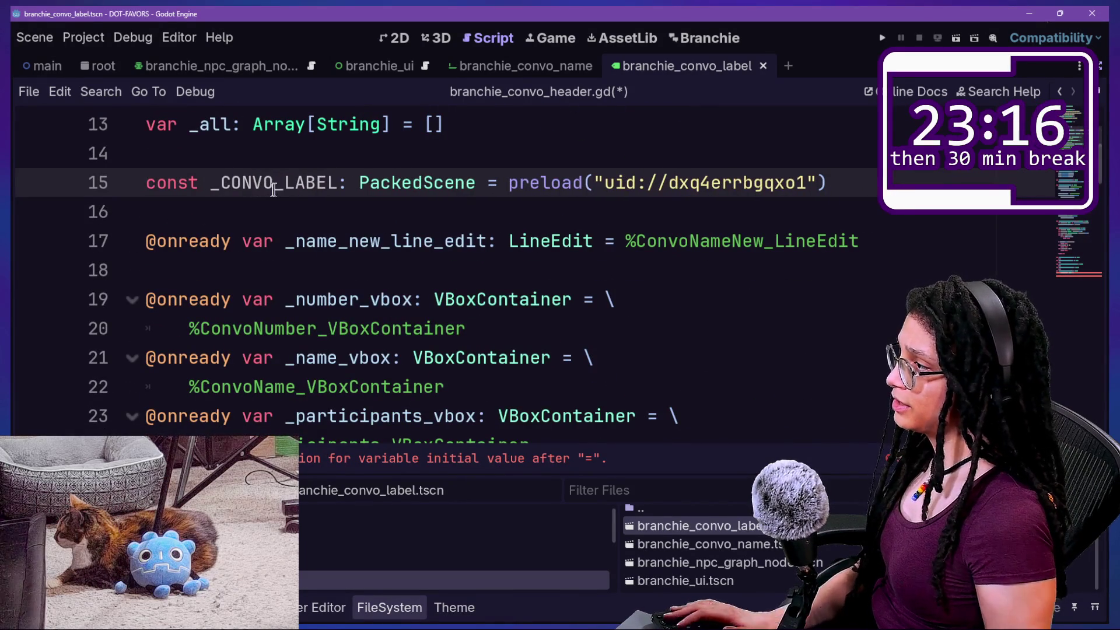
pyautogui.scroll(-20, 273, 189)
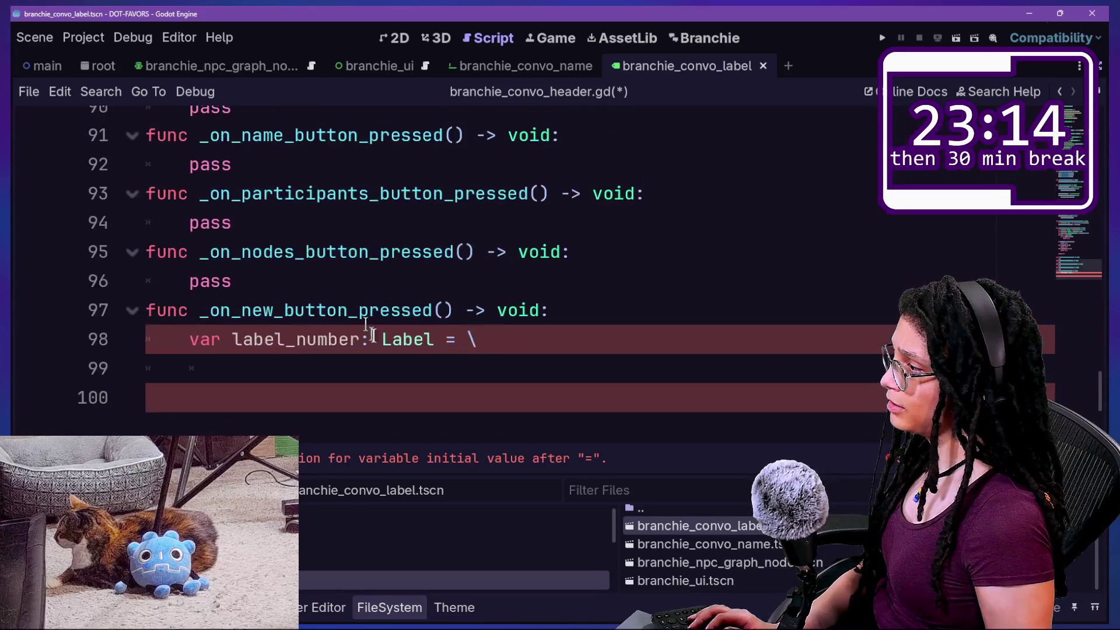
pyautogui.press('Return')
pyautogui.write('_CON')
pyautogui.press('Return')
pyautogui.write('.ins')
pyautogui.press('Return')
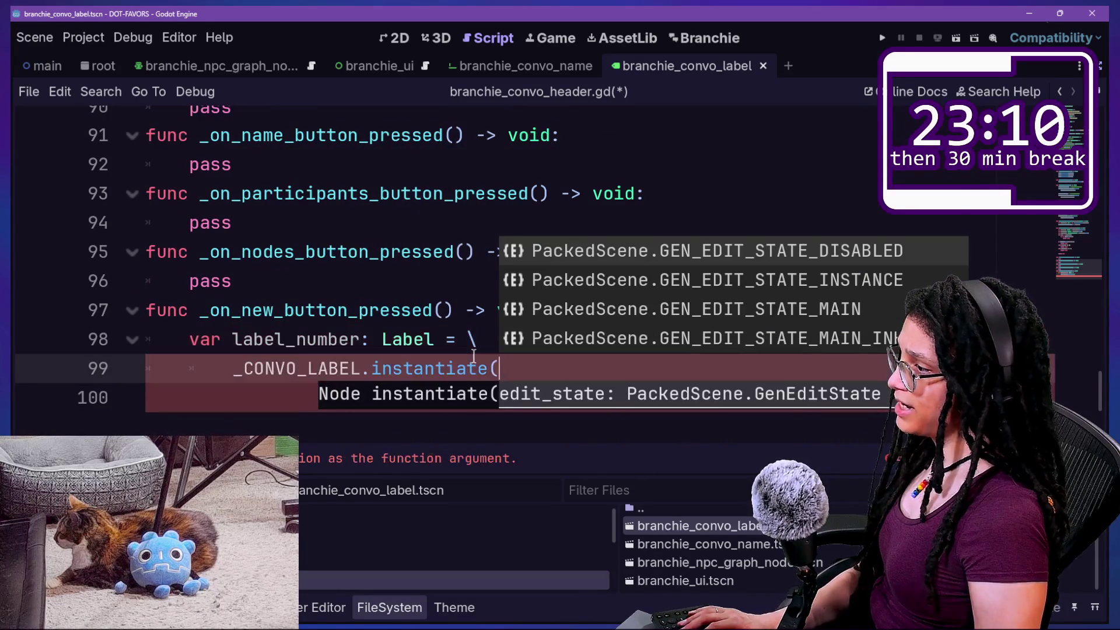
pyautogui.write(')')
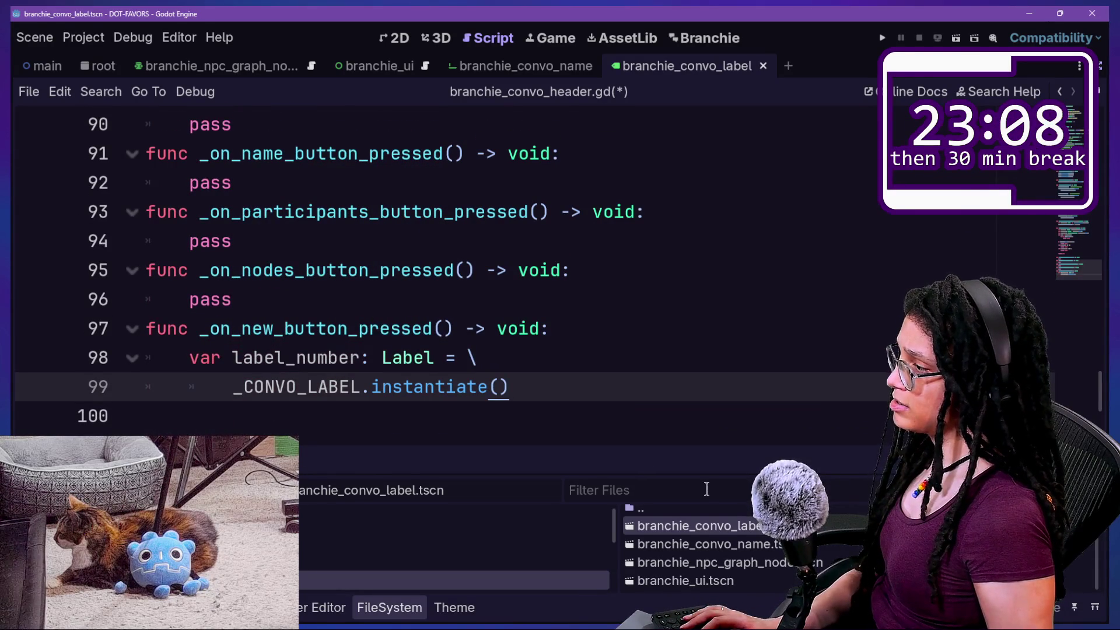
pyautogui.write(' as Label')
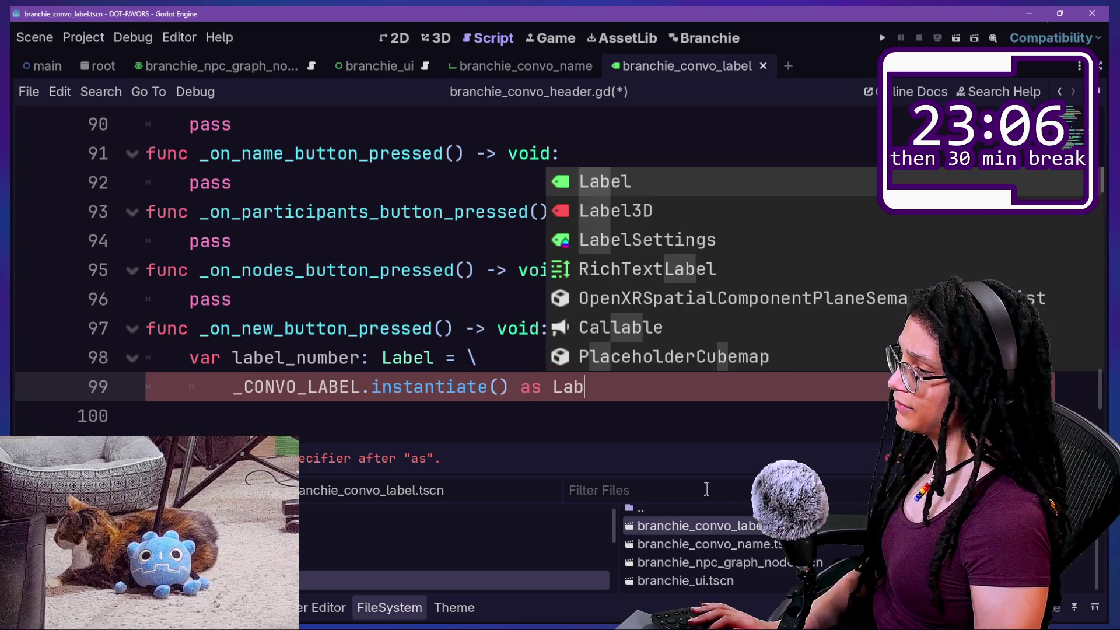
pyautogui.click(506, 407)
# Duplicate the two-line label_number declaration to create a label_name declaration
pyautogui.click(639, 398)
pyautogui.press('Return')
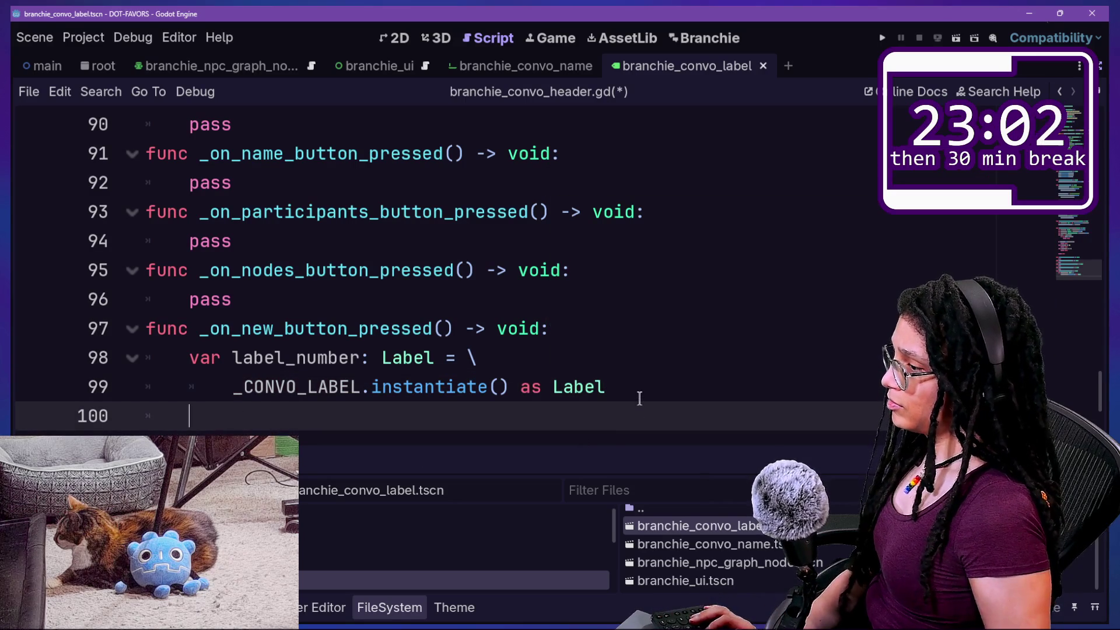
pyautogui.moveTo(643, 380); pyautogui.dragTo(643, 333)
pyautogui.hotkey('ctrl', 'c')
pyautogui.click(654, 388)
pyautogui.hotkey('ctrl', 'v')
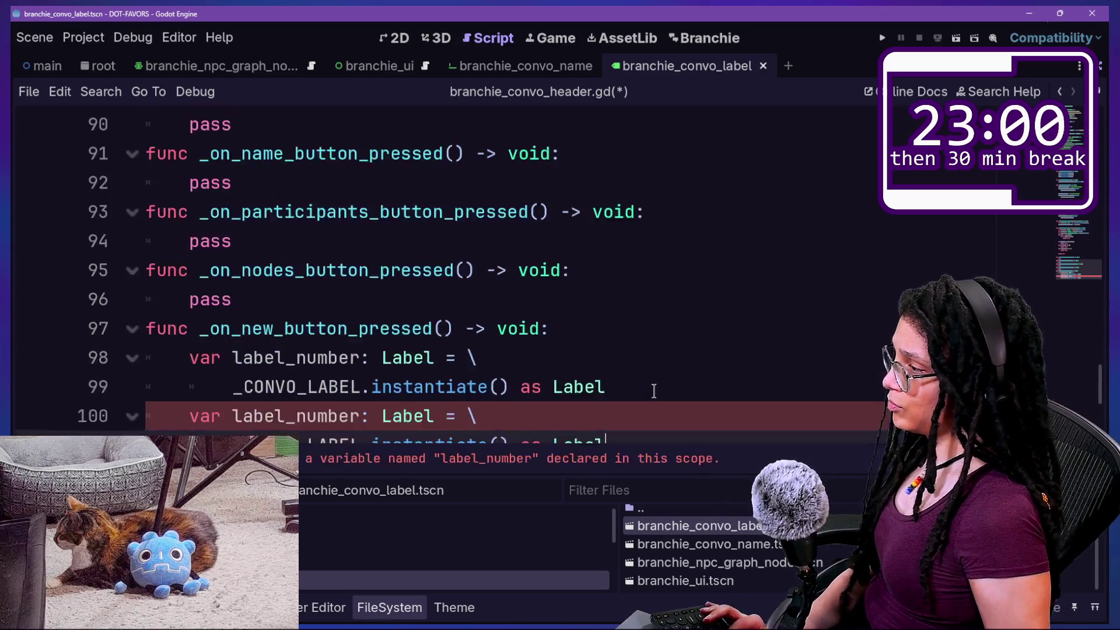
pyautogui.scroll(-1, 654, 391)
pyautogui.moveTo(297, 329); pyautogui.dragTo(357, 333)
pyautogui.press('BackSpace')
# Paste a third copy of the declaration and rename it label_participants
pyautogui.click(660, 368)
pyautogui.hotkey('ctrl', 'v')
pyautogui.moveTo(308, 387); pyautogui.dragTo(350, 392)
pyautogui.press('BackSpace')
pyautogui.press('BackSpace')
pyautogui.press('Delete')
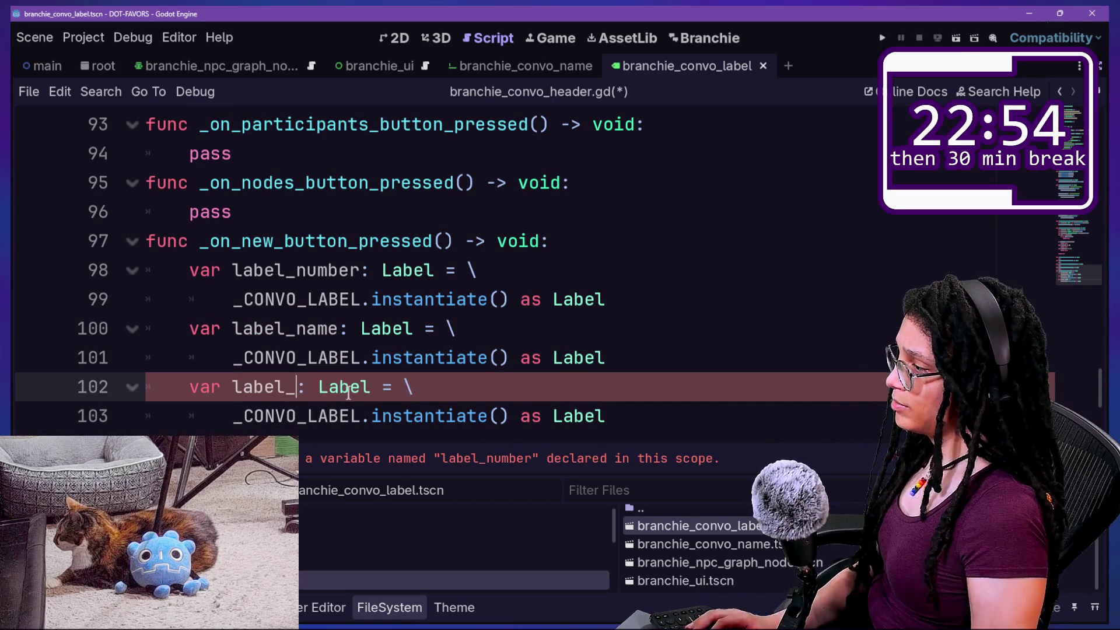
pyautogui.write('participants')
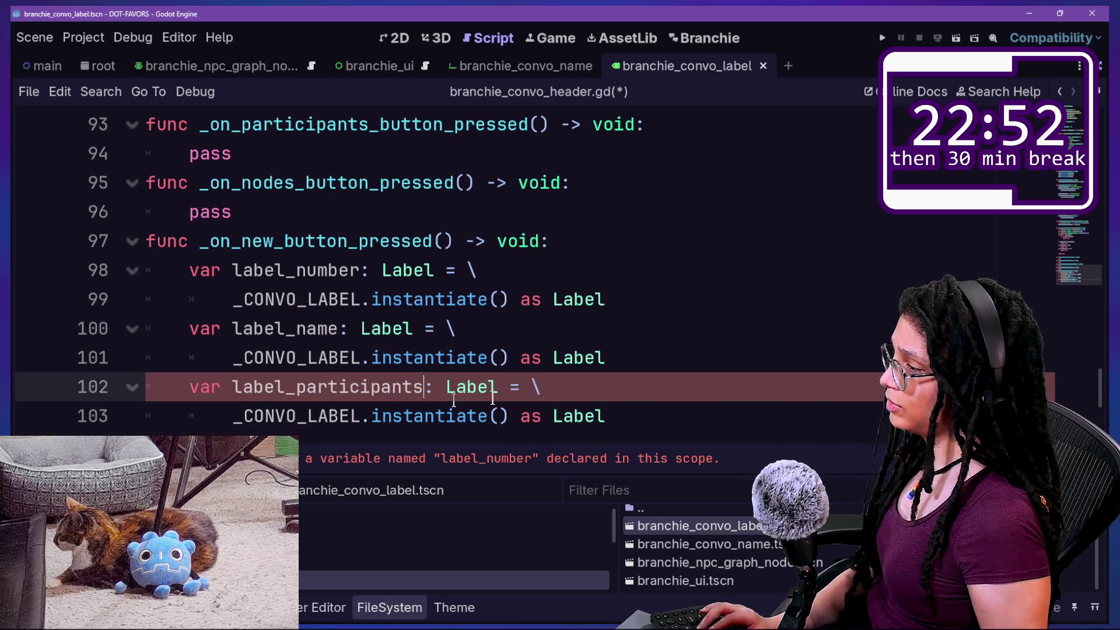
# Paste a fourth copy and rename its duplicated label_number variable to label_nodes
pyautogui.click(525, 412)
pyautogui.click(613, 409)
pyautogui.hotkey('ctrl', 'v')
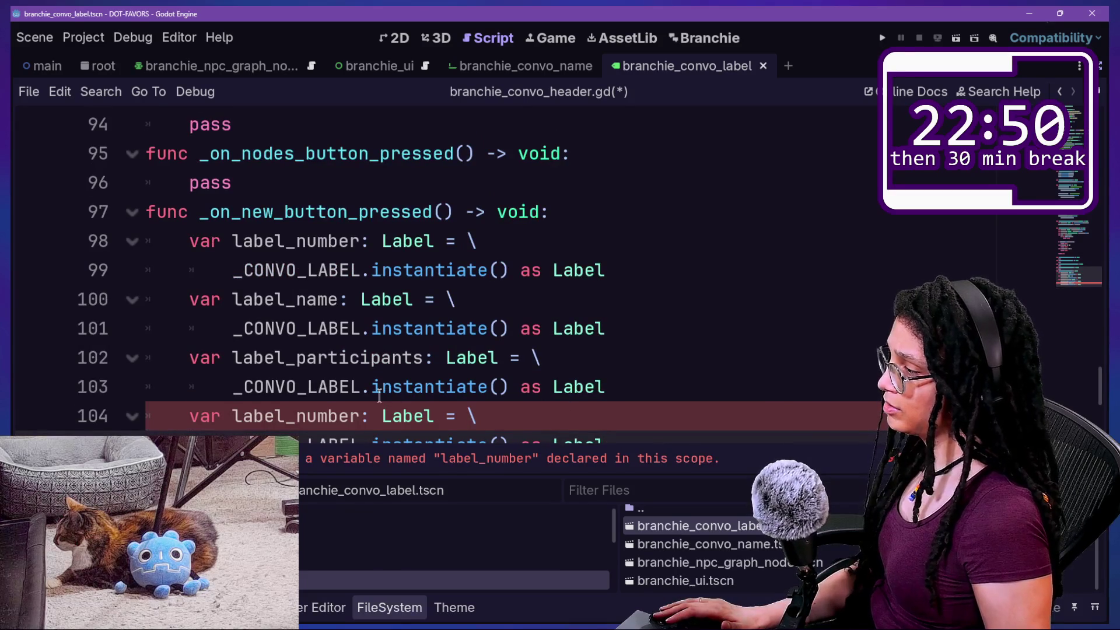
pyautogui.scroll(-2, 380, 397)
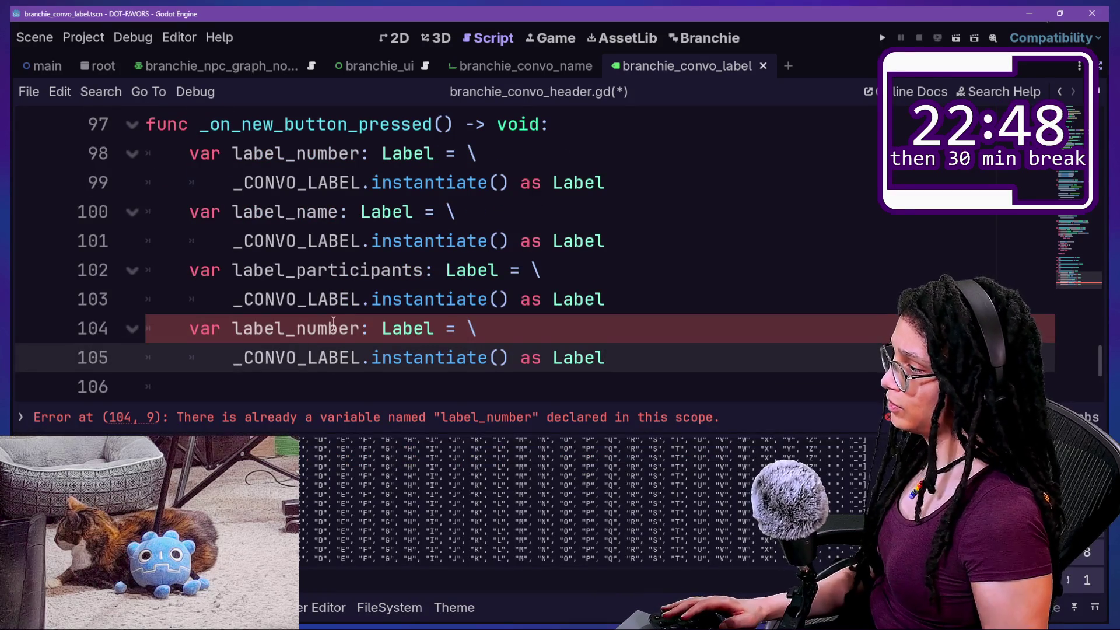
pyautogui.click(359, 328)
pyautogui.press('BackSpace')
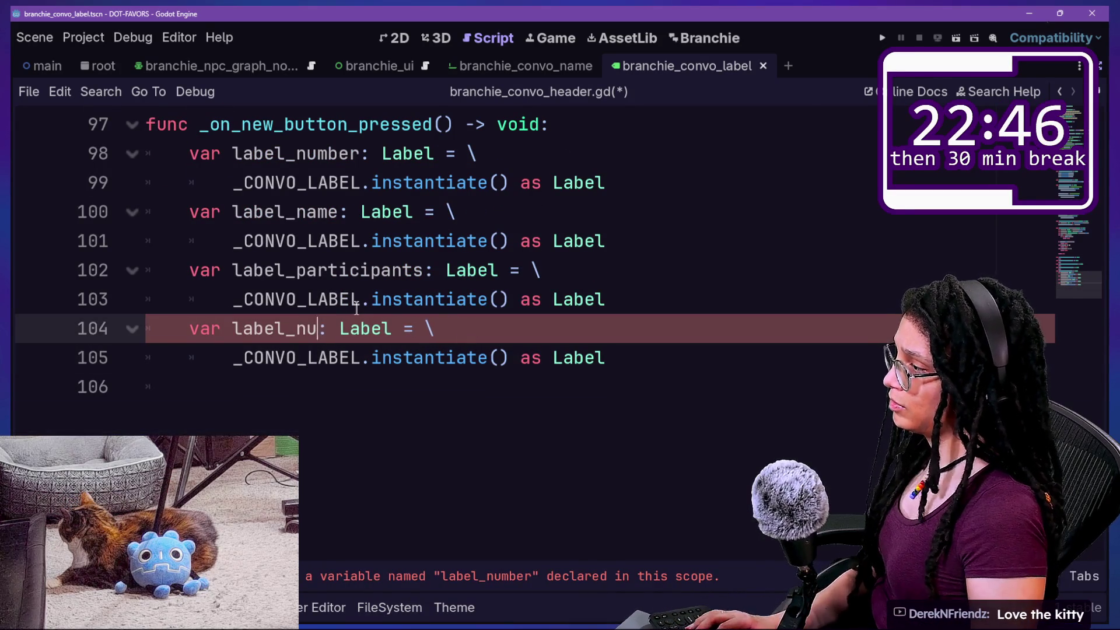
pyautogui.press('BackSpace')
pyautogui.write('od')
# Save branchie_convo_header.gd and remove the indent on empty line 106
pyautogui.moveTo(490, 182); pyautogui.dragTo(601, 280)
pyautogui.click(665, 382)
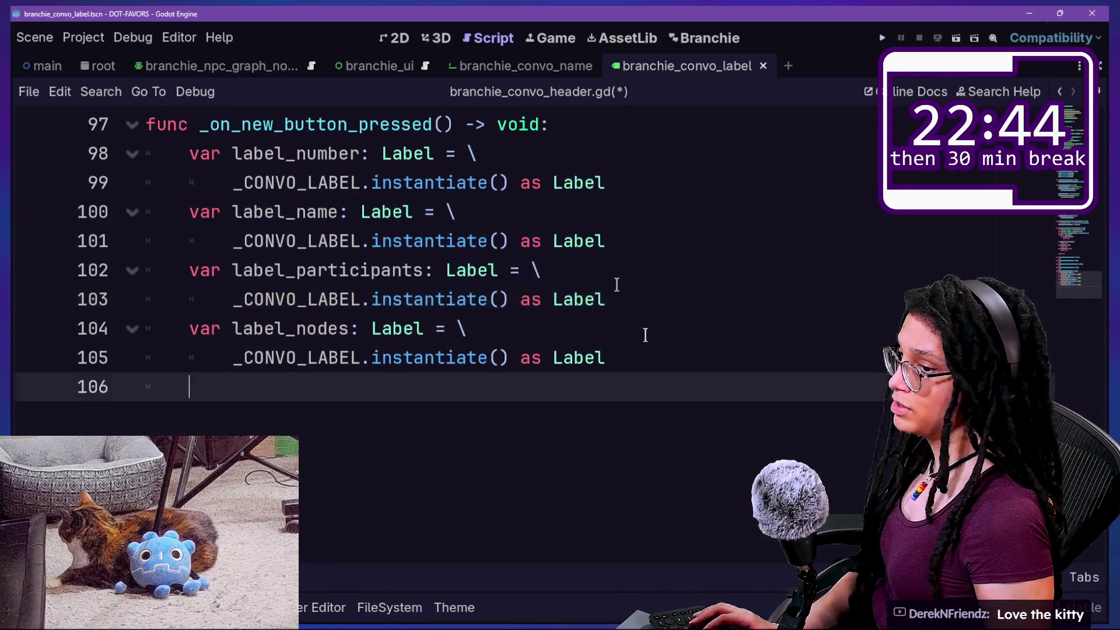
pyautogui.hotkey('ctrl', 's')
pyautogui.click(673, 313)
pyautogui.click(712, 365)
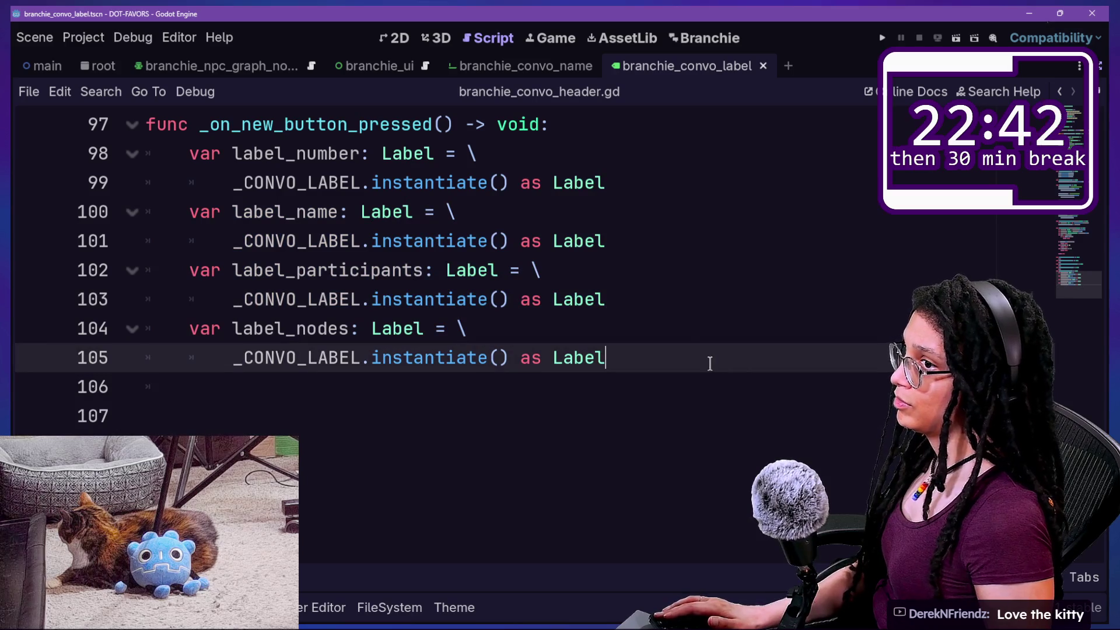
pyautogui.moveTo(557, 241); pyautogui.dragTo(665, 315)
pyautogui.click(726, 382)
pyautogui.press('BackSpace')
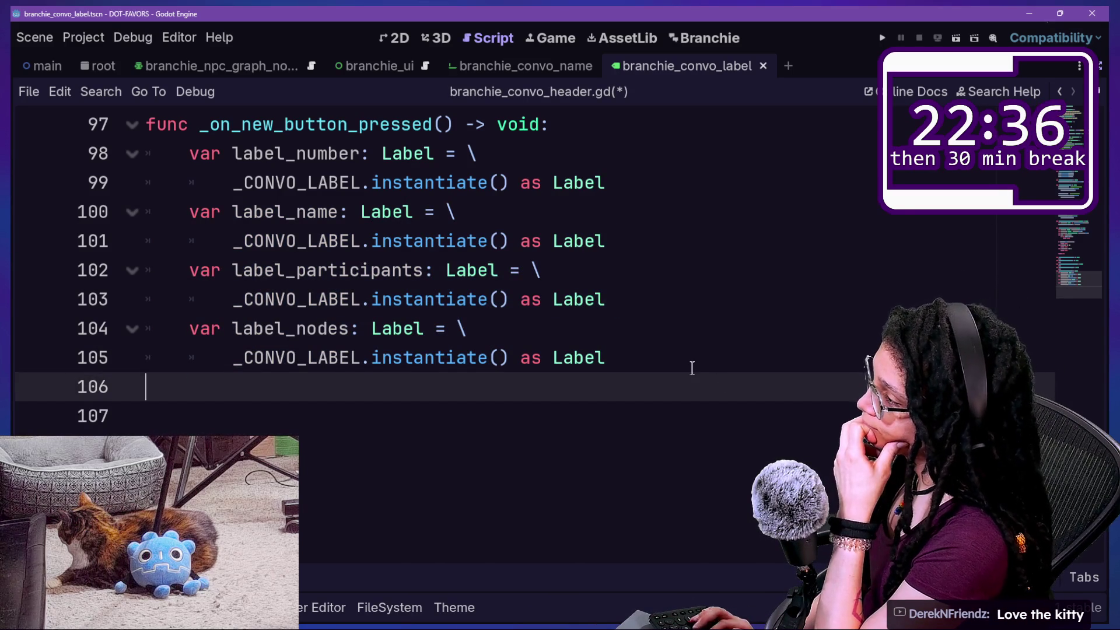
# Add a blank line after line 105, review the name-validation code, and save again
pyautogui.hotkey('ctrl', 's')
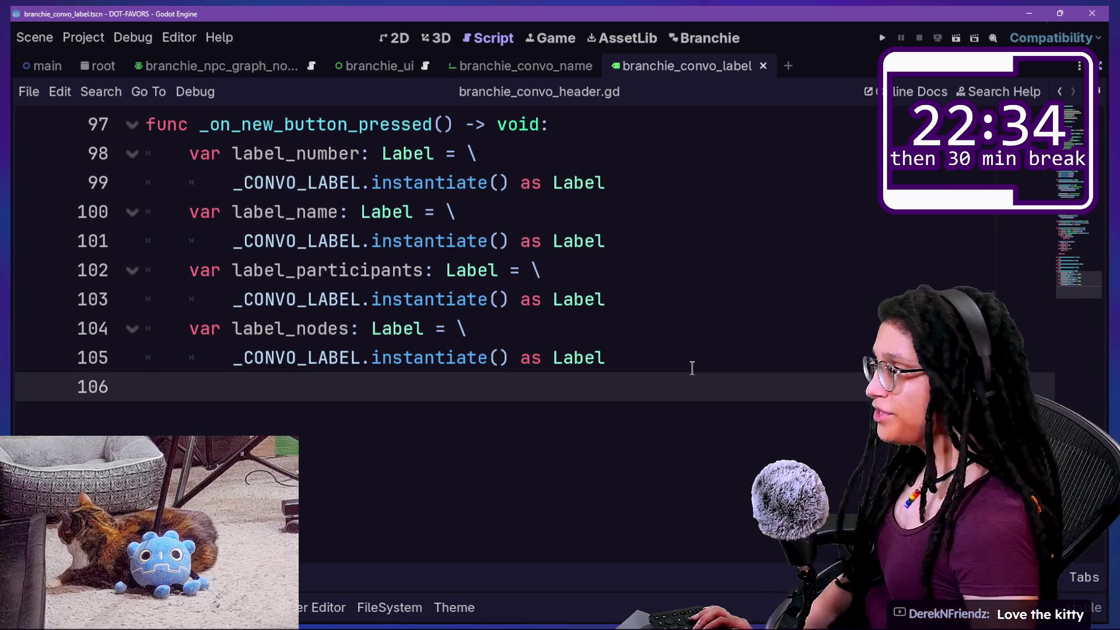
pyautogui.press('Tab')
pyautogui.press('Tab')
pyautogui.press('Return')
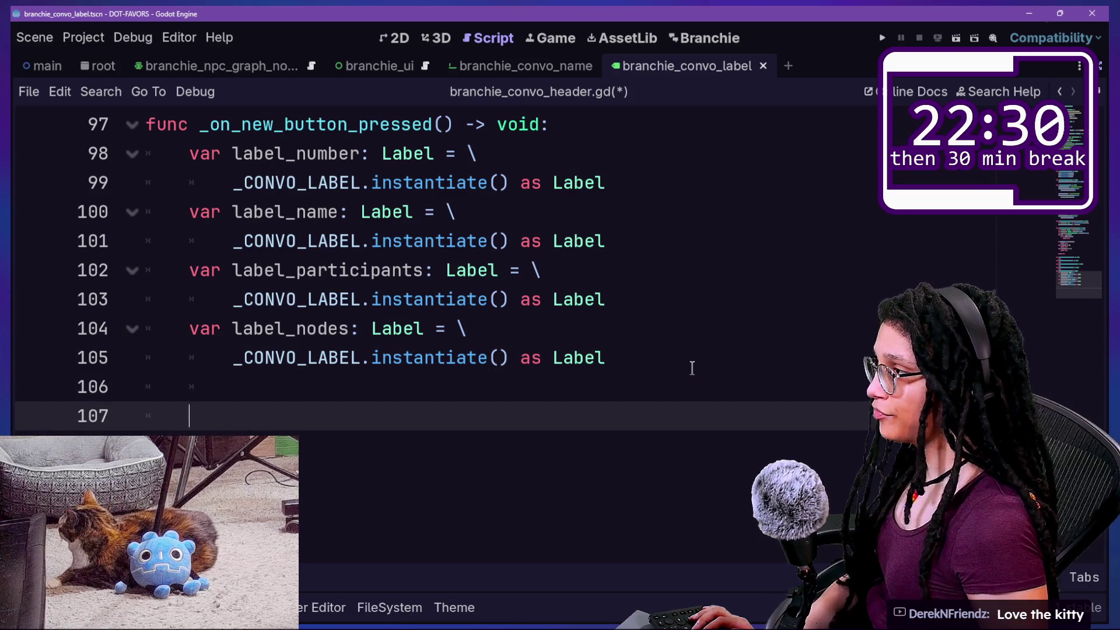
pyautogui.scroll(8, 692, 367)
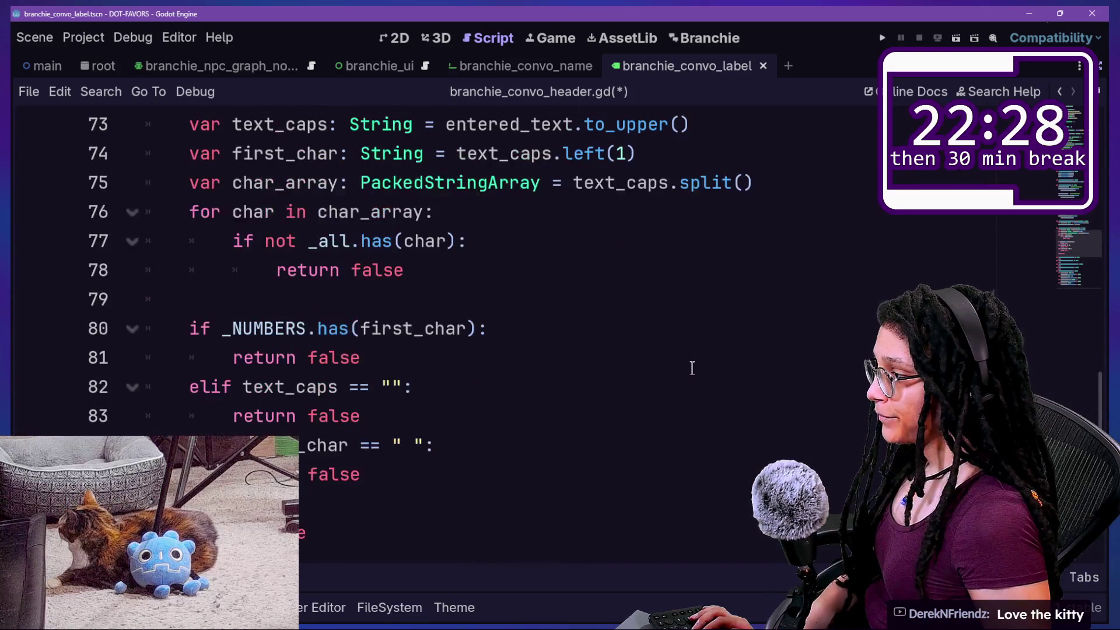
pyautogui.scroll(4, 440, 525)
pyautogui.scroll(1, 440, 525)
pyautogui.click(682, 467)
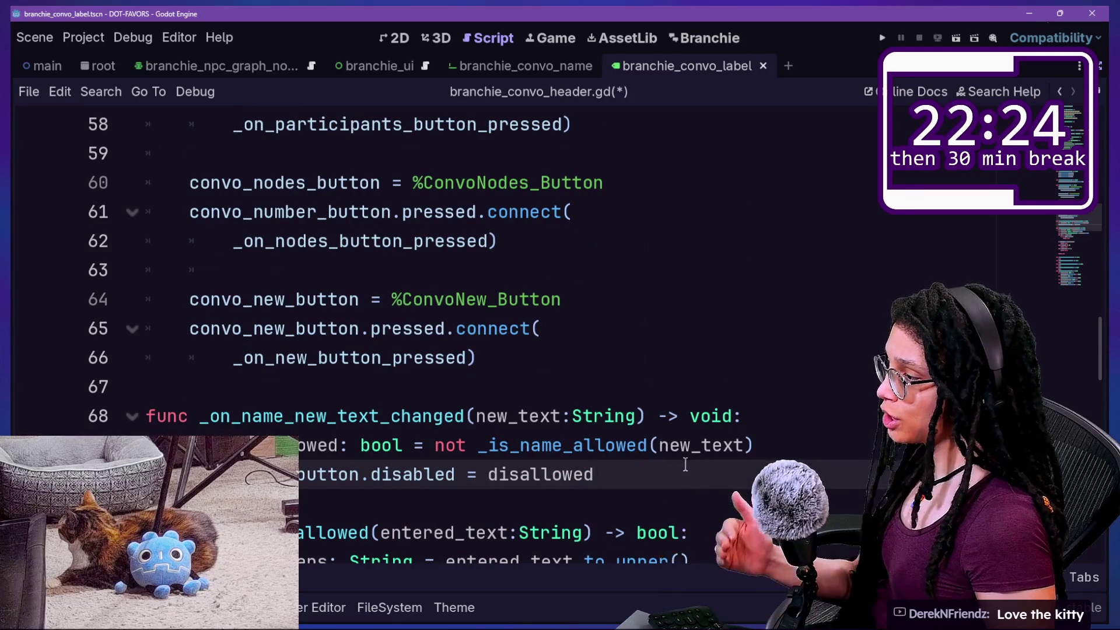
pyautogui.scroll(-1, 685, 464)
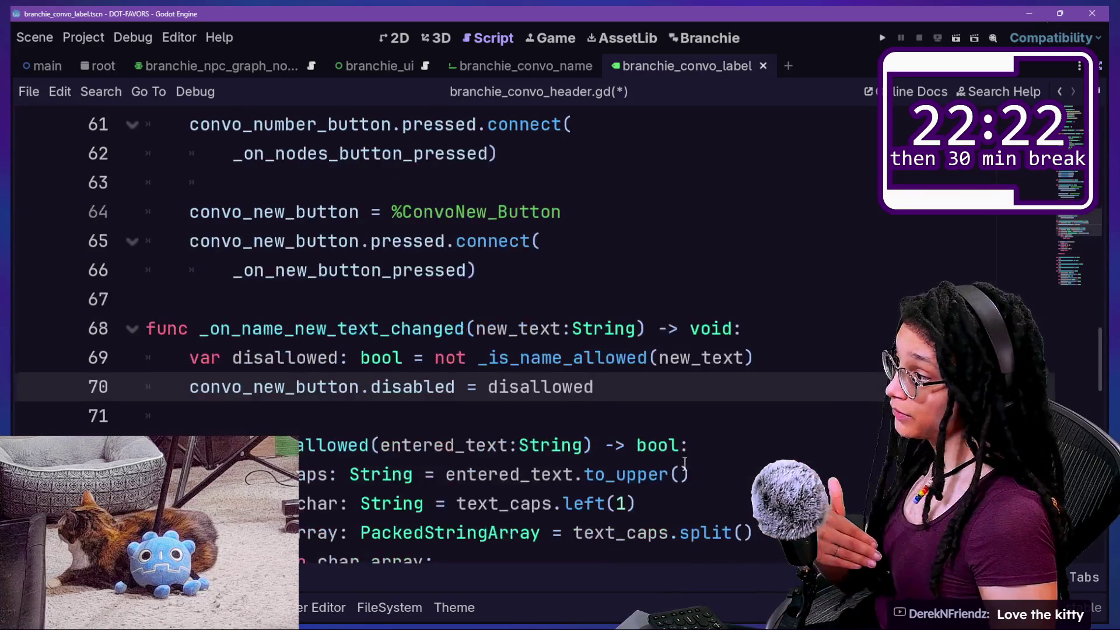
pyautogui.scroll(-1, 684, 464)
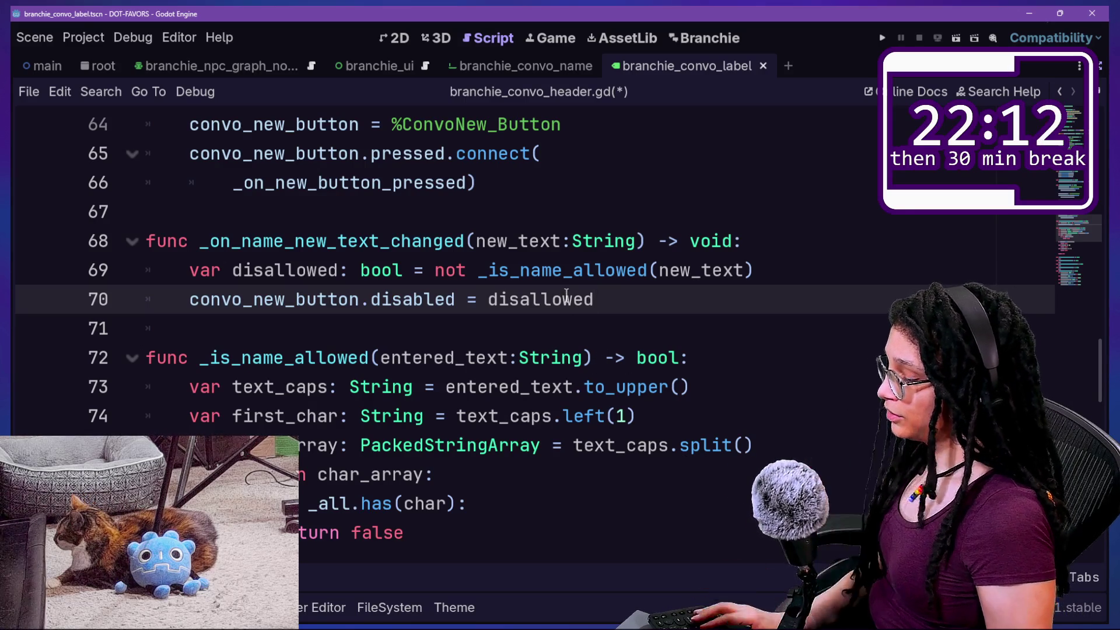
pyautogui.hotkey('ctrl', 's')
pyautogui.scroll(10, 566, 301)
pyautogui.scroll(10, 563, 294)
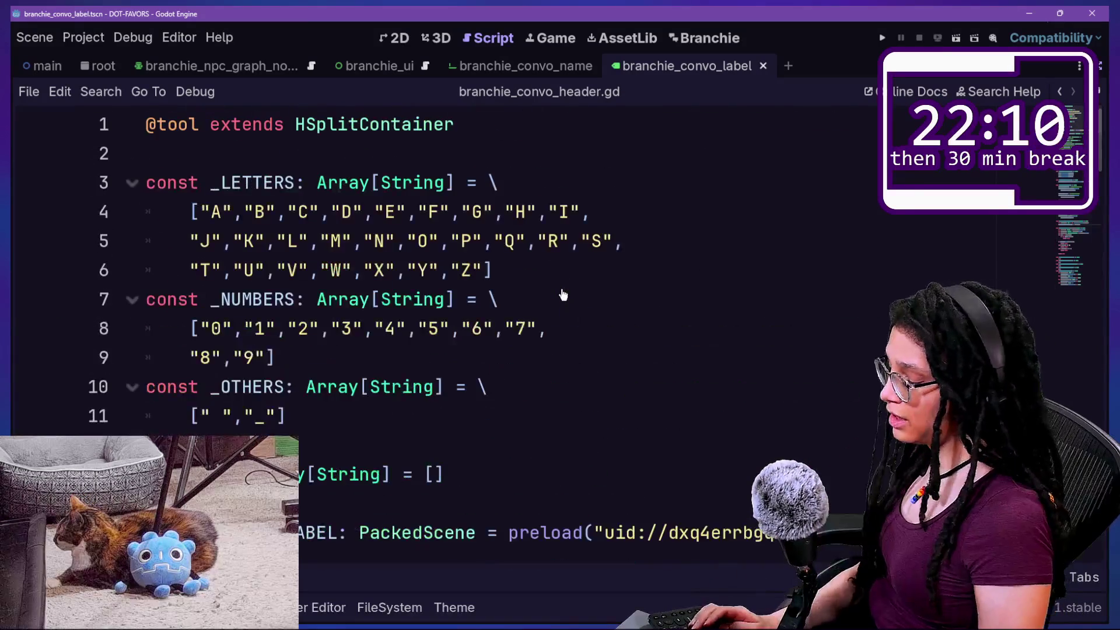
# Open branchie_ui.tscn, then branchie_conversations.gd, through Quick Open
pyautogui.hotkey('alt', 'shift', 'o')
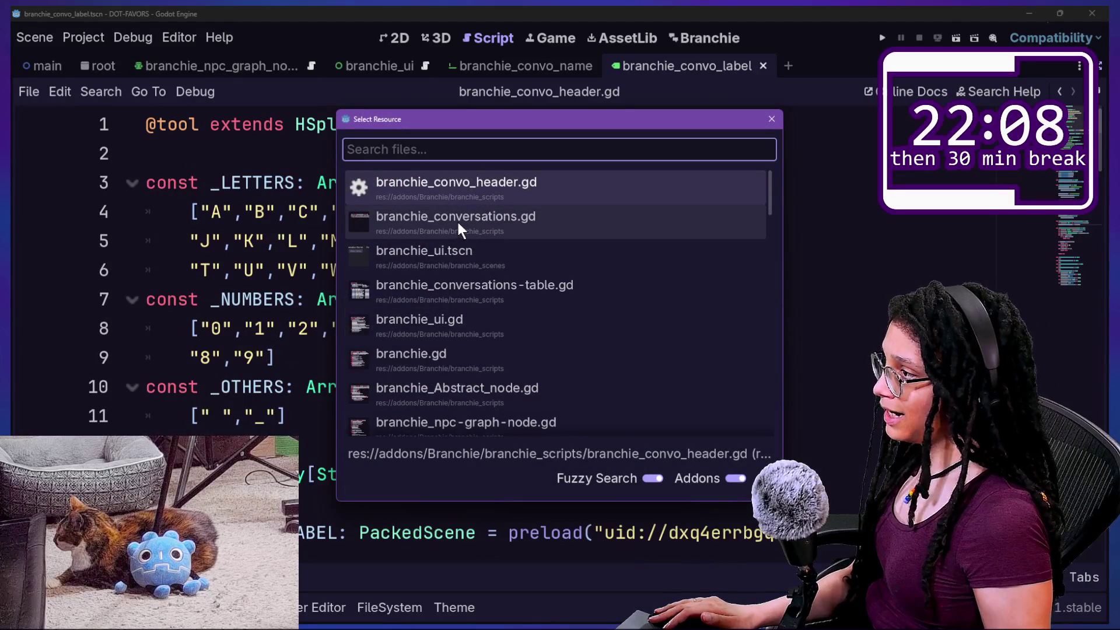
pyautogui.click(477, 264)
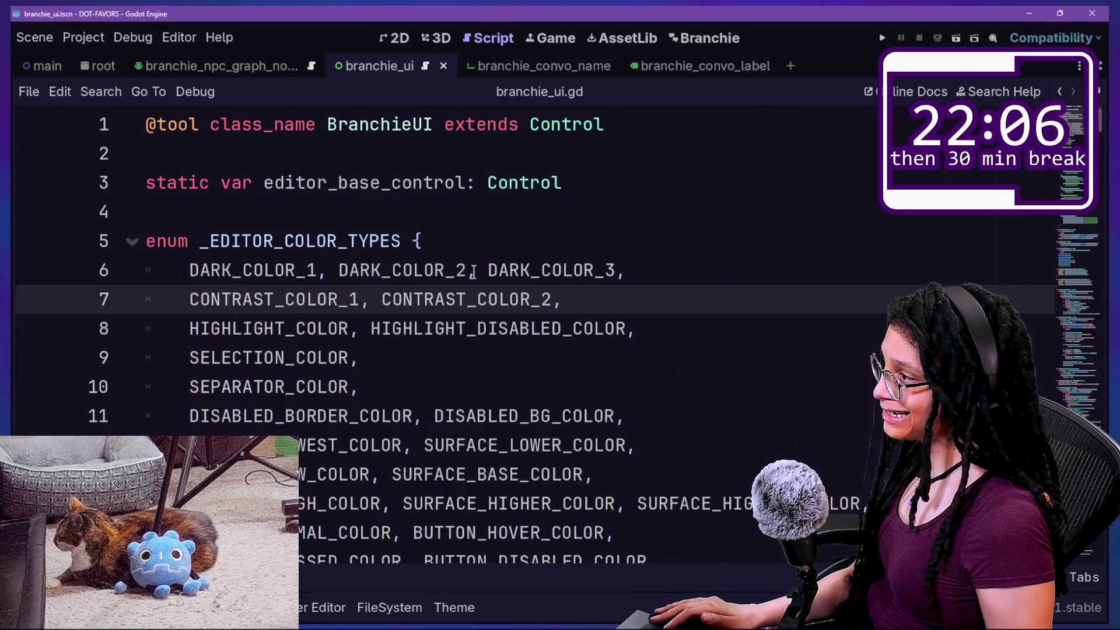
pyautogui.hotkey('alt', 'shift', 'o')
pyautogui.press('Down')
pyautogui.press('Down')
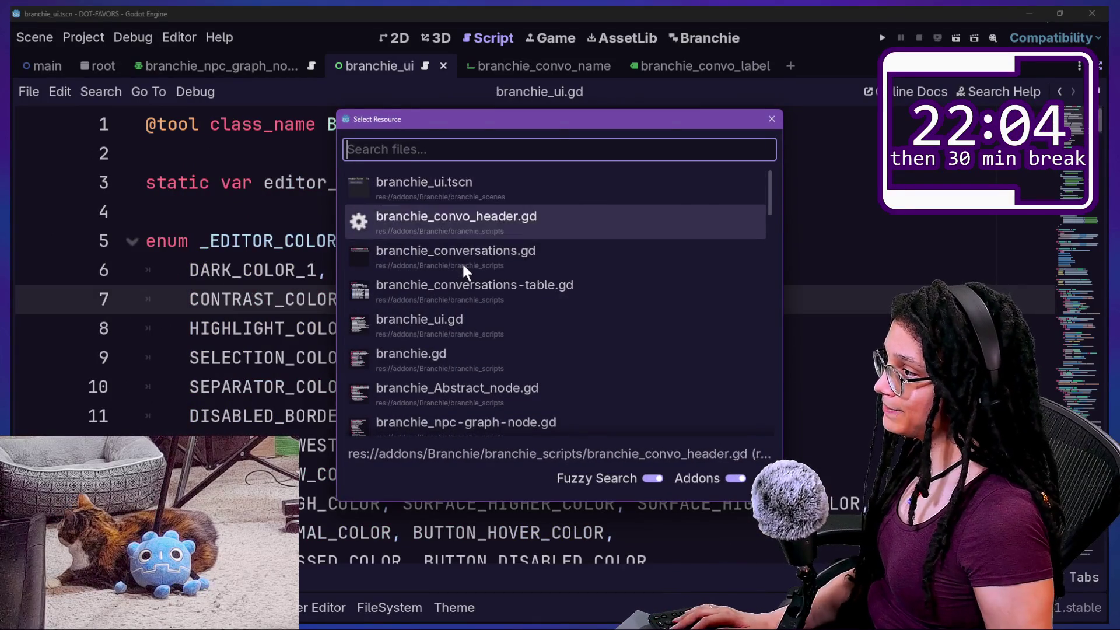
pyautogui.press('Return')
# Inspect the TODO note and the NODES enum of NULL and NODE_1 to NODE_4 on line 5
pyautogui.moveTo(232, 299)
pyautogui.mouseDown()
pyautogui.moveTo(633, 313)
pyautogui.moveTo(328, 292)
pyautogui.mouseUp()
pyautogui.click(327, 295)
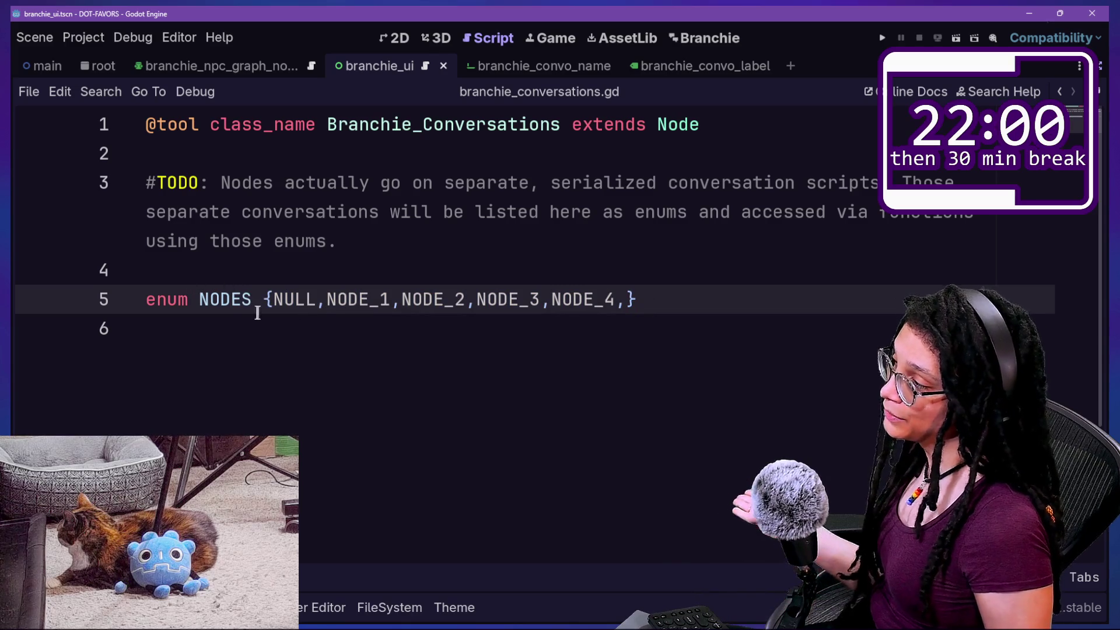
pyautogui.moveTo(325, 301)
pyautogui.mouseDown()
pyautogui.moveTo(627, 305)
pyautogui.moveTo(320, 298)
pyautogui.mouseUp()
pyautogui.click(629, 305)
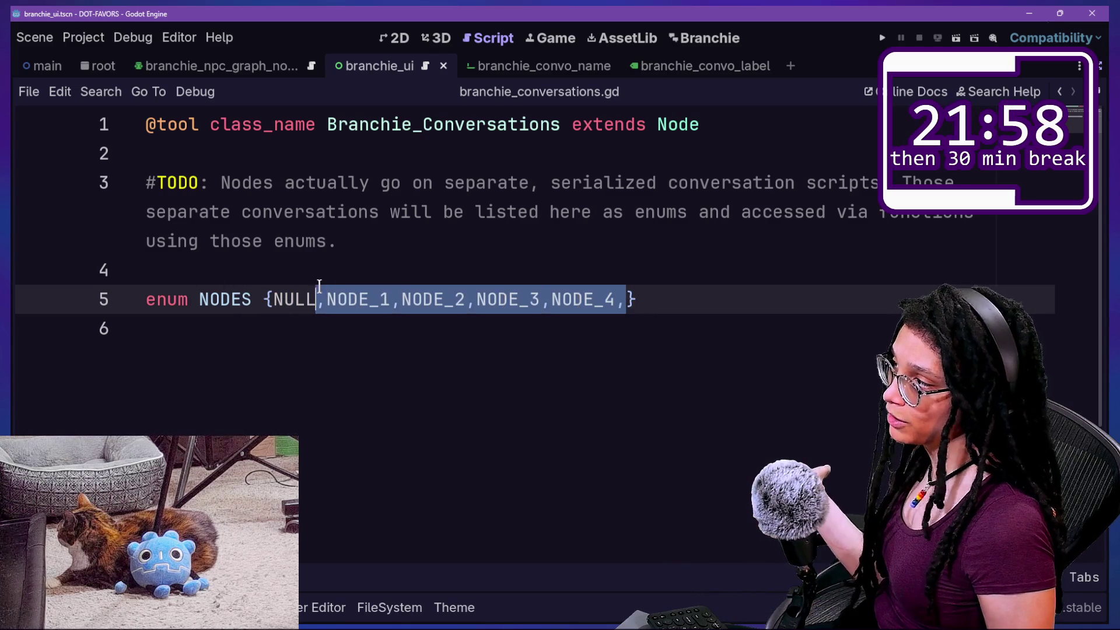
pyautogui.click(266, 299)
pyautogui.moveTo(178, 300)
pyautogui.mouseDown()
pyautogui.moveTo(597, 299)
pyautogui.moveTo(287, 313)
pyautogui.moveTo(317, 302)
pyautogui.mouseUp()
pyautogui.click(649, 302)
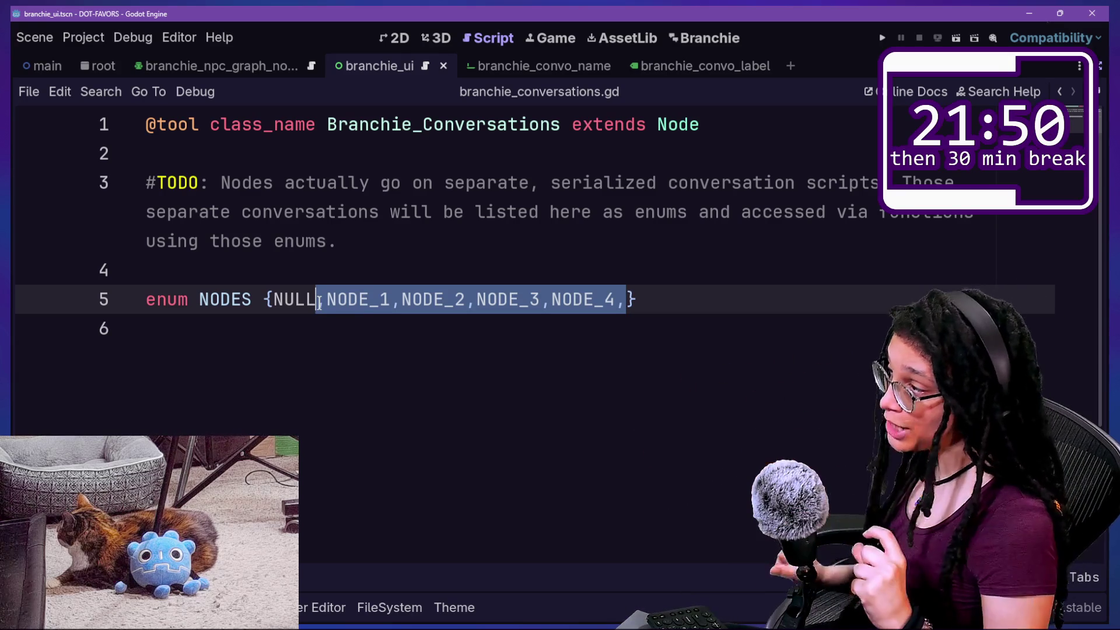
pyautogui.moveTo(260, 153); pyautogui.dragTo(338, 443)
pyautogui.click(387, 356)
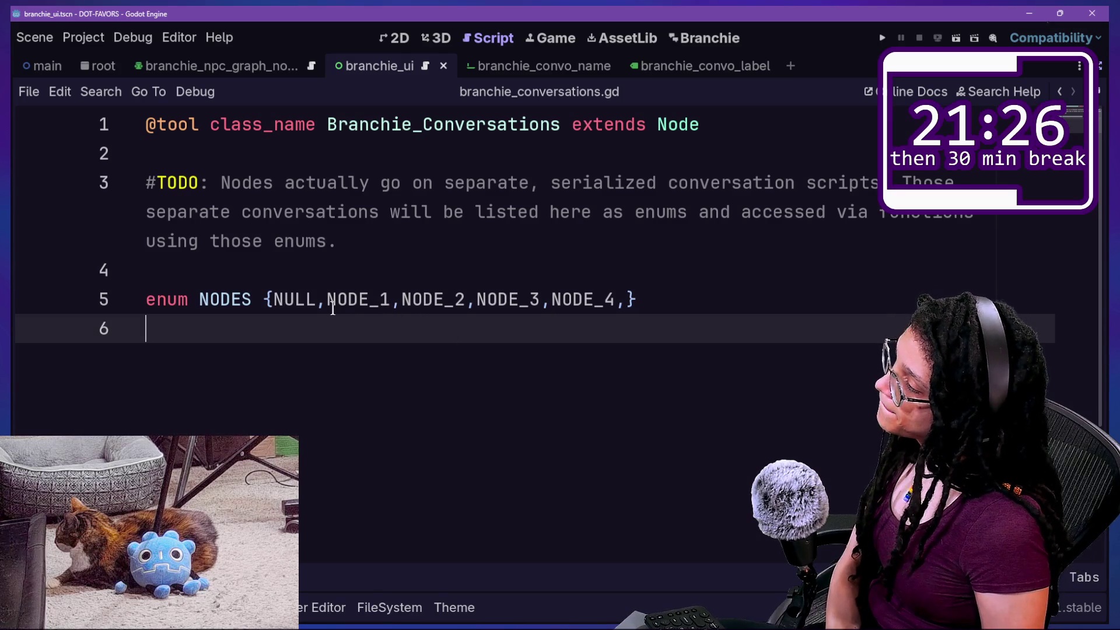
pyautogui.moveTo(325, 300); pyautogui.dragTo(592, 317)
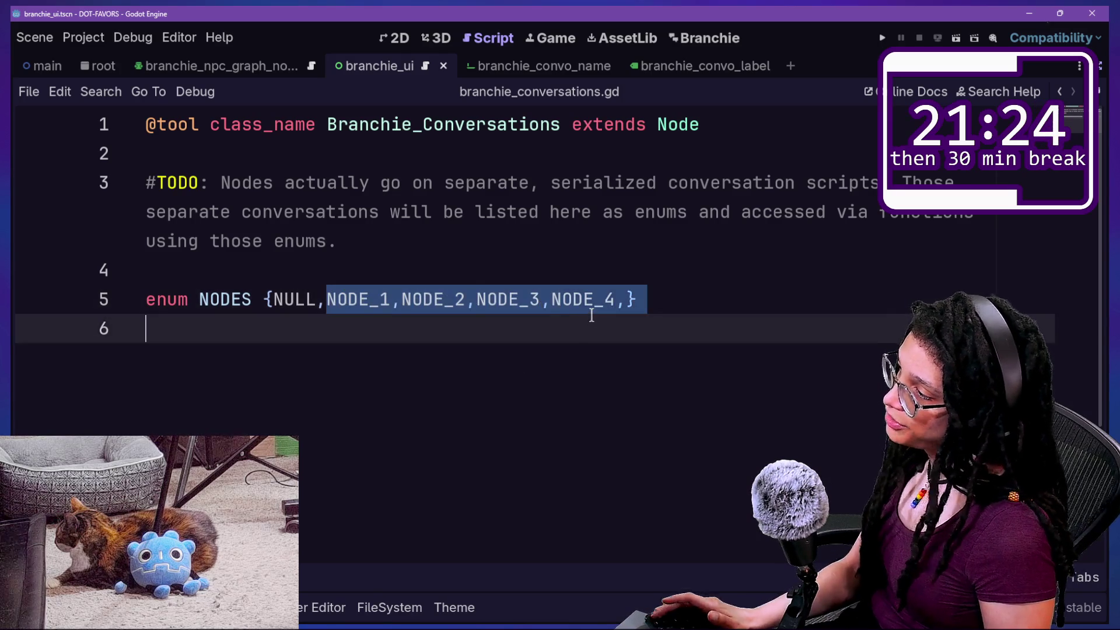
pyautogui.click(593, 317)
pyautogui.click(418, 150)
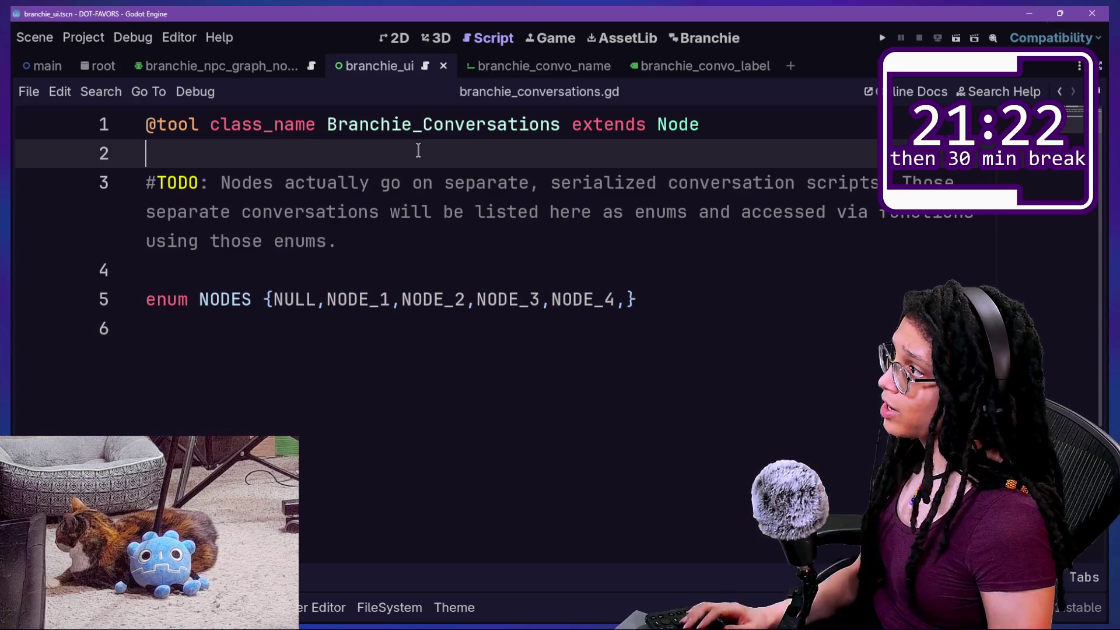
# Look up 'node' files in Quick Open, then close it without opening anything
pyautogui.hotkey('shift', 'alt', 'o')
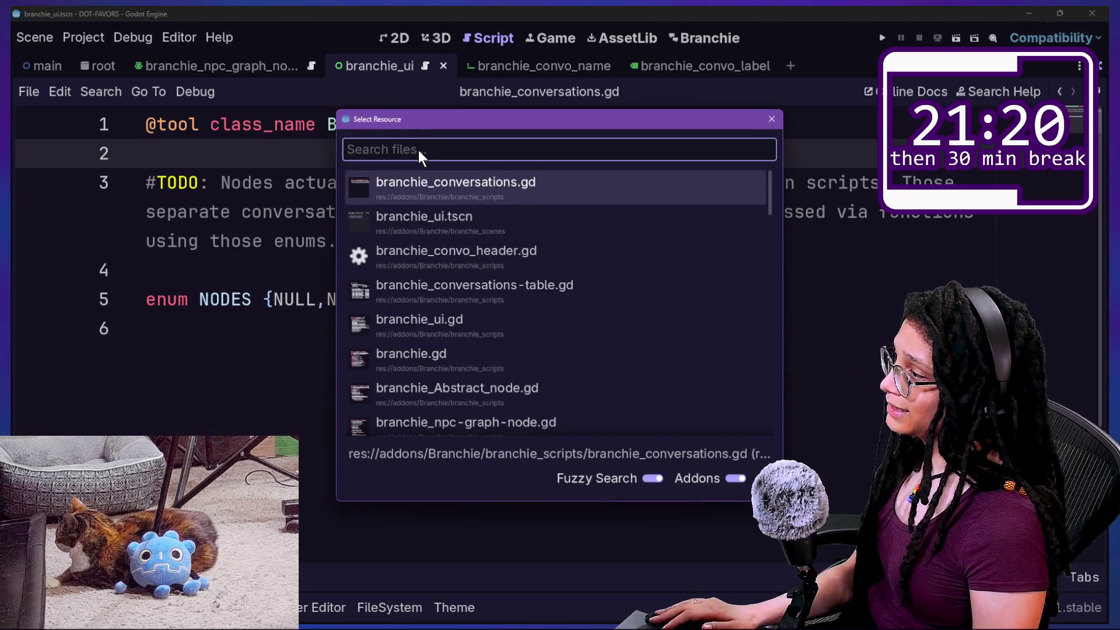
pyautogui.write('node')
pyautogui.press('Down')
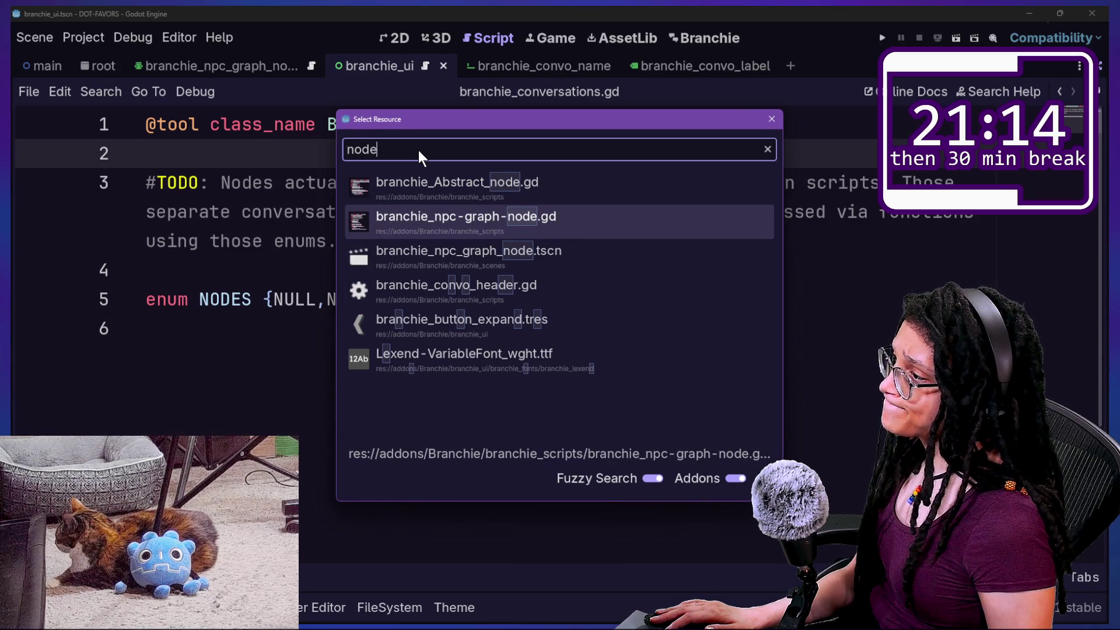
pyautogui.press('Escape')
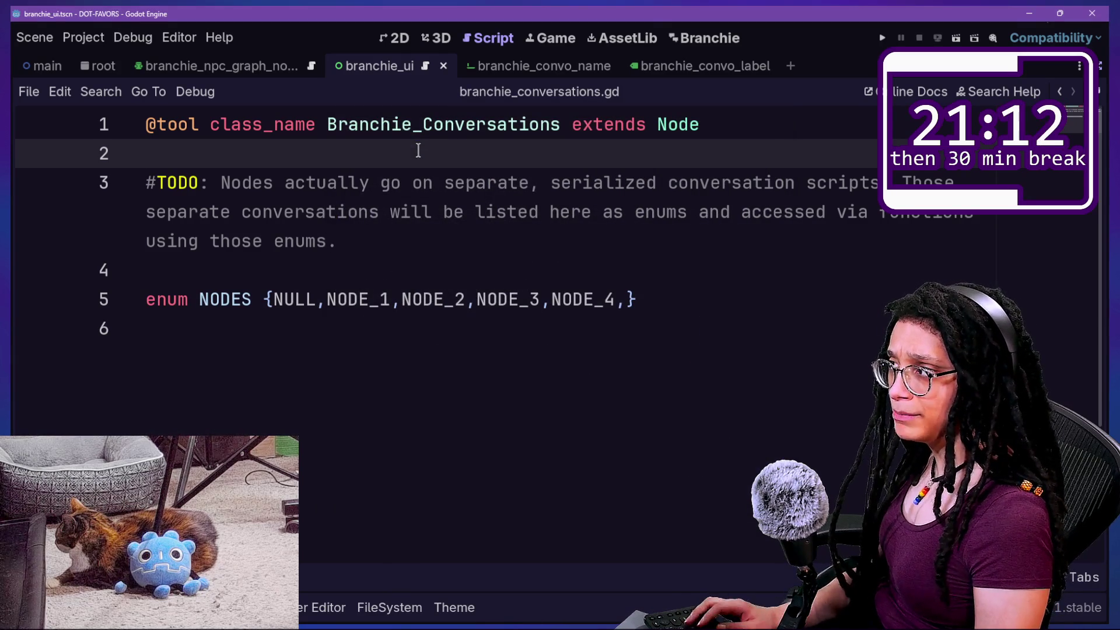
# Search the project for FileAccess and review the match in branchie_statics.gd
pyautogui.hotkey('ctrl', 'shift', 'f')
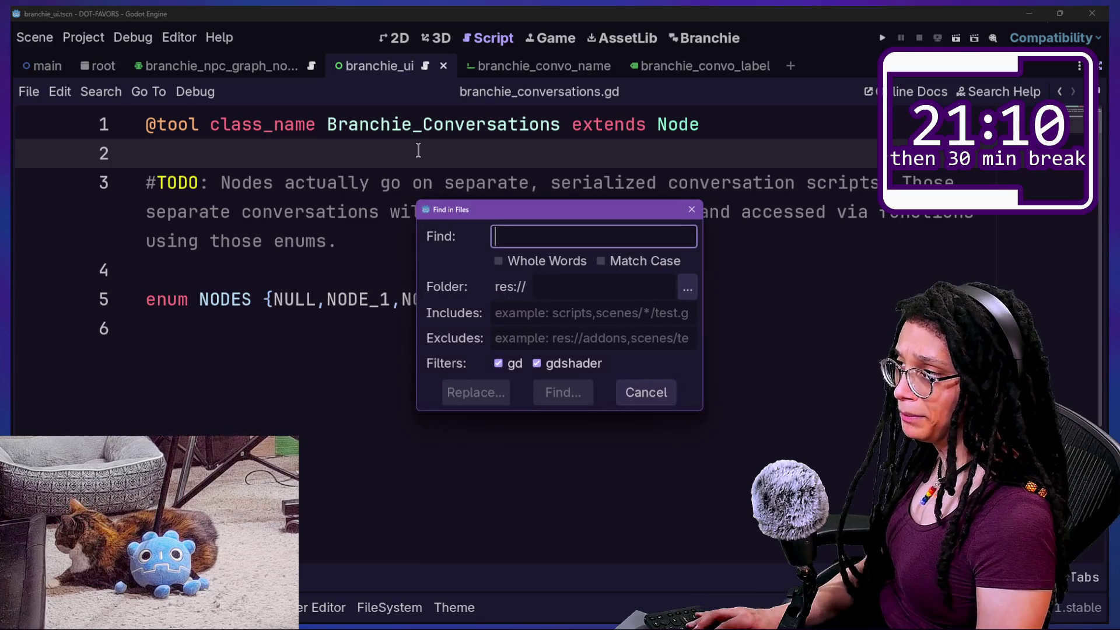
pyautogui.write('fileacce')
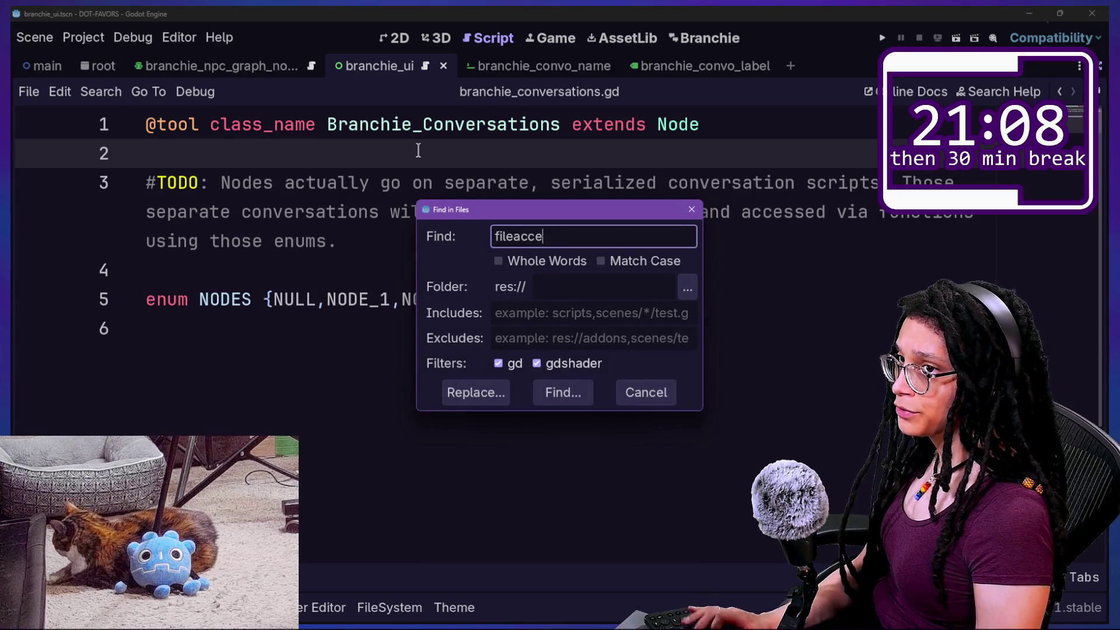
pyautogui.write('ss')
pyautogui.press('Return')
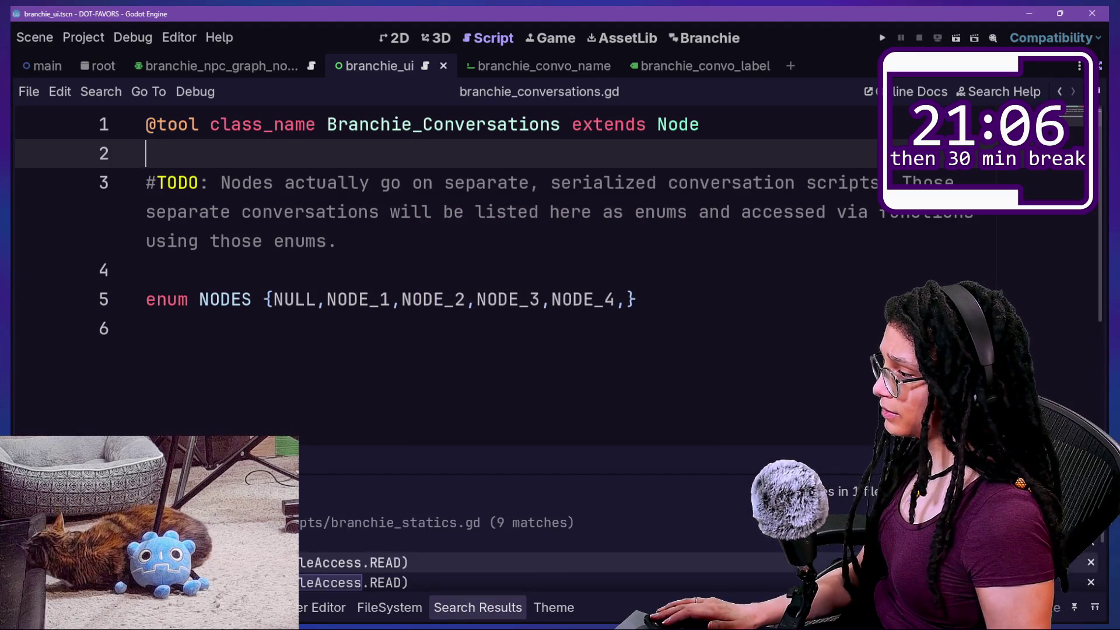
pyautogui.click(303, 562)
pyautogui.scroll(-2, 299, 546)
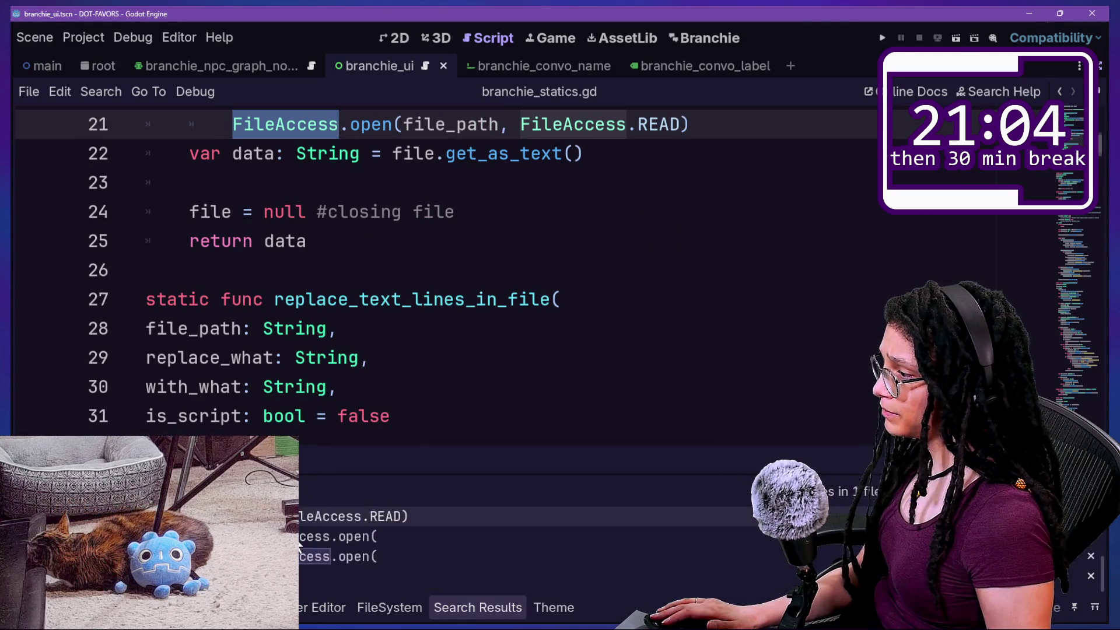
pyautogui.scroll(-2, 299, 547)
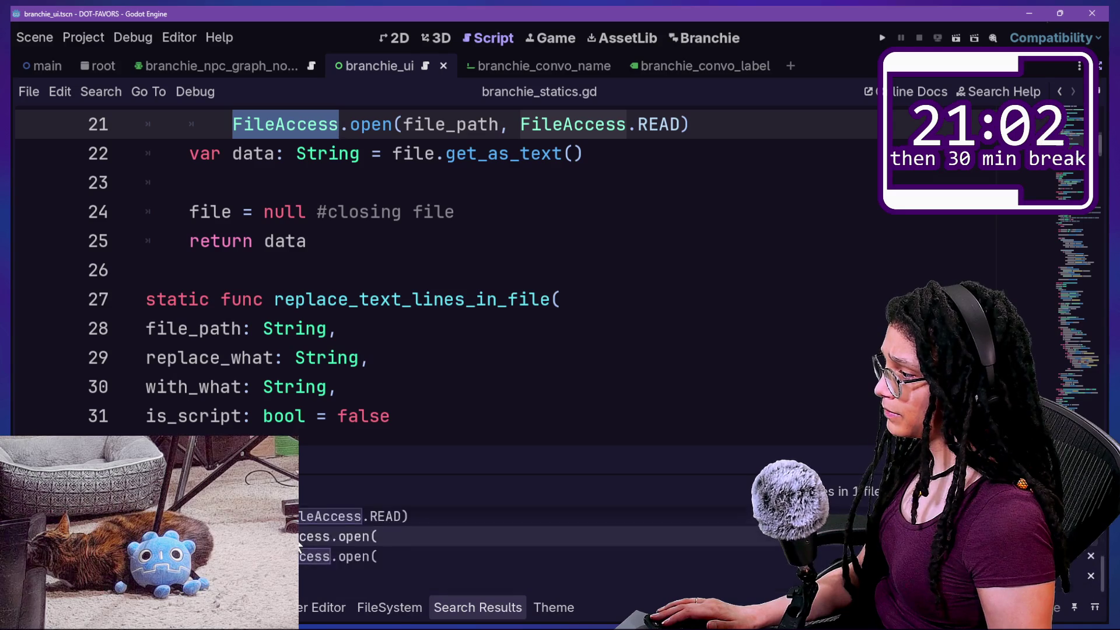
pyautogui.scroll(2, 299, 546)
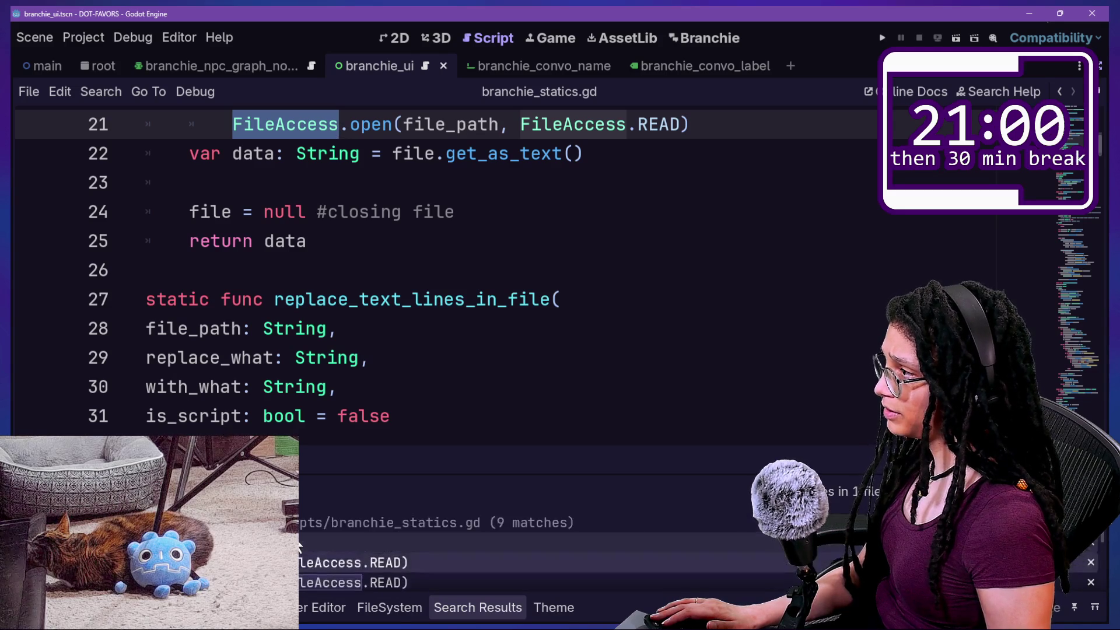
pyautogui.scroll(3, 350, 164)
pyautogui.scroll(1, 350, 164)
pyautogui.moveTo(274, 329); pyautogui.dragTo(485, 331)
# Search for get_text_from_file and jump to its call and its definition on line 16
pyautogui.hotkey('ctrl', 'shift', 'f')
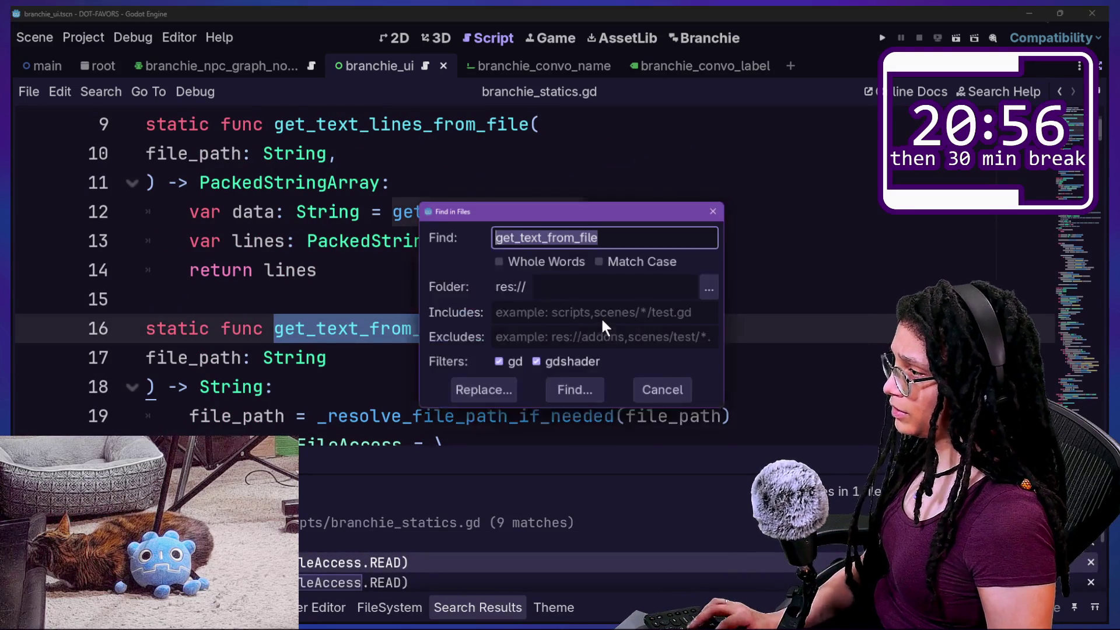
pyautogui.press('Return')
pyautogui.click(331, 545)
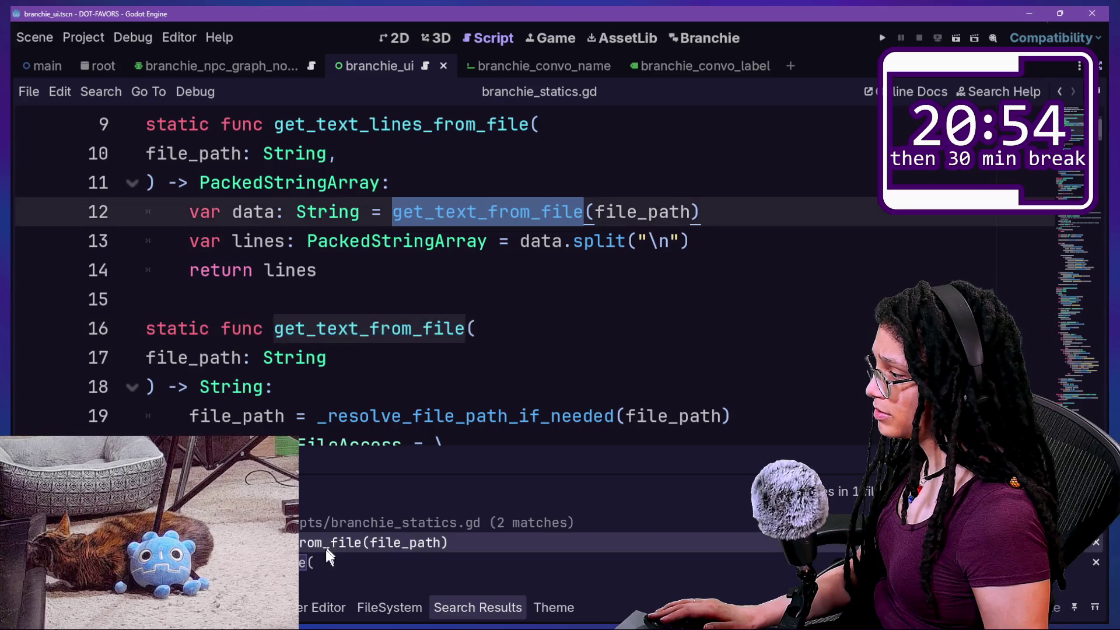
pyautogui.click(325, 561)
pyautogui.scroll(3, 381, 429)
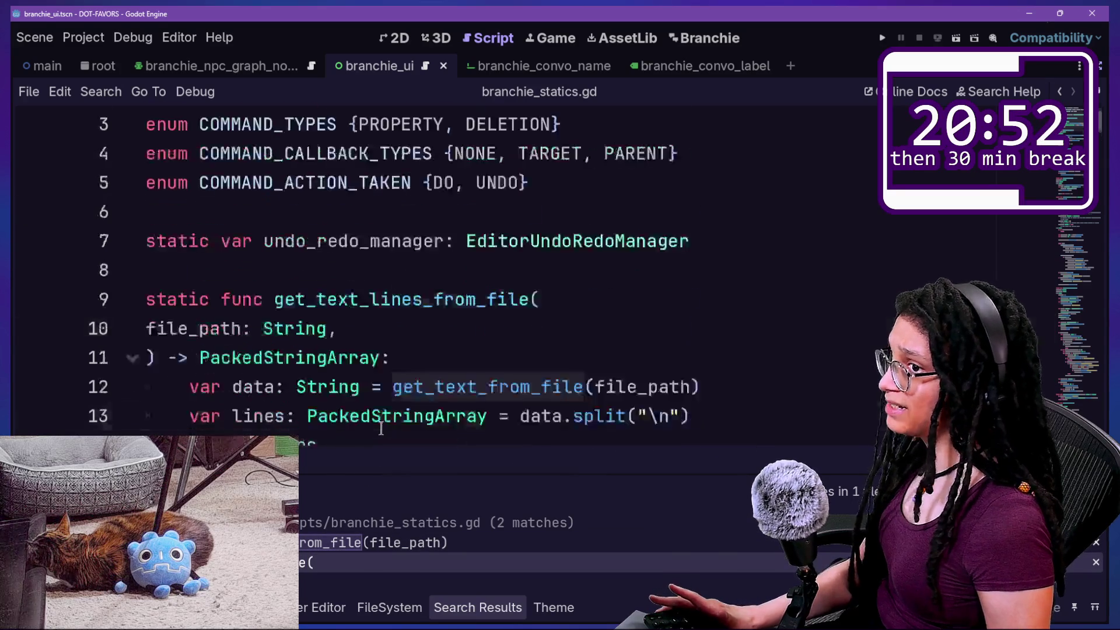
pyautogui.scroll(-2, 432, 294)
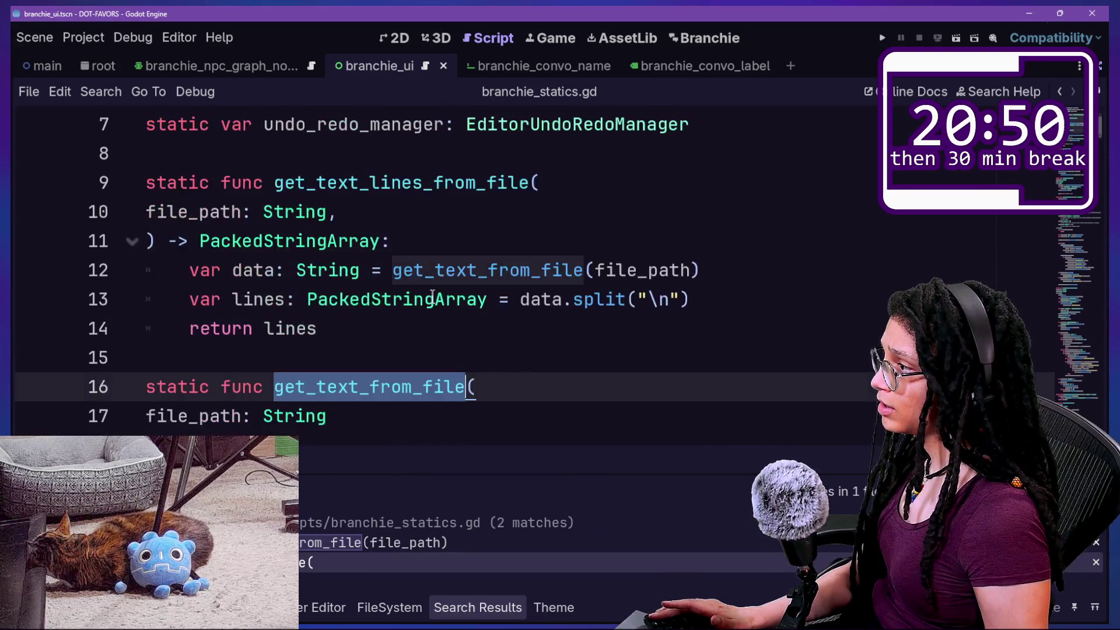
pyautogui.scroll(-1, 432, 294)
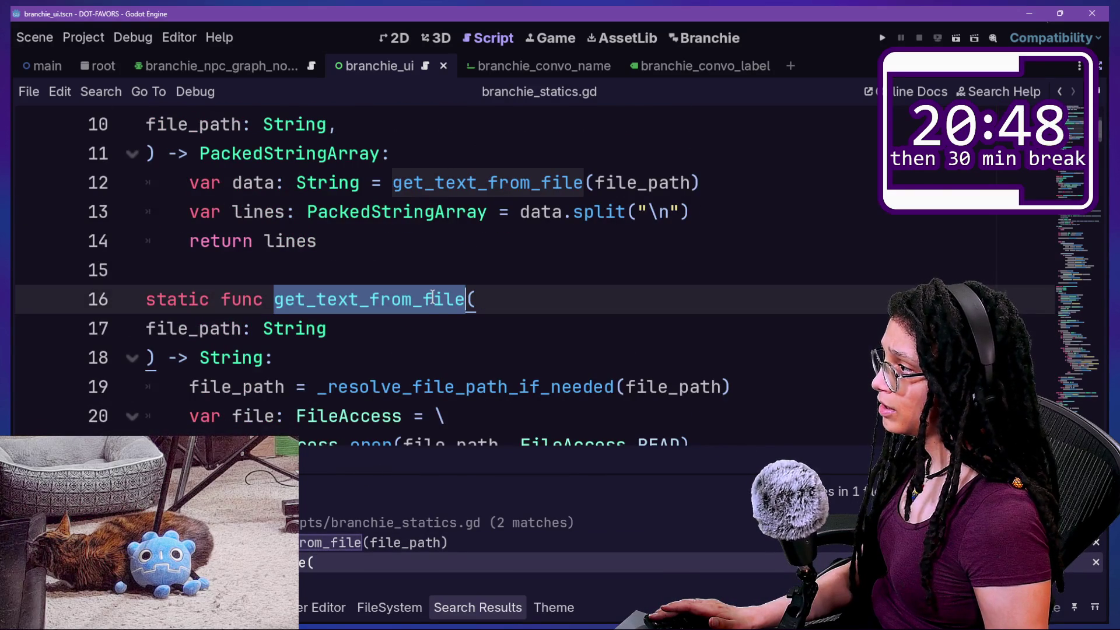
pyautogui.scroll(-7, 432, 295)
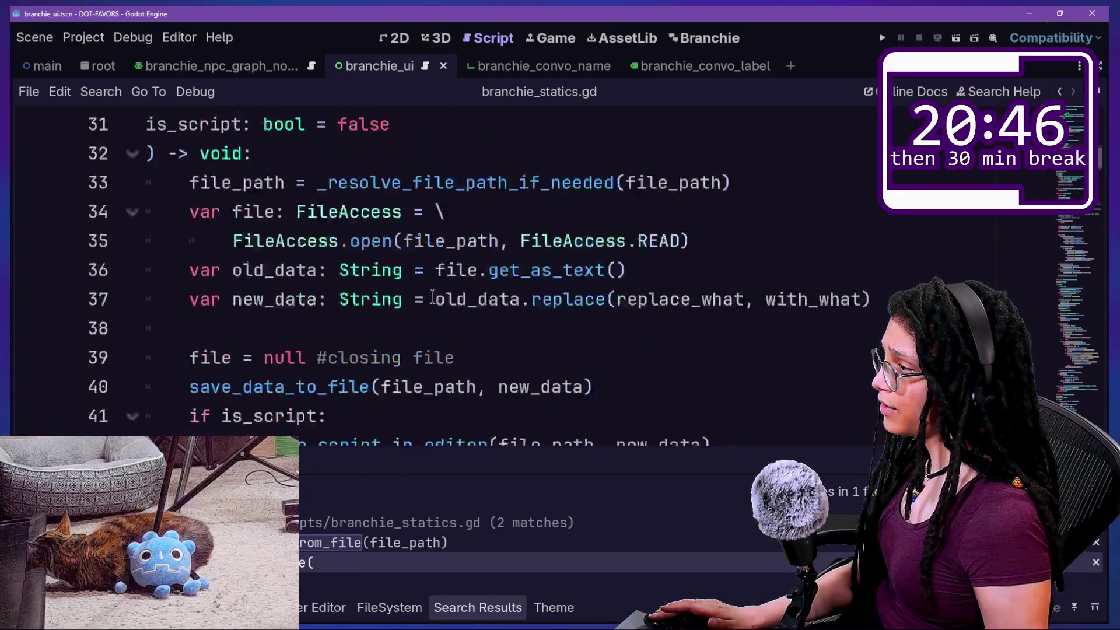
pyautogui.scroll(-3, 433, 297)
# Select save_data_to_file and look over the nearby file helper code
pyautogui.moveTo(274, 242); pyautogui.dragTo(459, 257)
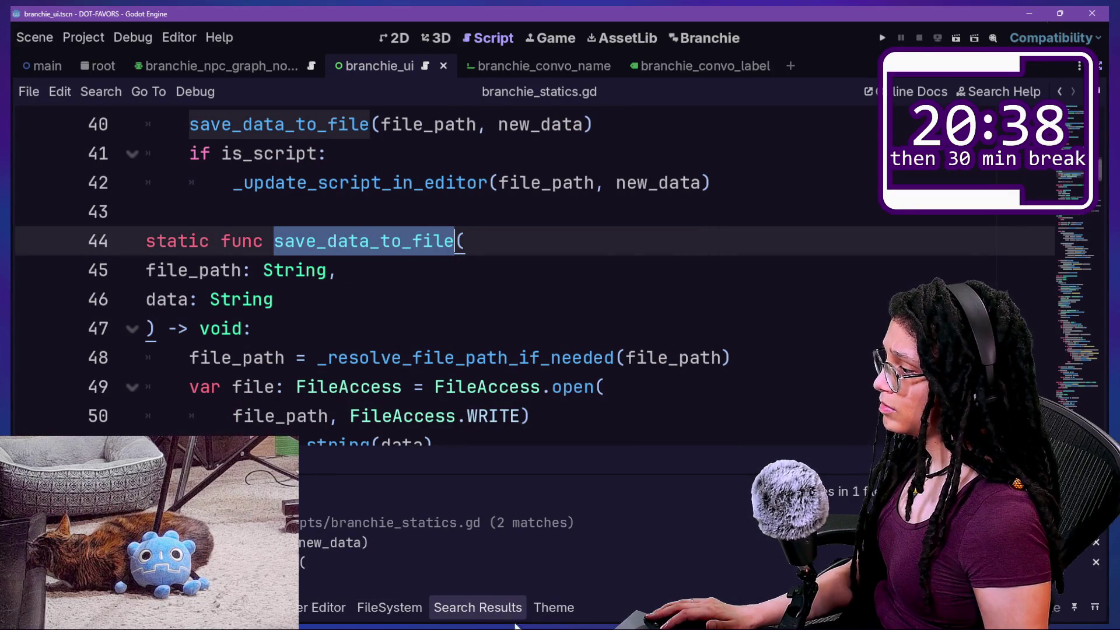
pyautogui.scroll(-8, 363, 225)
pyautogui.scroll(1, 363, 225)
pyautogui.scroll(2, 363, 224)
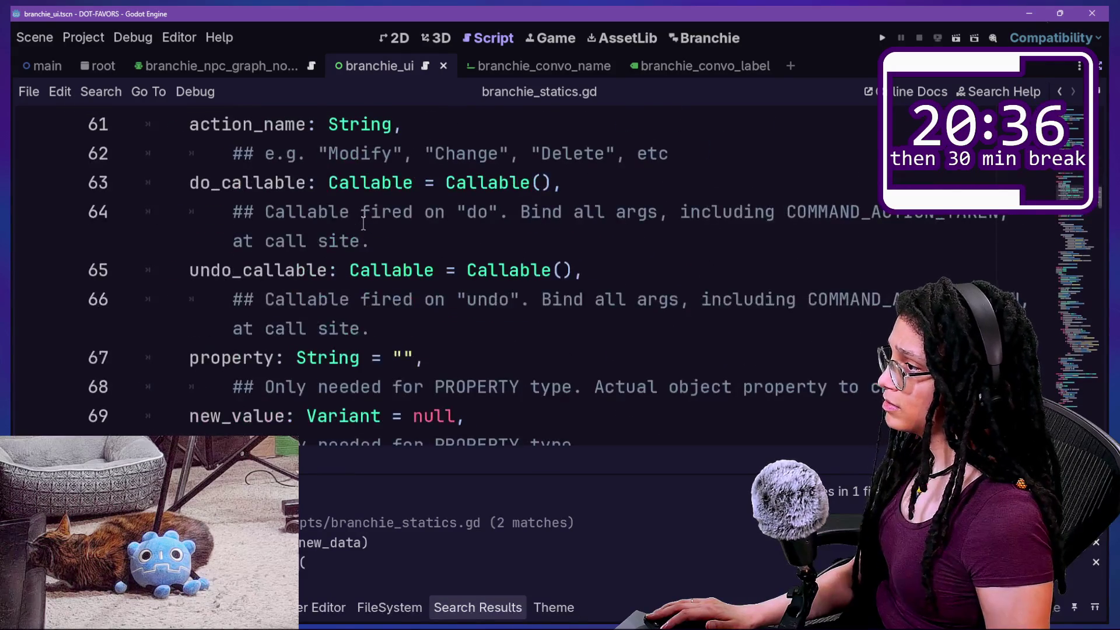
pyautogui.scroll(2, 363, 223)
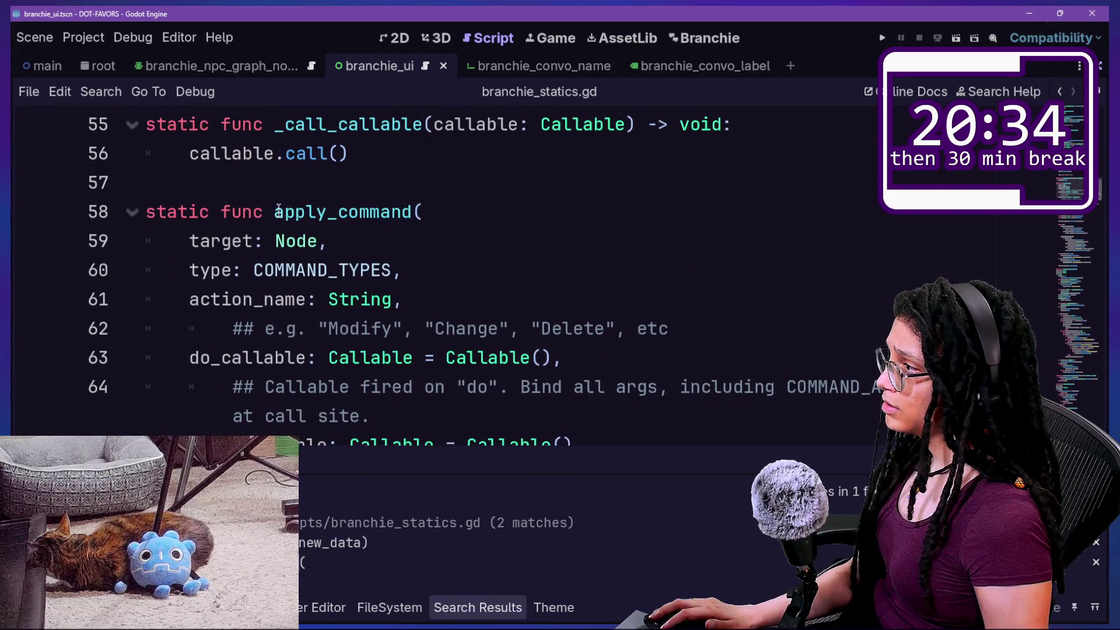
pyautogui.scroll(-6, 280, 210)
pyautogui.scroll(-1, 280, 211)
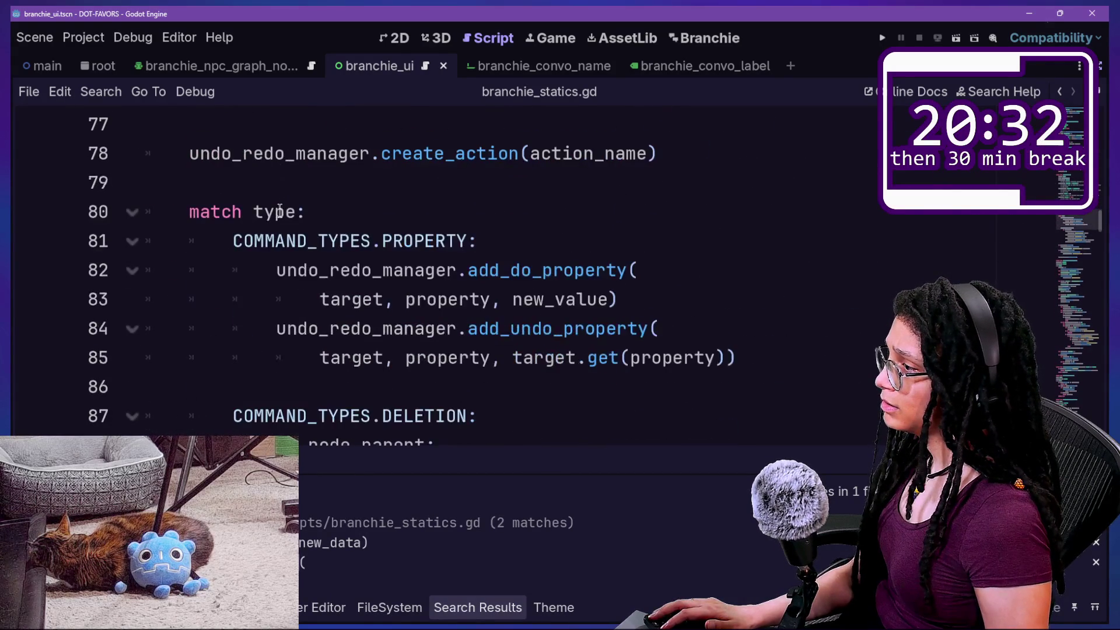
pyautogui.hotkey('shift', 'alt', 'o')
# Open branchie_npc-graph-node.gd and read through _ready_node_label and _find_node_label
pyautogui.write('node')
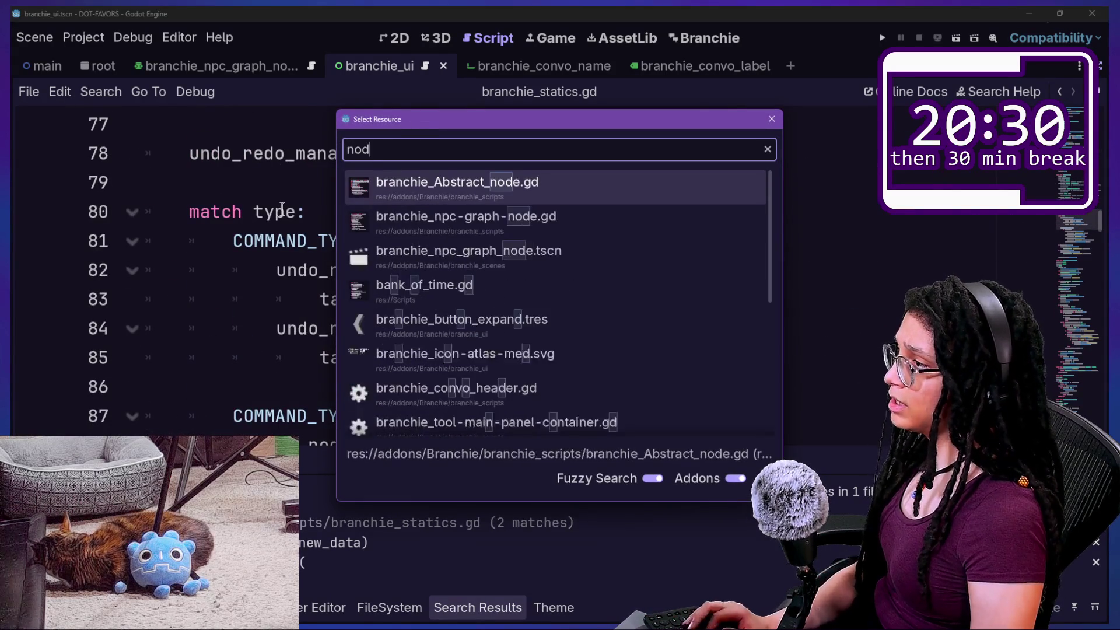
pyautogui.press('Down')
pyautogui.click(576, 219)
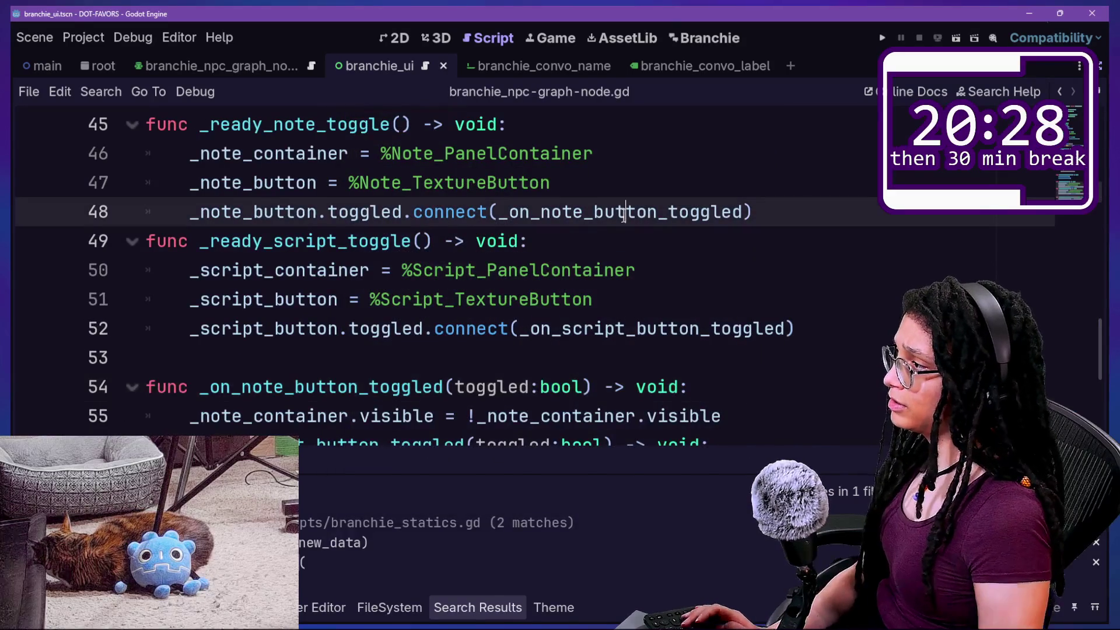
pyautogui.scroll(10, 623, 216)
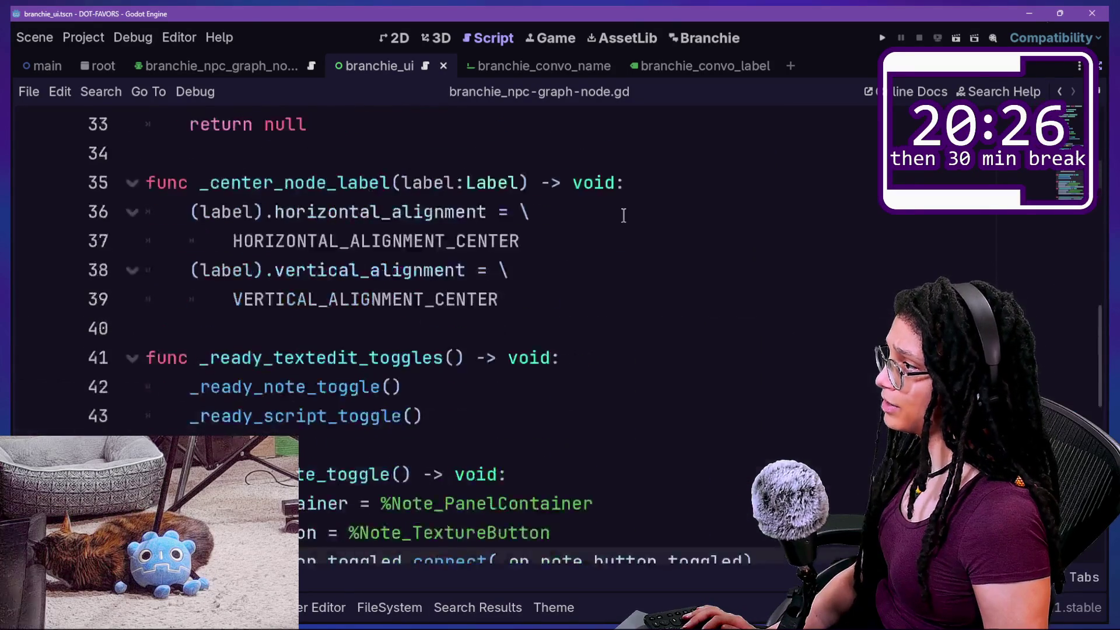
pyautogui.scroll(1, 623, 216)
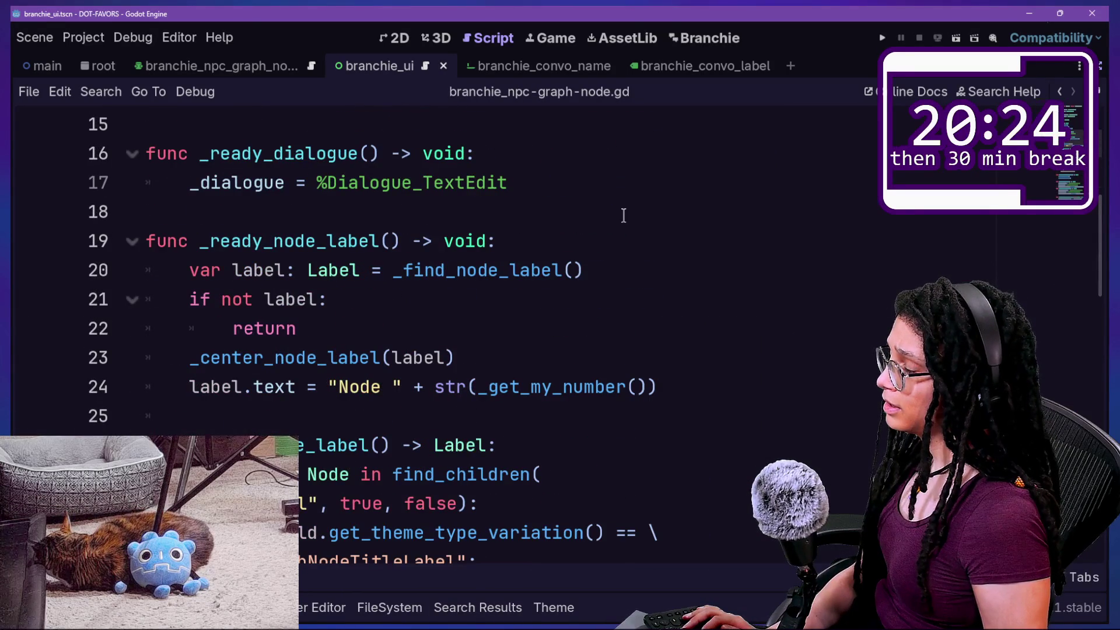
pyautogui.scroll(1, 623, 216)
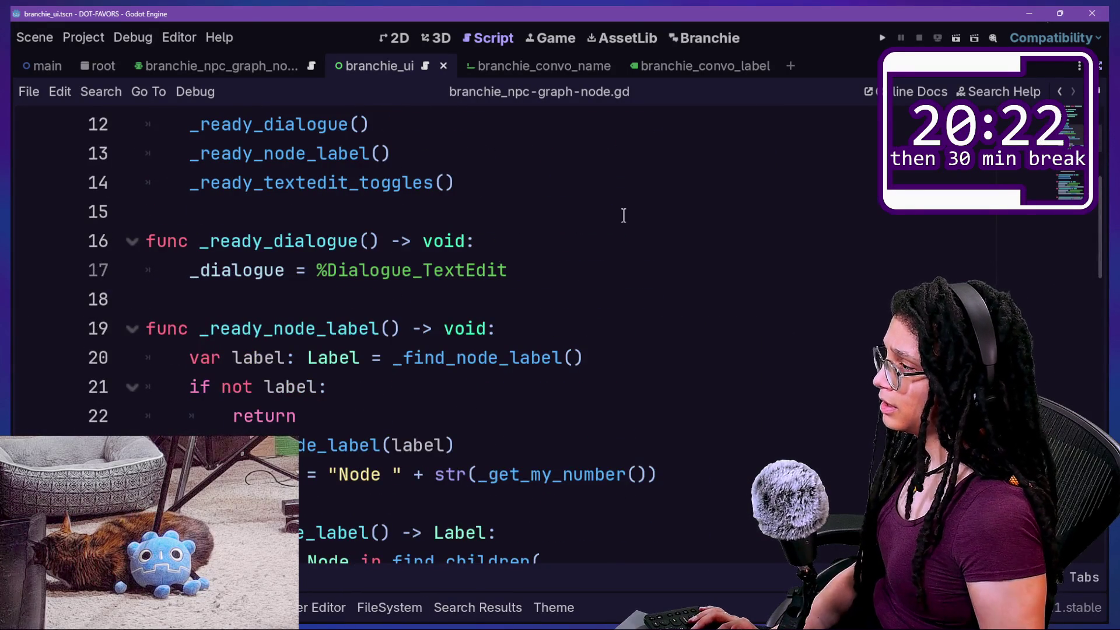
pyautogui.scroll(3, 623, 216)
pyautogui.scroll(-6, 623, 215)
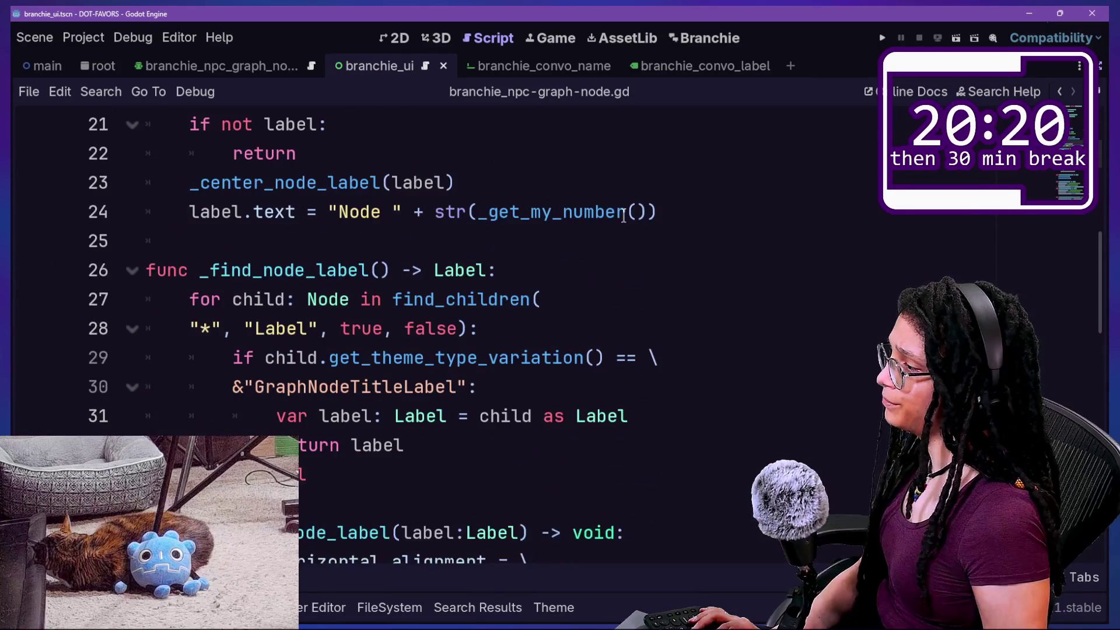
pyautogui.scroll(-1, 623, 216)
pyautogui.hotkey('shift', 'alt', 'o')
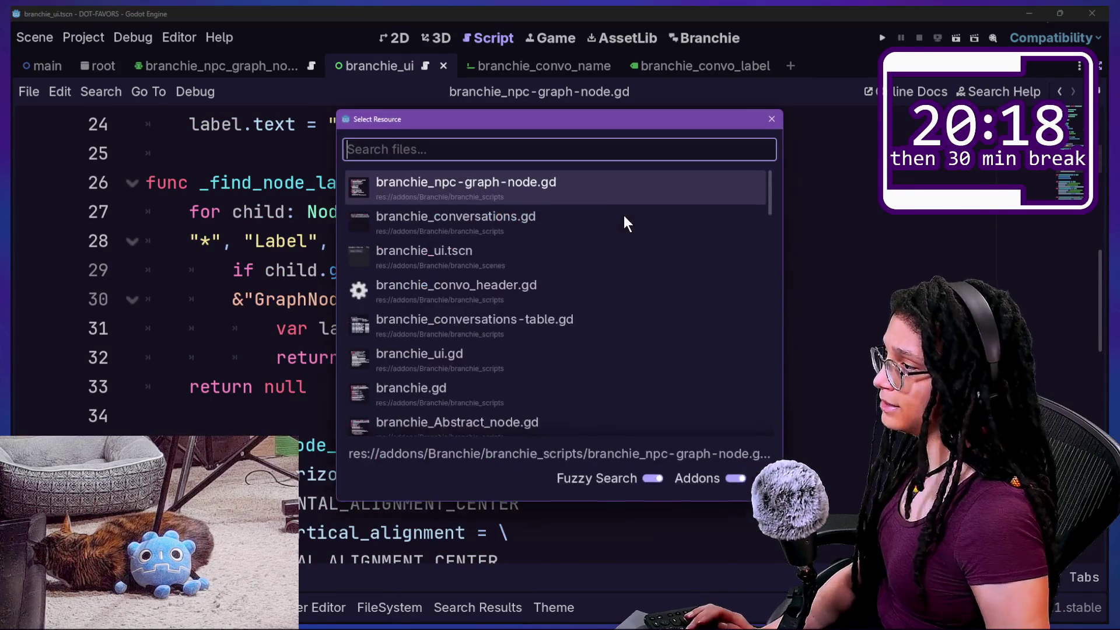
# Open branchie_Abstract_node.gd from the script file list
pyautogui.press('Down')
pyautogui.press('Down')
pyautogui.press('Down')
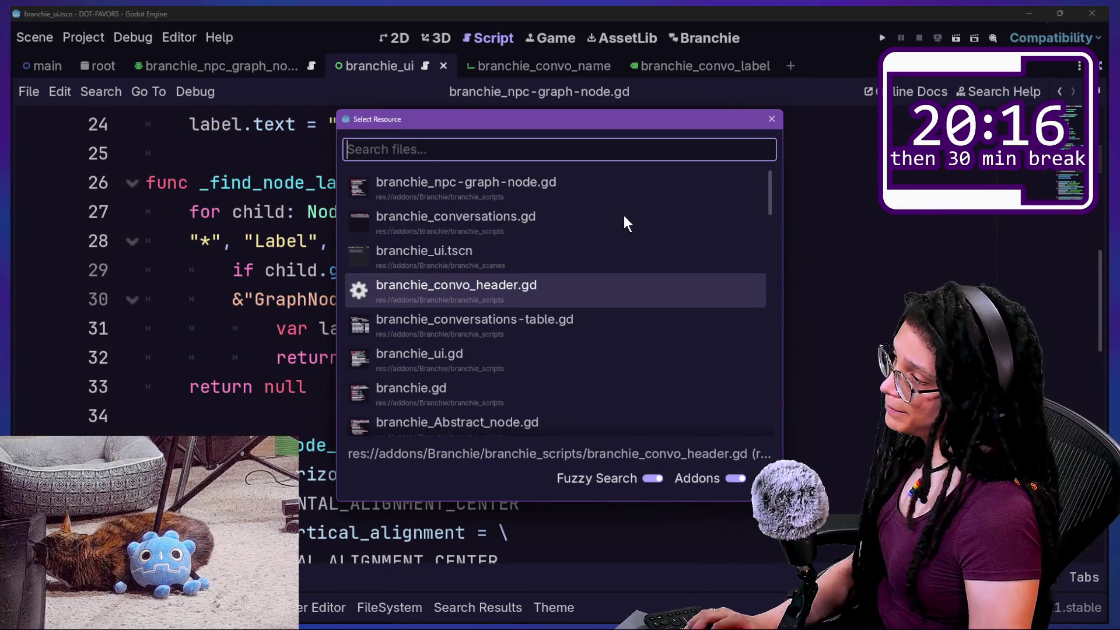
pyautogui.press('Down')
pyautogui.press('Down')
pyautogui.press('Up')
pyautogui.press('Up')
pyautogui.press('Down')
pyautogui.press('Down')
pyautogui.press('Down')
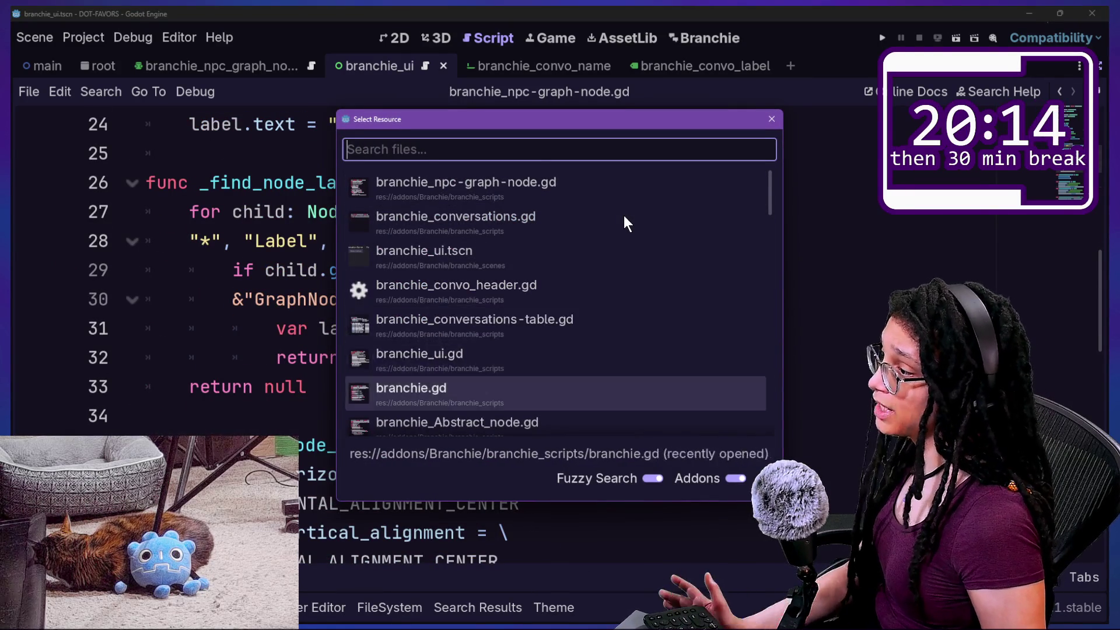
pyautogui.press('Down')
pyautogui.press('Down')
pyautogui.press('Up')
pyautogui.press('Up')
pyautogui.press('Down')
pyautogui.press('Return')
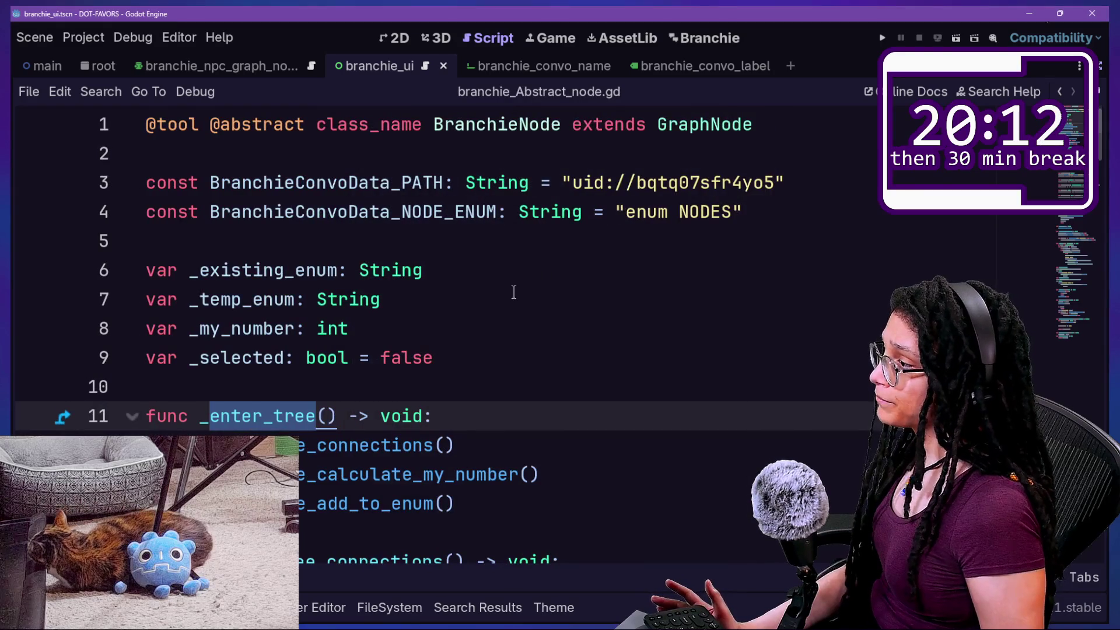
# Review the get_text_lines_from_file loop code around lines 28–30
pyautogui.scroll(-8, 514, 292)
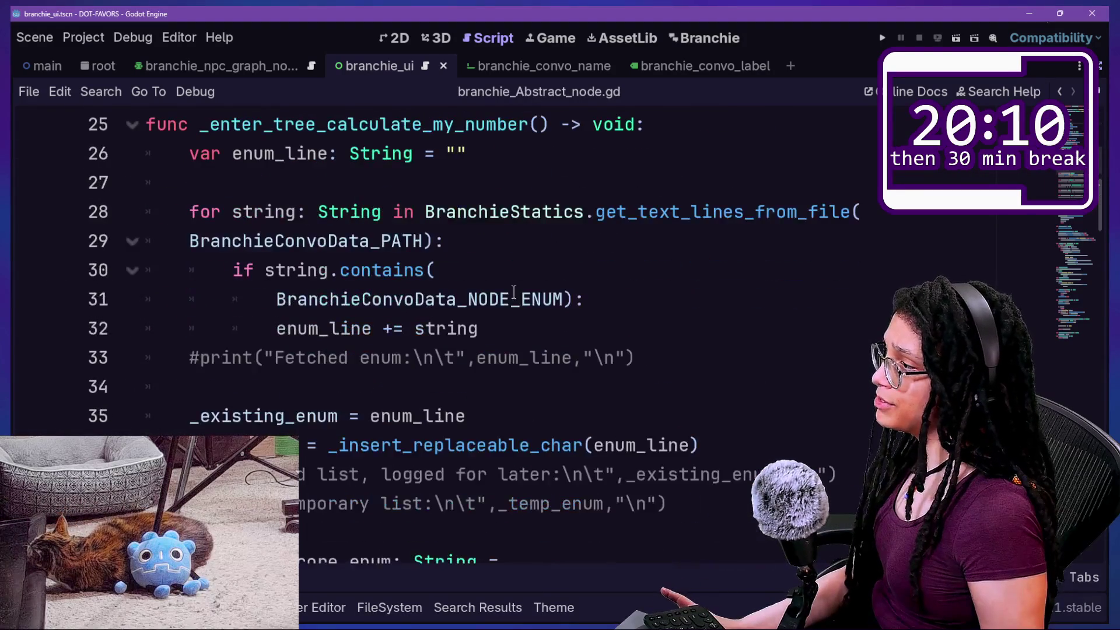
pyautogui.click(360, 212)
pyautogui.moveTo(560, 213); pyautogui.dragTo(944, 220)
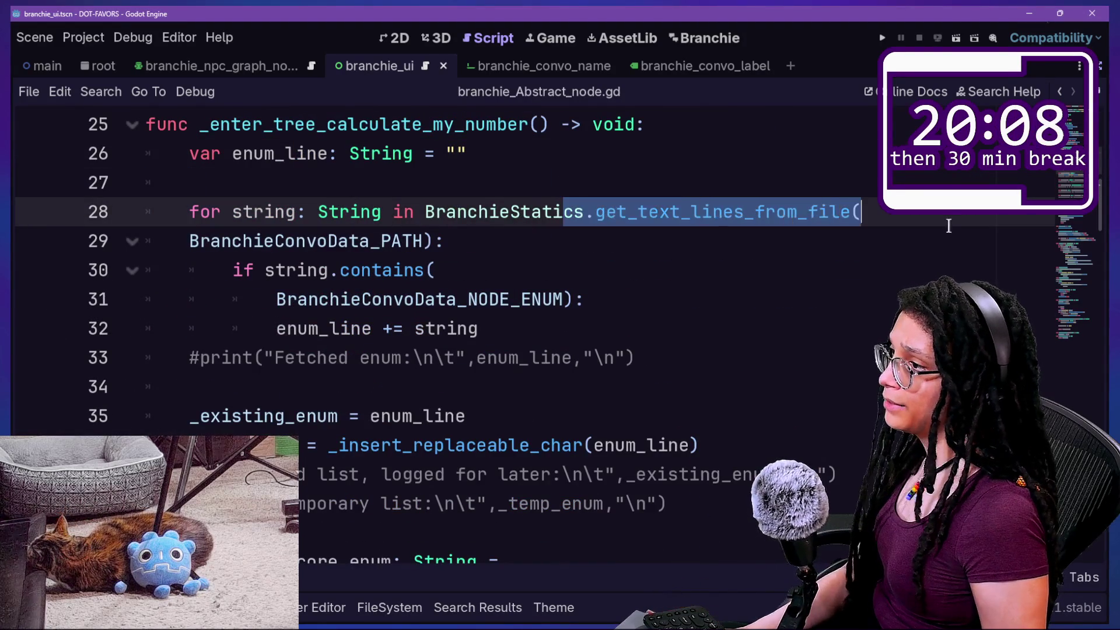
pyautogui.click(943, 220)
pyautogui.click(913, 267)
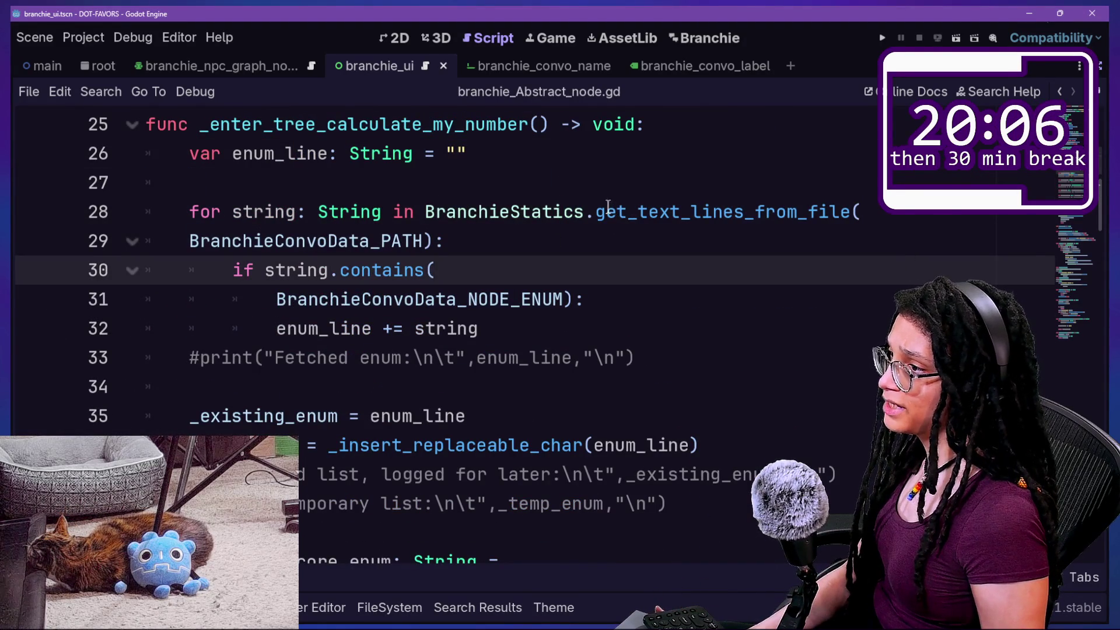
pyautogui.scroll(-2, 448, 271)
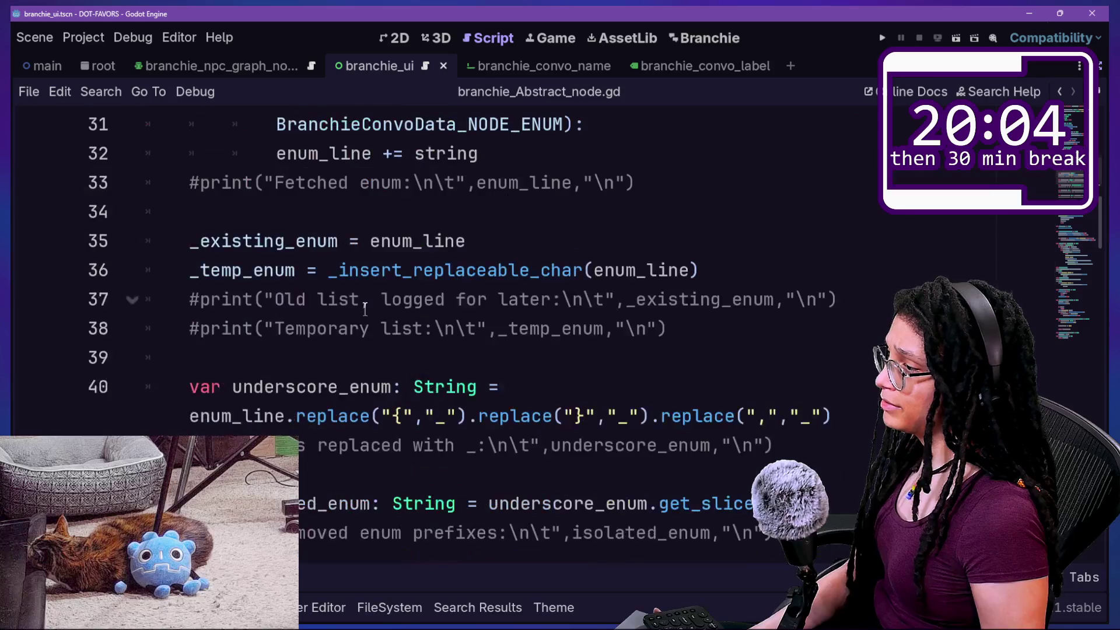
pyautogui.click(694, 353)
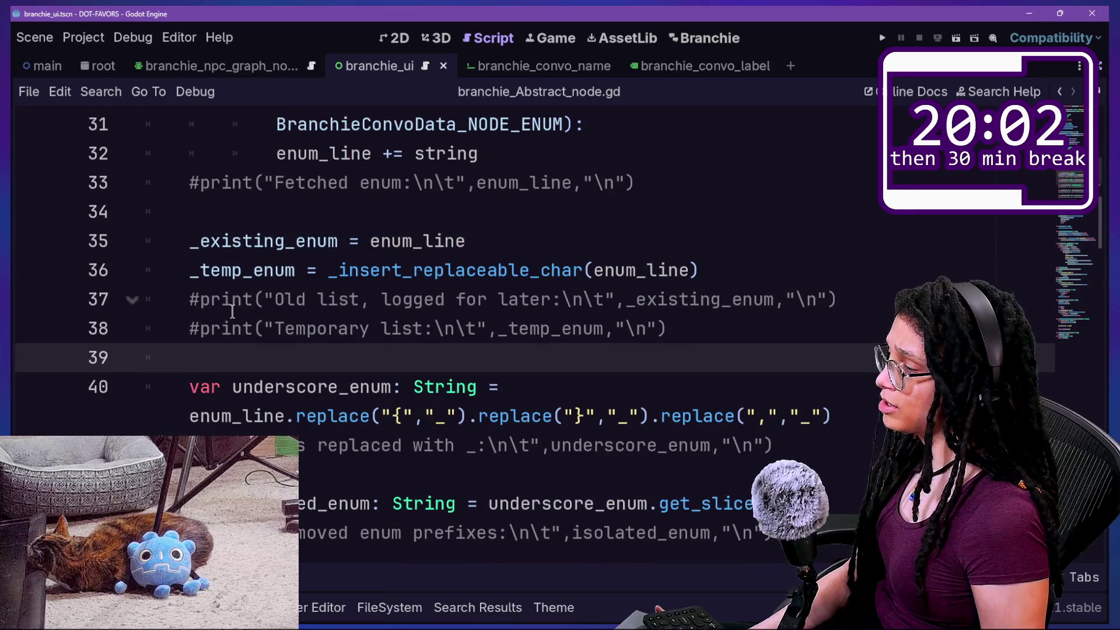
pyautogui.scroll(-6, 232, 312)
pyautogui.scroll(1, 232, 312)
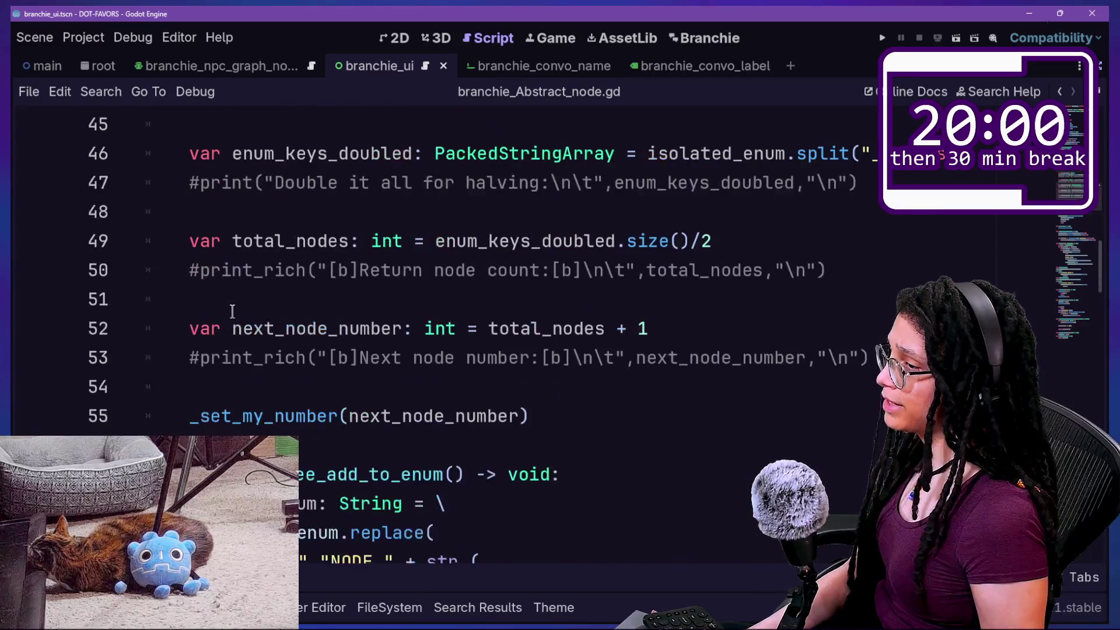
pyautogui.scroll(12, 233, 313)
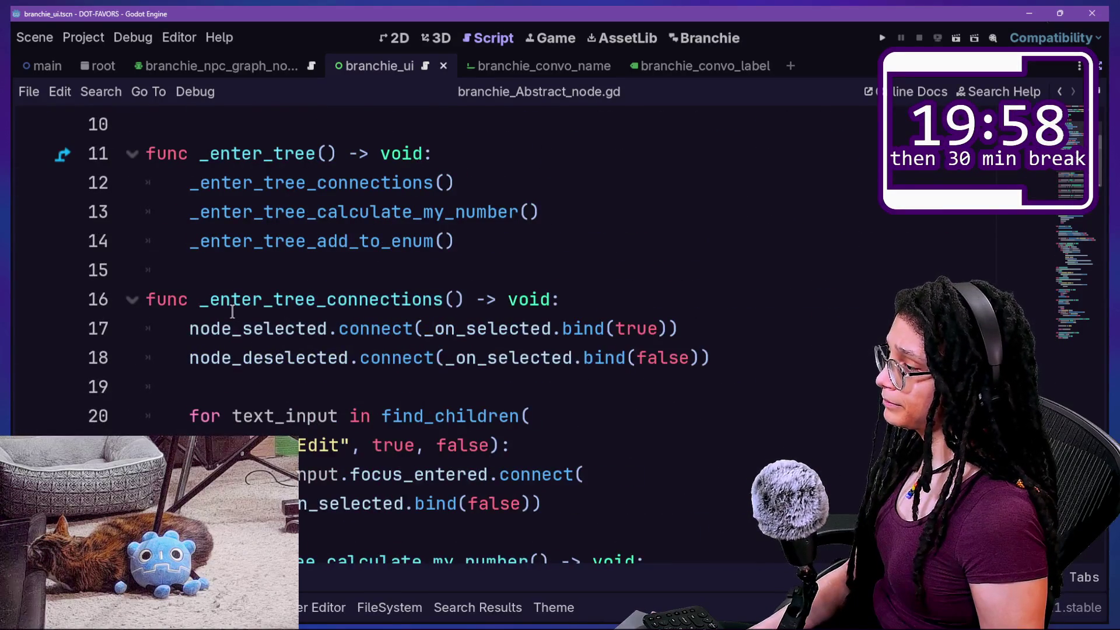
pyautogui.scroll(-3, 232, 312)
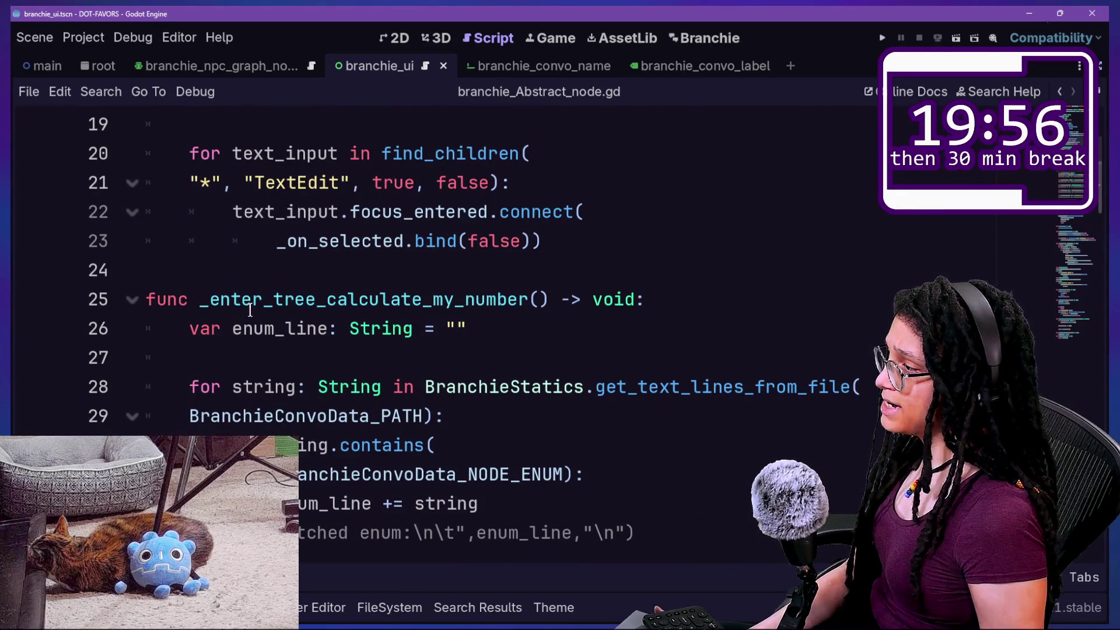
pyautogui.scroll(-2, 249, 310)
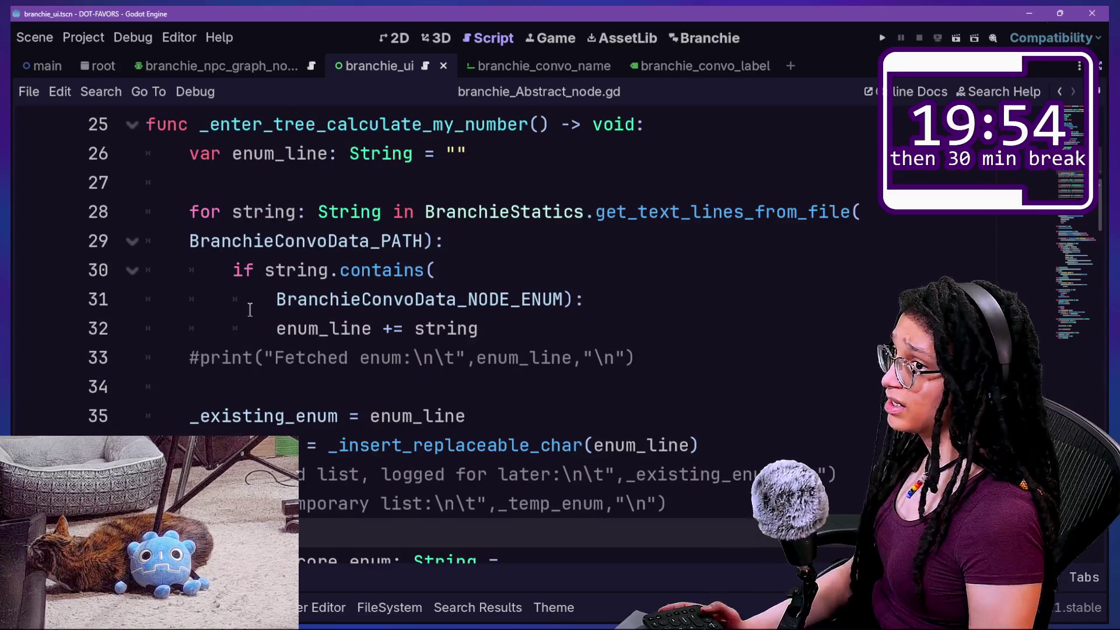
pyautogui.keyDown('ctrl'); pyautogui.scroll(-2, 250, 311); pyautogui.keyUp('ctrl')
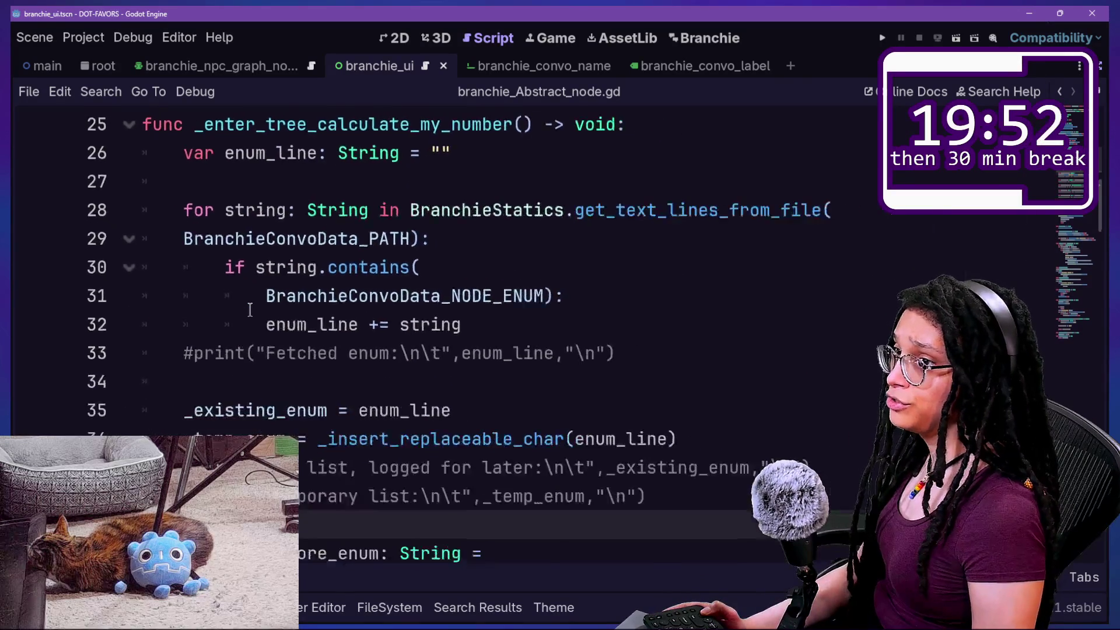
pyautogui.scroll(-2, 250, 311)
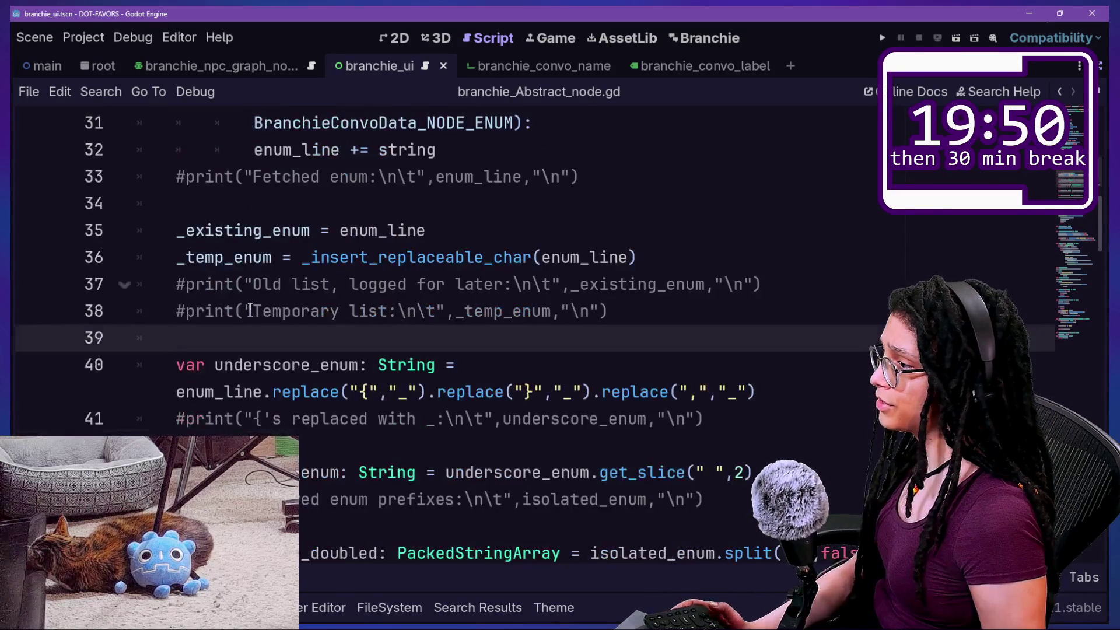
# Search the script for 'file'
pyautogui.hotkey('ctrl', 'f')
pyautogui.write('o')
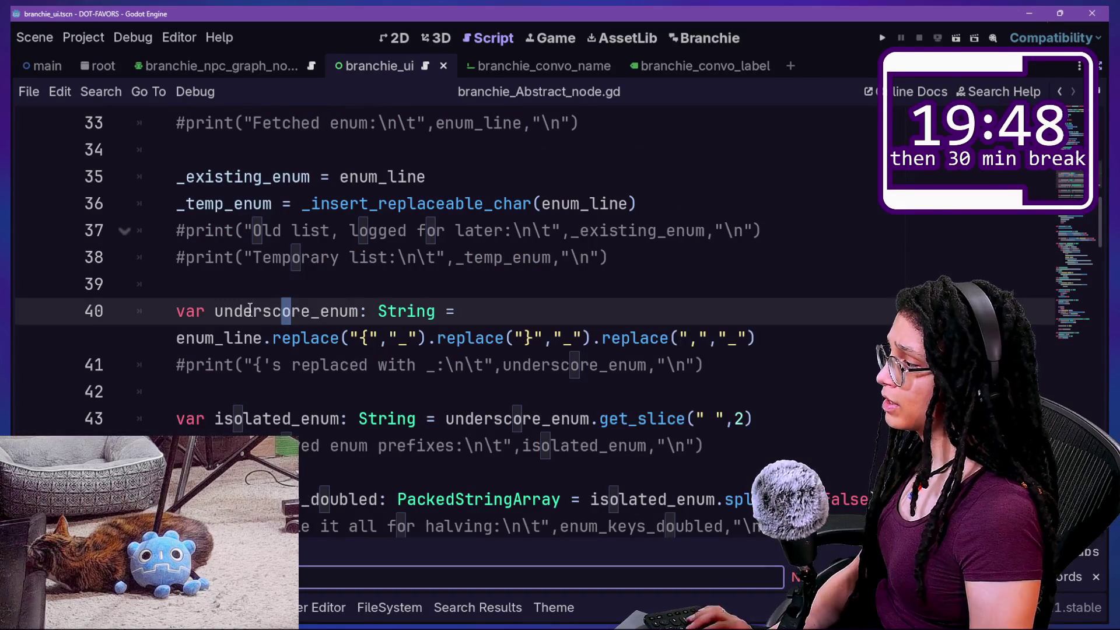
pyautogui.press('BackSpace')
pyautogui.write('file')
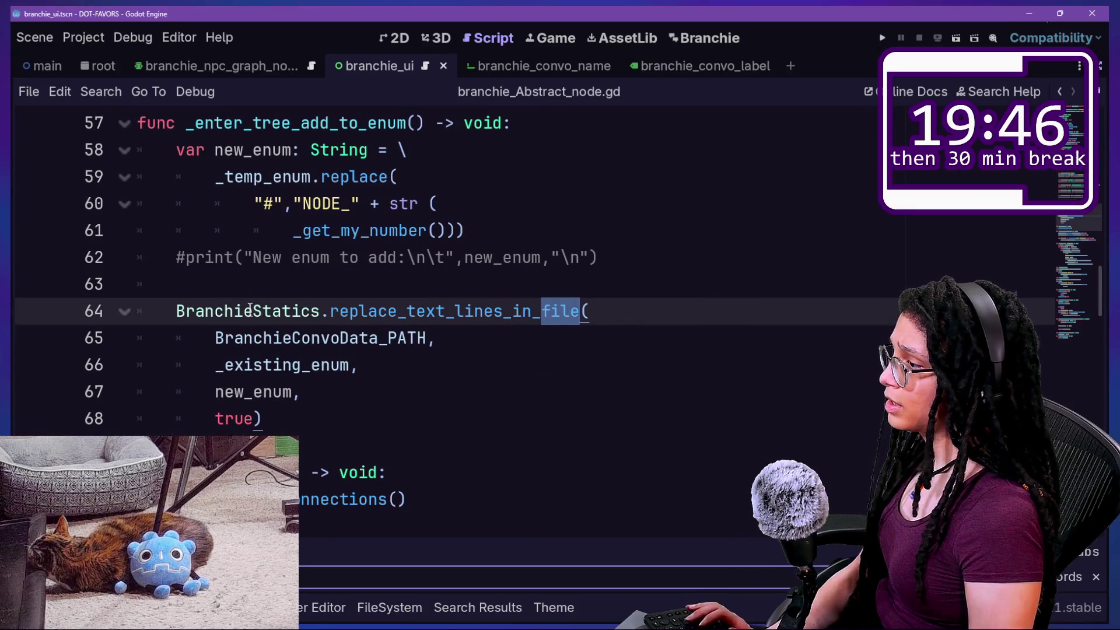
# Place the caret just before 'in' in line 28's for-loop header
pyautogui.scroll(10, 261, 291)
pyautogui.scroll(5, 260, 290)
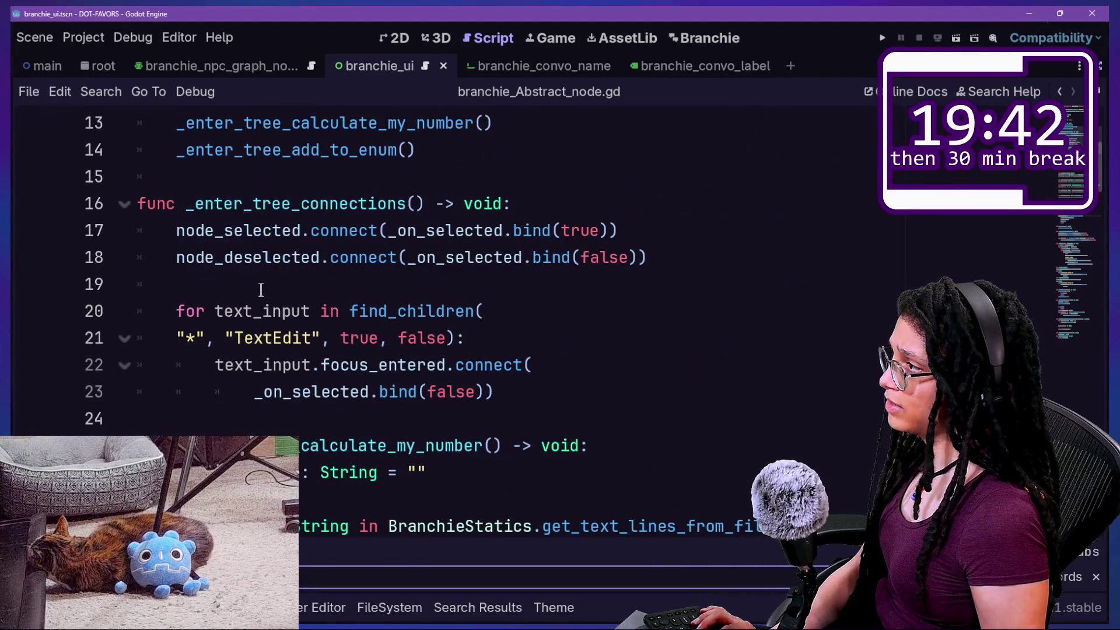
pyautogui.click(260, 290)
pyautogui.press('Down')
pyautogui.press('Down')
pyautogui.press('Down')
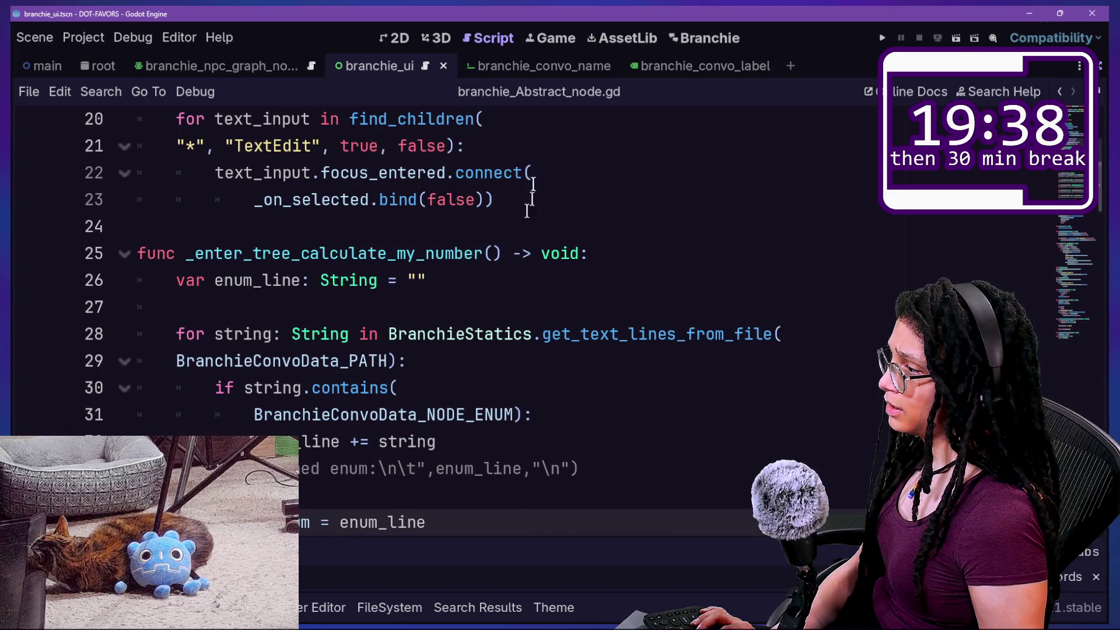
pyautogui.click(291, 334)
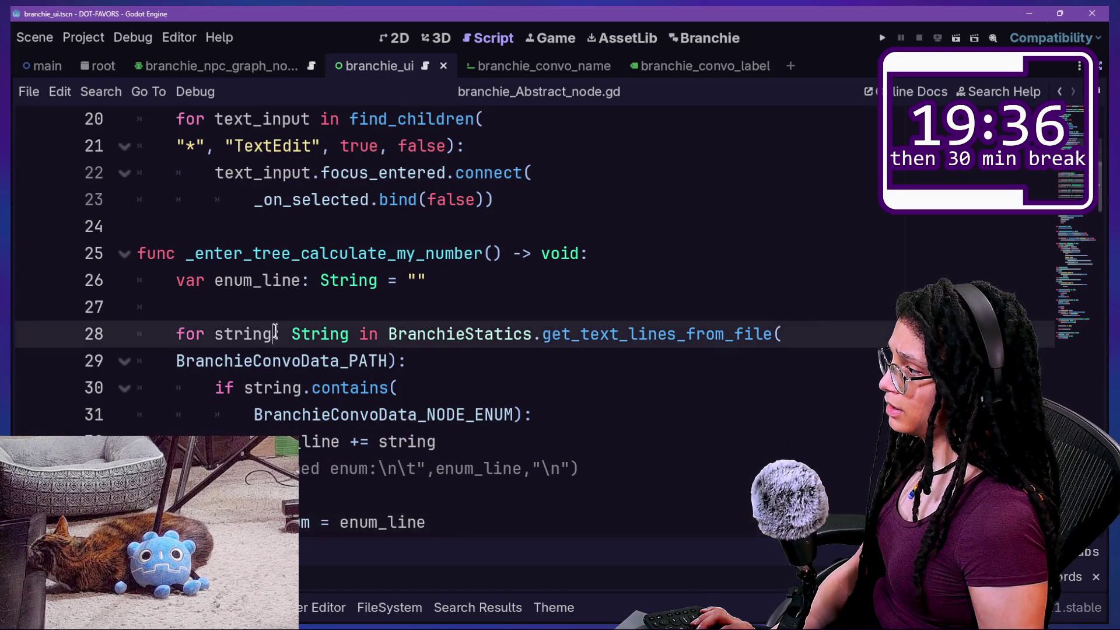
pyautogui.click(386, 334)
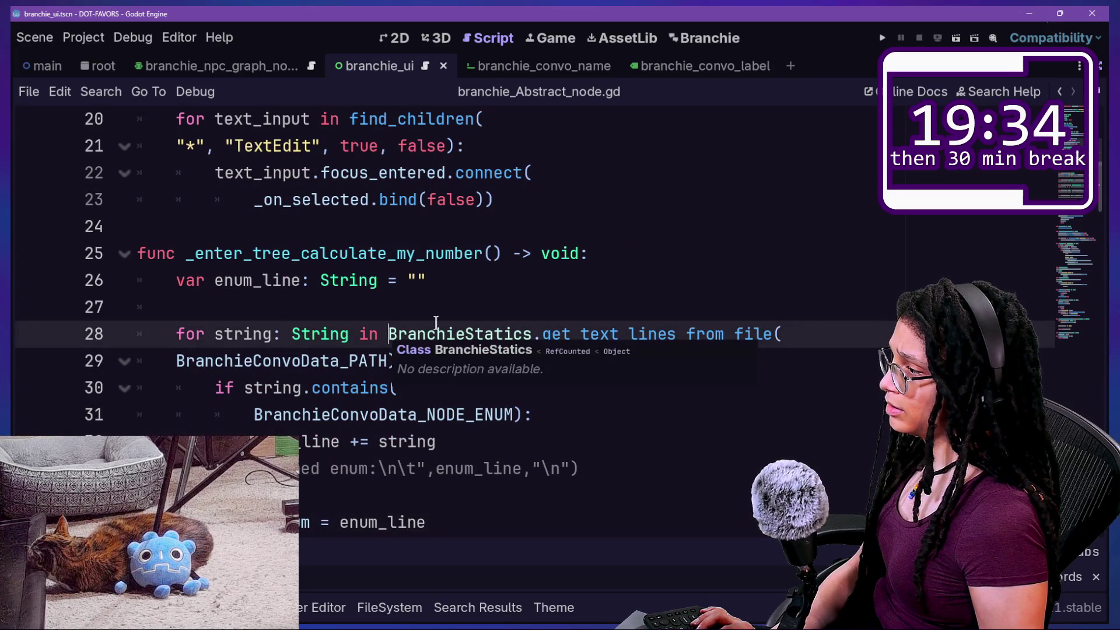
pyautogui.hotkey('ctrl', 'Left')
# Split line 28's for-loop header at 'in' with a backslash, aligning the continuation
pyautogui.write('\\')
pyautogui.press('Return')
pyautogui.press('BackSpace')
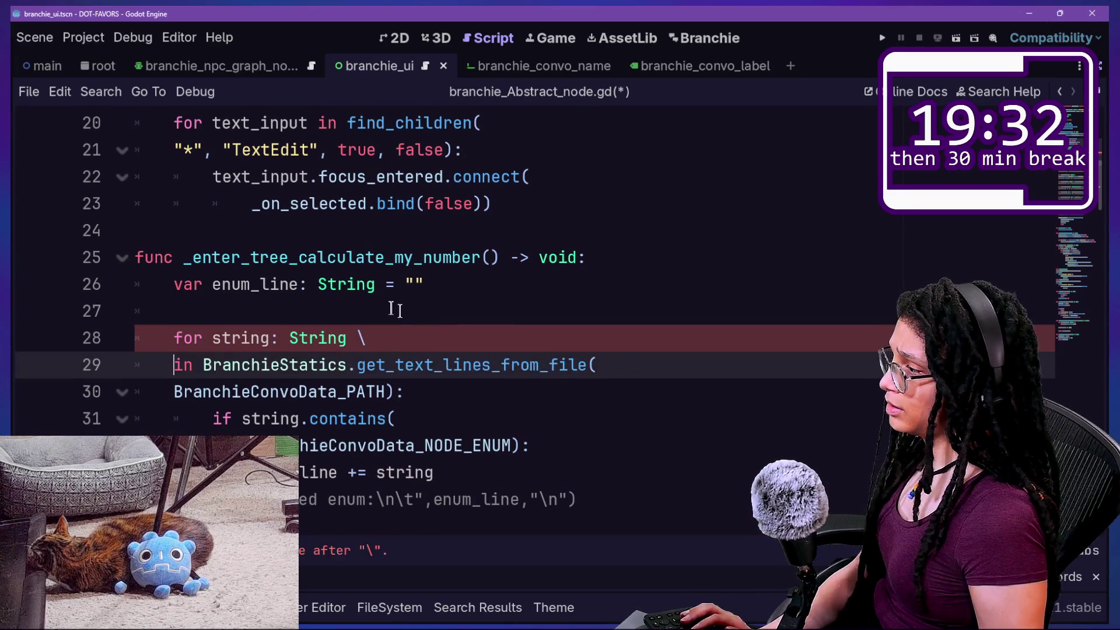
pyautogui.moveTo(436, 320); pyautogui.dragTo(448, 365)
pyautogui.click(467, 379)
pyautogui.press('Down')
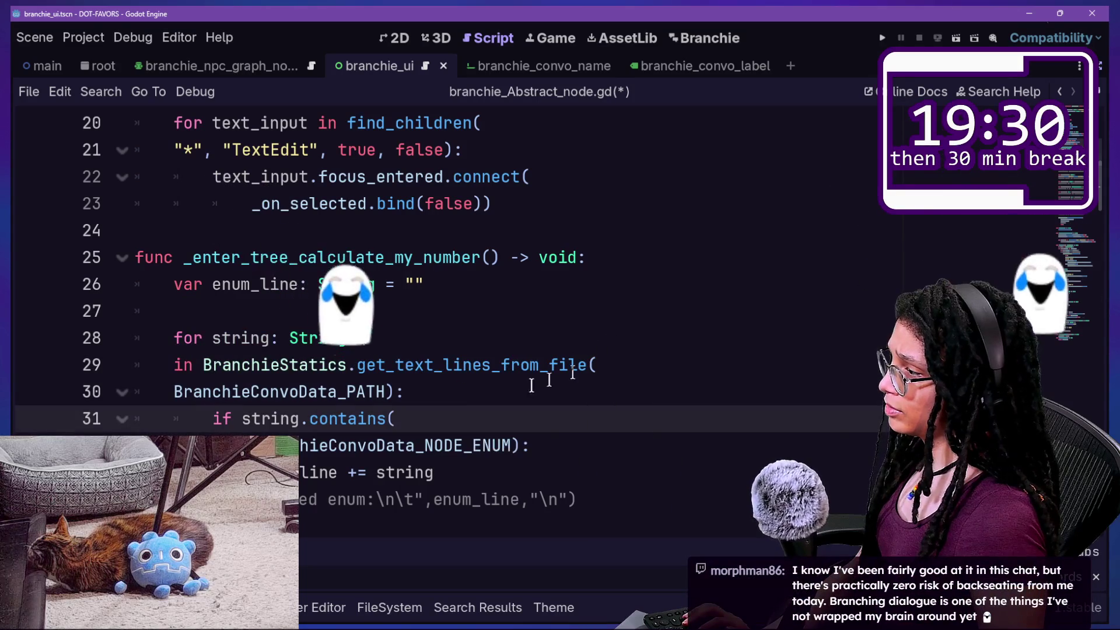
pyautogui.click(171, 391)
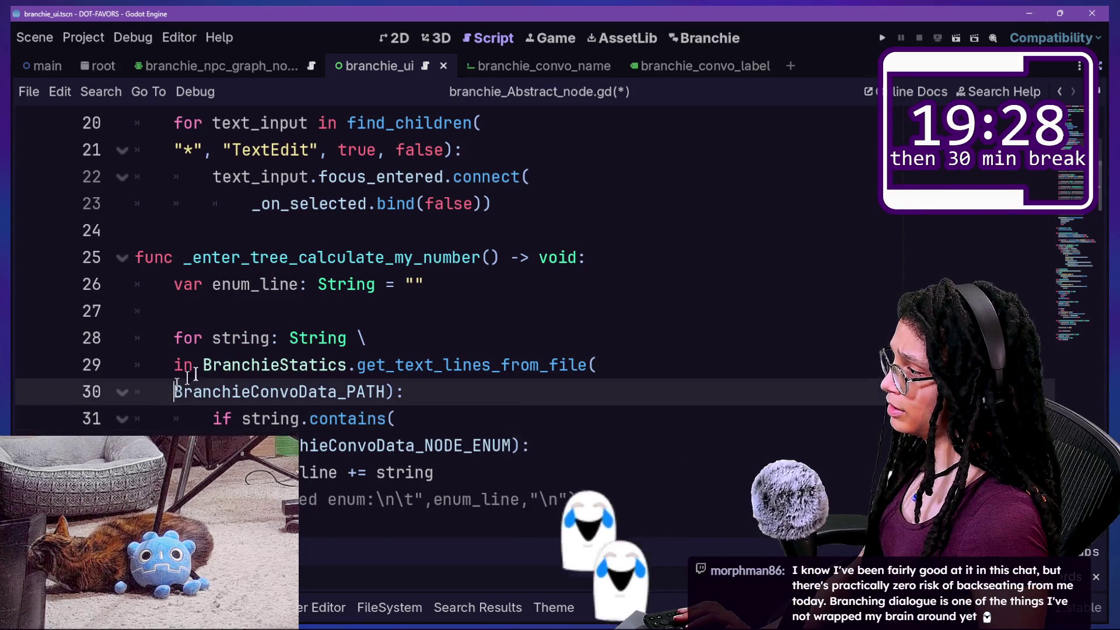
# Review the loop body, including BranchieConvoData_NODE_ENUM and the _insert_replaceable_char call
pyautogui.scroll(-1, 341, 330)
pyautogui.click(376, 233)
pyautogui.press('Down')
pyautogui.press('Down')
pyautogui.press('Down')
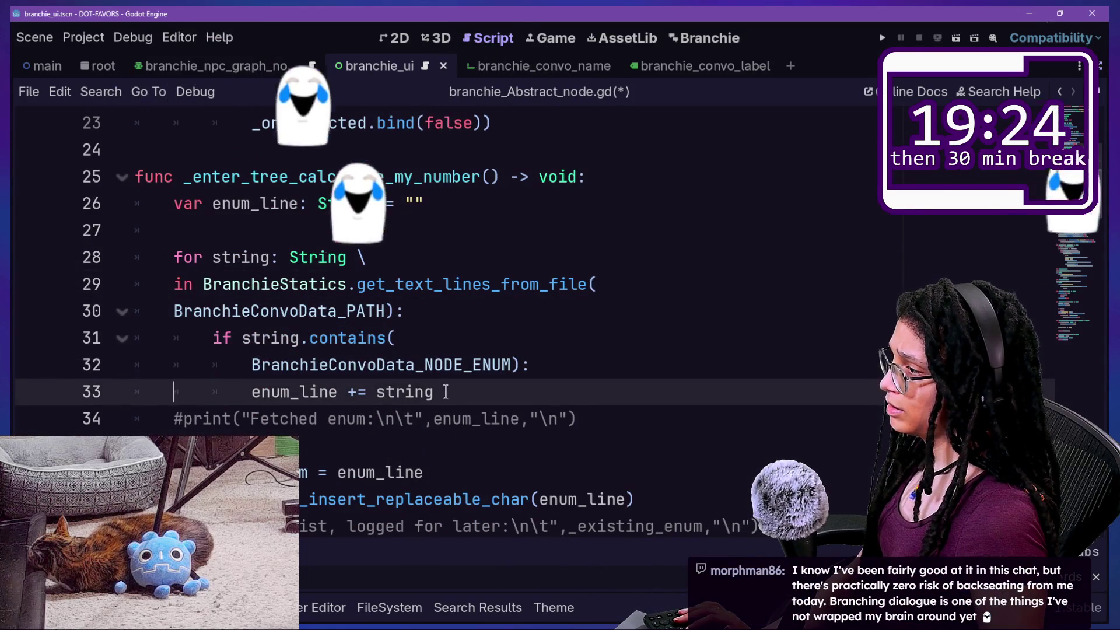
pyautogui.click(366, 385)
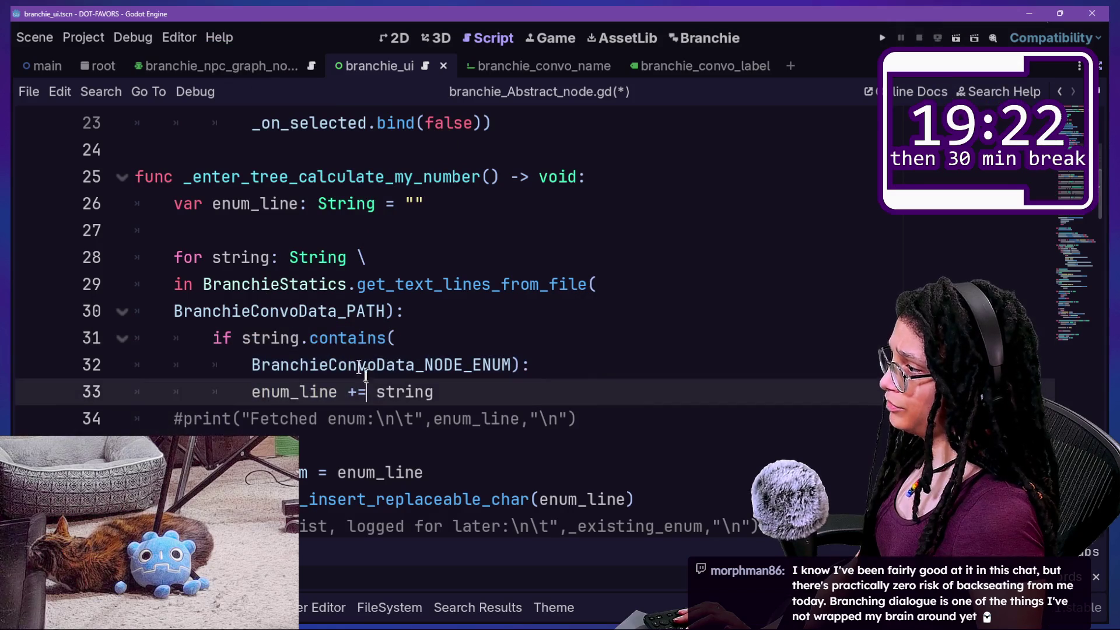
pyautogui.click(472, 365)
pyautogui.scroll(-1, 470, 358)
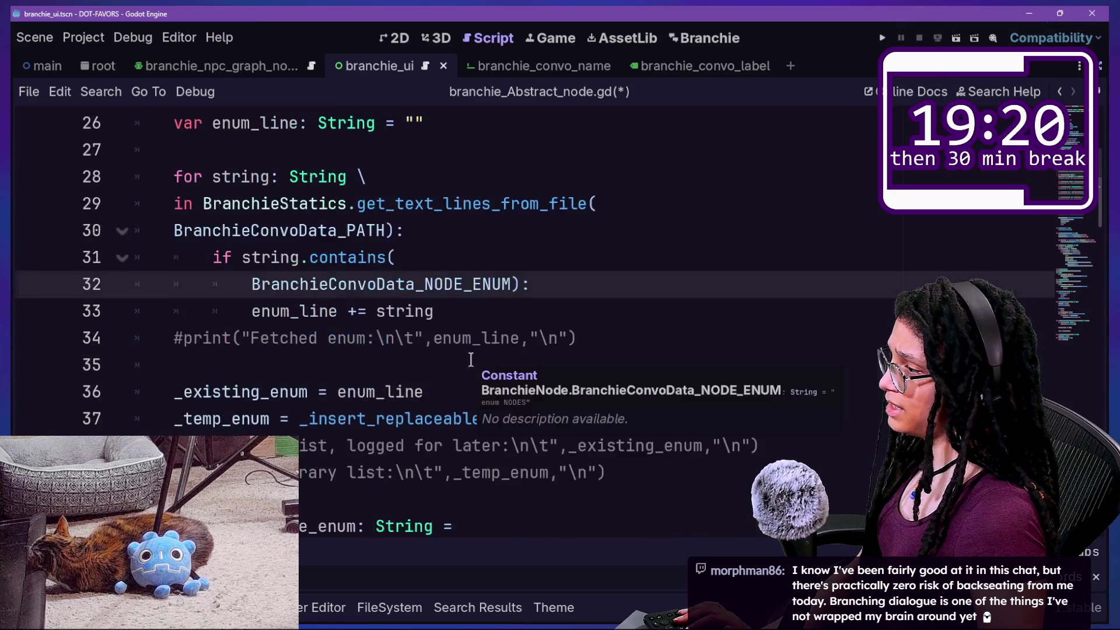
pyautogui.click(237, 337)
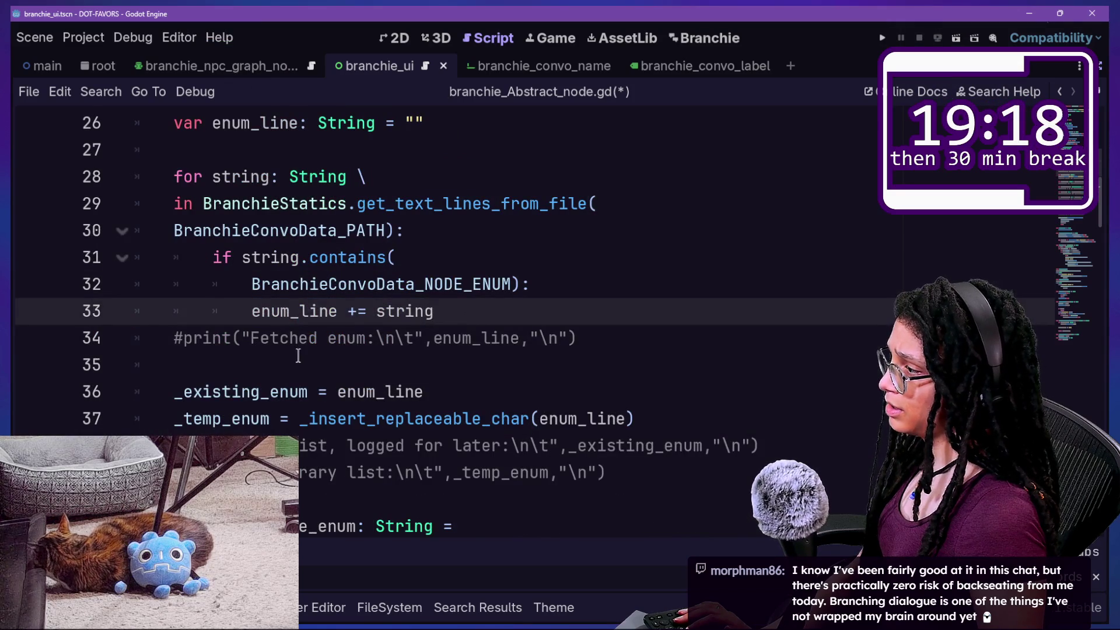
pyautogui.scroll(-1, 298, 355)
pyautogui.moveTo(307, 348); pyautogui.dragTo(433, 336)
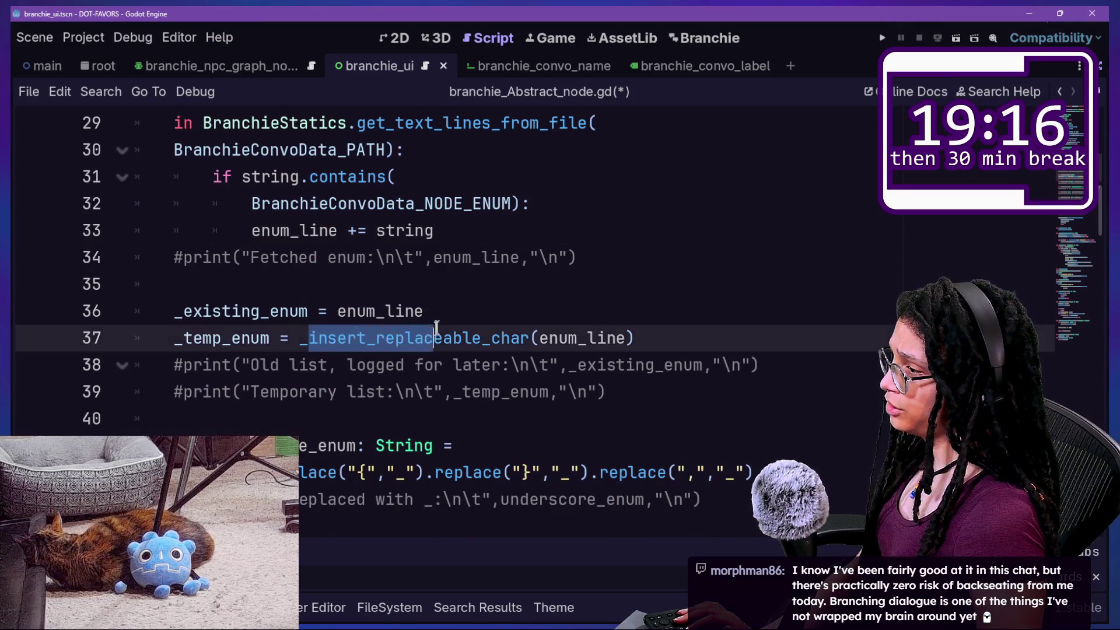
pyautogui.click(433, 336)
# Review the enum-splitting lines and the node count and next-number logic
pyautogui.scroll(-2, 436, 329)
pyautogui.moveTo(426, 230); pyautogui.dragTo(175, 365)
pyautogui.click(175, 364)
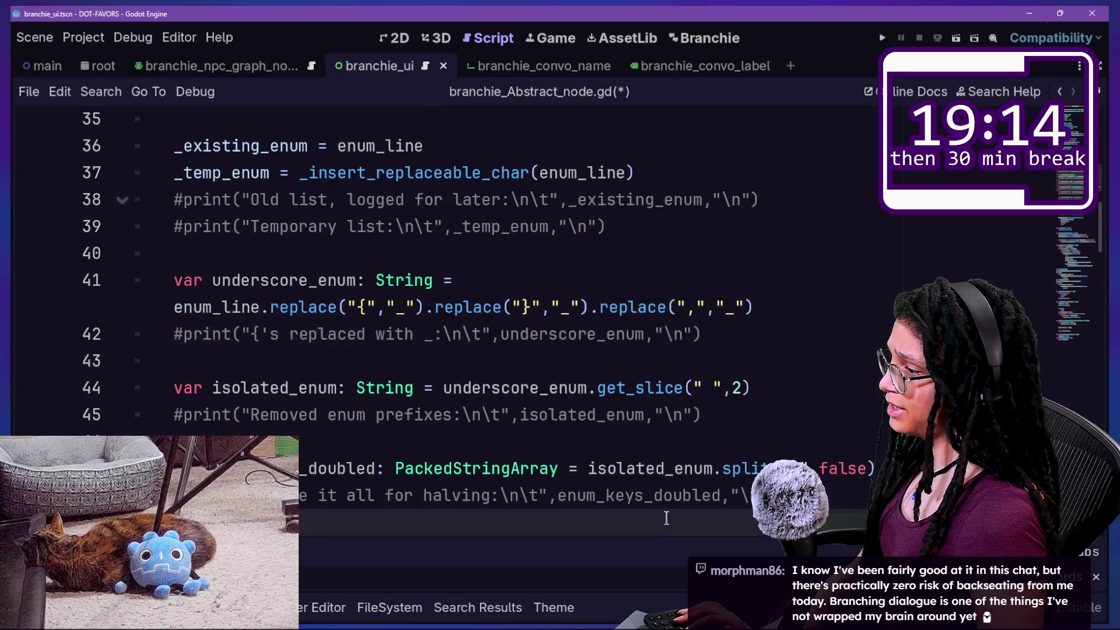
pyautogui.scroll(-2, 376, 346)
pyautogui.moveTo(380, 341); pyautogui.dragTo(455, 387)
pyautogui.click(582, 443)
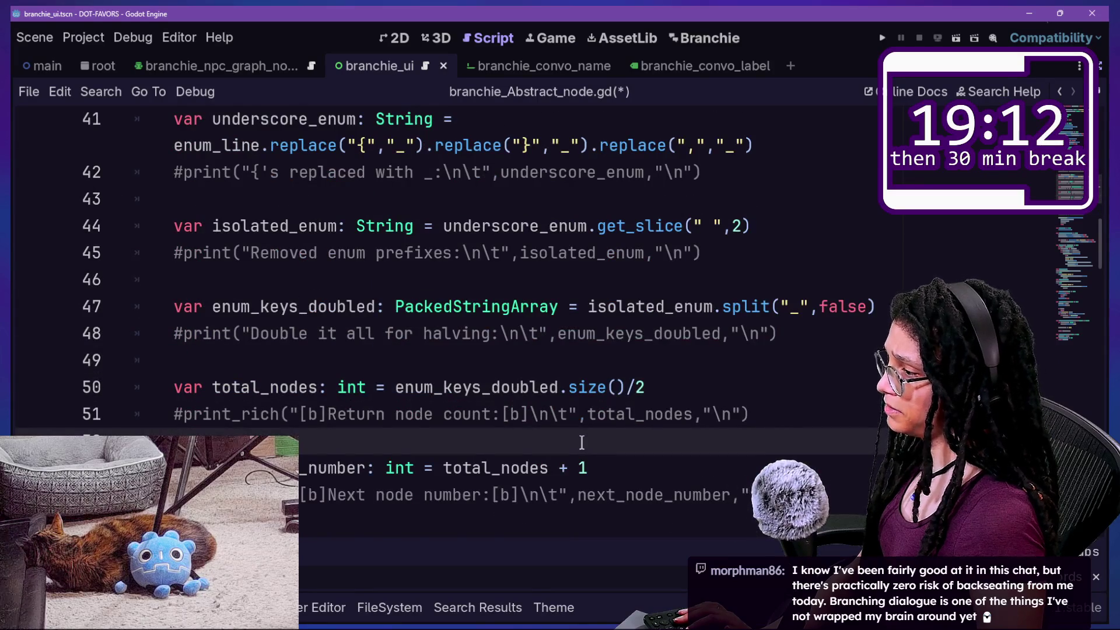
pyautogui.scroll(-2, 582, 442)
pyautogui.moveTo(348, 173)
pyautogui.mouseDown()
pyautogui.moveTo(538, 383)
pyautogui.moveTo(488, 306)
pyautogui.mouseUp()
pyautogui.moveTo(463, 226); pyautogui.dragTo(557, 382)
pyautogui.click(590, 435)
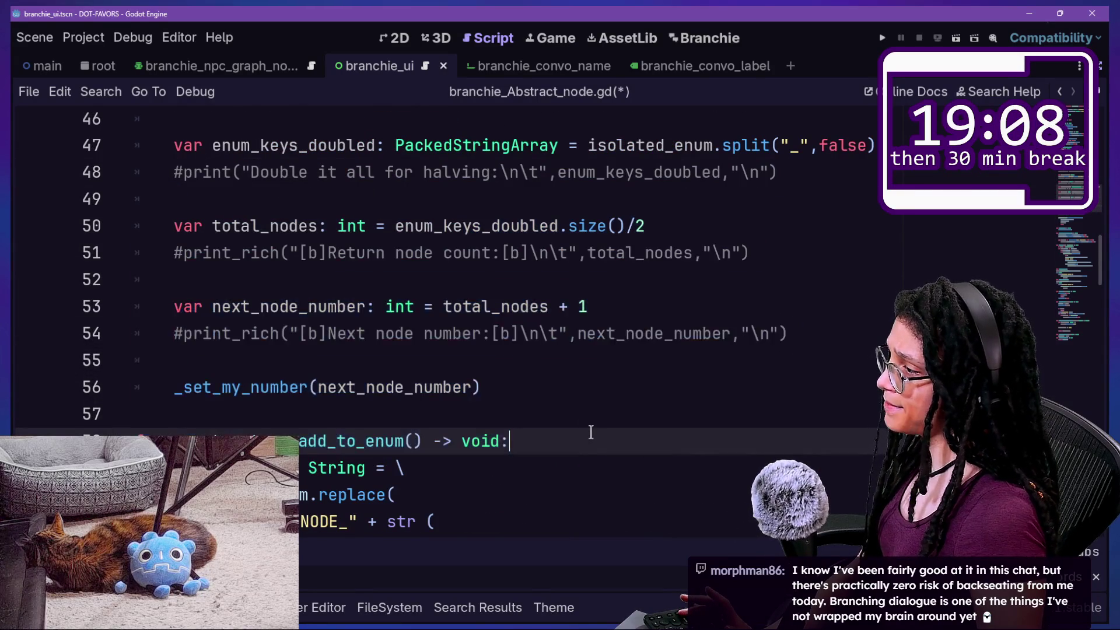
# Jump to the BranchieConvoData_PATH constant on line 3 and inspect its uid value
pyautogui.scroll(-1, 591, 432)
pyautogui.scroll(8, 591, 432)
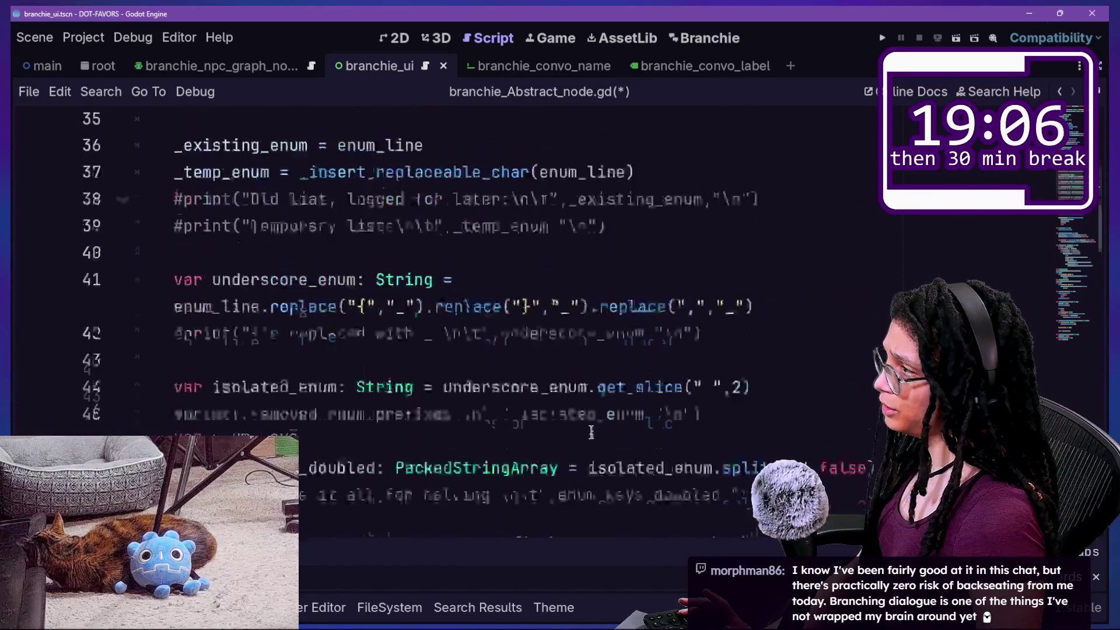
pyautogui.scroll(1, 591, 432)
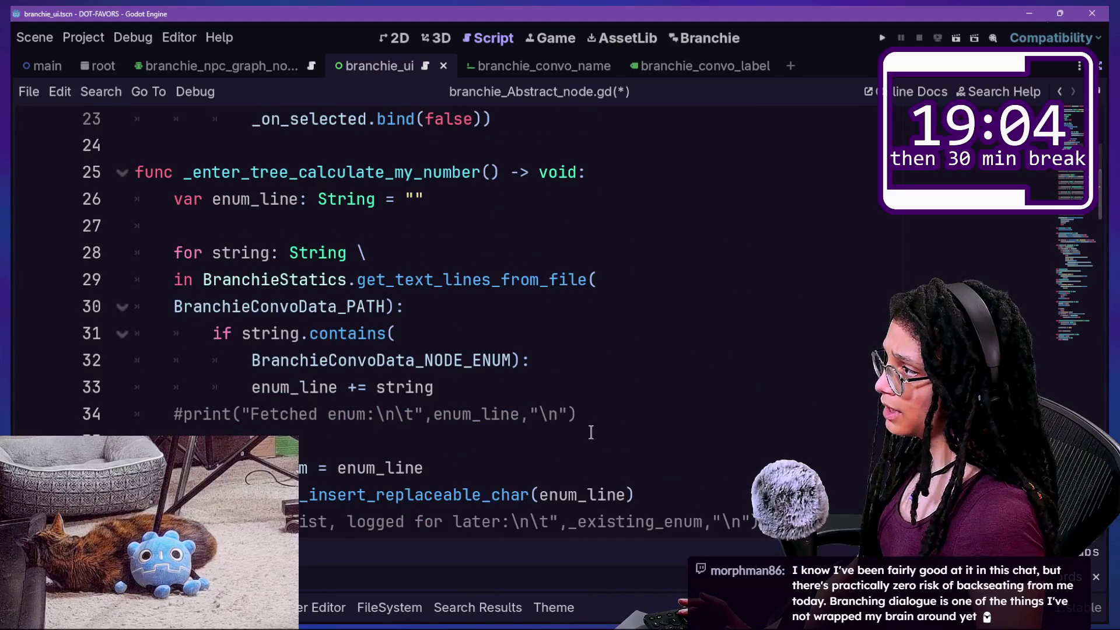
pyautogui.scroll(2, 591, 432)
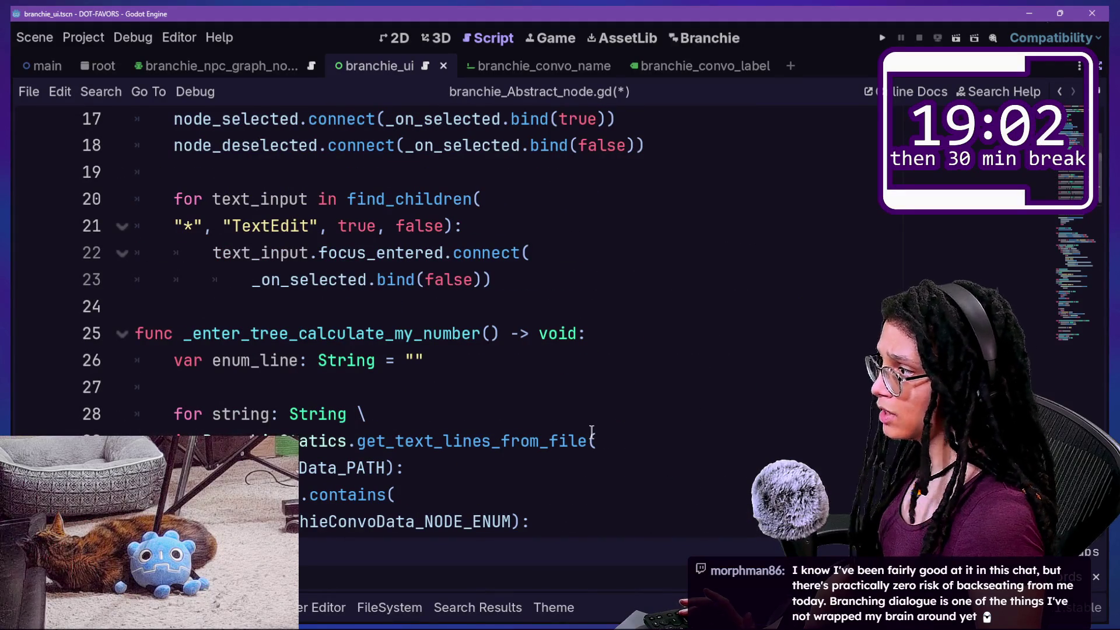
pyautogui.moveTo(592, 432)
pyautogui.scroll(-1, 590, 432)
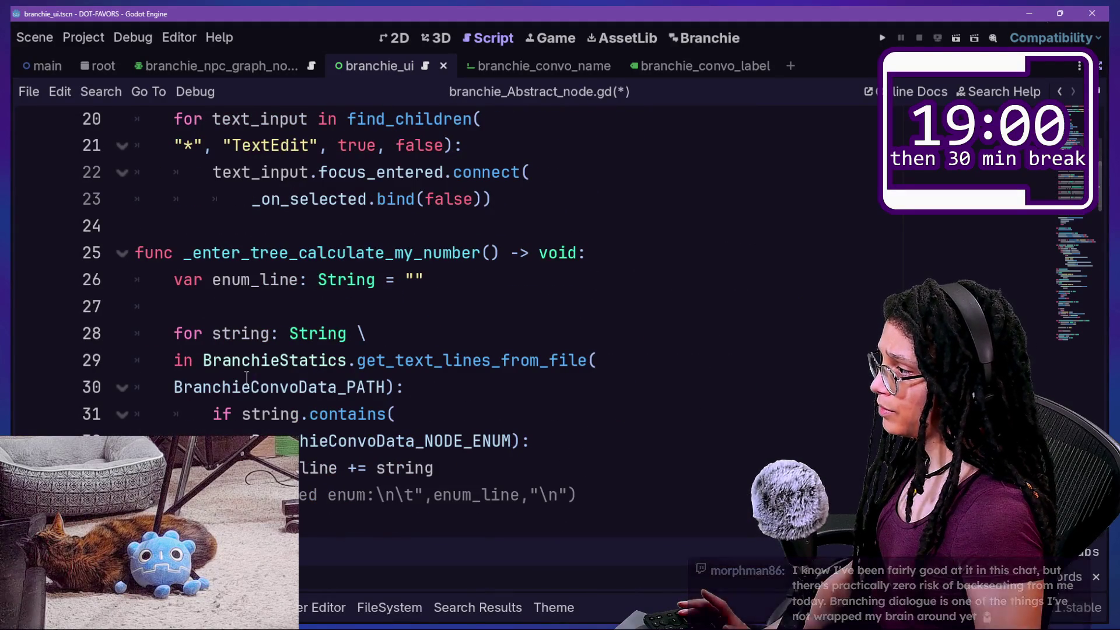
pyautogui.keyDown('ctrl'); pyautogui.click(225, 392); pyautogui.keyUp('ctrl')
pyautogui.moveTo(513, 177)
pyautogui.mouseDown()
pyautogui.moveTo(720, 176)
pyautogui.moveTo(303, 178)
pyautogui.mouseUp()
pyautogui.click(738, 178)
pyautogui.click(302, 179)
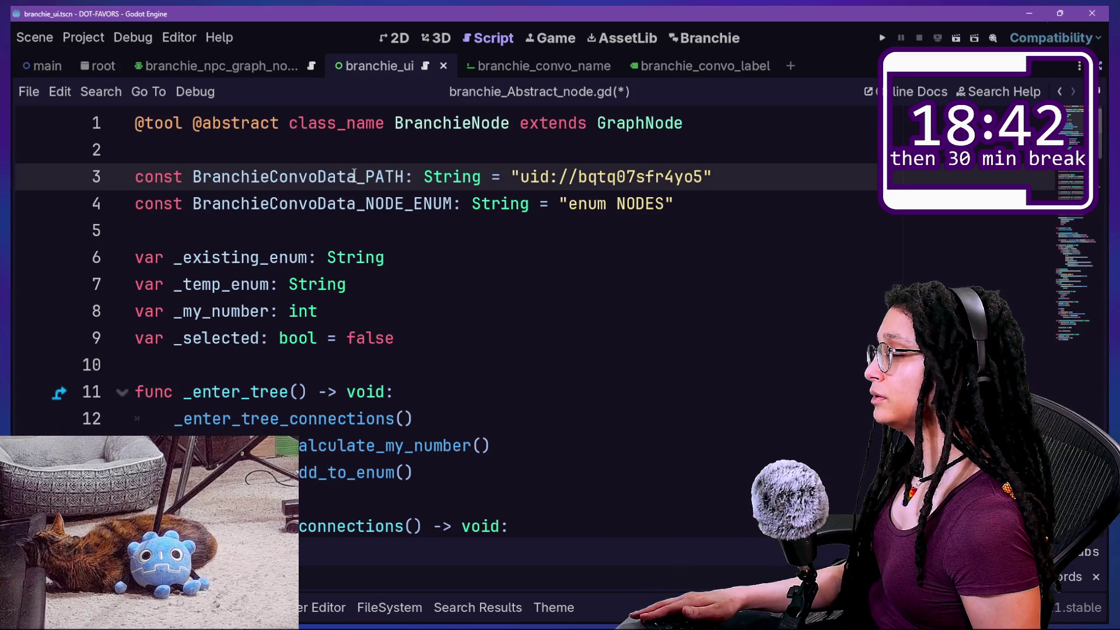
# Review the TextEdit focus connection lines in _enter_tree's setup code
pyautogui.scroll(-4, 347, 183)
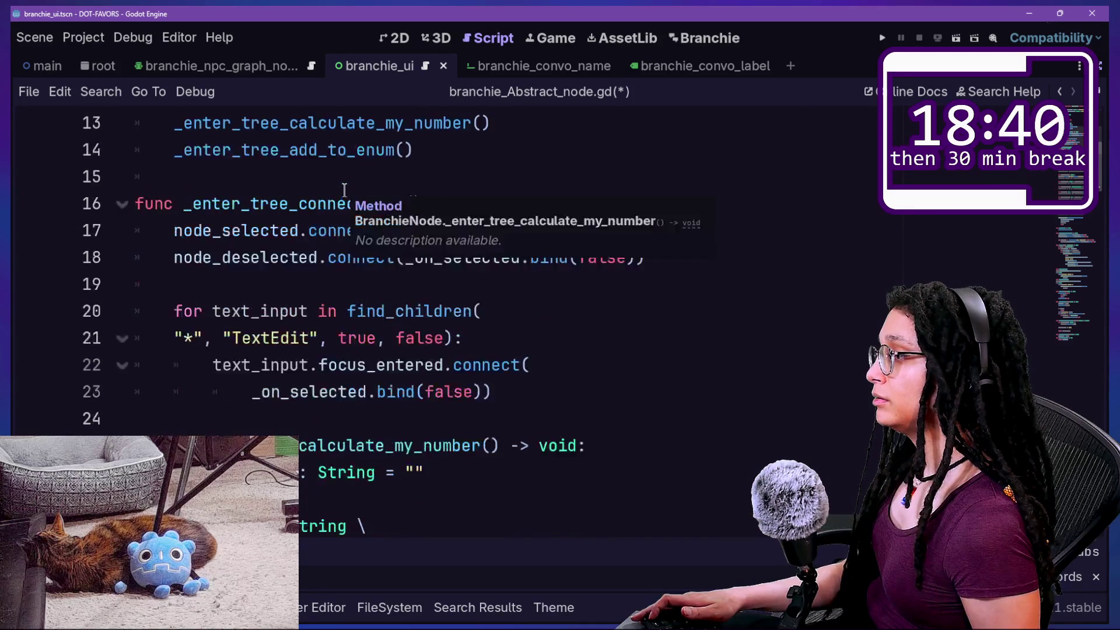
pyautogui.scroll(-2, 344, 190)
pyautogui.scroll(2, 345, 189)
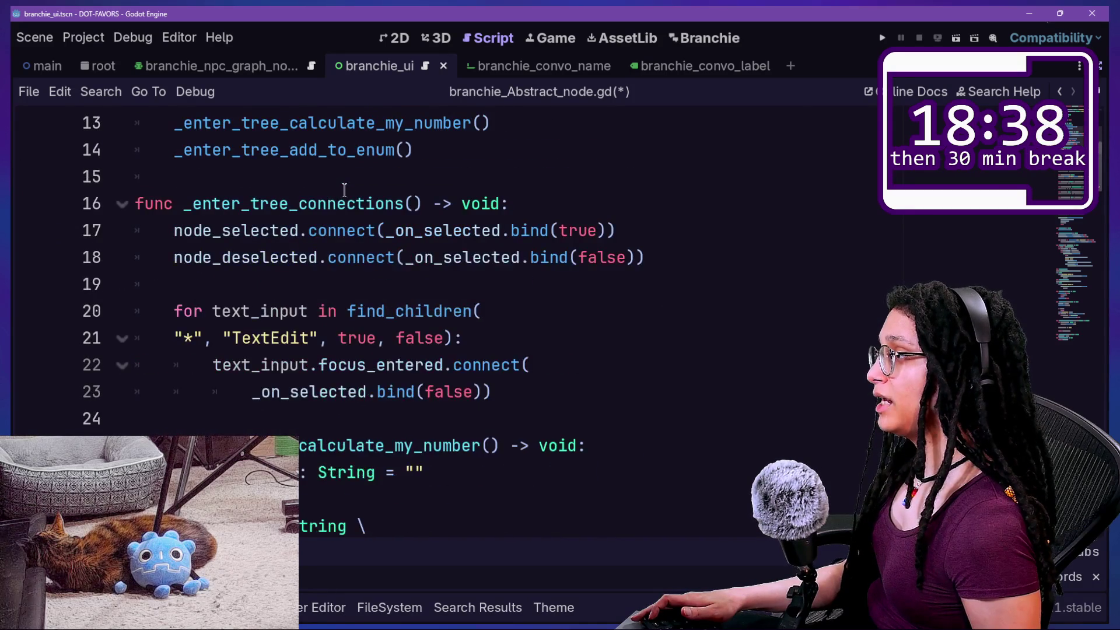
pyautogui.moveTo(306, 226)
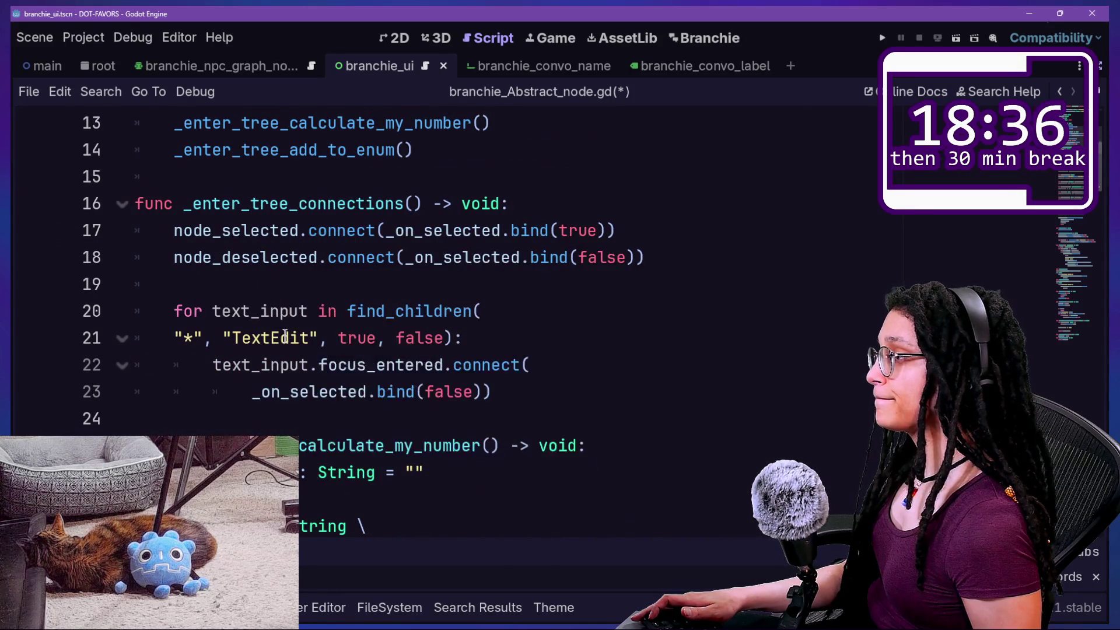
pyautogui.moveTo(285, 333)
pyautogui.scroll(-1, 508, 282)
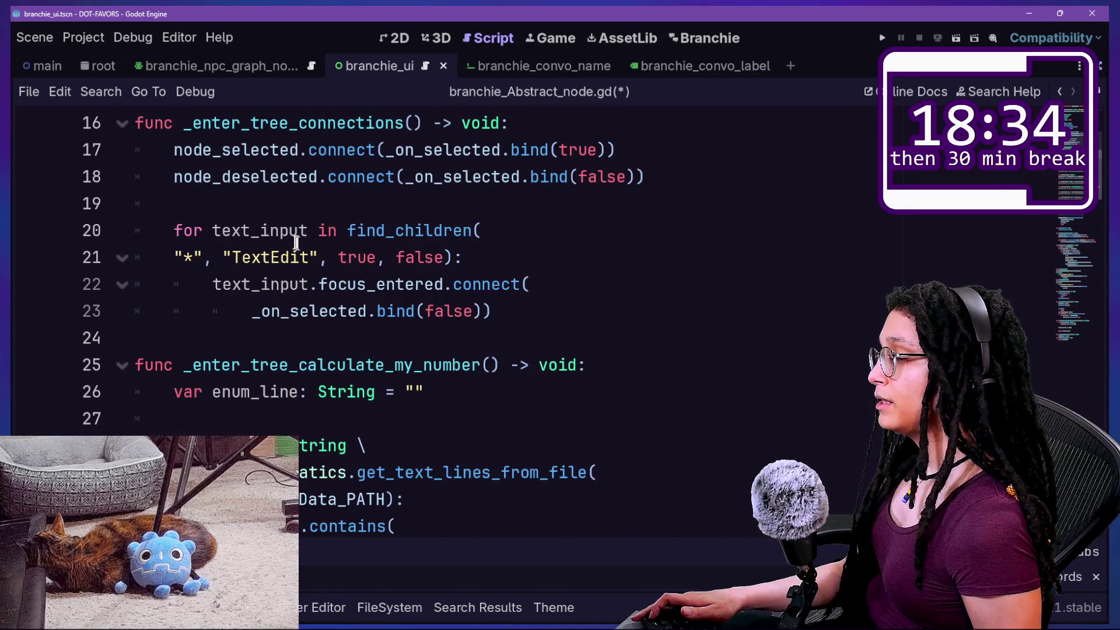
pyautogui.moveTo(174, 258); pyautogui.dragTo(432, 284)
pyautogui.moveTo(175, 258); pyautogui.dragTo(433, 285)
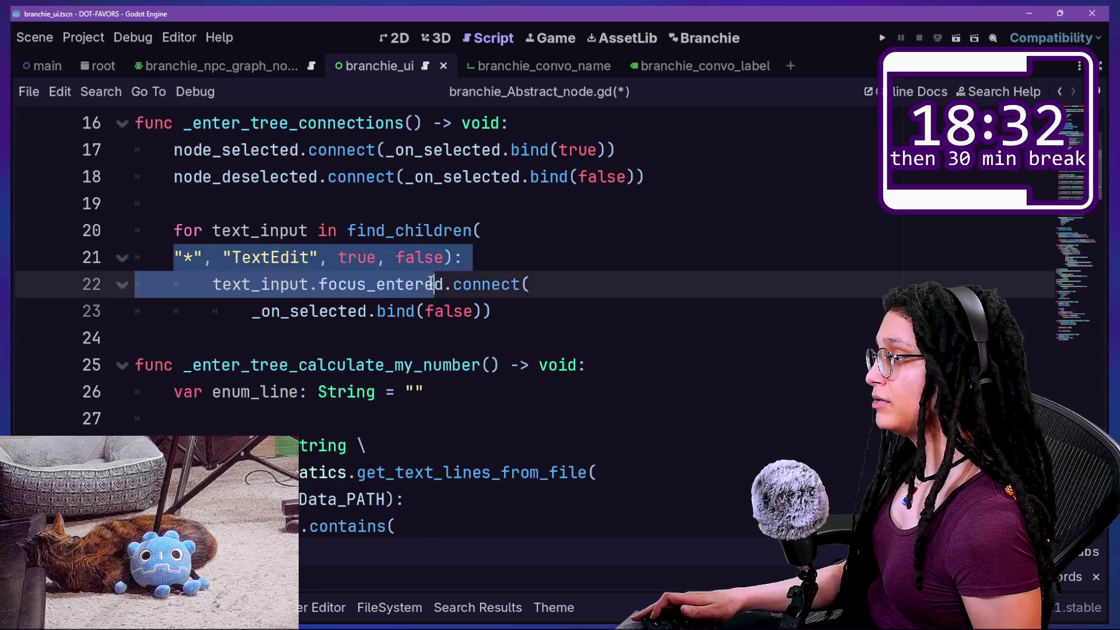
pyautogui.click(432, 285)
# Inspect the function declared on line 25 through line 27
pyautogui.scroll(-1, 433, 285)
pyautogui.click(200, 284)
pyautogui.click(385, 284)
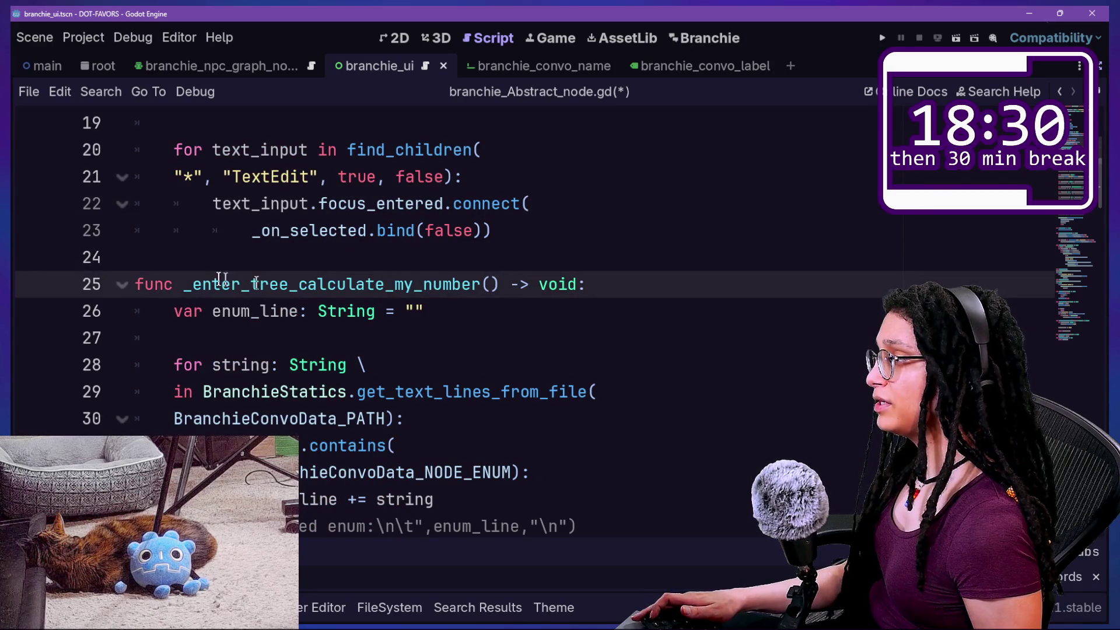
pyautogui.moveTo(210, 284); pyautogui.dragTo(175, 337)
pyautogui.click(375, 338)
pyautogui.scroll(2, 375, 326)
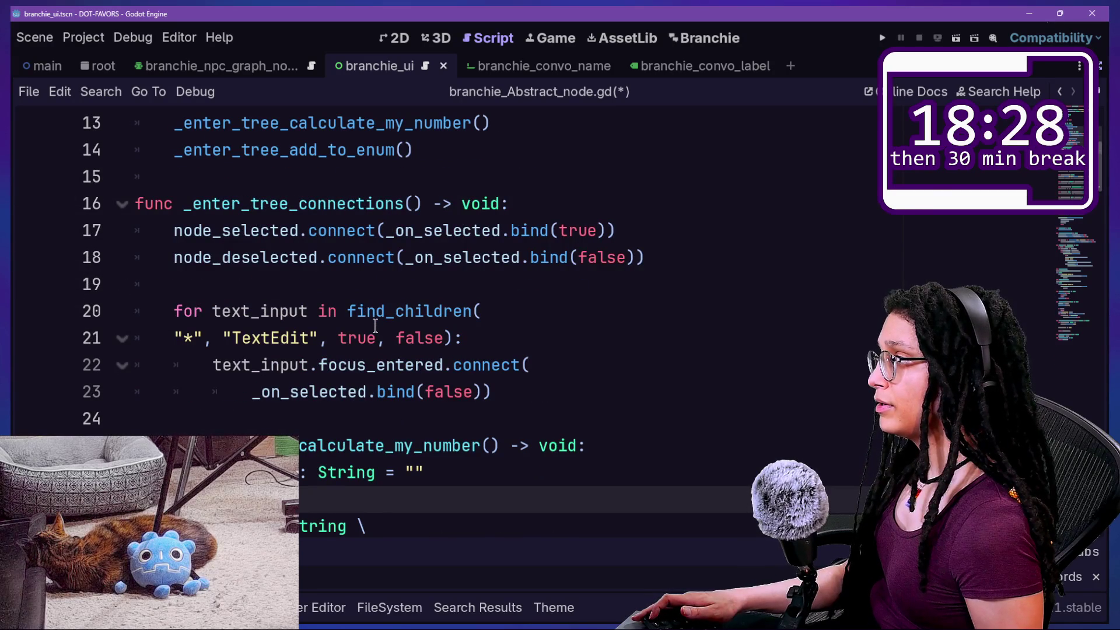
pyautogui.scroll(1, 472, 350)
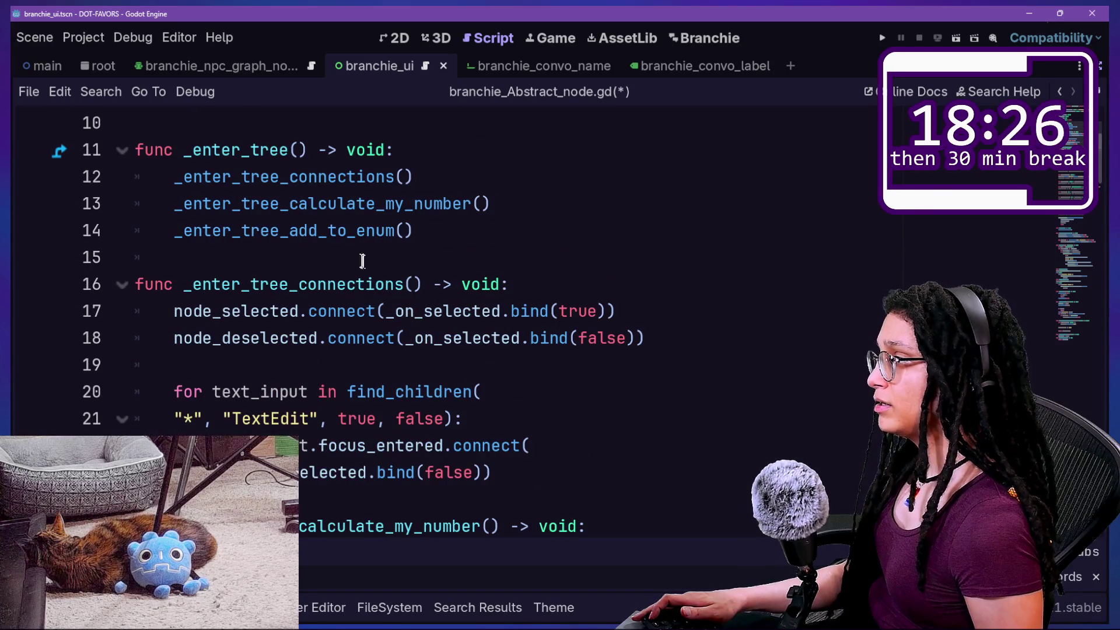
# Comment out the _enter_tree_add_to_enum() call on line 14 and save the script
pyautogui.click(352, 227)
pyautogui.hotkey('ctrl', 'k')
pyautogui.moveTo(149, 225); pyautogui.dragTo(512, 225)
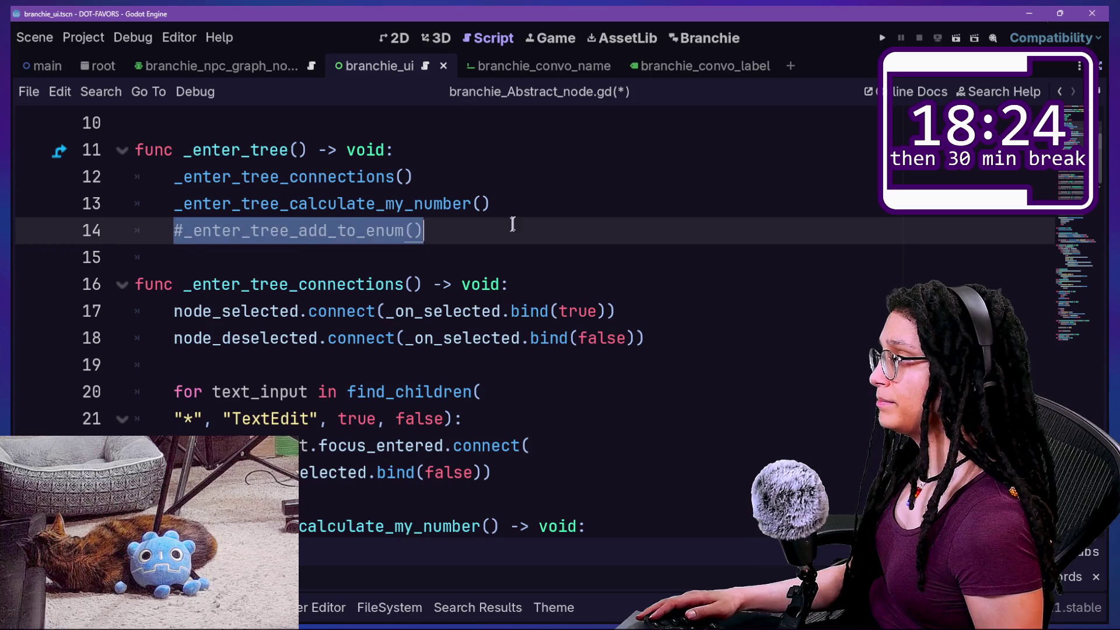
pyautogui.click(513, 224)
pyautogui.hotkey('ctrl', 's')
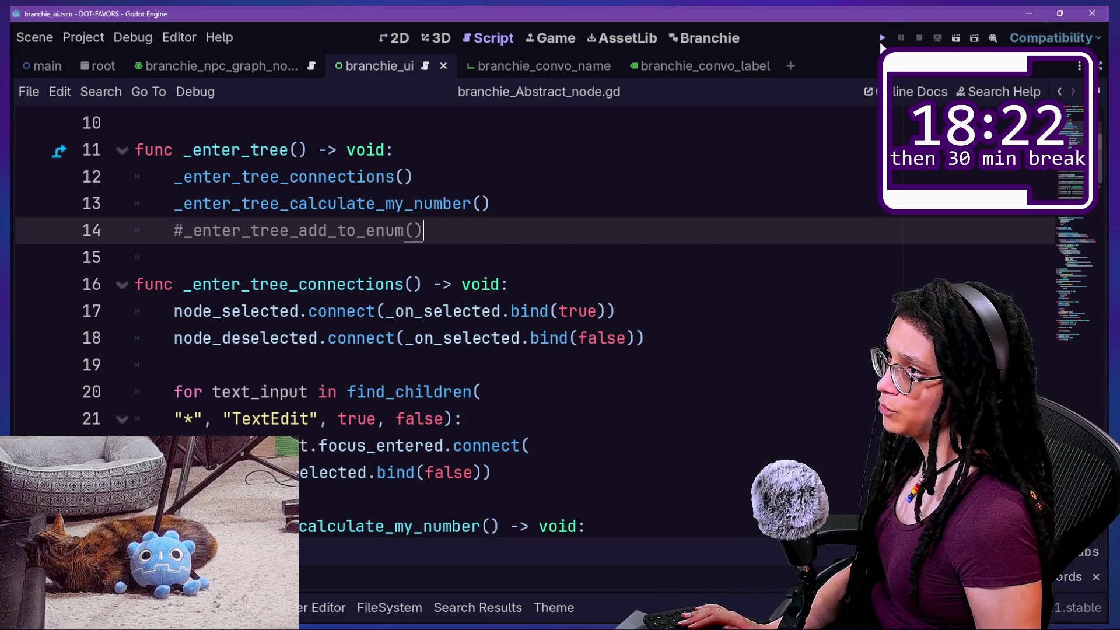
pyautogui.click(630, 245)
# Reload the Branchie plugin from the Project Settings Plugins page
pyautogui.hotkey('ctrl', 'alt', 'p')
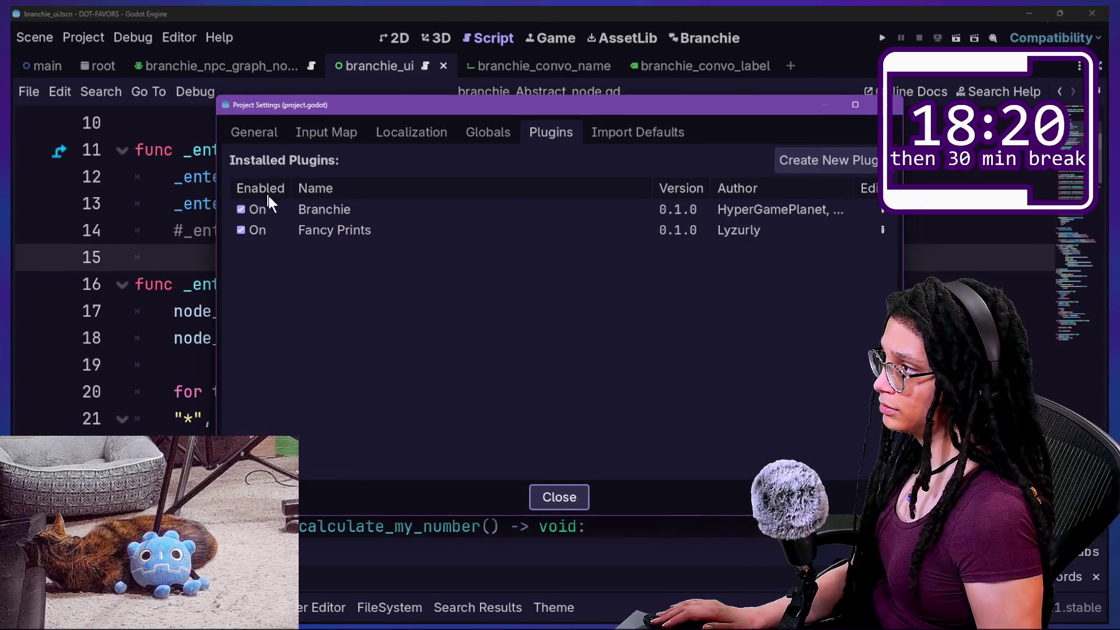
pyautogui.doubleClick(268, 201)
pyautogui.press('Escape')
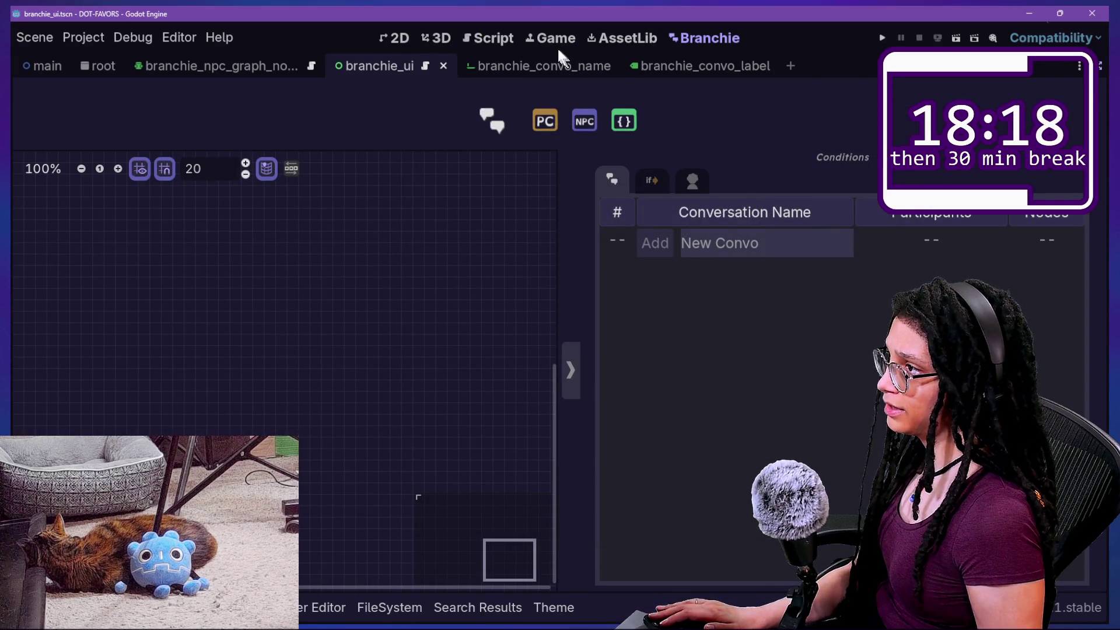
pyautogui.click(485, 38)
# Open branchie_conversations.gd, cut the NODES enum down to {NULL,}, and save it
pyautogui.hotkey('shift', 'alt', 'o')
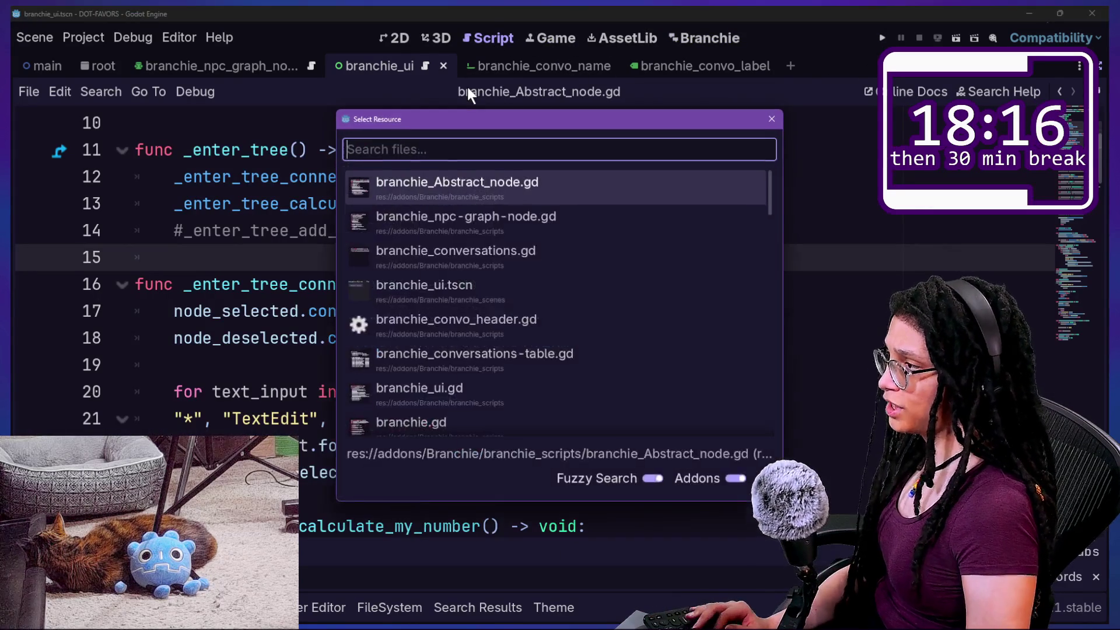
pyautogui.write('conv')
pyautogui.press('Down')
pyautogui.press('Down')
pyautogui.press('Down')
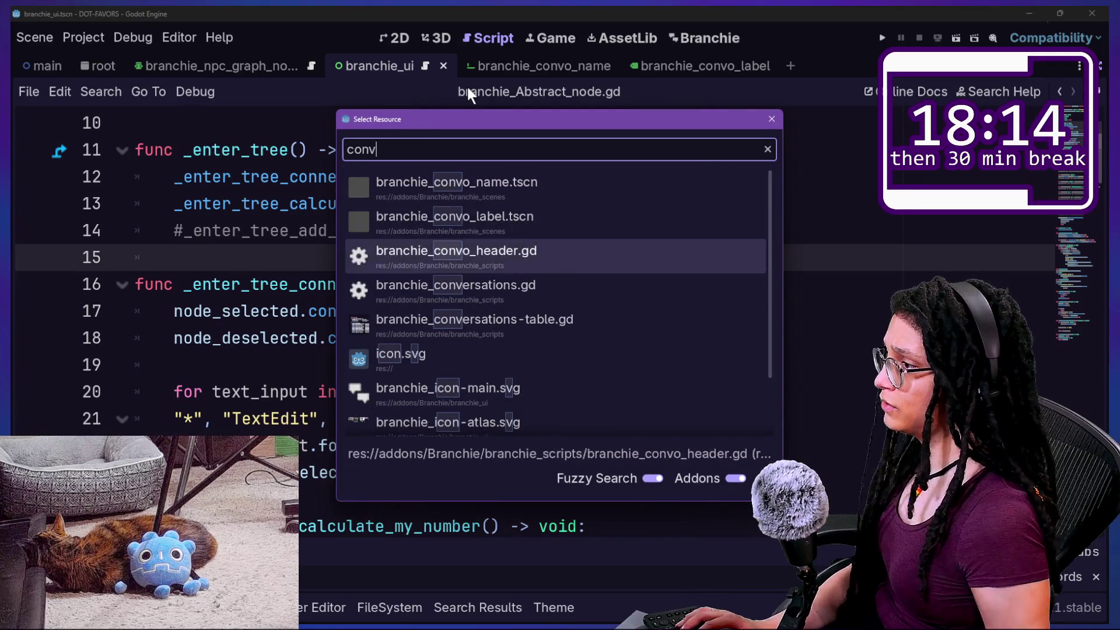
pyautogui.press('Return')
pyautogui.moveTo(560, 263); pyautogui.dragTo(344, 259)
pyautogui.press('BackSpace')
pyautogui.press('BackSpace')
pyautogui.press('BackSpace')
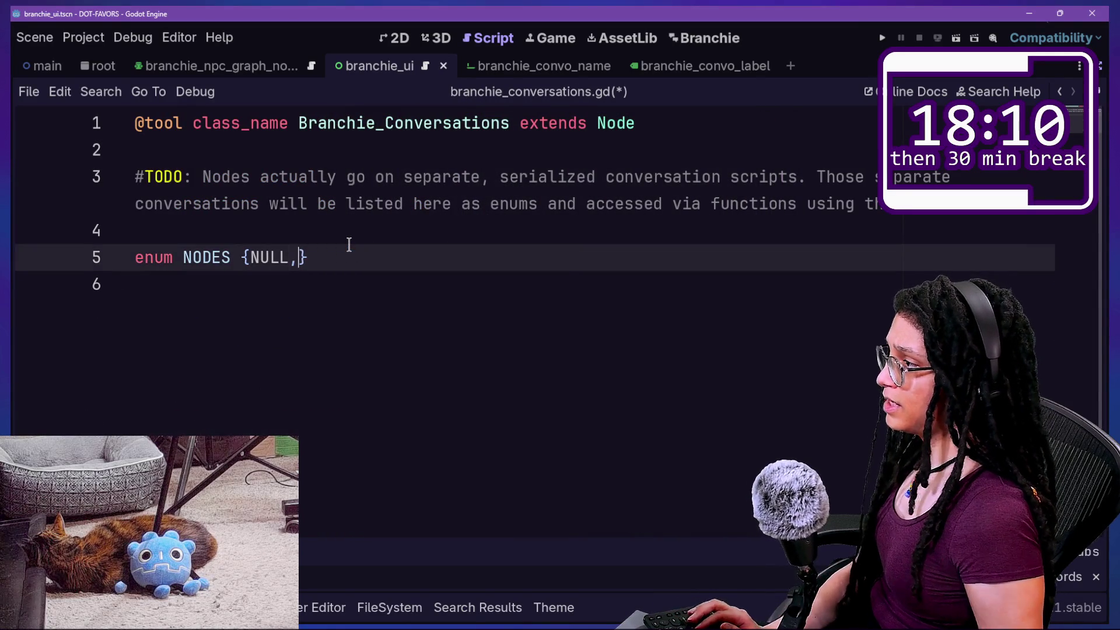
pyautogui.hotkey('ctrl', 's')
pyautogui.click(366, 300)
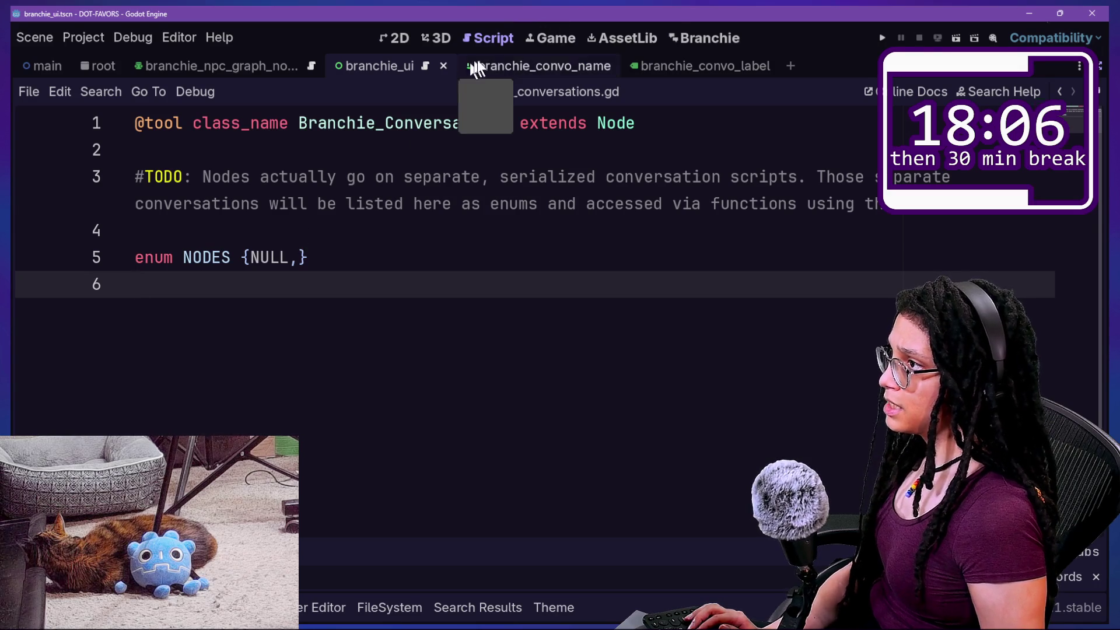
pyautogui.click(704, 40)
# Add two NPC nodes to the Branchie graph, nudge the second left, then revisit the script
pyautogui.click(584, 121)
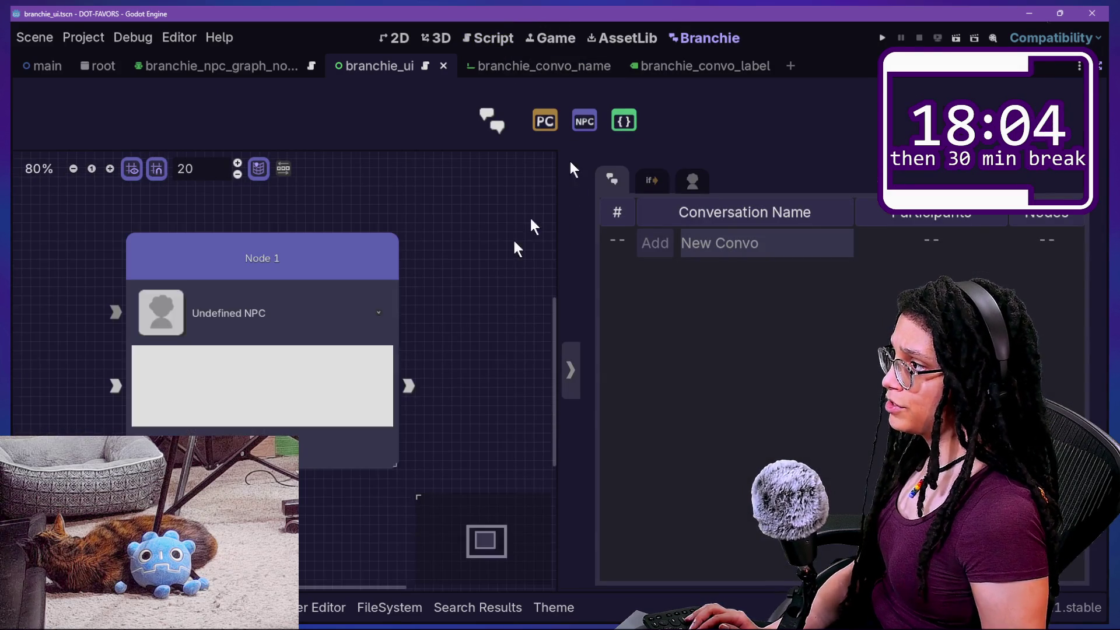
pyautogui.click(488, 41)
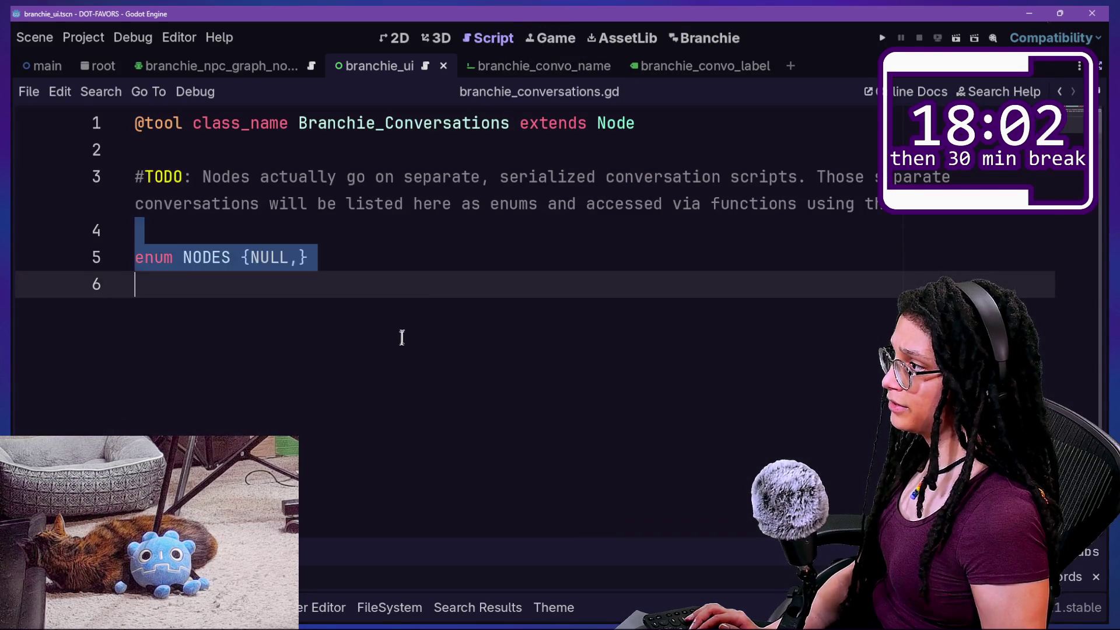
pyautogui.click(684, 41)
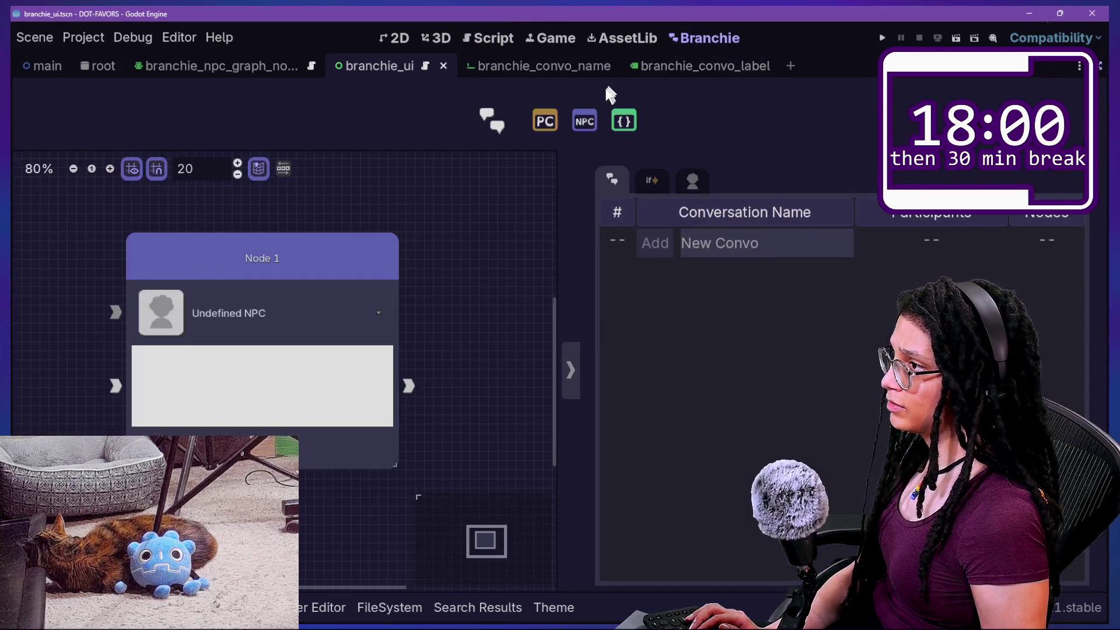
pyautogui.click(584, 121)
pyautogui.moveTo(426, 301); pyautogui.dragTo(407, 298)
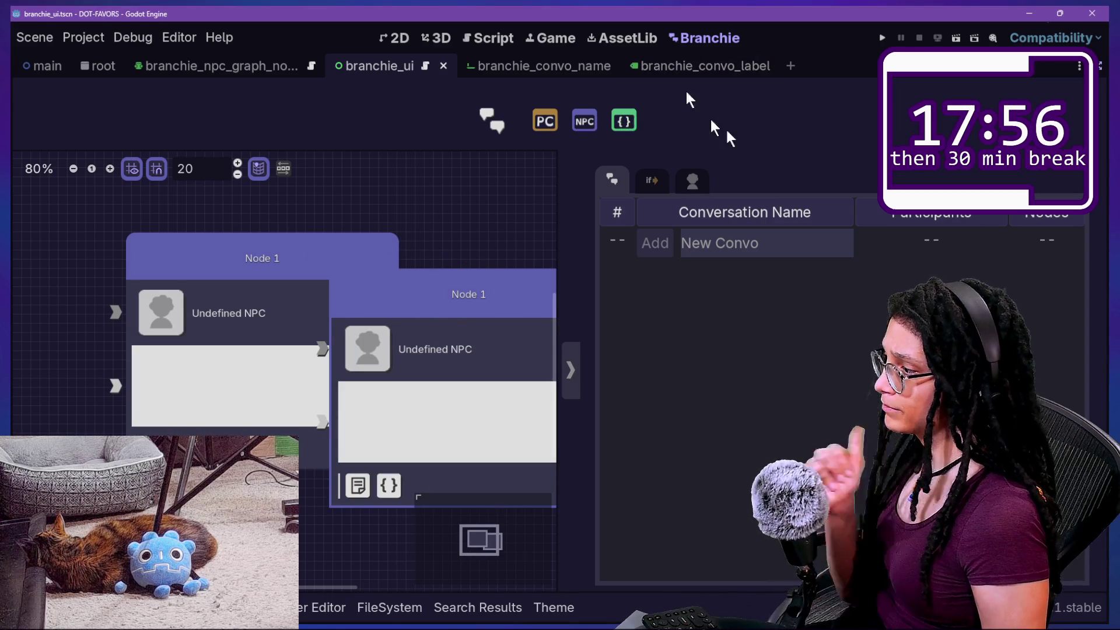
pyautogui.click(506, 38)
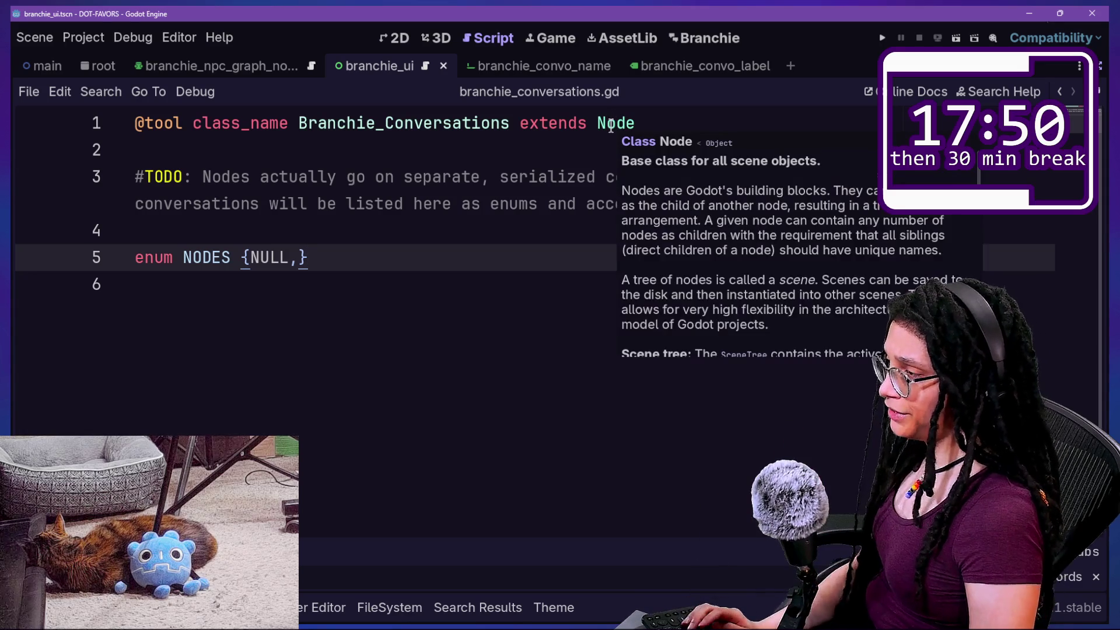
# Open branchie_Abstract_node.gd by searching 'node' in the quick file finder
pyautogui.hotkey('shift', 'alt', 'o')
pyautogui.write('node')
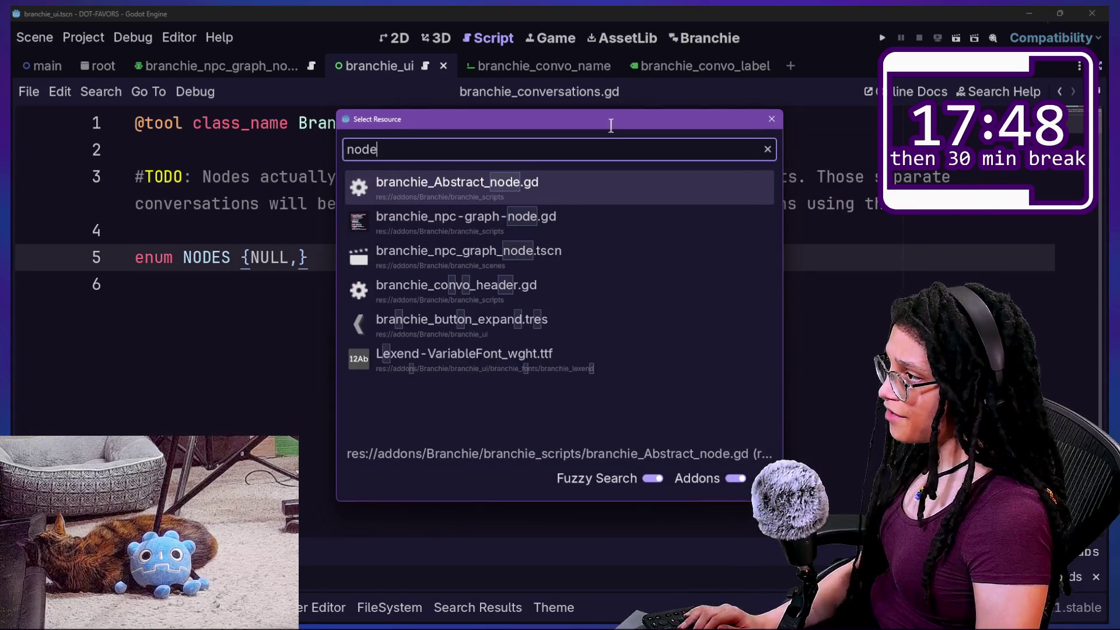
pyautogui.press('Return')
# Scroll through the number-calculation code, highlighting the enum-parsing lines
pyautogui.scroll(-7, 477, 302)
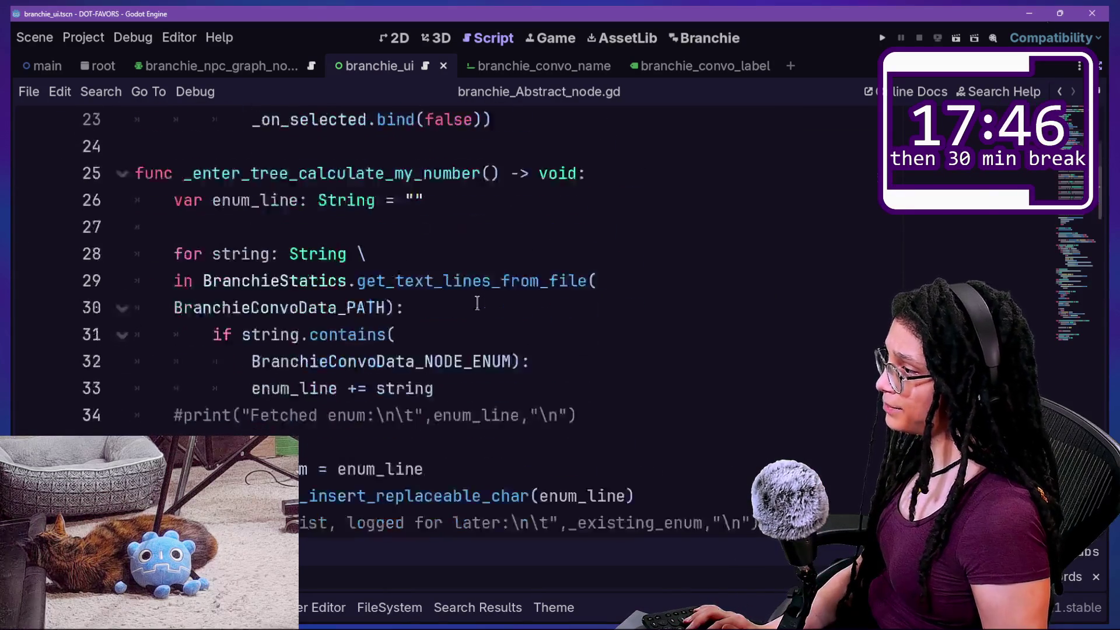
pyautogui.scroll(-1, 478, 303)
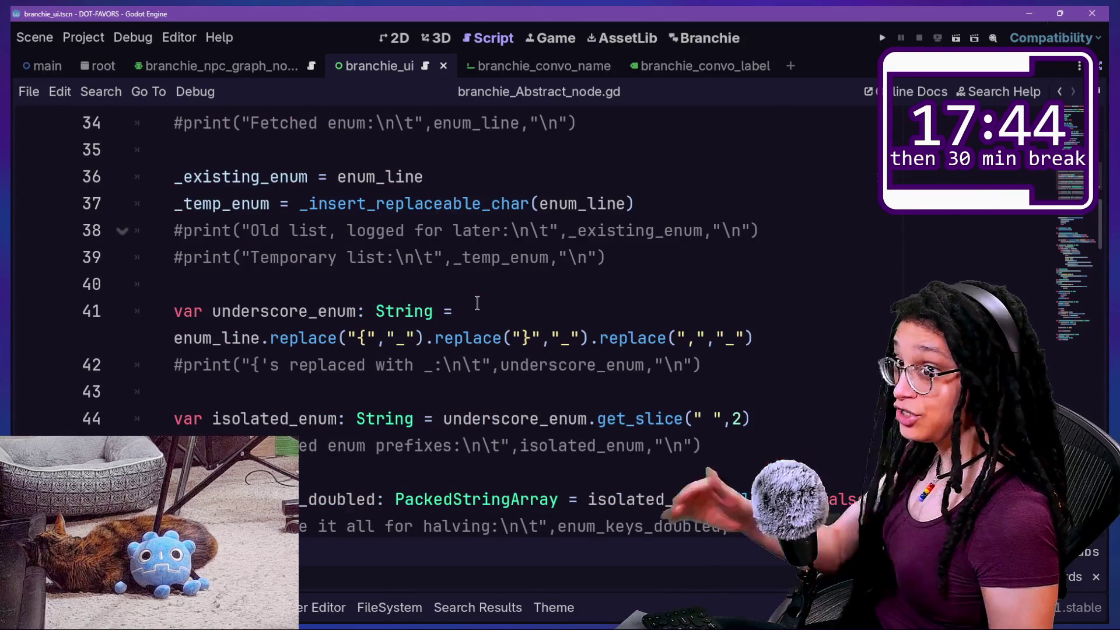
pyautogui.scroll(-2, 477, 302)
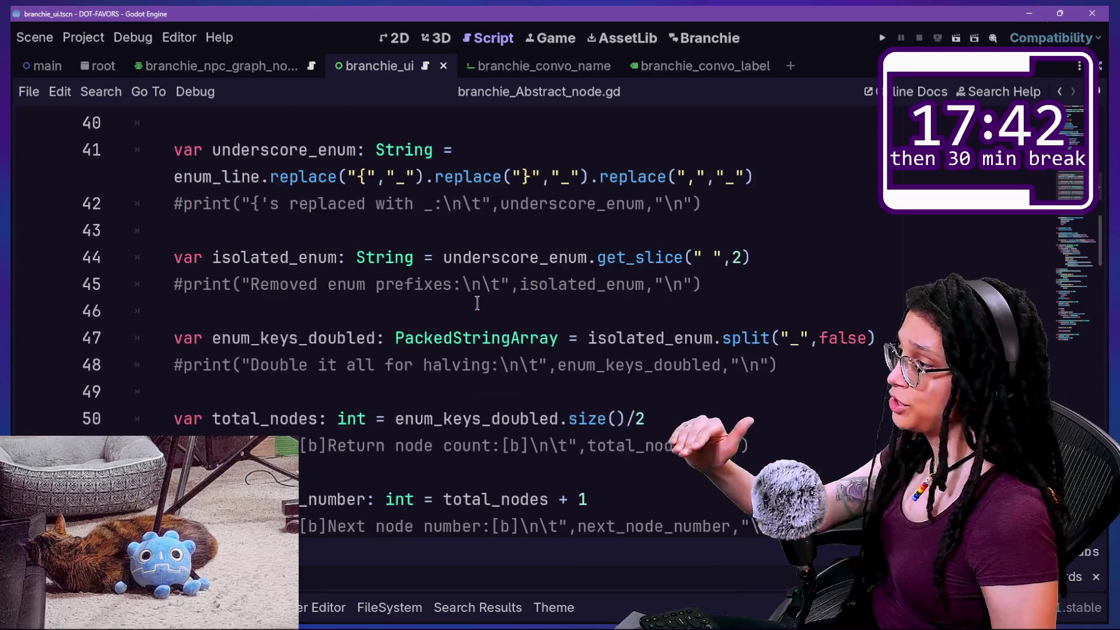
pyautogui.scroll(-1, 477, 302)
pyautogui.scroll(2, 477, 302)
pyautogui.moveTo(391, 146)
pyautogui.mouseDown()
pyautogui.moveTo(463, 238)
pyautogui.moveTo(614, 496)
pyautogui.mouseUp()
pyautogui.click(613, 490)
pyautogui.scroll(-8, 613, 489)
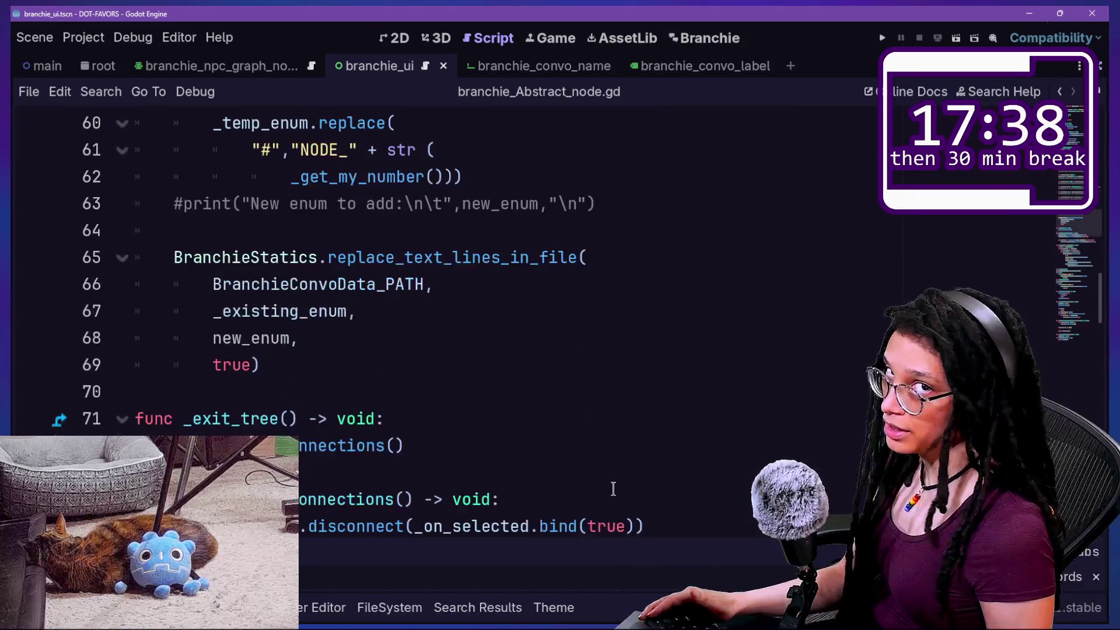
pyautogui.scroll(-4, 613, 489)
pyautogui.scroll(18, 613, 489)
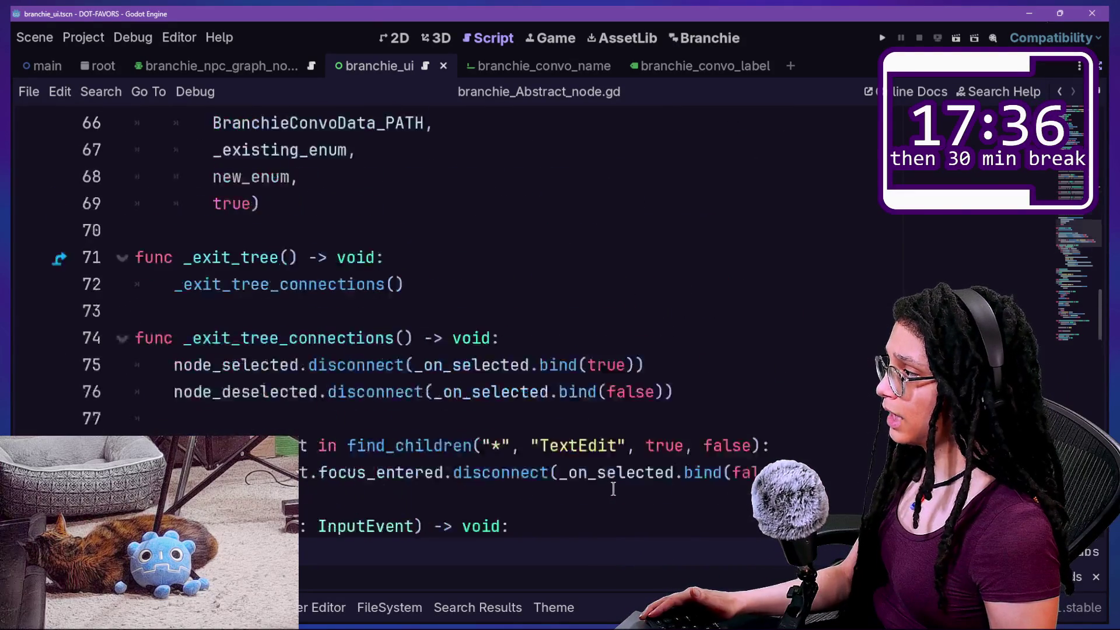
pyautogui.click(614, 488)
pyautogui.scroll(6, 615, 489)
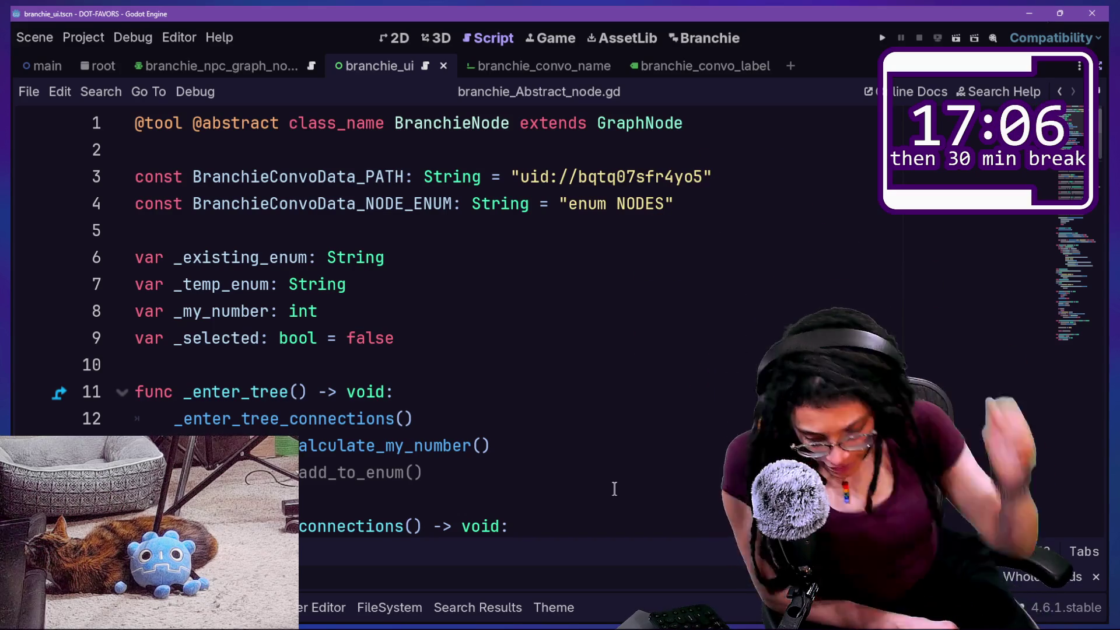
# Reopen branchie_convo_header.gd by searching 'header' in the quick file finder
pyautogui.click(603, 347)
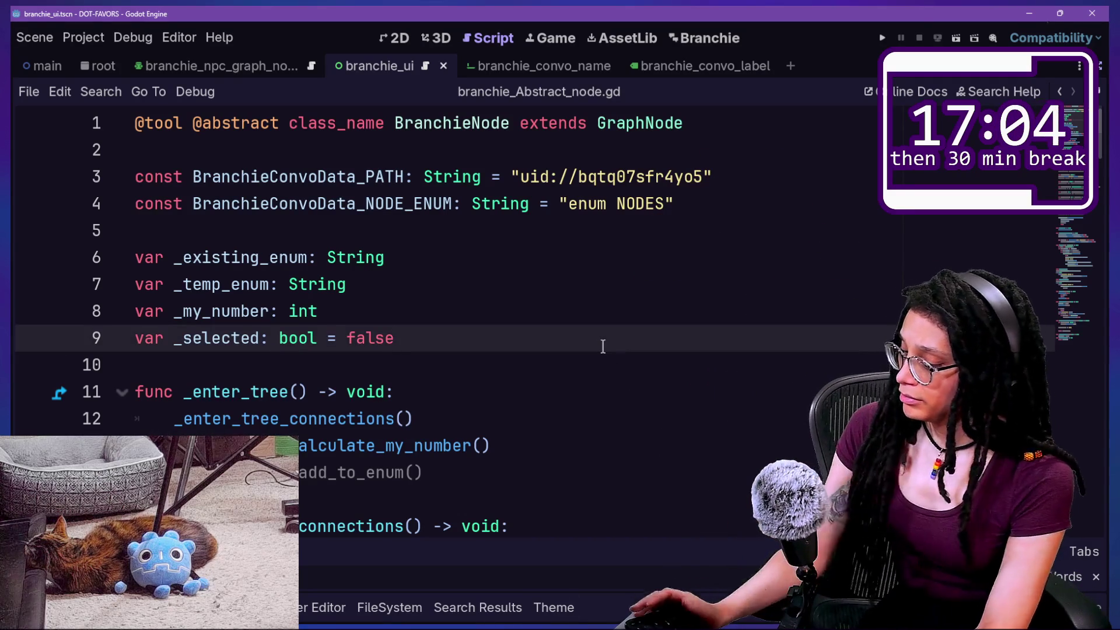
pyautogui.hotkey('shift', 'alt', 'o')
pyautogui.press('Down')
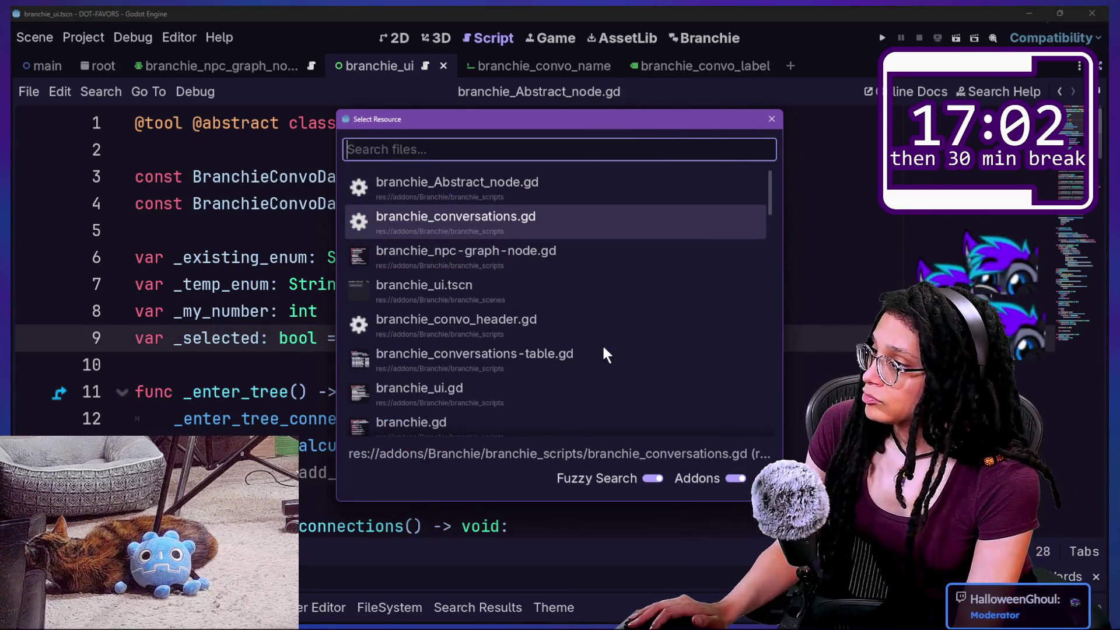
pyautogui.press('Down')
pyautogui.press('Down')
pyautogui.write('header')
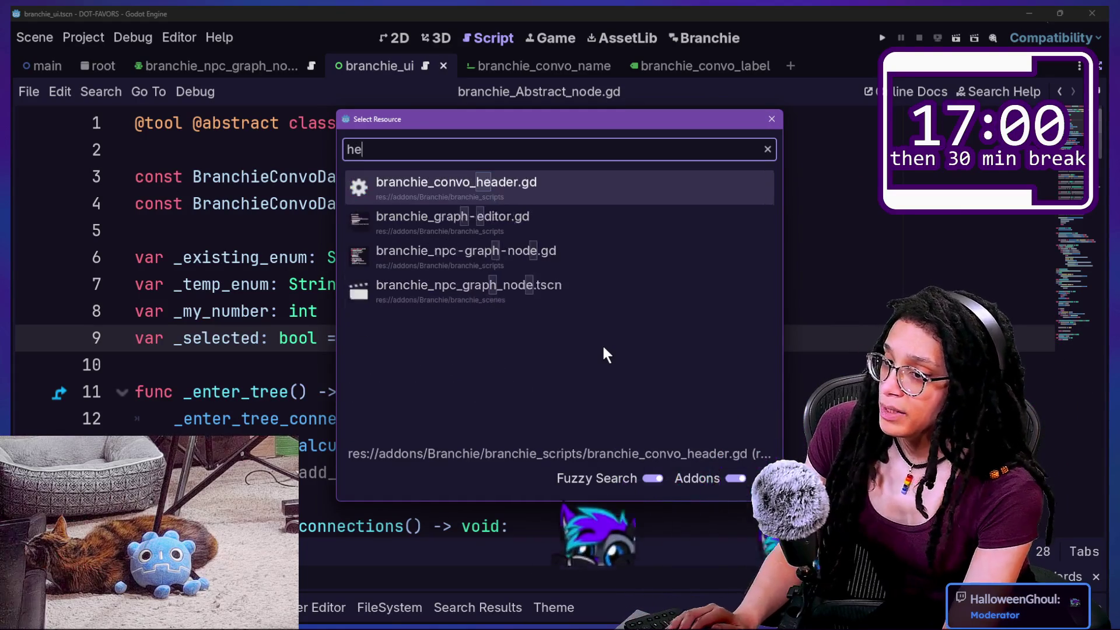
pyautogui.press('Return')
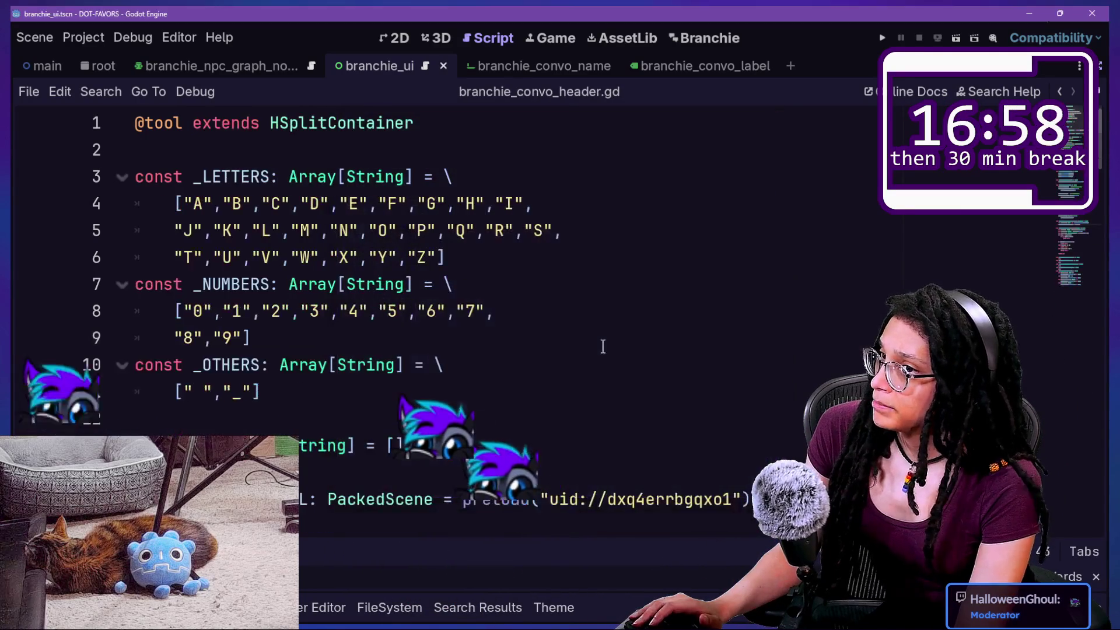
pyautogui.rightClick(596, 367)
pyautogui.press('Escape')
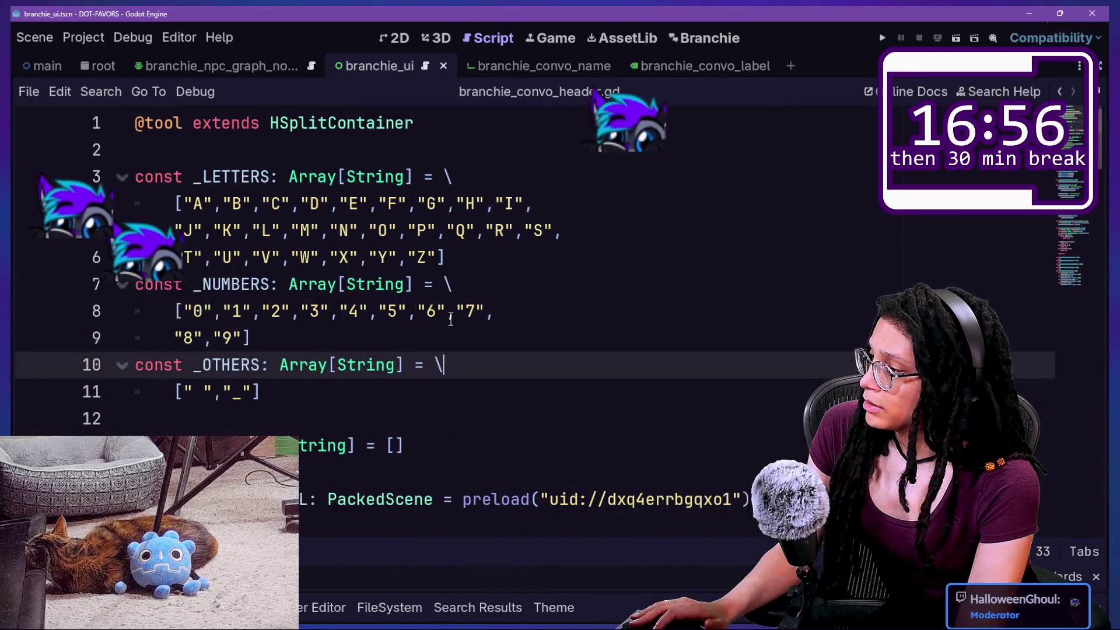
# Add an unindented blank line 108 at the end of branchie_convo_header.gd
pyautogui.scroll(-3, 450, 318)
pyautogui.scroll(-5, 450, 318)
pyautogui.scroll(8, 450, 317)
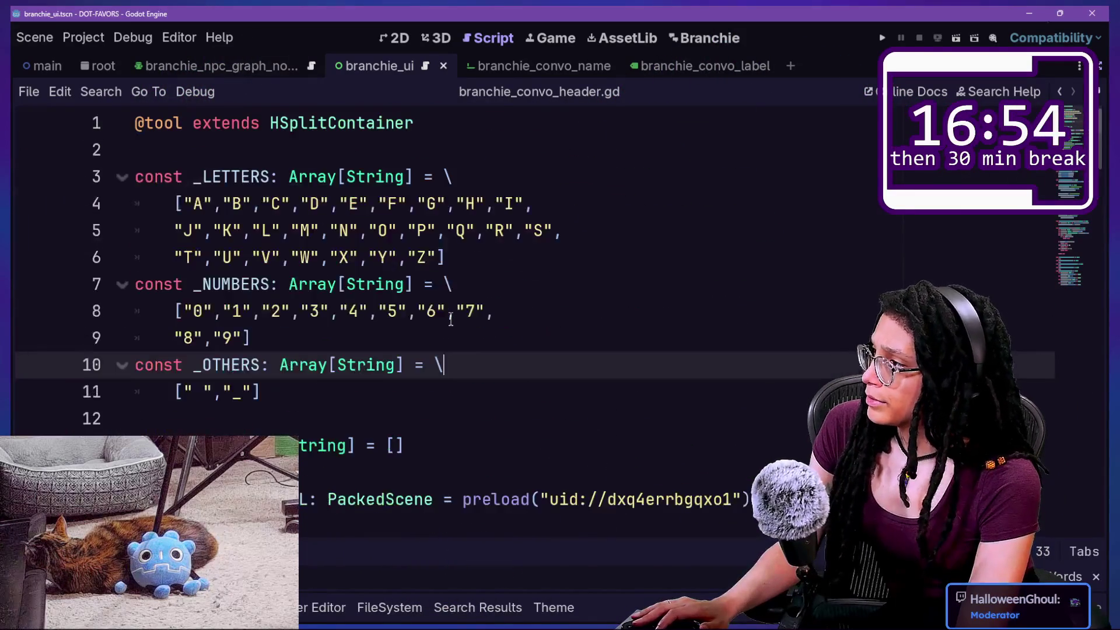
pyautogui.scroll(-6, 450, 318)
pyautogui.scroll(-20, 451, 318)
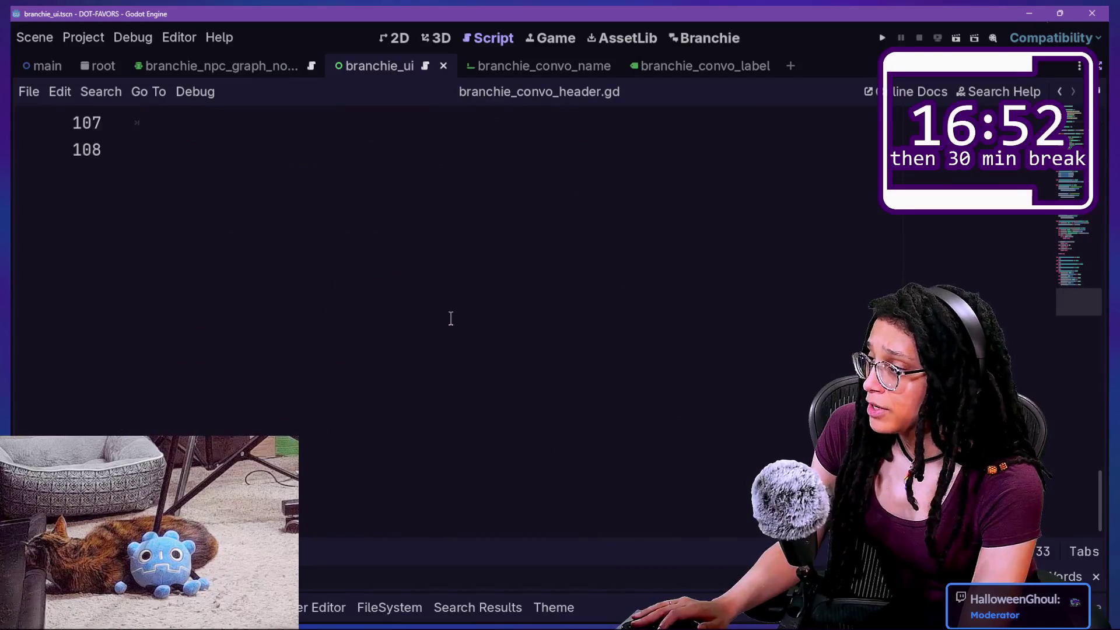
pyautogui.scroll(1, 451, 317)
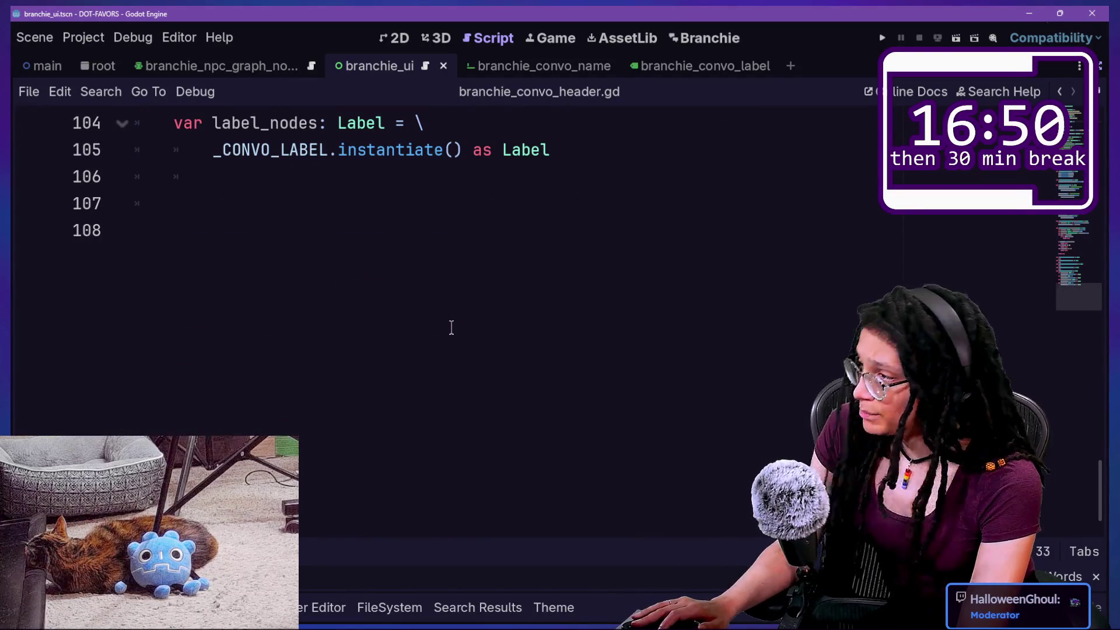
pyautogui.scroll(2, 452, 325)
pyautogui.click(472, 375)
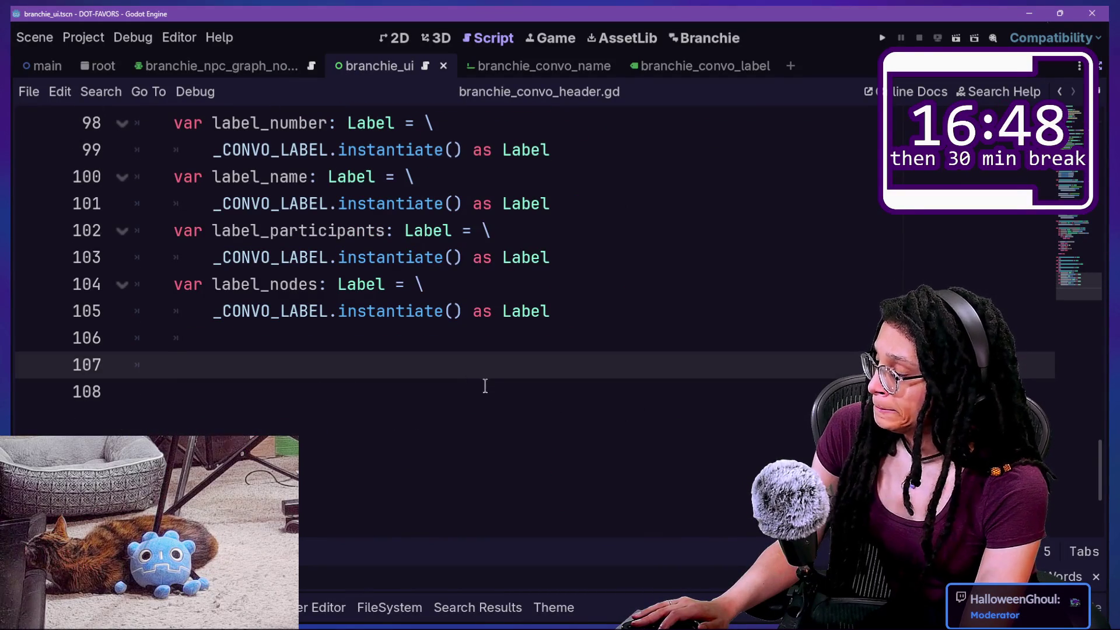
pyautogui.press('Down')
pyautogui.press('BackSpace')
pyautogui.press('BackSpace')
pyautogui.press('Return')
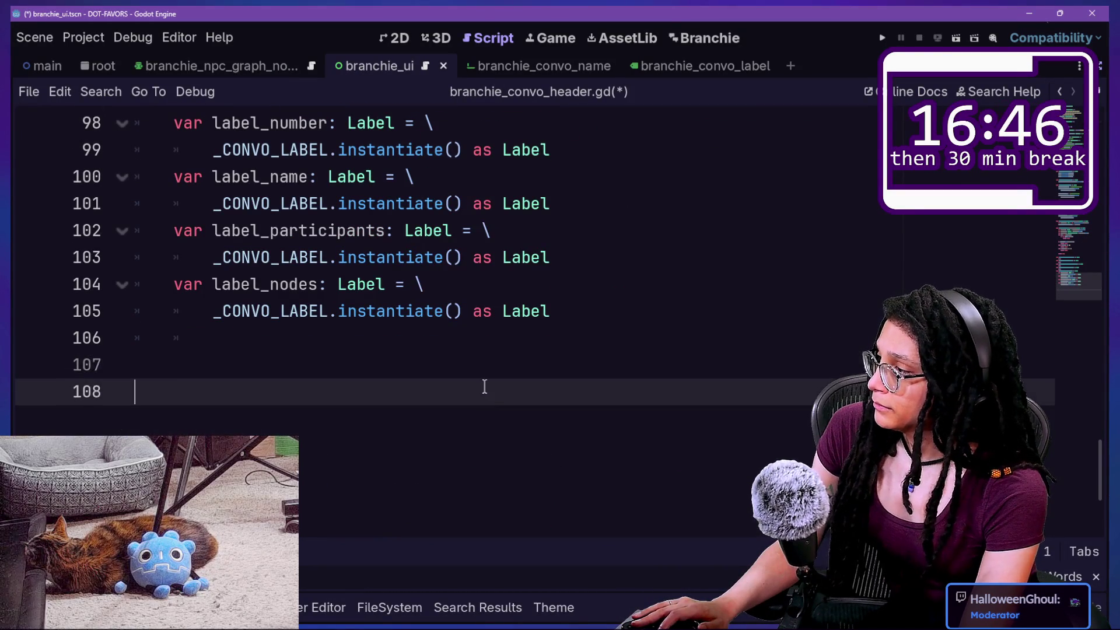
# In branchie_Abstract_node.gd, select the two BranchieConvoData constant lines to copy
pyautogui.hotkey('shift', 'alt', 'o')
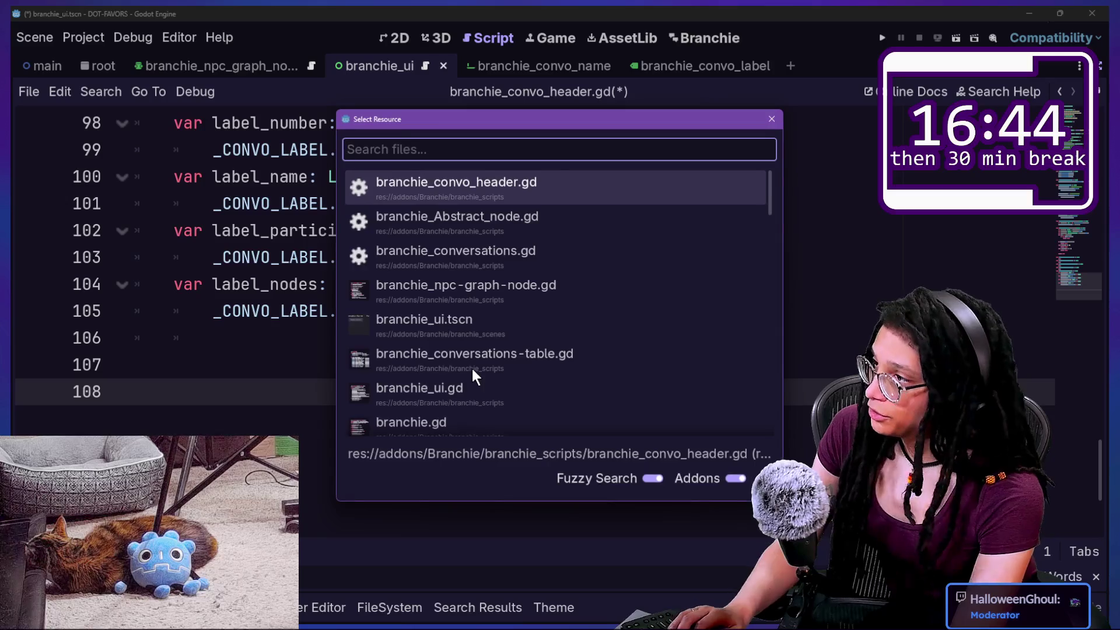
pyautogui.write('abstrac')
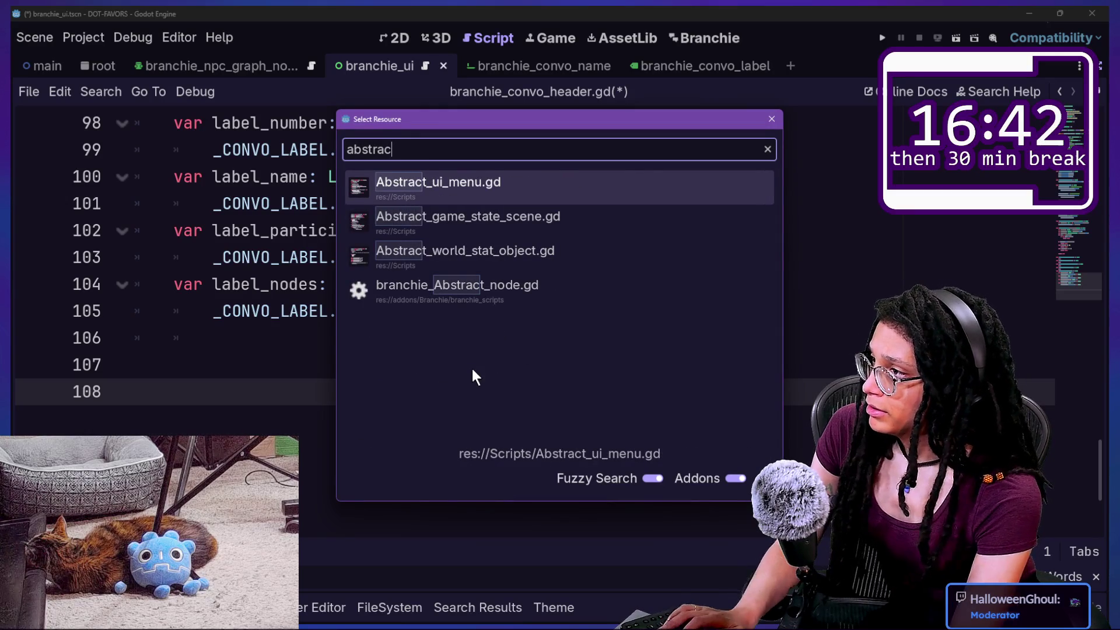
pyautogui.press('Down')
pyautogui.press('Down')
pyautogui.press('Down')
pyautogui.press('Return')
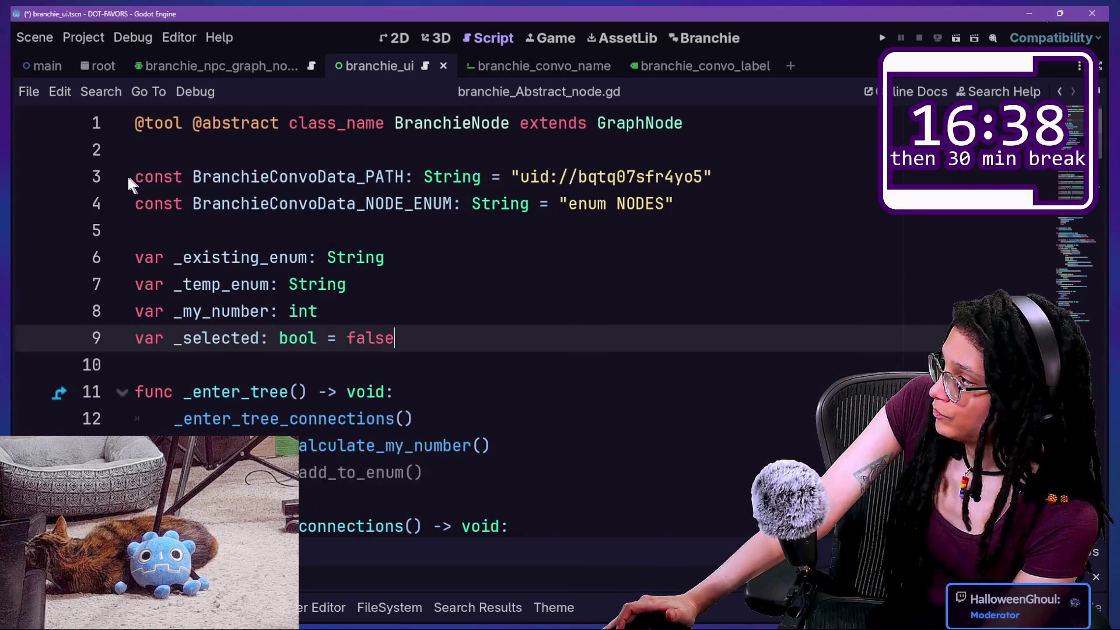
pyautogui.moveTo(135, 175)
pyautogui.mouseDown()
pyautogui.moveTo(233, 198)
pyautogui.moveTo(593, 155)
pyautogui.moveTo(776, 198)
pyautogui.mouseUp()
pyautogui.hotkey('ctrl', 'c')
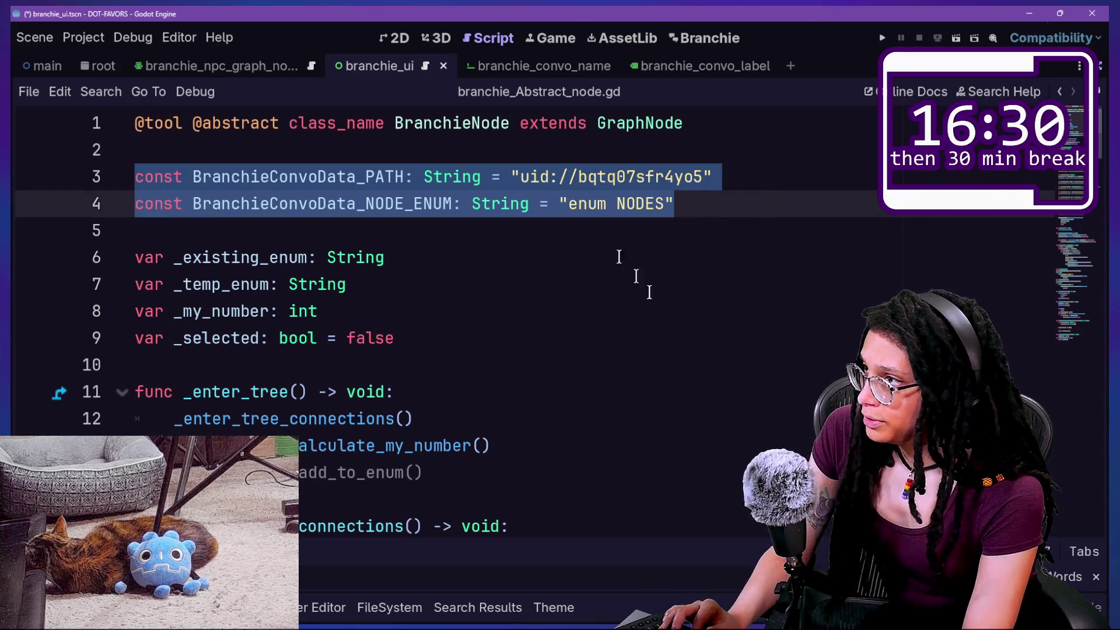
pyautogui.hotkey('shift', 'alt', 'o')
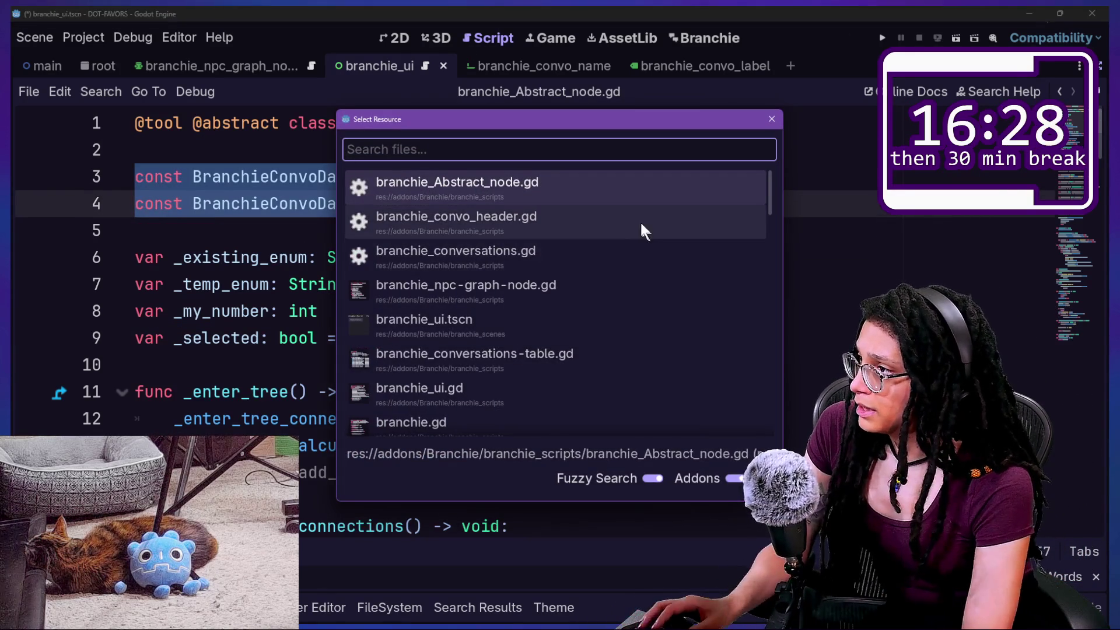
# Paste the two BranchieConvoData constants at the end of branchie_convo_header.gd
pyautogui.click(550, 224)
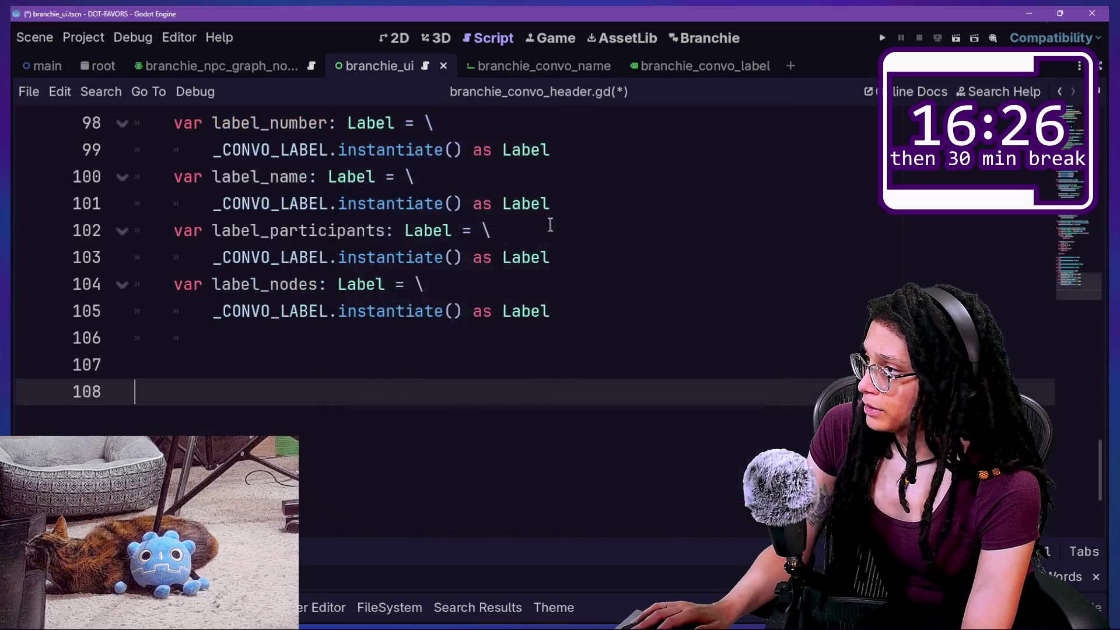
pyautogui.scroll(20, 313, 411)
pyautogui.scroll(-15, 313, 411)
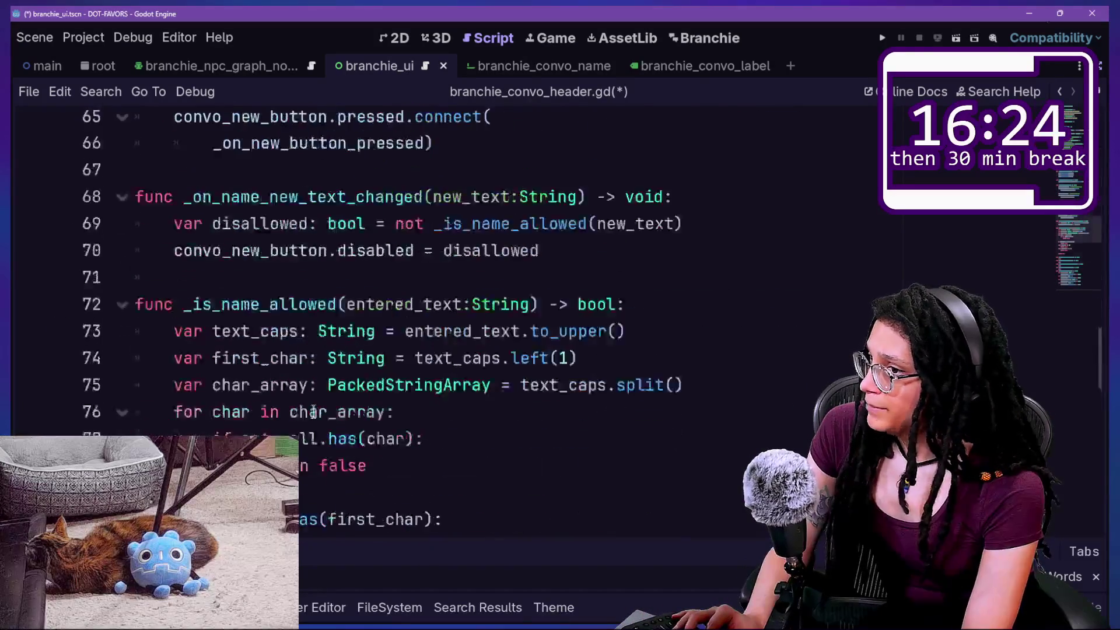
pyautogui.hotkey('ctrl', 'End')
pyautogui.hotkey('ctrl', 'v')
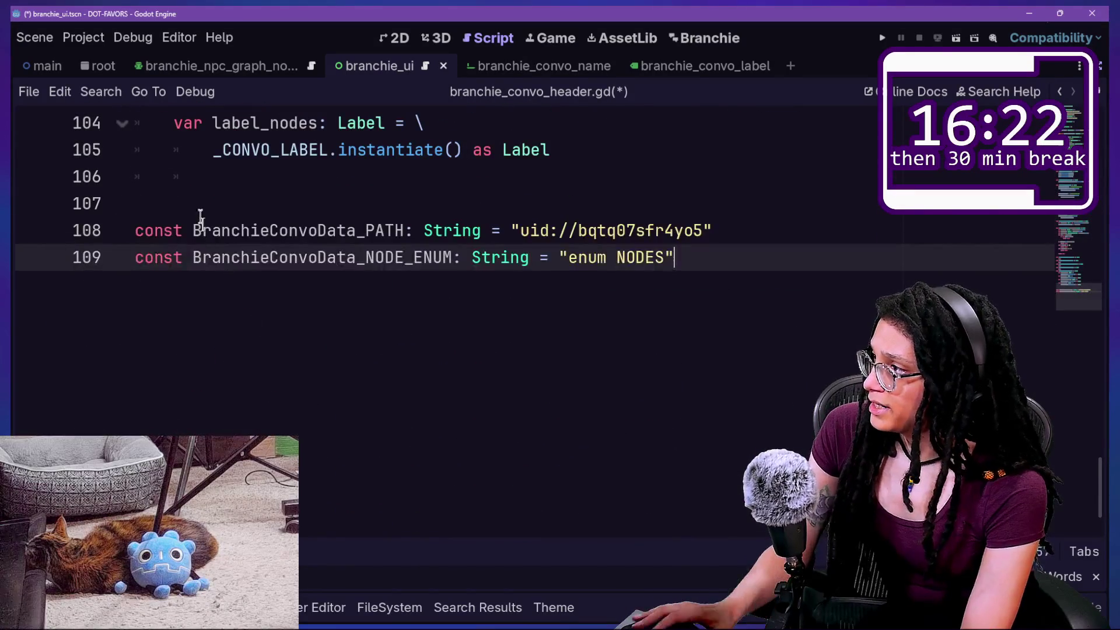
pyautogui.moveTo(200, 205); pyautogui.dragTo(600, 281)
pyautogui.moveTo(569, 230); pyautogui.dragTo(677, 259)
pyautogui.click(569, 231)
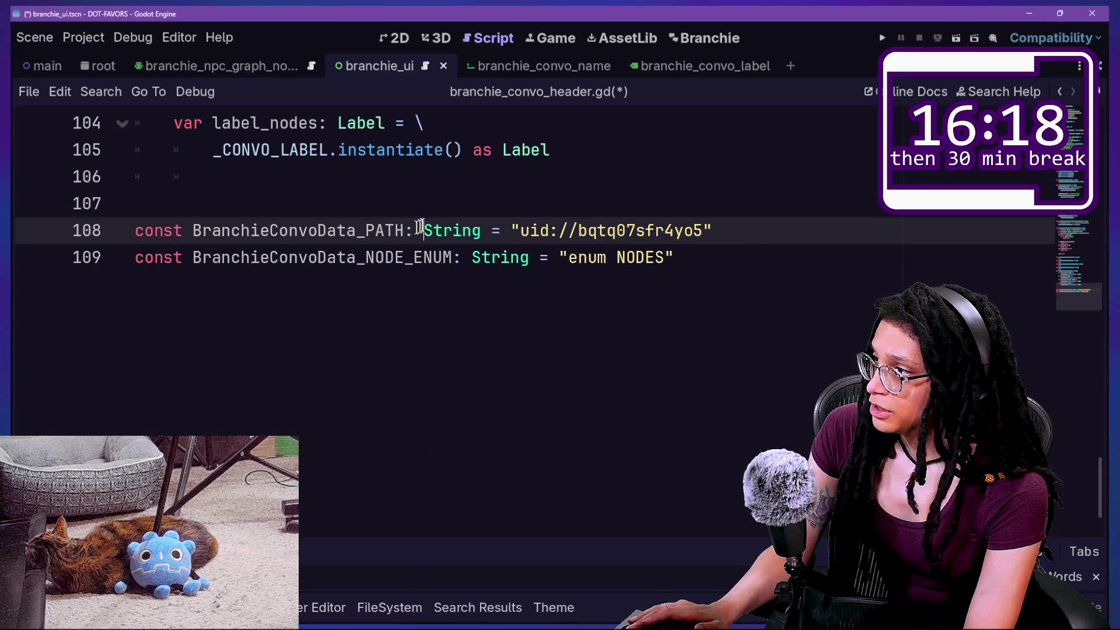
pyautogui.moveTo(418, 230); pyautogui.dragTo(743, 227)
pyautogui.click(467, 280)
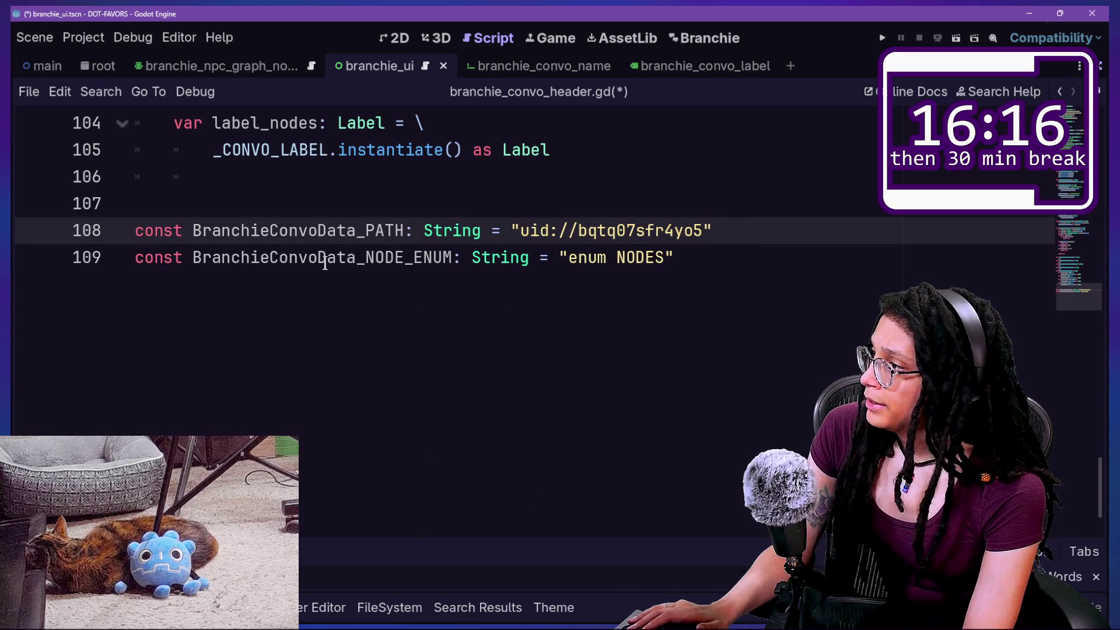
# Rename the constant to BranchieConvoData_CONVO_ENUM with value "enum CONVO" and save
pyautogui.moveTo(365, 260)
pyautogui.mouseDown()
pyautogui.moveTo(428, 260)
pyautogui.moveTo(414, 259)
pyautogui.mouseUp()
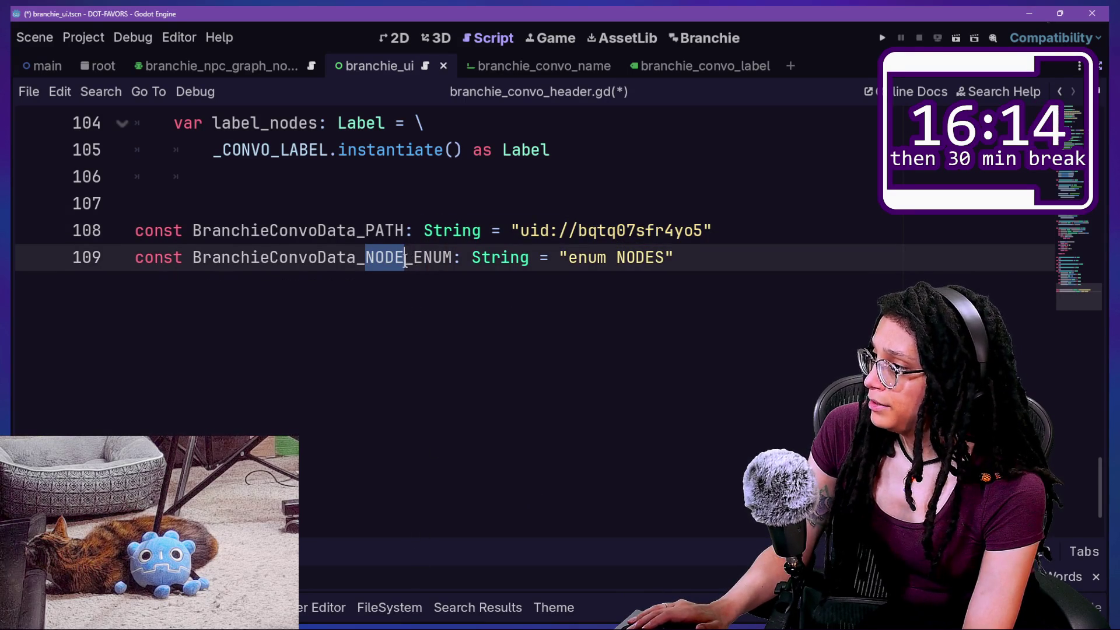
pyautogui.write('CONVO')
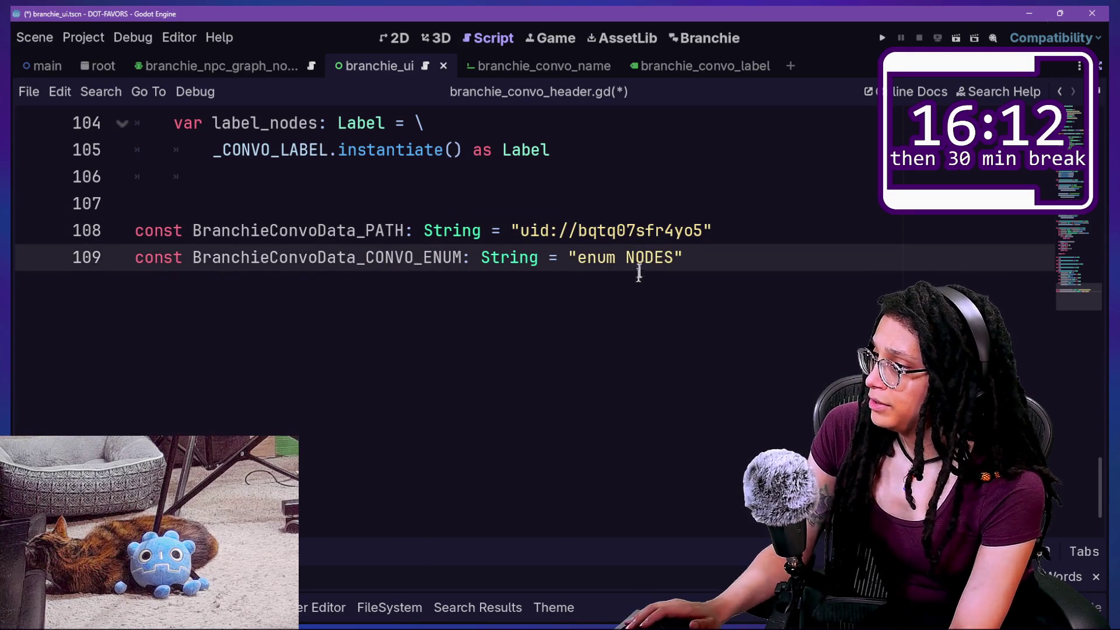
pyautogui.doubleClick(646, 260)
pyautogui.write('CONVO')
pyautogui.moveTo(577, 257); pyautogui.dragTo(677, 258)
pyautogui.click(674, 258)
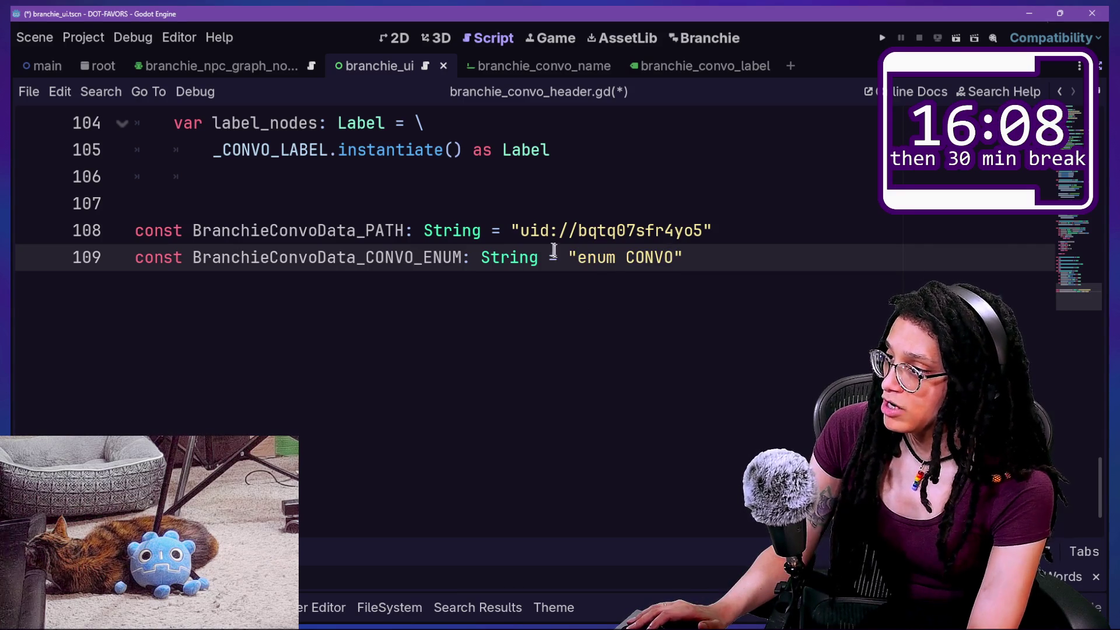
pyautogui.hotkey('ctrl', 's')
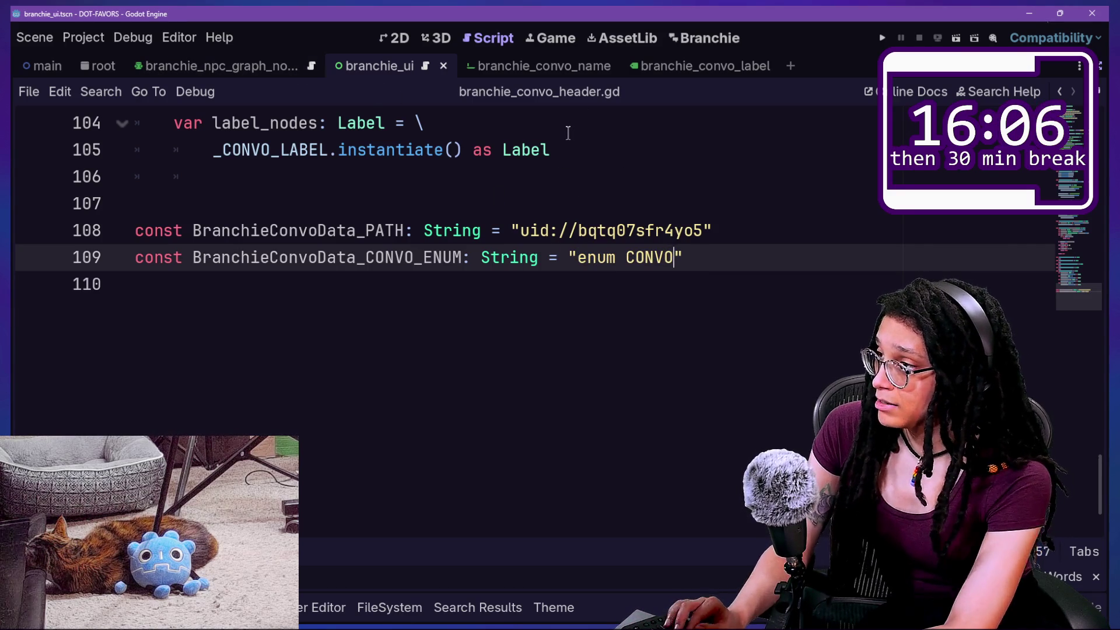
pyautogui.hotkey('shift', 'alt', 'o')
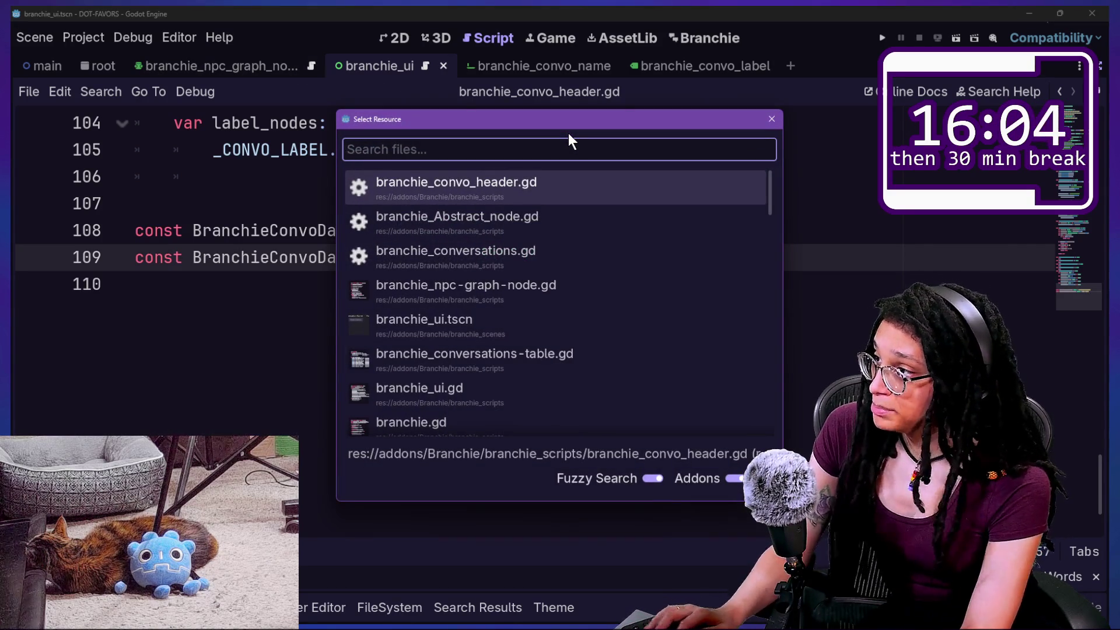
# In branchie_conversations.gd, rename the NODES enum to CONVO and save
pyautogui.press('Down')
pyautogui.press('Down')
pyautogui.press('Down')
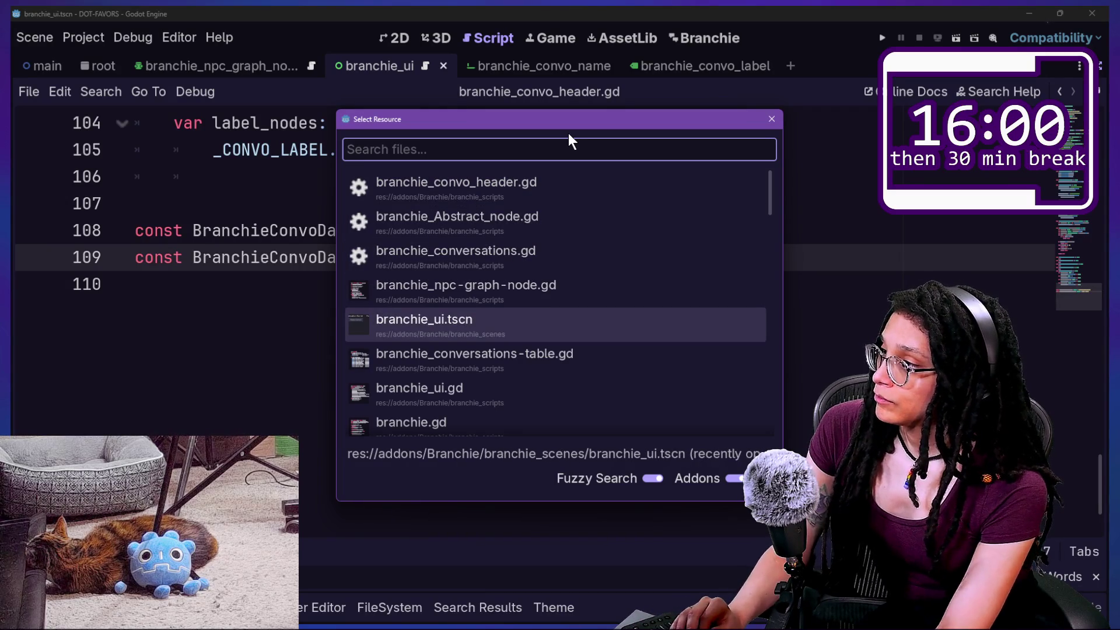
pyautogui.press('Up')
pyautogui.press('Up')
pyautogui.press('Return')
pyautogui.doubleClick(206, 258)
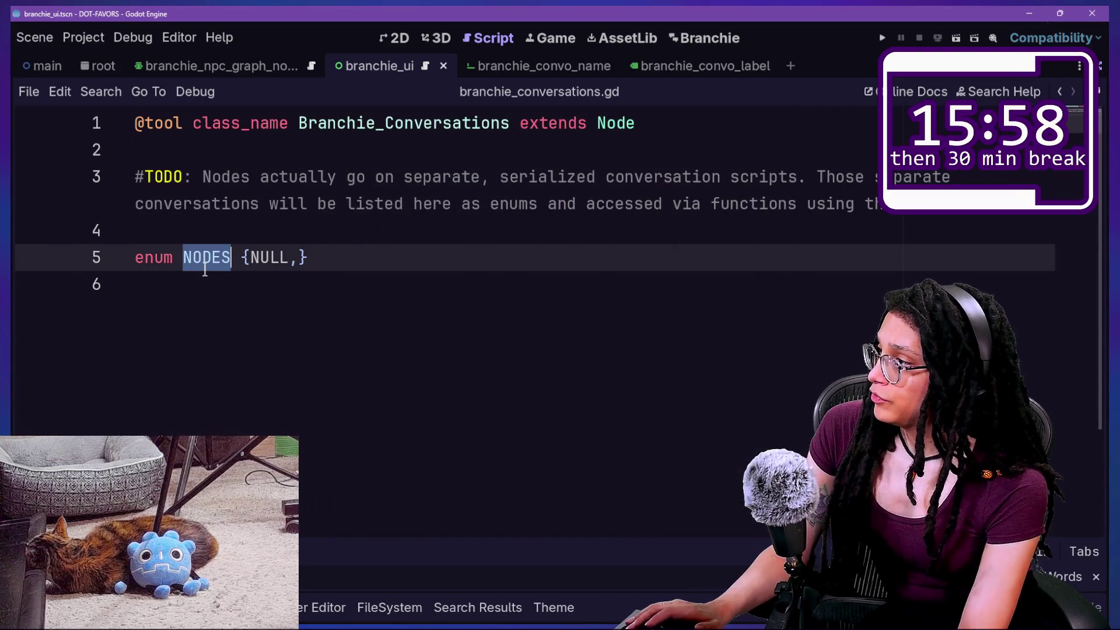
pyautogui.write('C')
pyautogui.press('BackSpace')
pyautogui.press('BackSpace')
pyautogui.press('BackSpace')
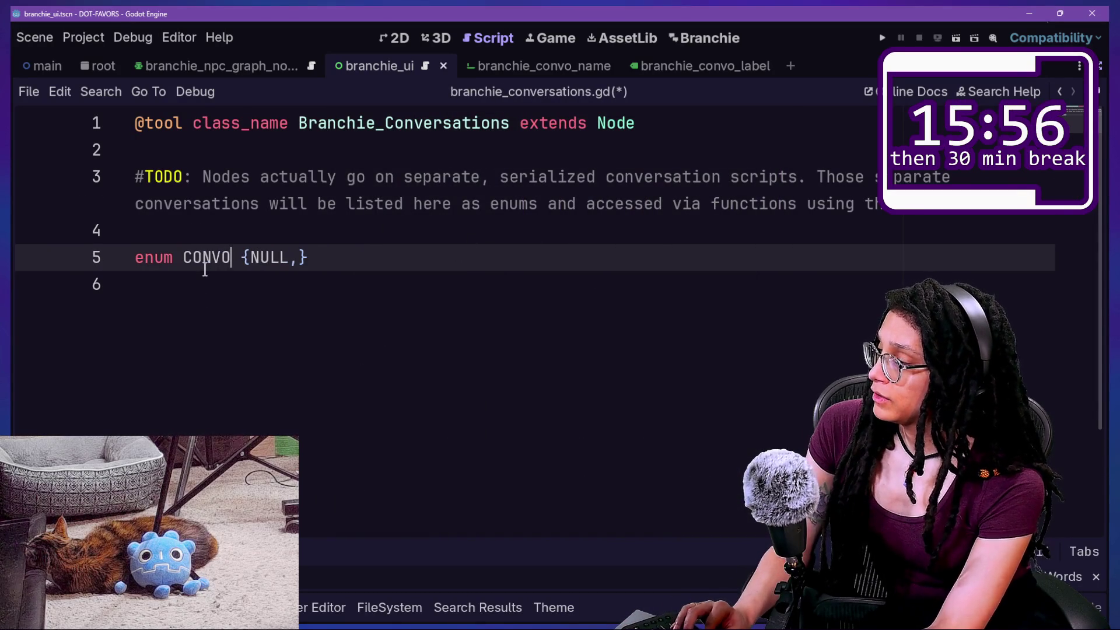
pyautogui.moveTo(190, 240); pyautogui.dragTo(325, 277)
pyautogui.click(347, 275)
pyautogui.hotkey('ctrl', 's')
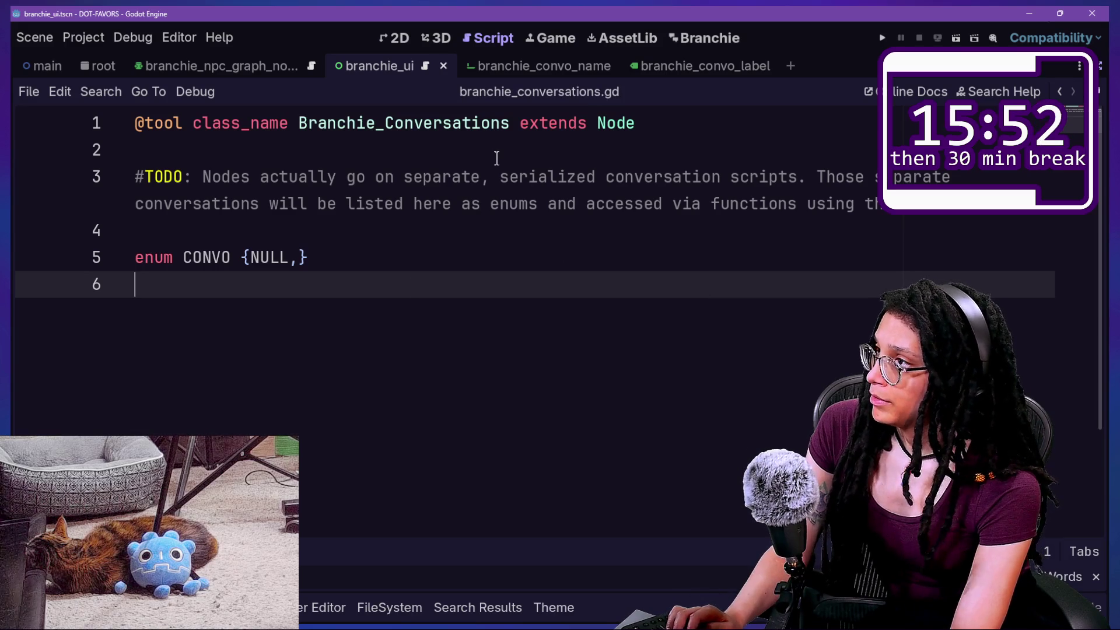
# Reopen branchie_Abstract_node.gd through Quick Open
pyautogui.hotkey('shift', 'alt', 'o')
pyautogui.press('Down')
pyautogui.press('Down')
pyautogui.press('Return')
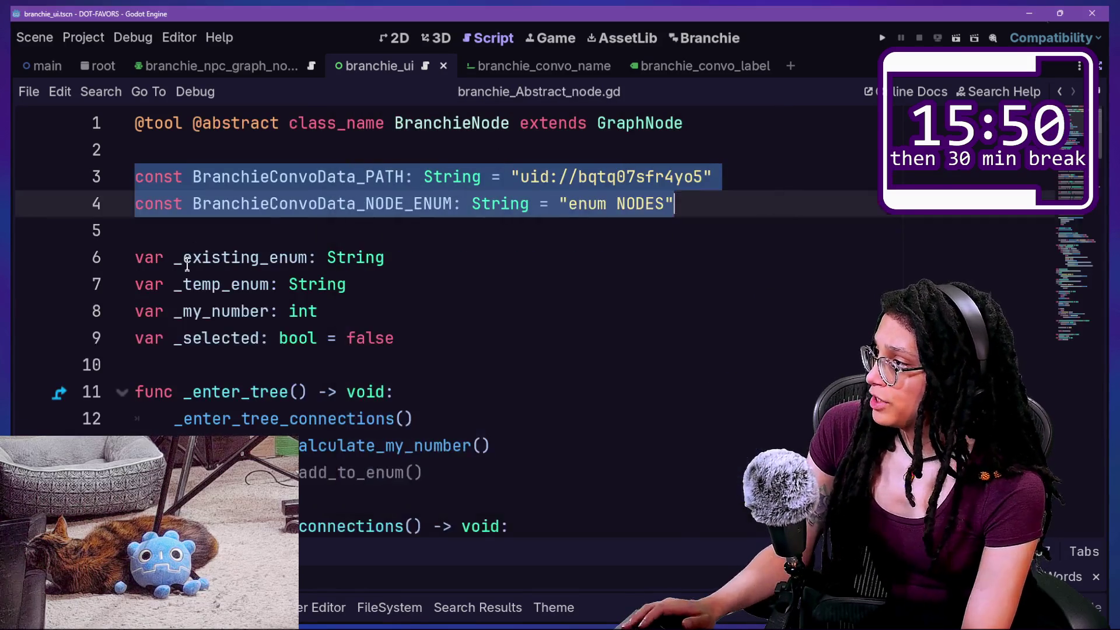
pyautogui.click(185, 261)
pyautogui.scroll(-1, 185, 262)
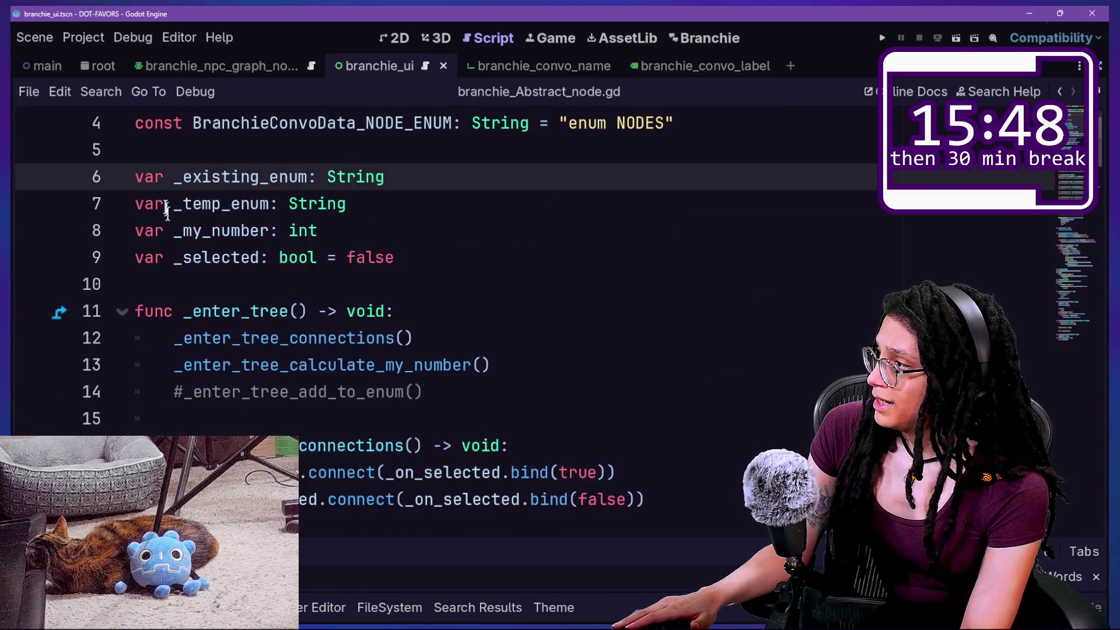
pyautogui.click(397, 198)
pyautogui.moveTo(143, 150); pyautogui.dragTo(428, 245)
pyautogui.click(442, 256)
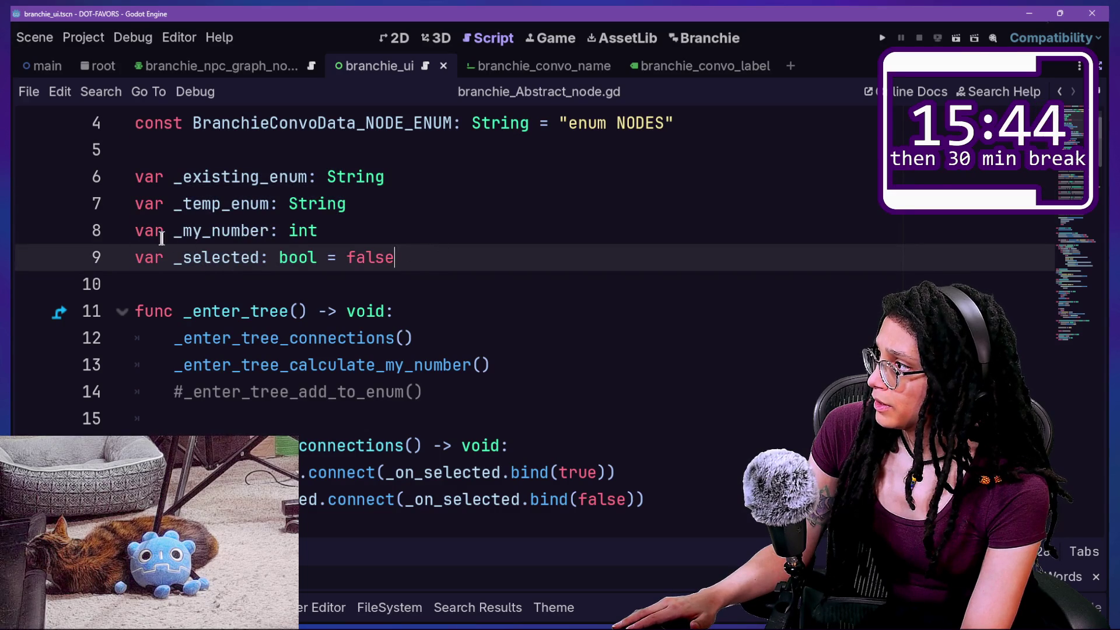
pyautogui.moveTo(174, 231); pyautogui.dragTo(269, 234)
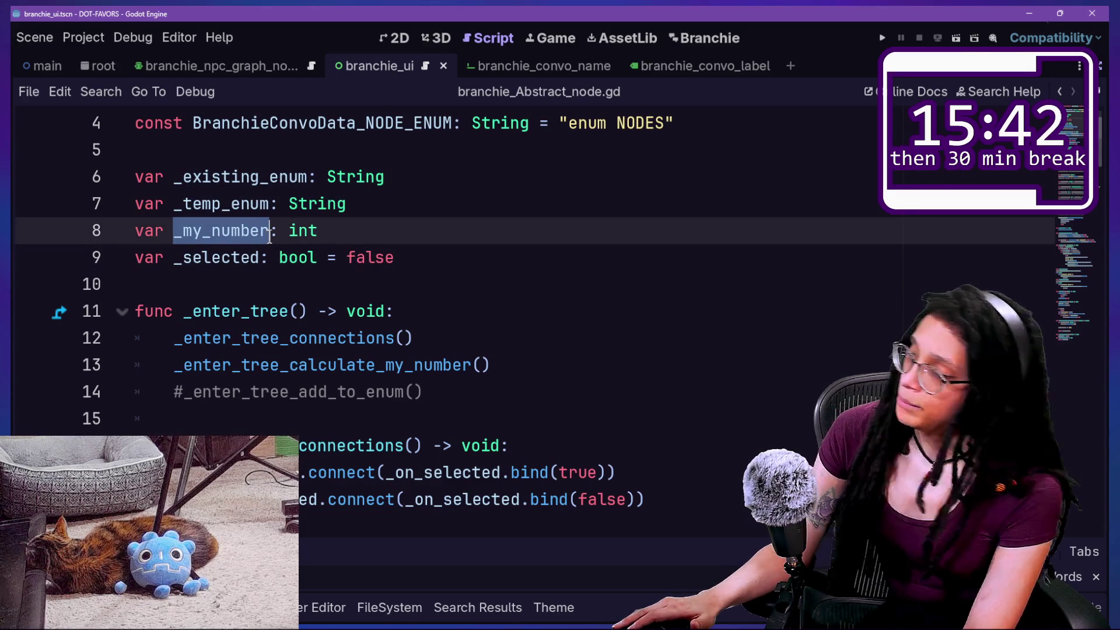
pyautogui.click(269, 233)
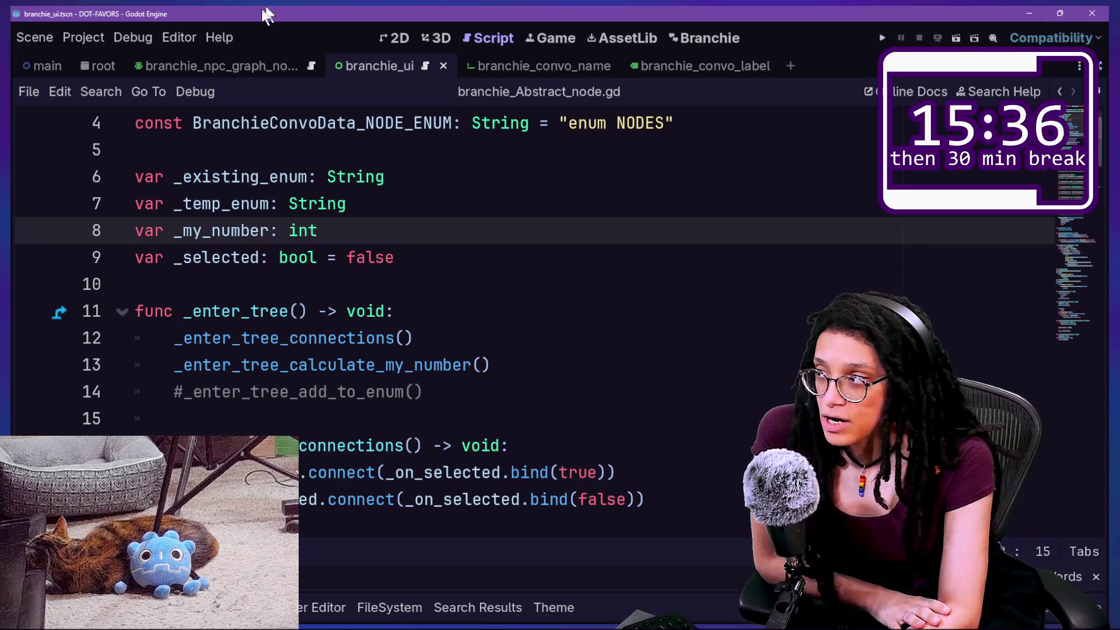
pyautogui.moveTo(278, 244)
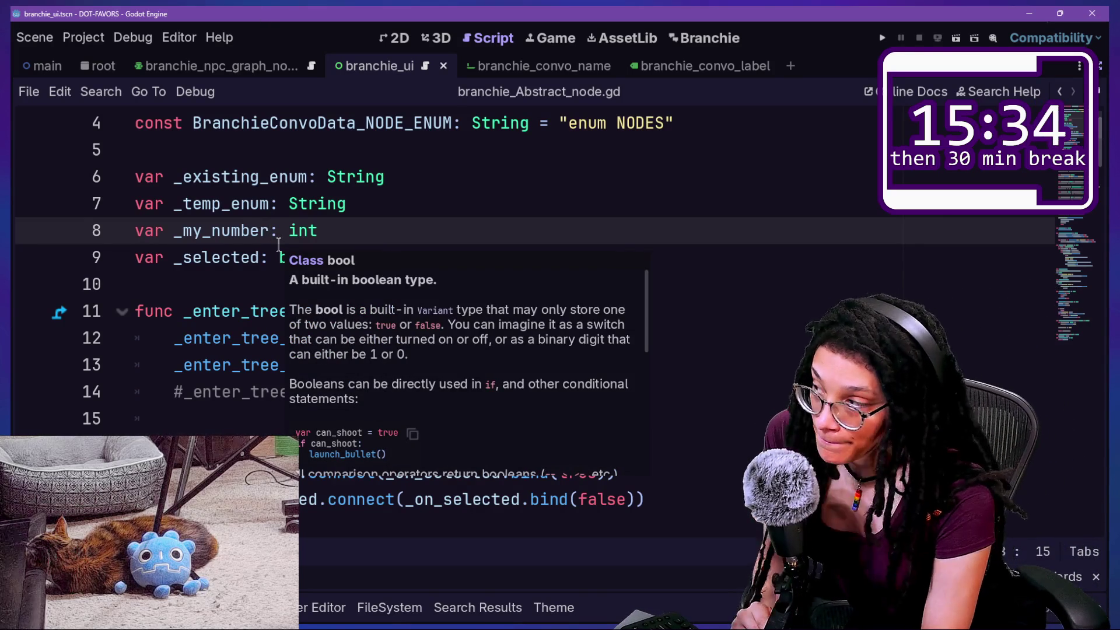
pyautogui.click(240, 327)
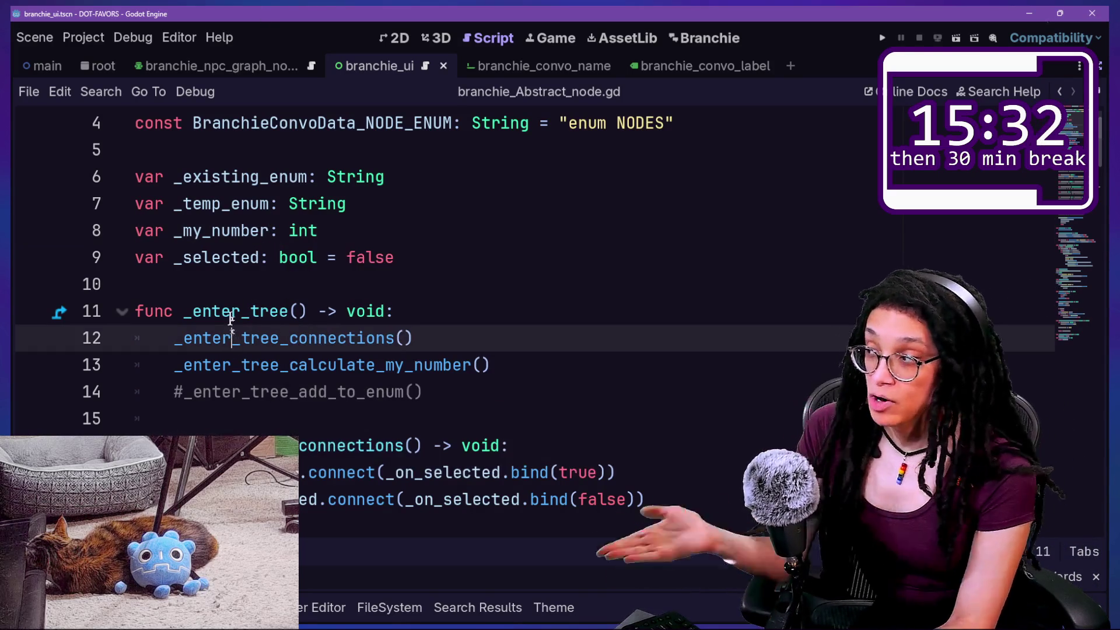
pyautogui.click(217, 231)
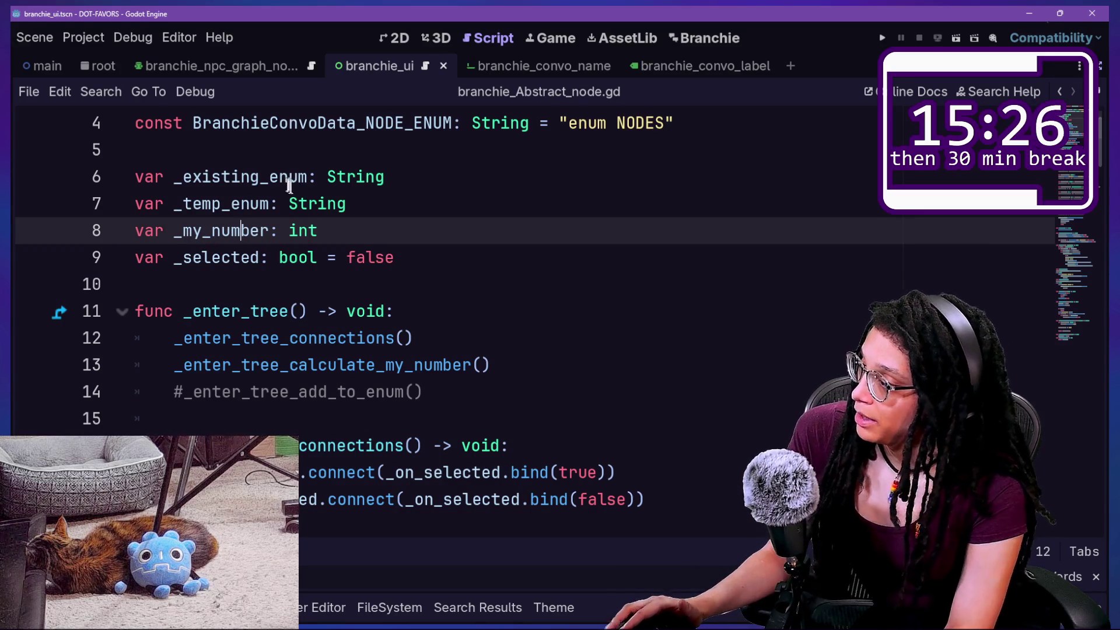
pyautogui.scroll(-1, 257, 194)
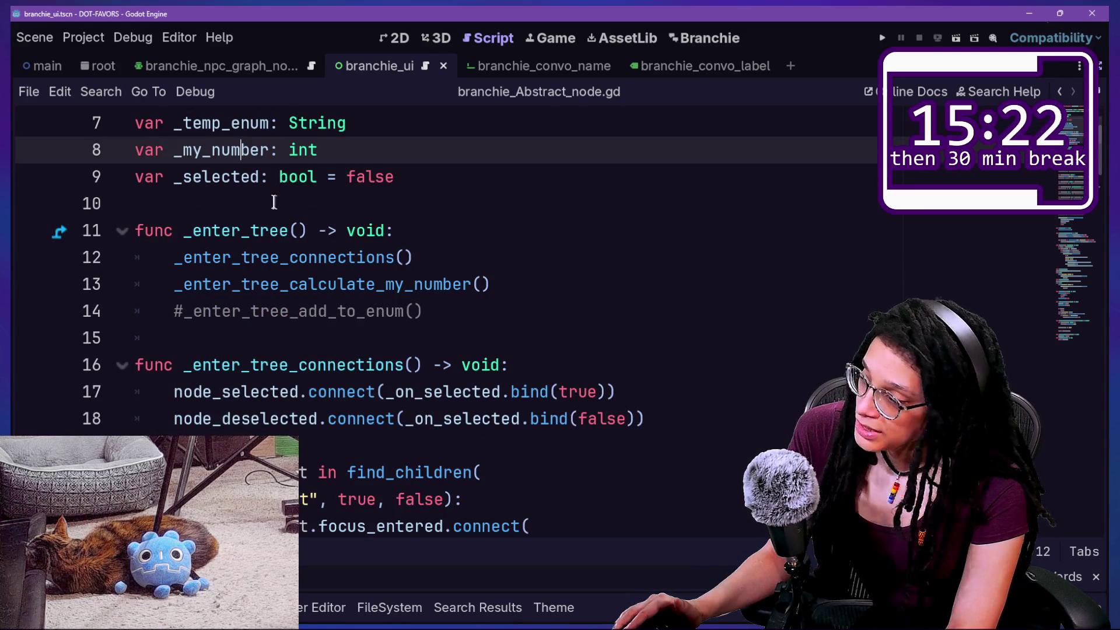
pyautogui.scroll(2, 273, 192)
pyautogui.moveTo(285, 239); pyautogui.dragTo(548, 470)
pyautogui.scroll(-5, 548, 469)
pyautogui.click(549, 471)
pyautogui.moveTo(413, 216); pyautogui.dragTo(444, 397)
pyautogui.click(630, 467)
pyautogui.scroll(-2, 630, 467)
pyautogui.moveTo(583, 496); pyautogui.dragTo(575, 188)
pyautogui.click(575, 186)
pyautogui.scroll(6, 560, 190)
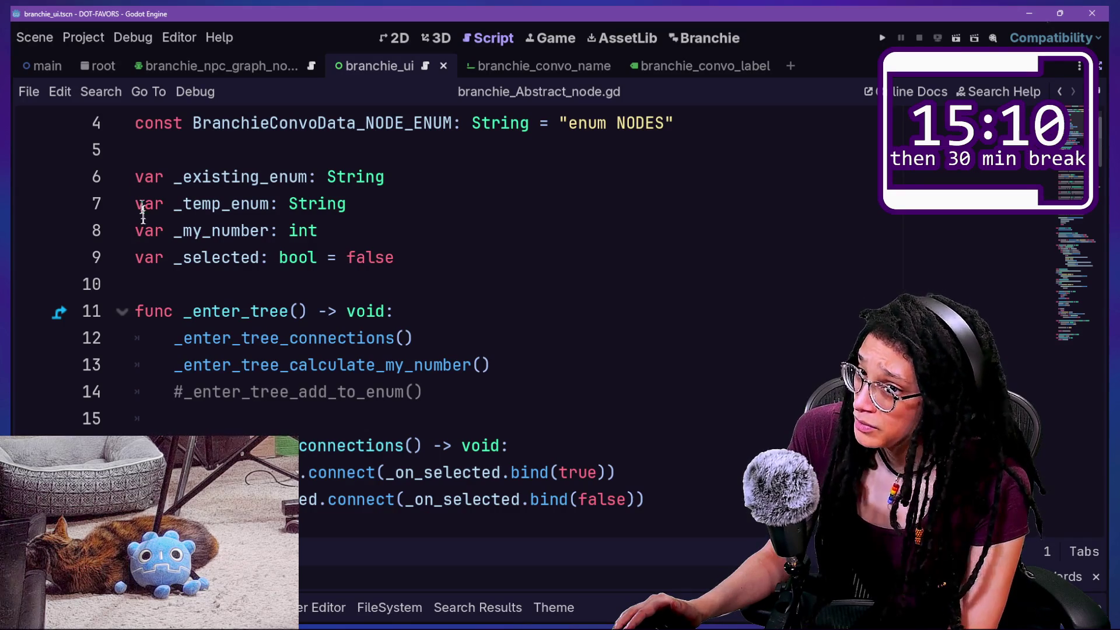
pyautogui.moveTo(140, 173); pyautogui.dragTo(241, 233)
pyautogui.scroll(-1, 263, 248)
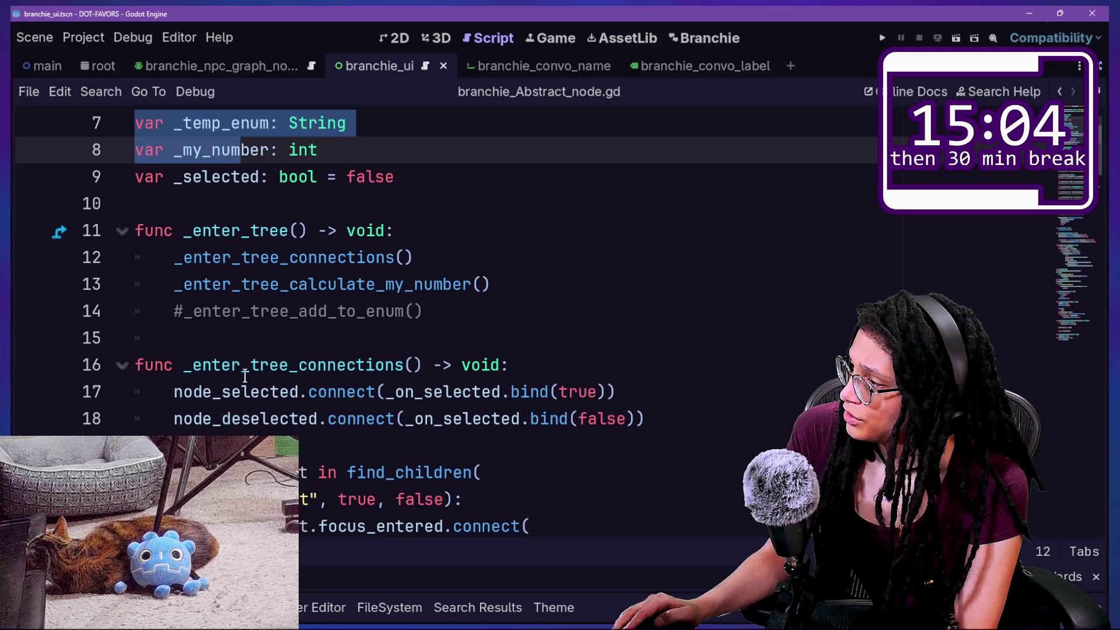
pyautogui.moveTo(174, 392); pyautogui.dragTo(419, 420)
pyautogui.click(419, 420)
pyautogui.scroll(-1, 419, 420)
pyautogui.moveTo(221, 337); pyautogui.dragTo(394, 337)
pyautogui.moveTo(204, 205); pyautogui.dragTo(481, 204)
pyautogui.click(481, 204)
pyautogui.scroll(-1, 480, 198)
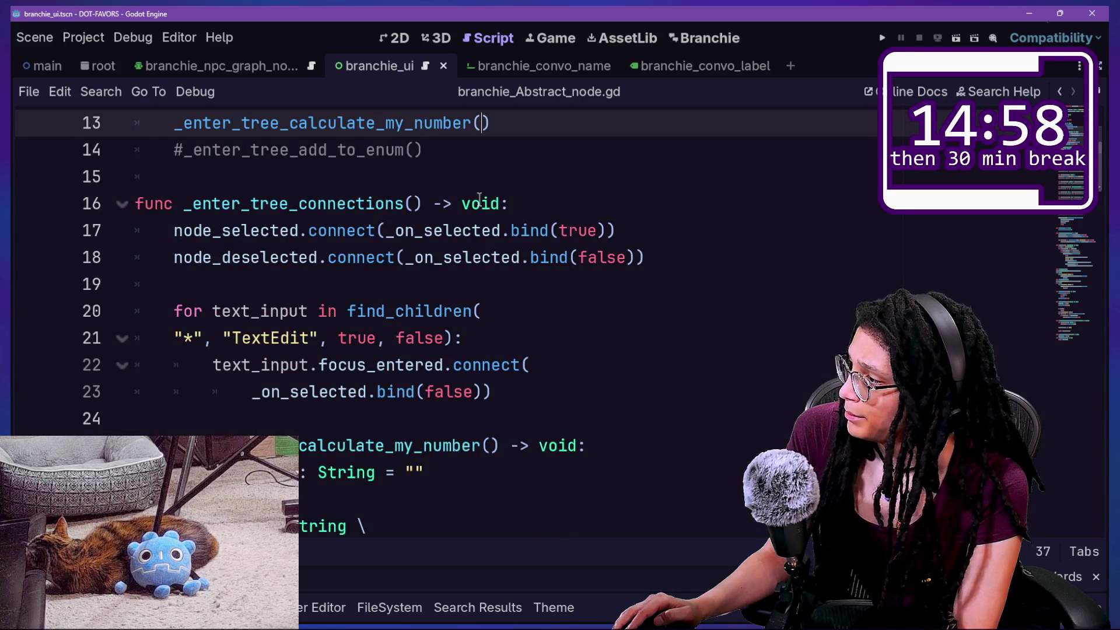
pyautogui.scroll(-4, 480, 199)
pyautogui.click(469, 408)
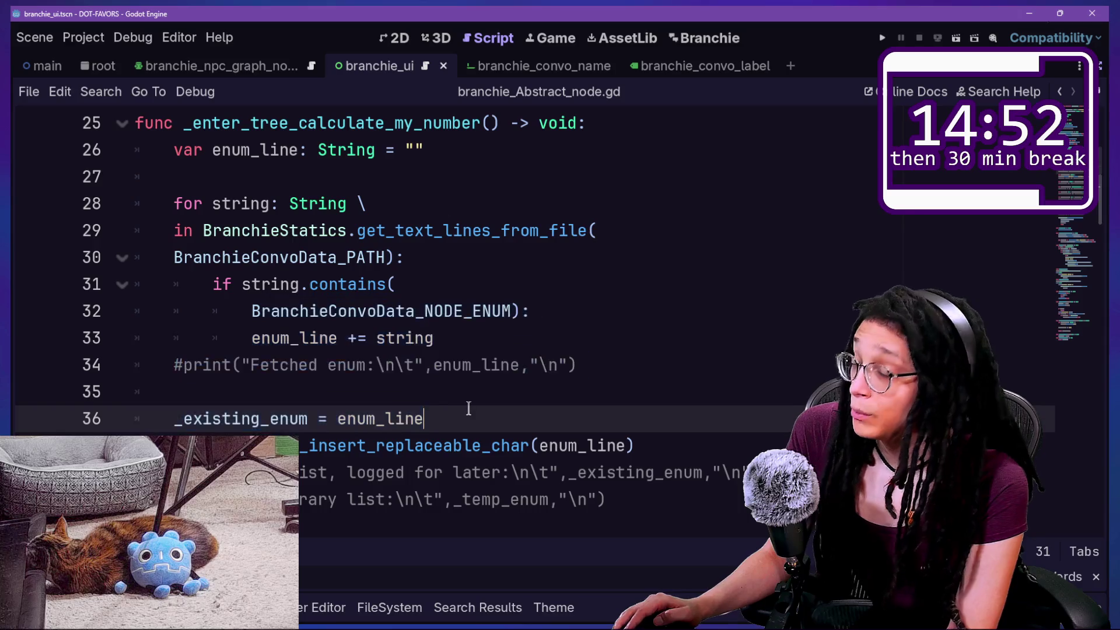
pyautogui.press('Up')
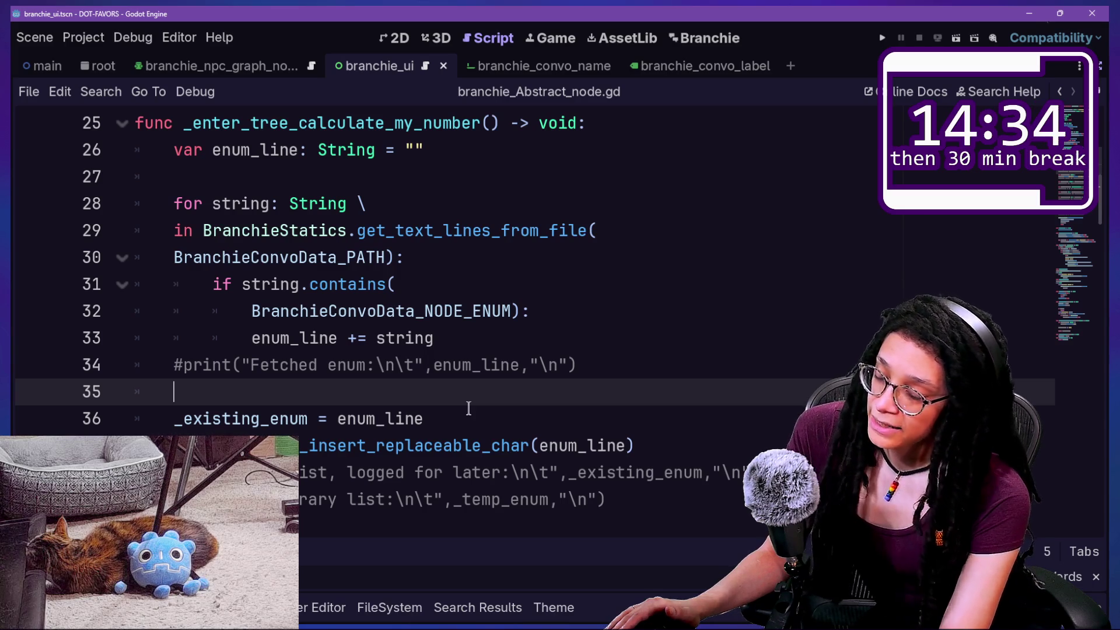
pyautogui.click(395, 205)
pyautogui.click(631, 310)
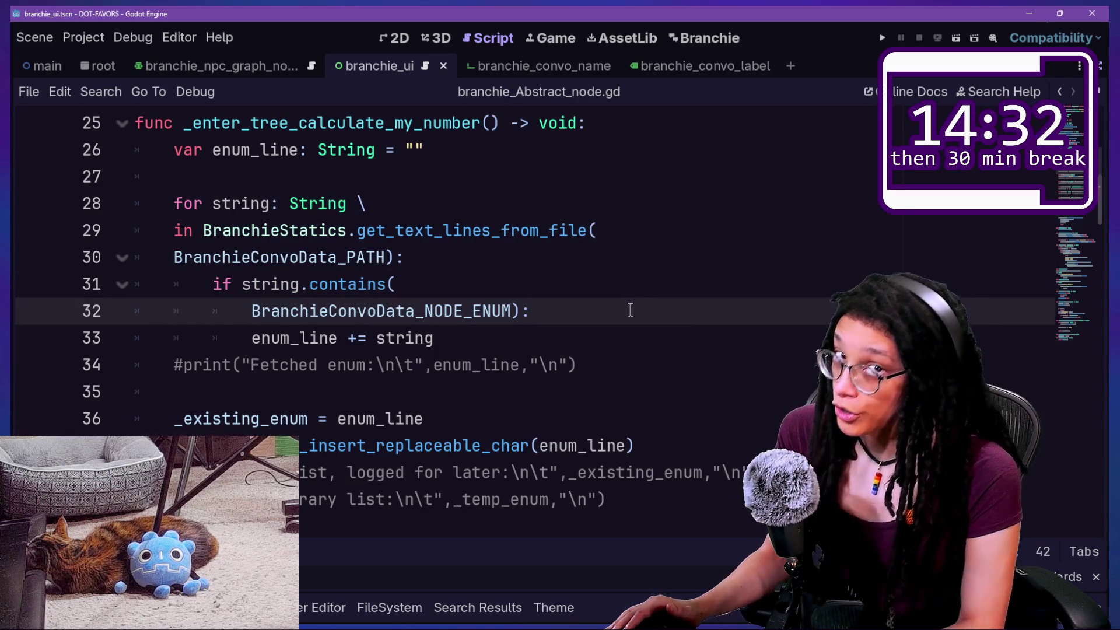
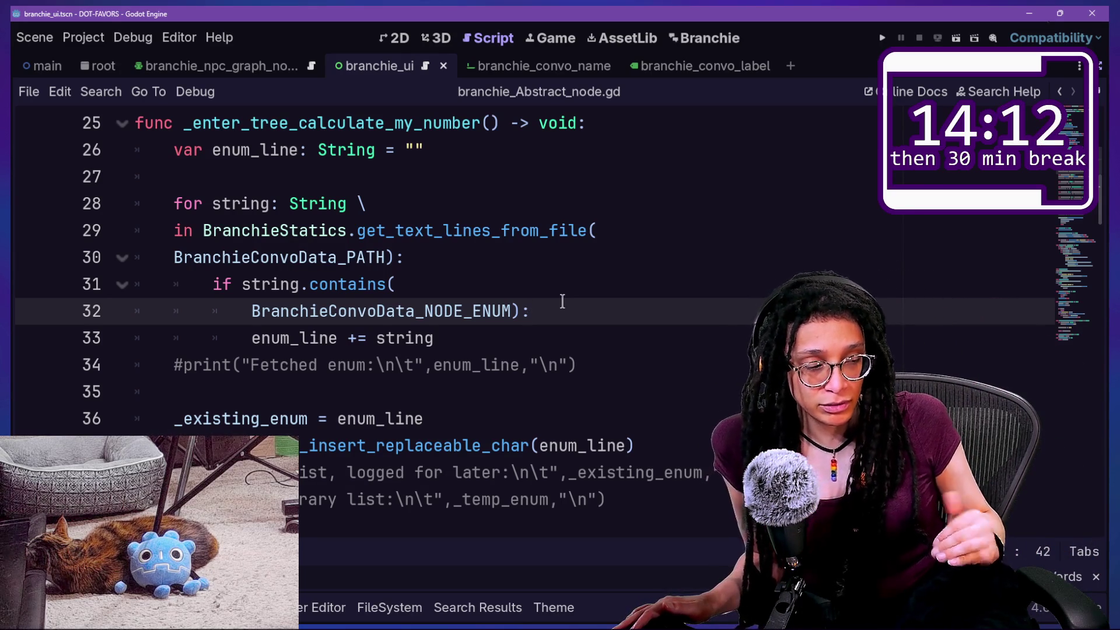
# Copy the four member variable declarations from branchie_Abstract_node.gd and open branchie_convo_header.gd
pyautogui.scroll(2, 494, 364)
pyautogui.scroll(6, 494, 364)
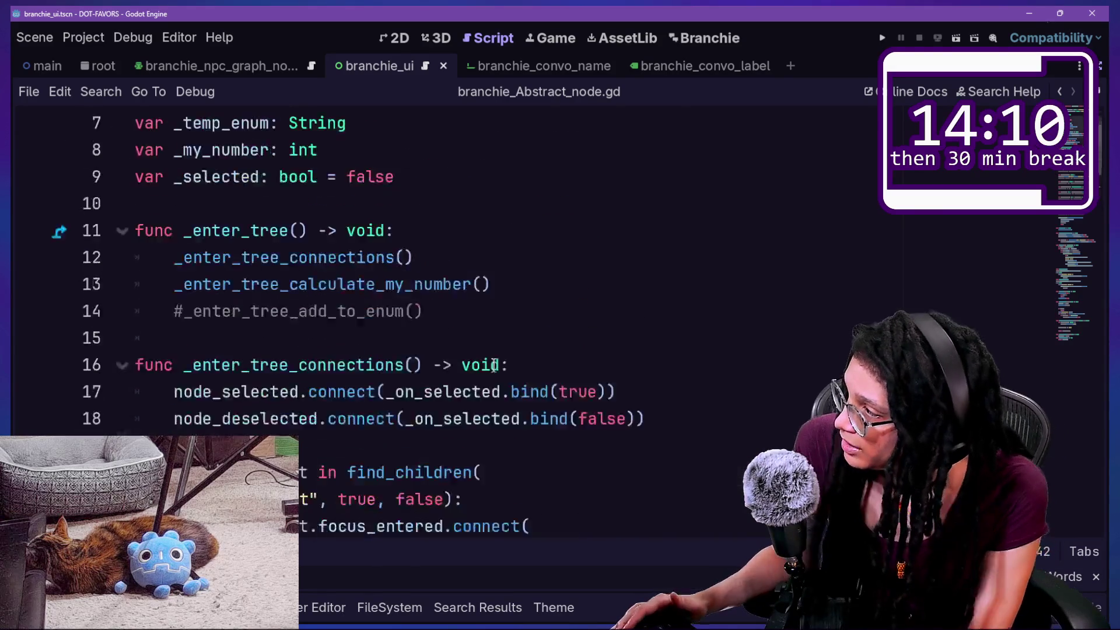
pyautogui.moveTo(207, 153)
pyautogui.mouseDown()
pyautogui.moveTo(468, 227)
pyautogui.moveTo(462, 247)
pyautogui.mouseUp()
pyautogui.hotkey('ctrl', 'c')
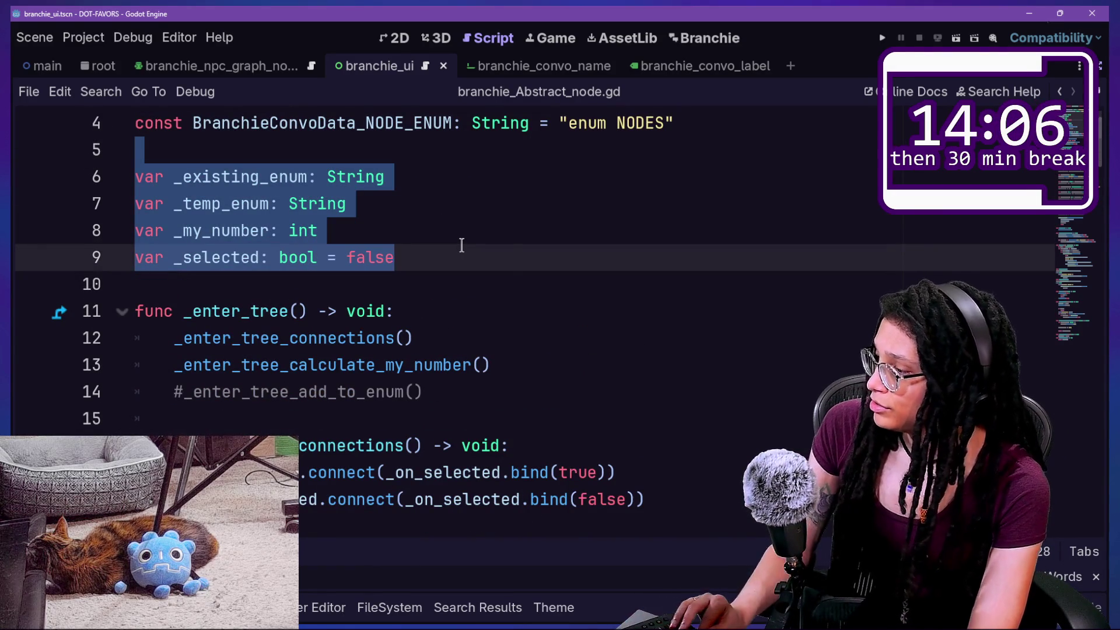
pyautogui.hotkey('shift', 'alt', 'o')
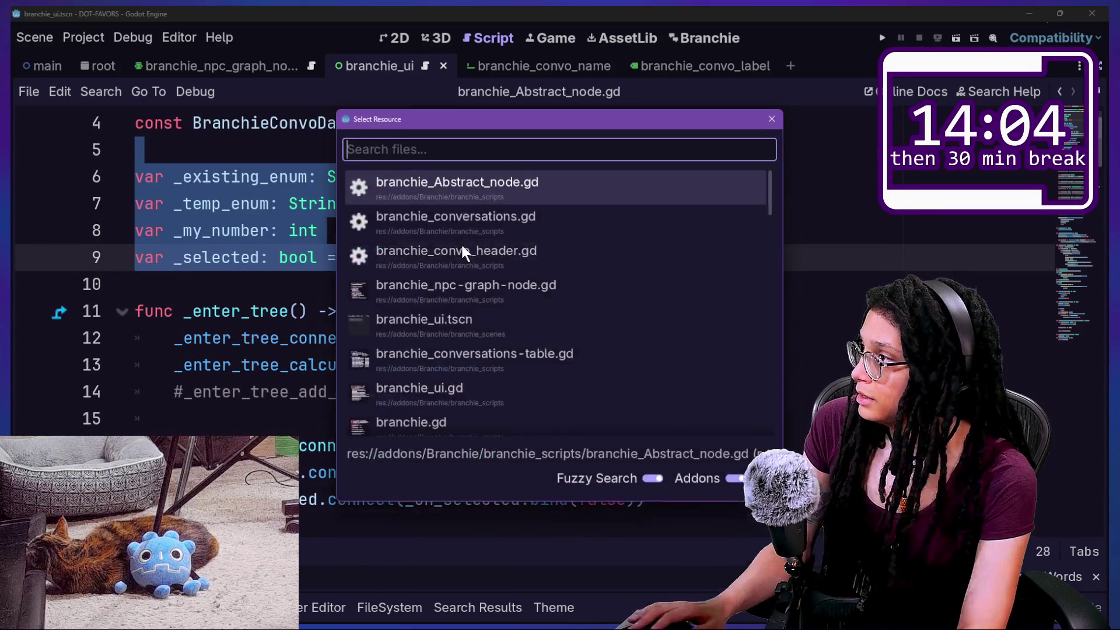
pyautogui.click(547, 250)
# Paste the copied variable declarations onto empty line 110 of branchie_convo_header.gd
pyautogui.click(543, 310)
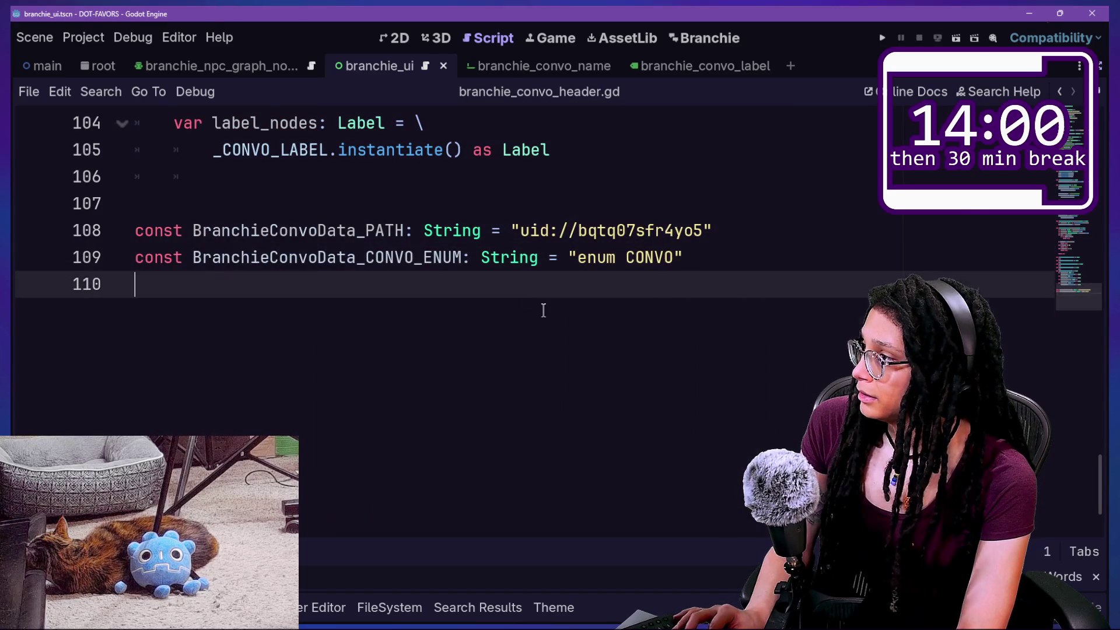
pyautogui.hotkey('ctrl', 'v')
pyautogui.scroll(-3, 303, 330)
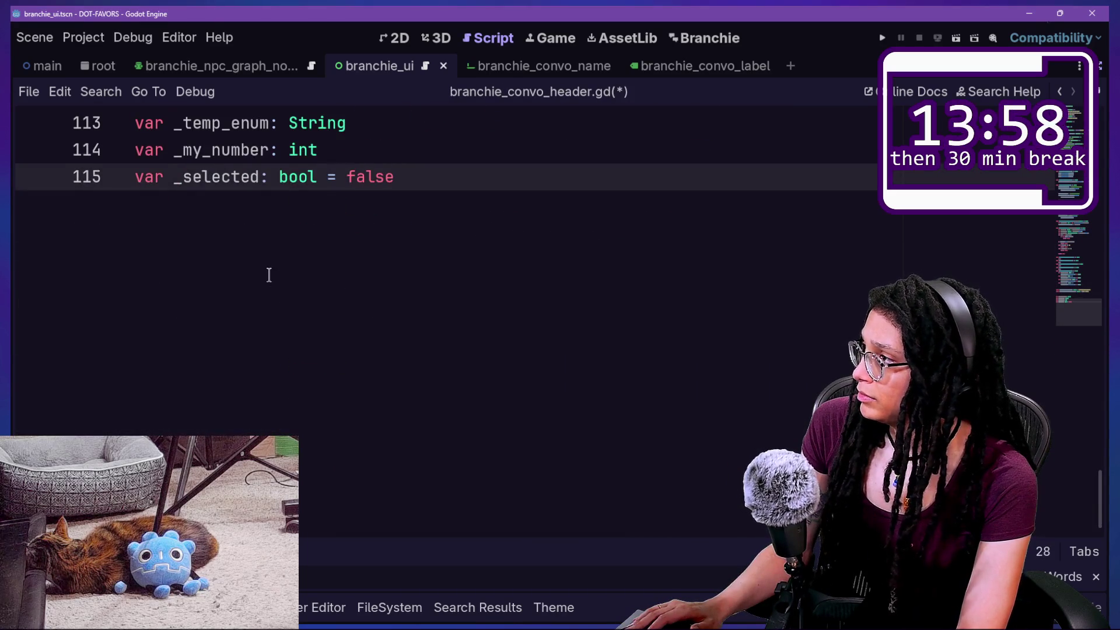
pyautogui.scroll(1, 269, 274)
# Rename the pasted _my_number variable to _my_name
pyautogui.click(269, 230)
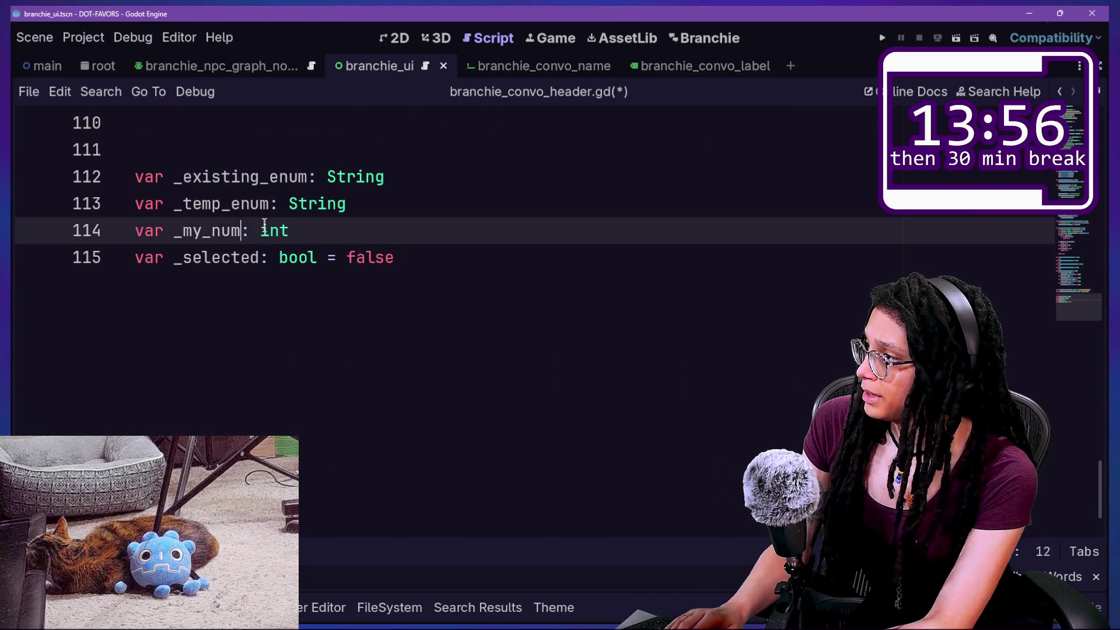
pyautogui.press('BackSpace')
pyautogui.press('BackSpace')
pyautogui.press('BackSpace')
pyautogui.write('b')
pyautogui.press('BackSpace')
pyautogui.press('BackSpace')
pyautogui.press('BackSpace')
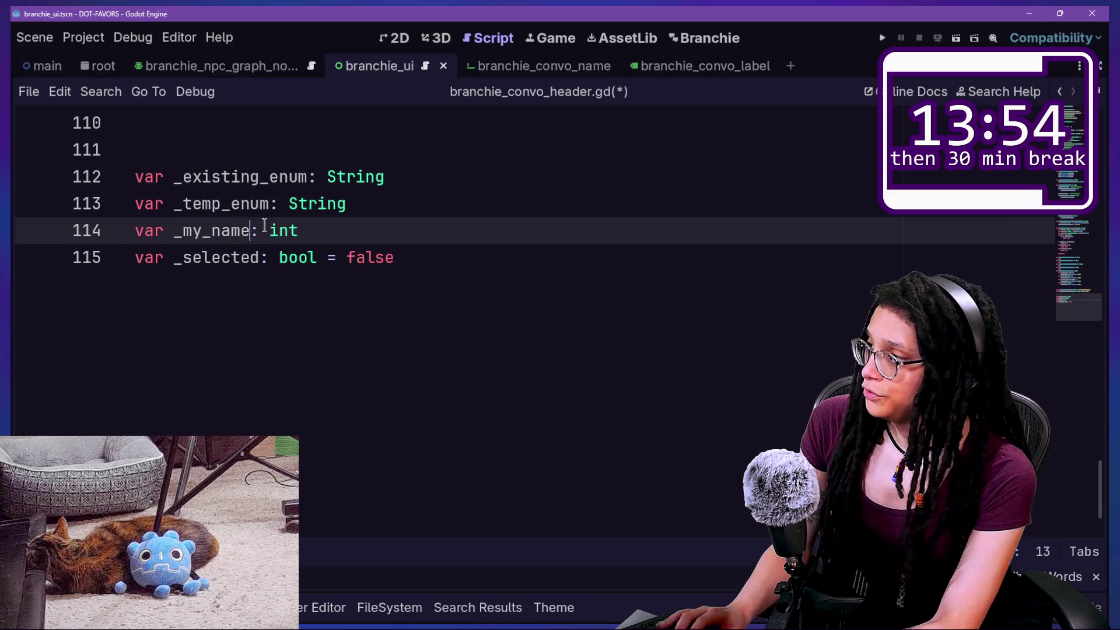
pyautogui.press('Right')
pyautogui.press('Right')
pyautogui.press('Right')
pyautogui.press('BackSpace')
pyautogui.press('Return')
pyautogui.press('Right')
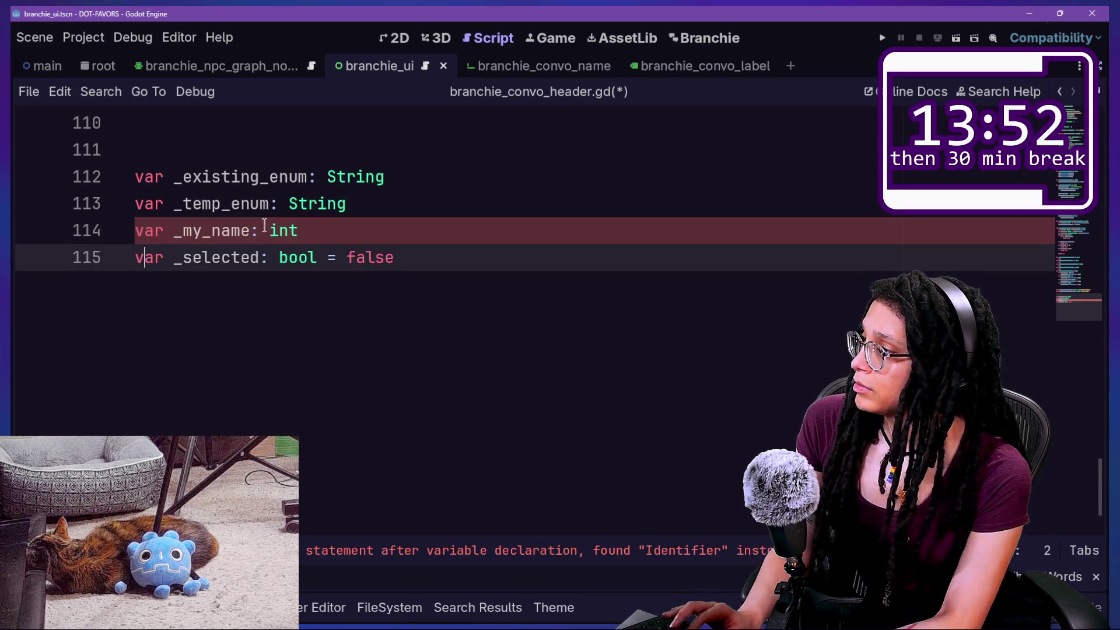
# Change _my_name's type from int to String and save the script
pyautogui.click(317, 228)
pyautogui.press('BackSpace')
pyautogui.press('BackSpace')
pyautogui.press('BackSpace')
pyautogui.write('STR')
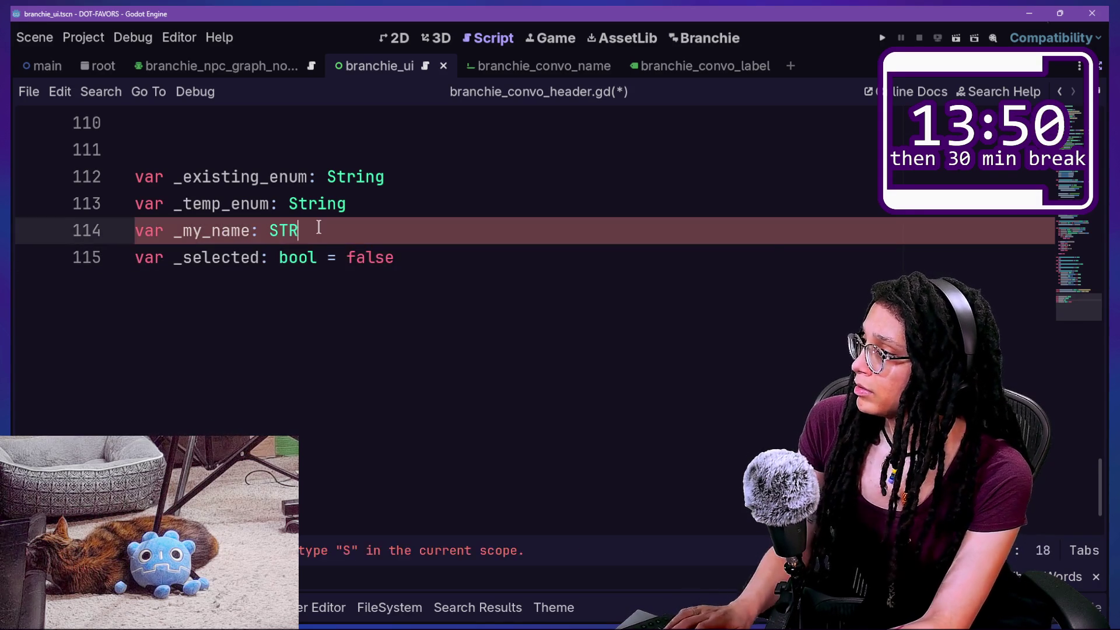
pyautogui.press('BackSpace')
pyautogui.press('BackSpace')
pyautogui.press('BackSpace')
pyautogui.write('st')
pyautogui.press('BackSpace')
pyautogui.press('BackSpace')
pyautogui.press('BackSpace')
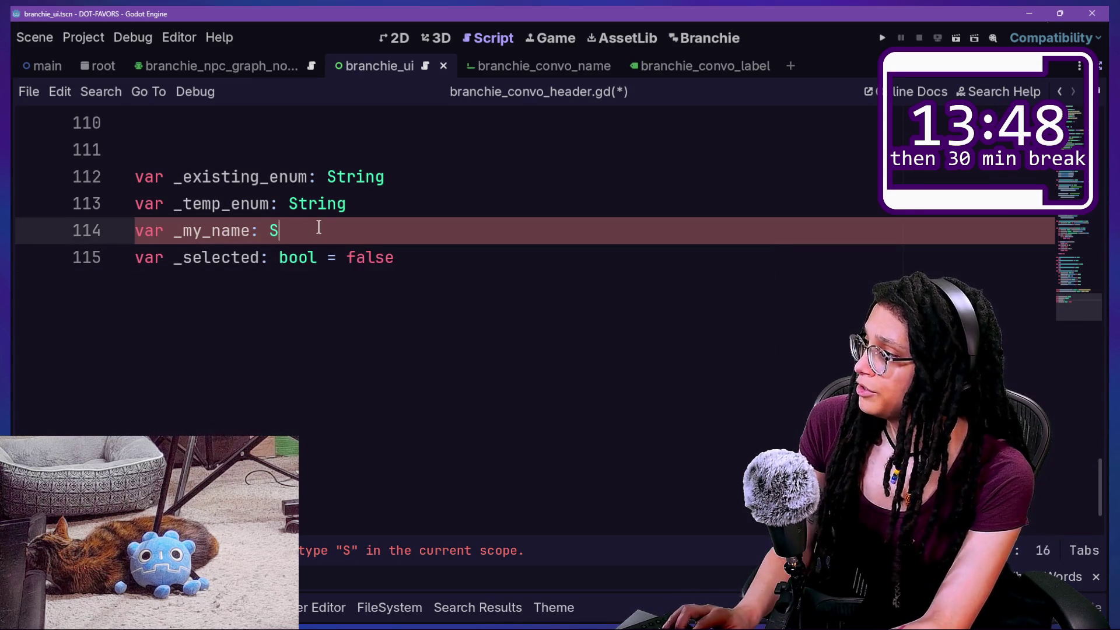
pyautogui.write('String')
pyautogui.hotkey('ctrl', 's')
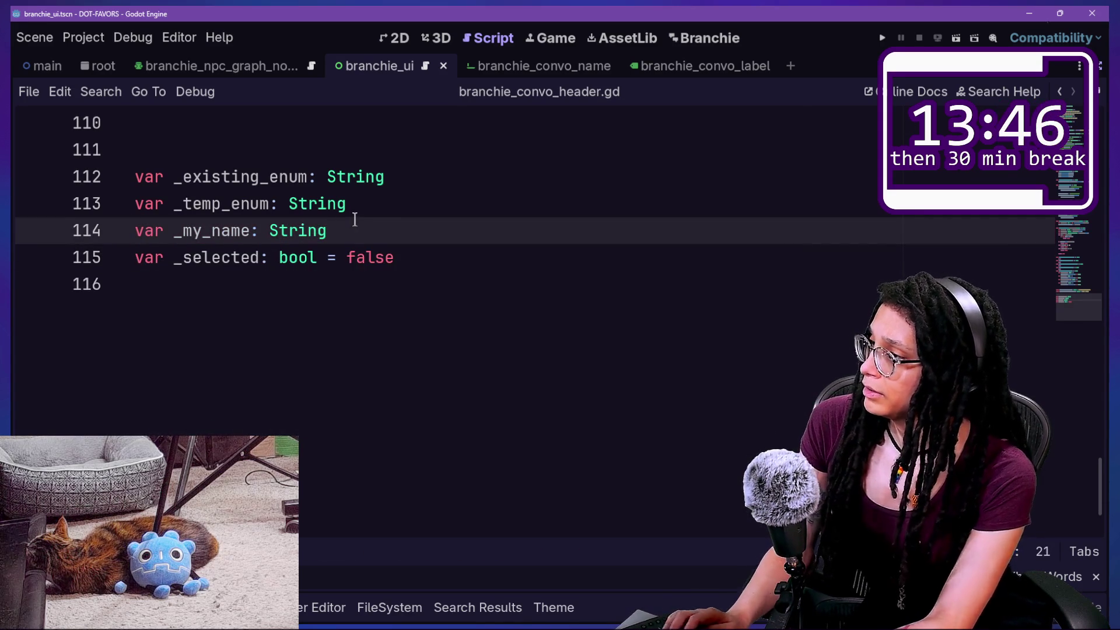
# Delete the _selected declaration and save the script again
pyautogui.keyDown('shift'); pyautogui.click(428, 257); pyautogui.keyUp('shift')
pyautogui.press('BackSpace')
pyautogui.hotkey('ctrl', 's')
pyautogui.hotkey('shift', 'alt', 'o')
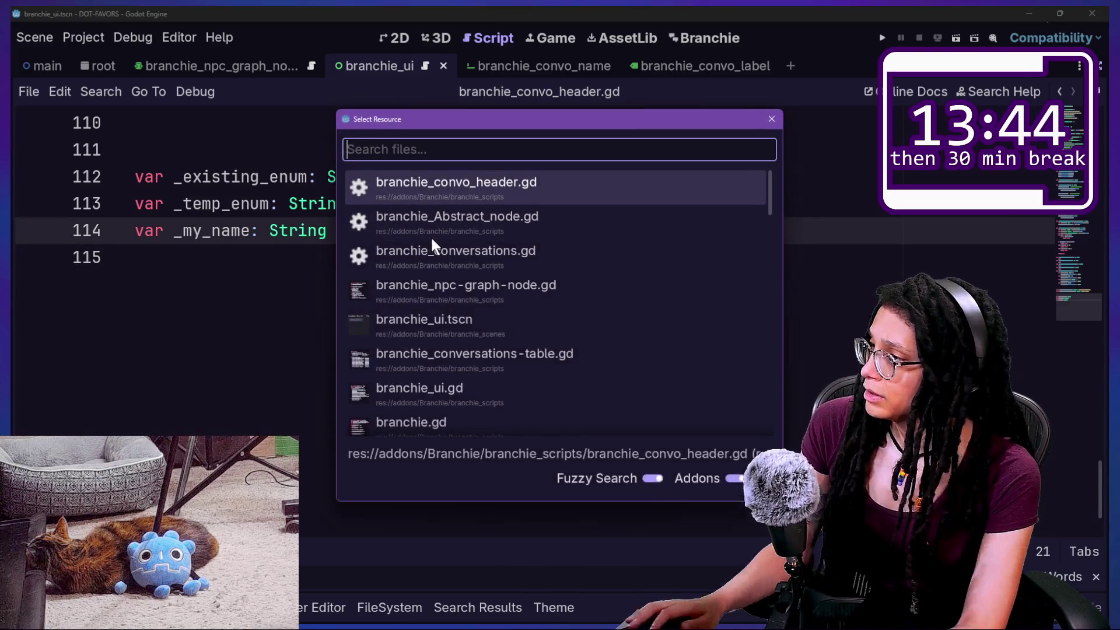
# Open branchie_Abstract_node.gd from the quick-open file list
pyautogui.press('Down')
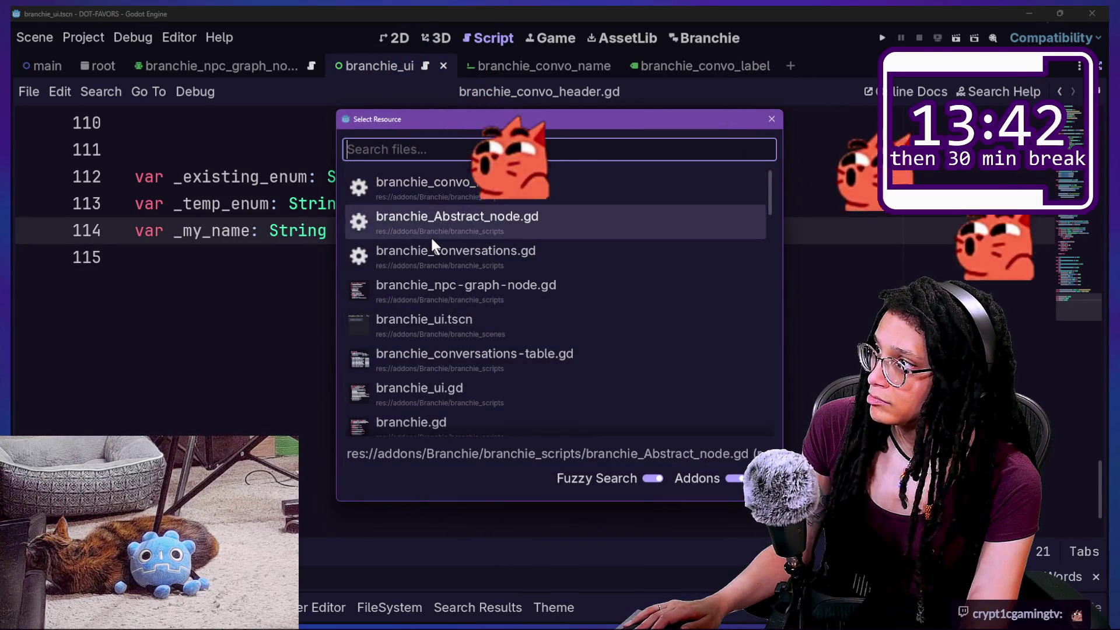
pyautogui.press('Up')
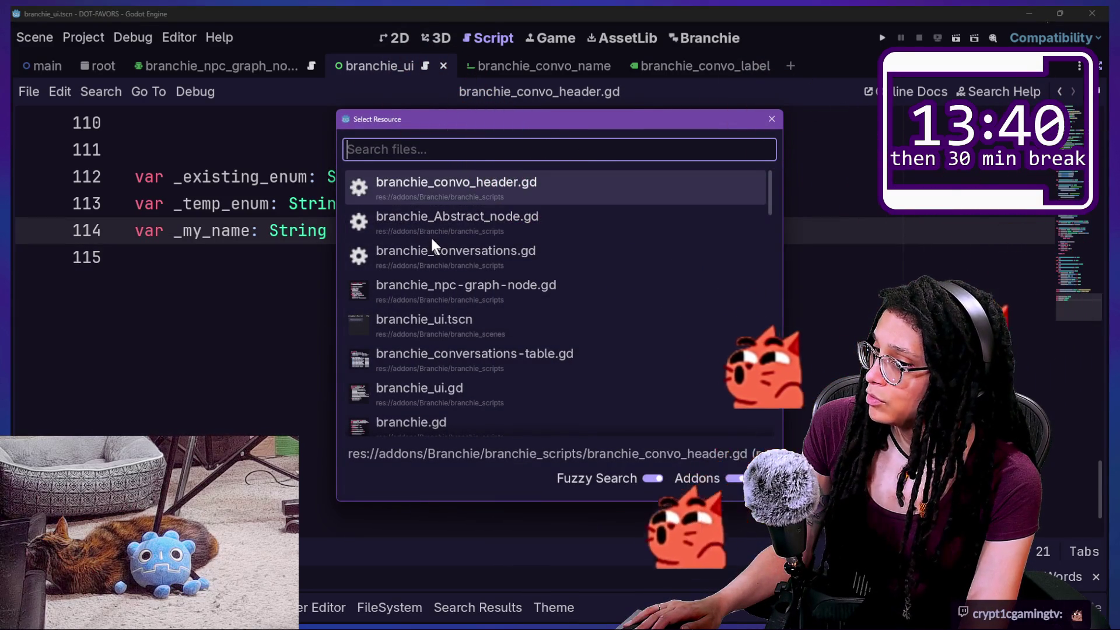
pyautogui.press('Down')
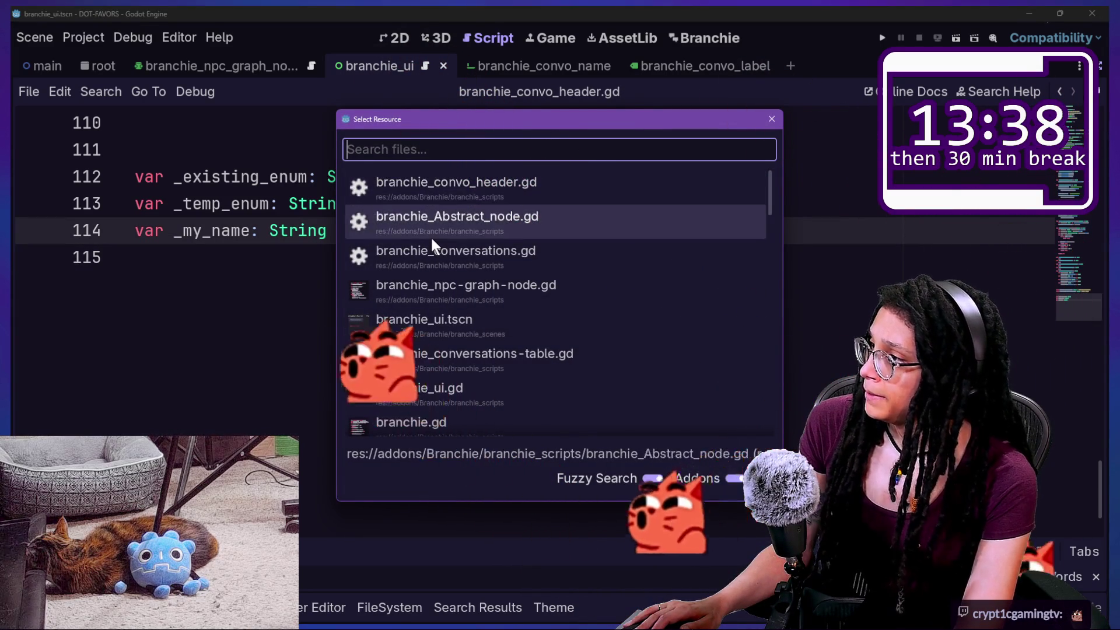
pyautogui.press('Return')
# Look over the _enter_tree_add_to_enum call and the file-reading loop in the script
pyautogui.scroll(-3, 421, 244)
pyautogui.moveTo(184, 150)
pyautogui.mouseDown()
pyautogui.moveTo(187, 123)
pyautogui.moveTo(423, 150)
pyautogui.mouseUp()
pyautogui.scroll(-2, 322, 250)
pyautogui.scroll(-1, 323, 250)
pyautogui.moveTo(323, 255); pyautogui.dragTo(390, 311)
pyautogui.click(389, 311)
pyautogui.scroll(-2, 390, 311)
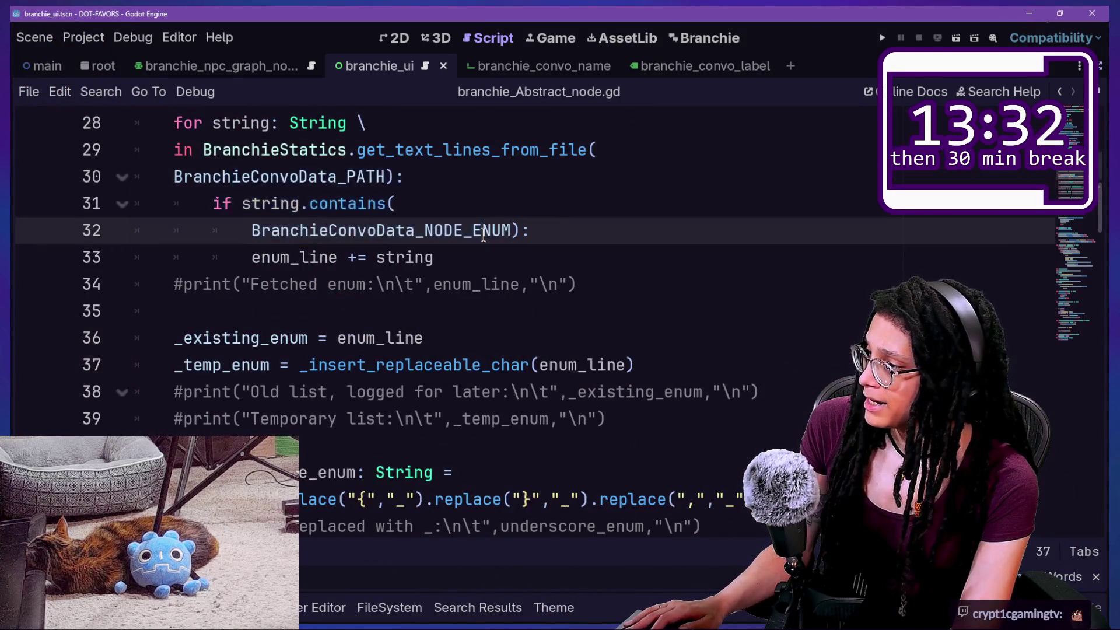
pyautogui.scroll(-2, 478, 227)
pyautogui.scroll(-1, 483, 235)
pyautogui.scroll(3, 483, 235)
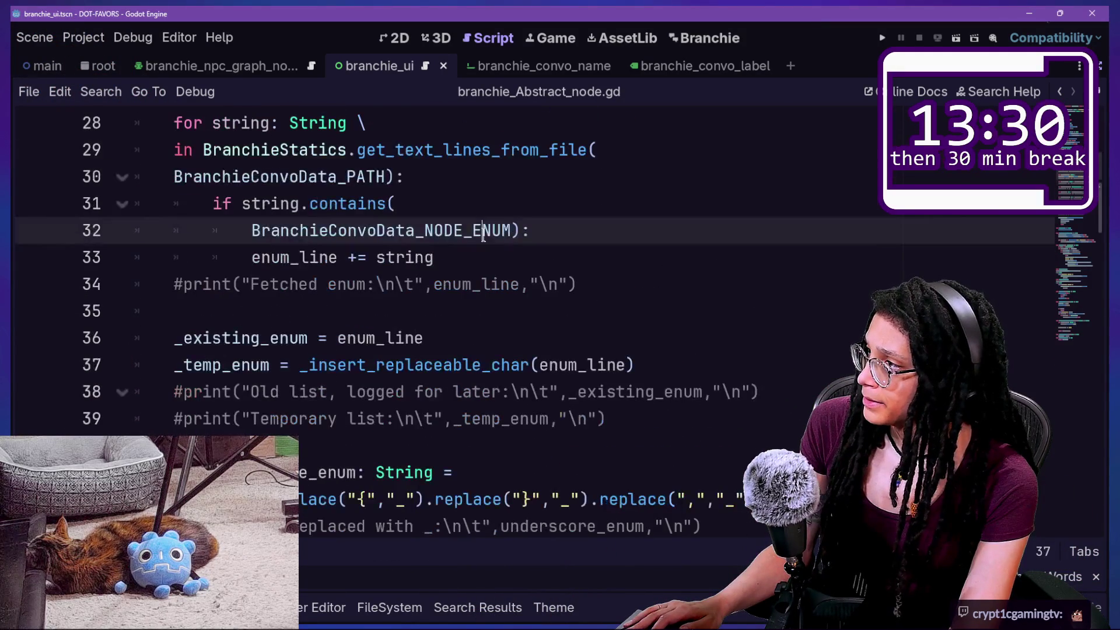
pyautogui.scroll(-5, 483, 236)
pyautogui.moveTo(482, 233); pyautogui.dragTo(356, 177)
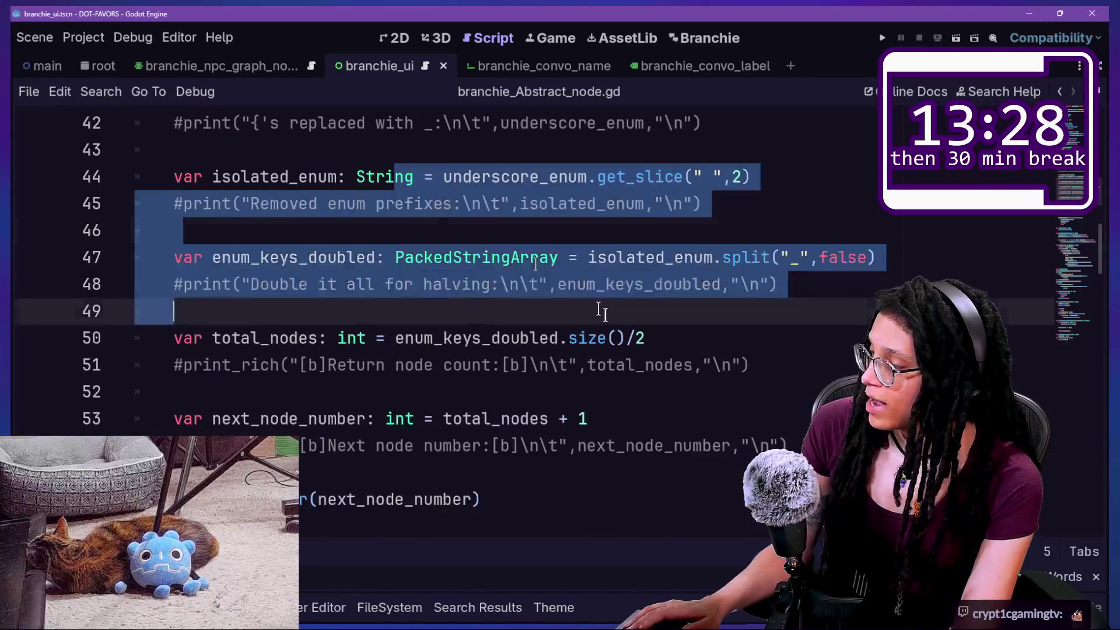
# Inspect the node-counting code on lines 47 to 55
pyautogui.click(608, 319)
pyautogui.moveTo(609, 319); pyautogui.dragTo(690, 483)
pyautogui.scroll(-4, 690, 482)
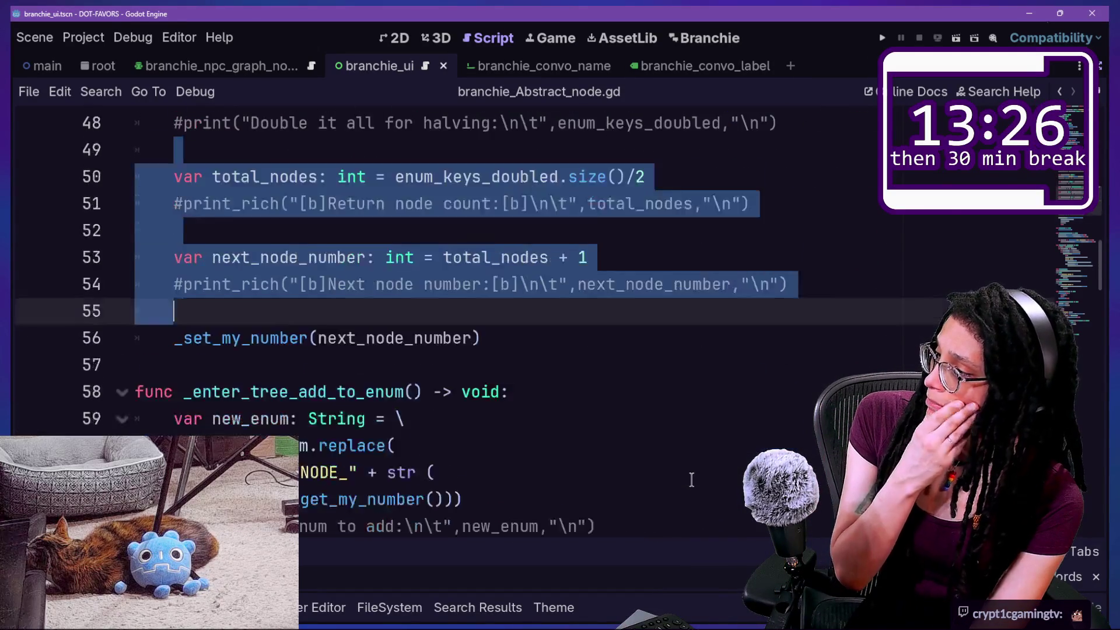
pyautogui.scroll(-5, 691, 479)
pyautogui.scroll(6, 691, 480)
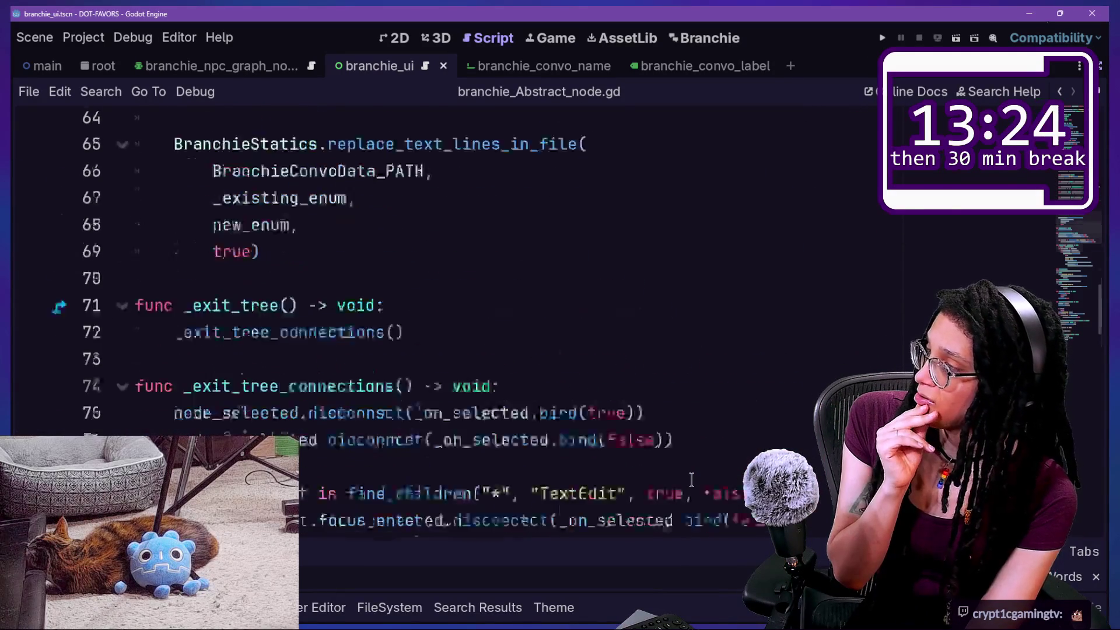
pyautogui.scroll(1, 691, 480)
pyautogui.click(691, 480)
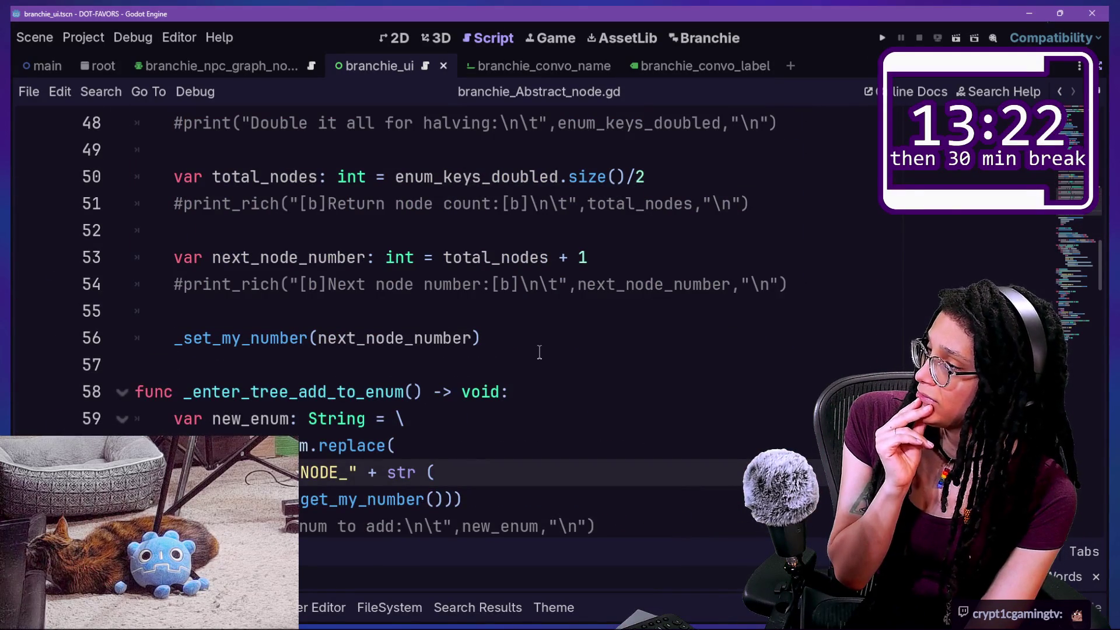
pyautogui.scroll(-1, 307, 264)
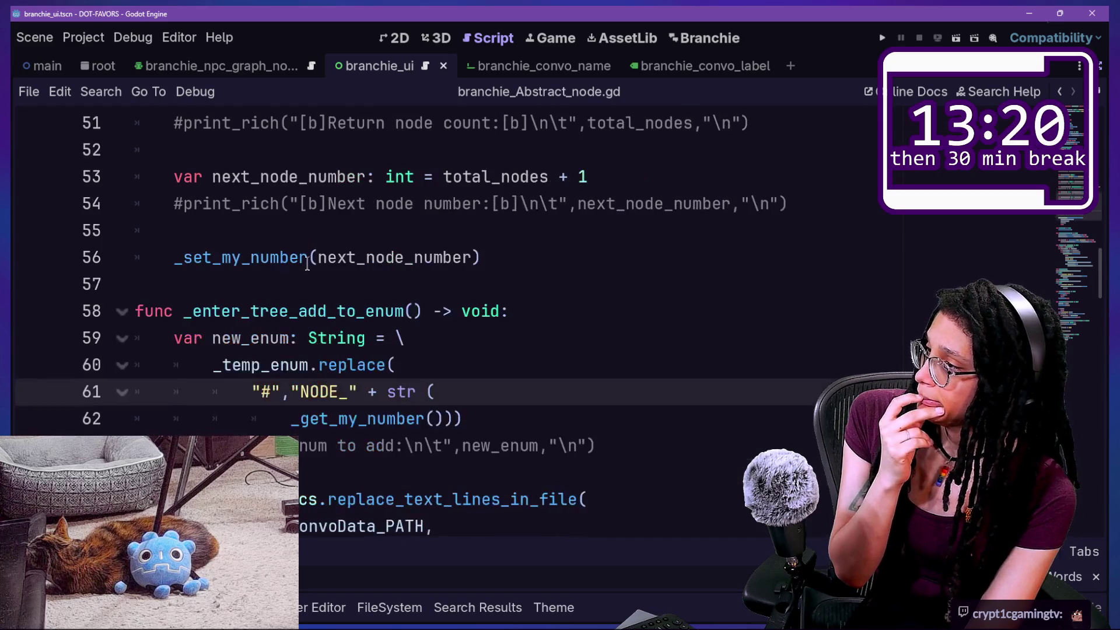
pyautogui.scroll(2, 308, 263)
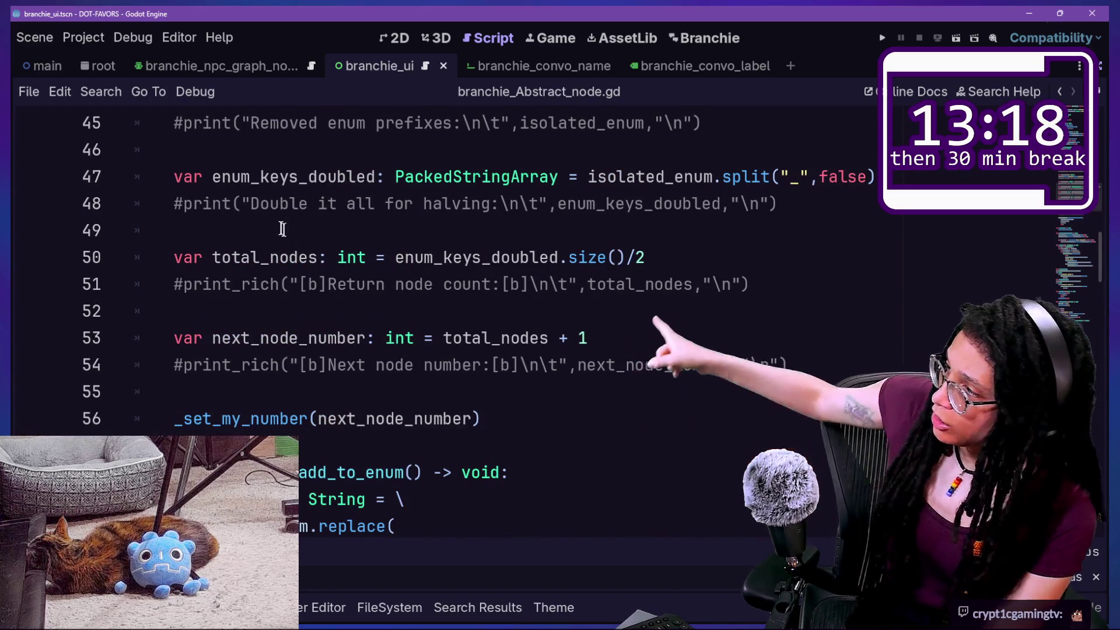
pyautogui.moveTo(292, 203); pyautogui.dragTo(446, 204)
pyautogui.click(442, 203)
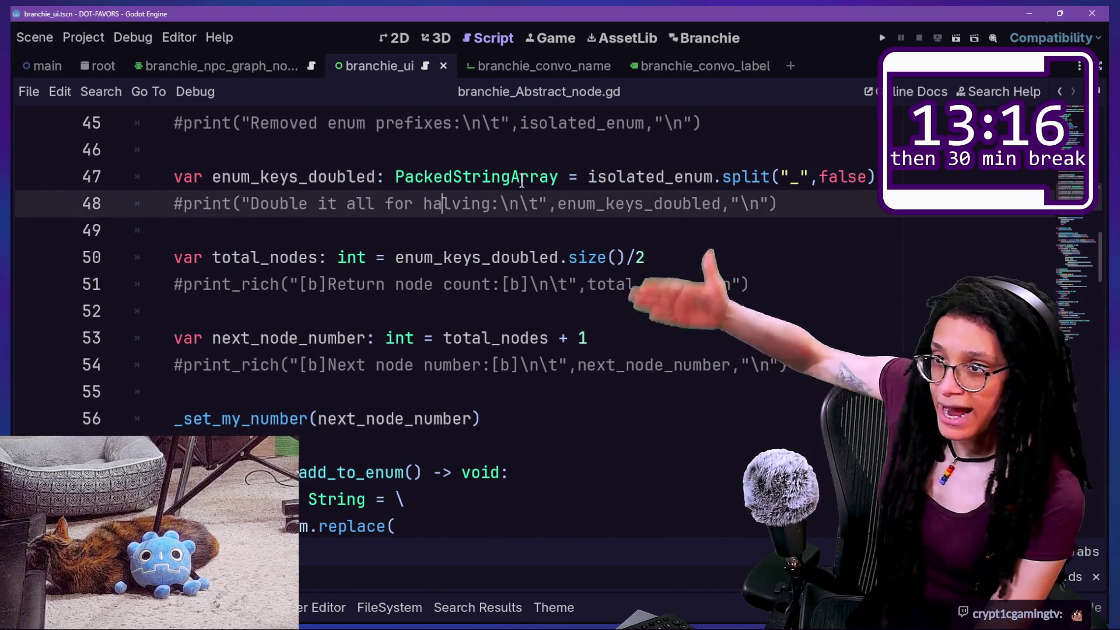
pyautogui.moveTo(539, 177)
pyautogui.mouseDown()
pyautogui.moveTo(611, 404)
pyautogui.moveTo(625, 385)
pyautogui.moveTo(477, 158)
pyautogui.mouseUp()
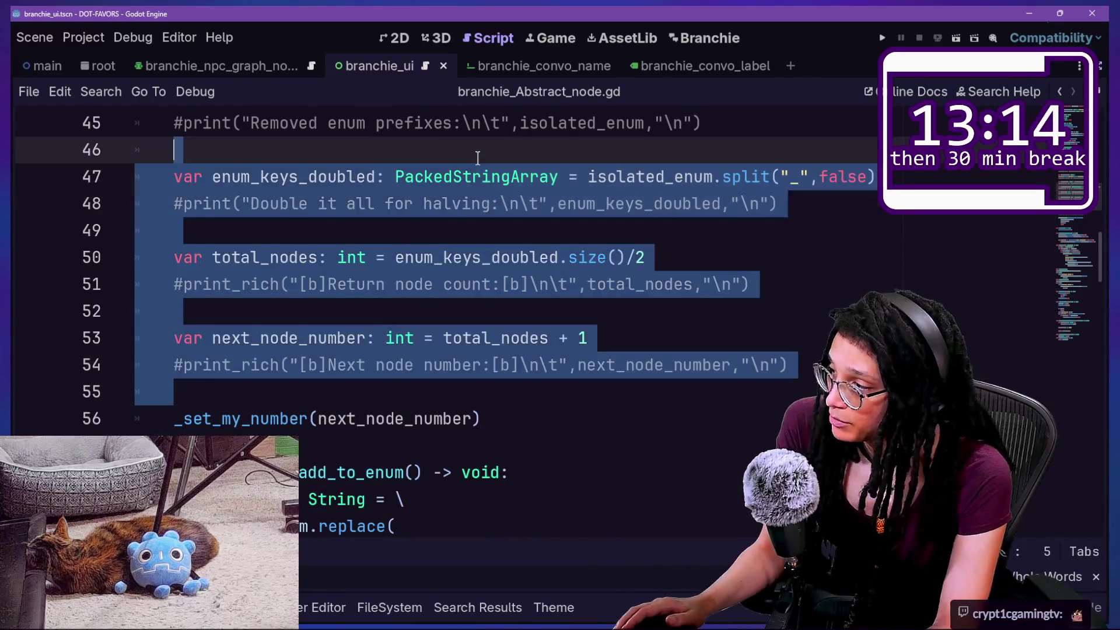
pyautogui.scroll(-1, 478, 158)
pyautogui.scroll(-2, 274, 280)
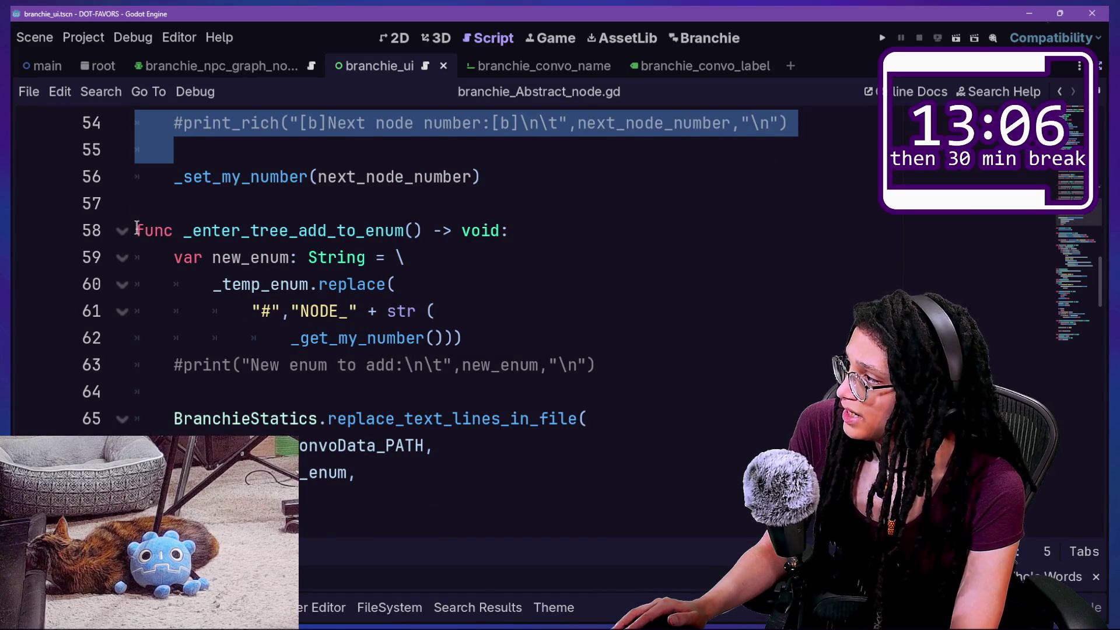
# Select the _enter_tree_add_to_enum function through its replace_text_lines_in_file call for copying
pyautogui.moveTo(136, 228); pyautogui.dragTo(446, 301)
pyautogui.scroll(6, 451, 302)
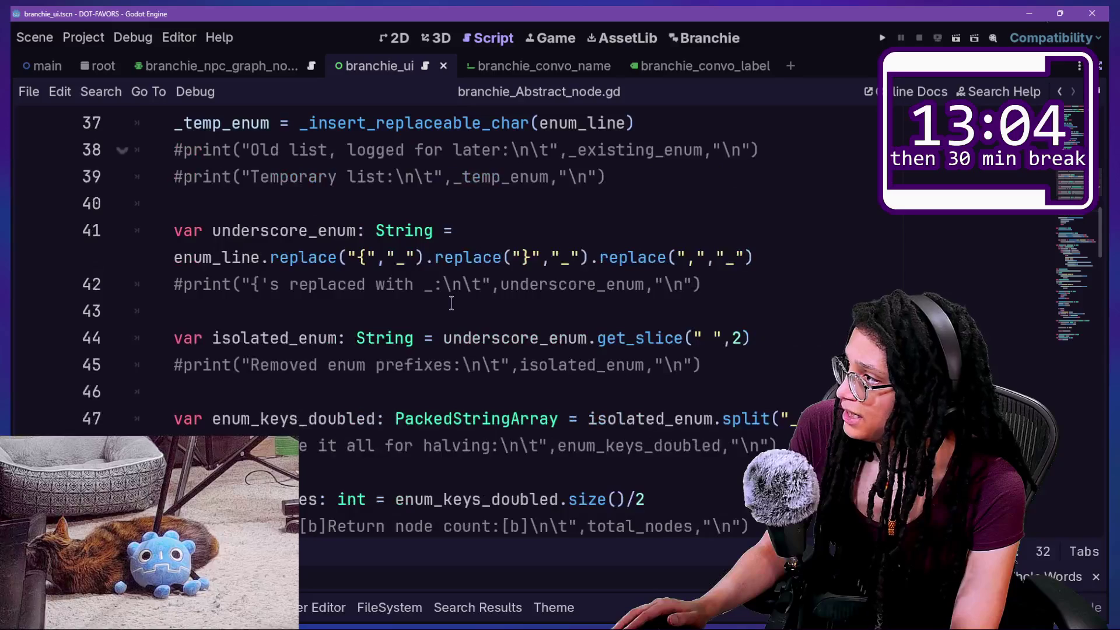
pyautogui.scroll(-6, 451, 302)
pyautogui.scroll(-3, 451, 302)
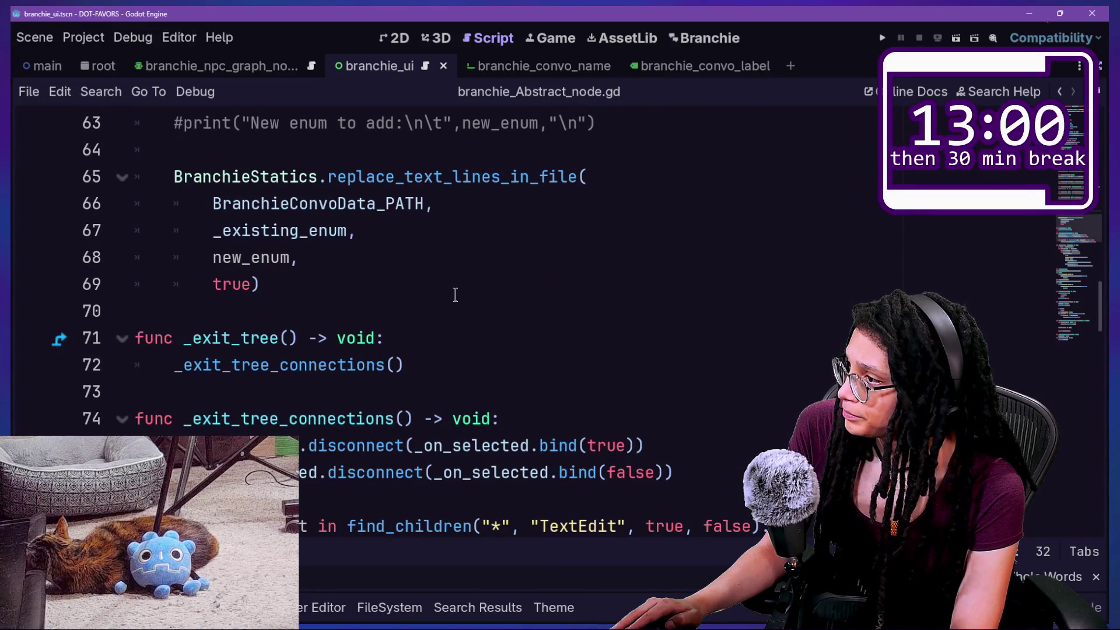
pyautogui.keyDown('shift'); pyautogui.click(457, 290); pyautogui.keyUp('shift')
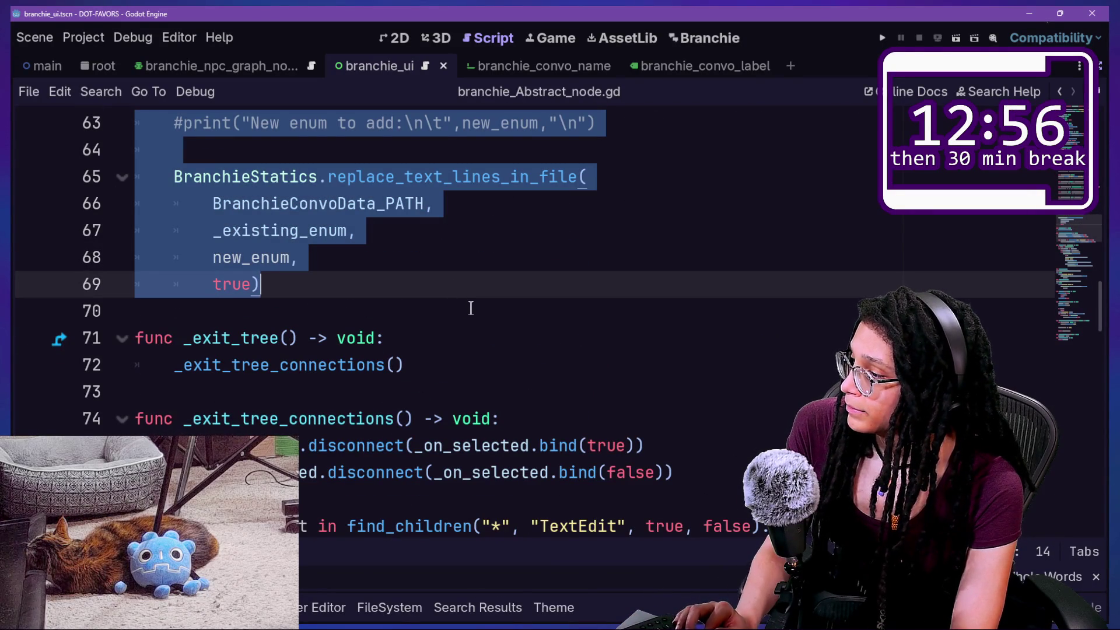
pyautogui.scroll(-4, 471, 308)
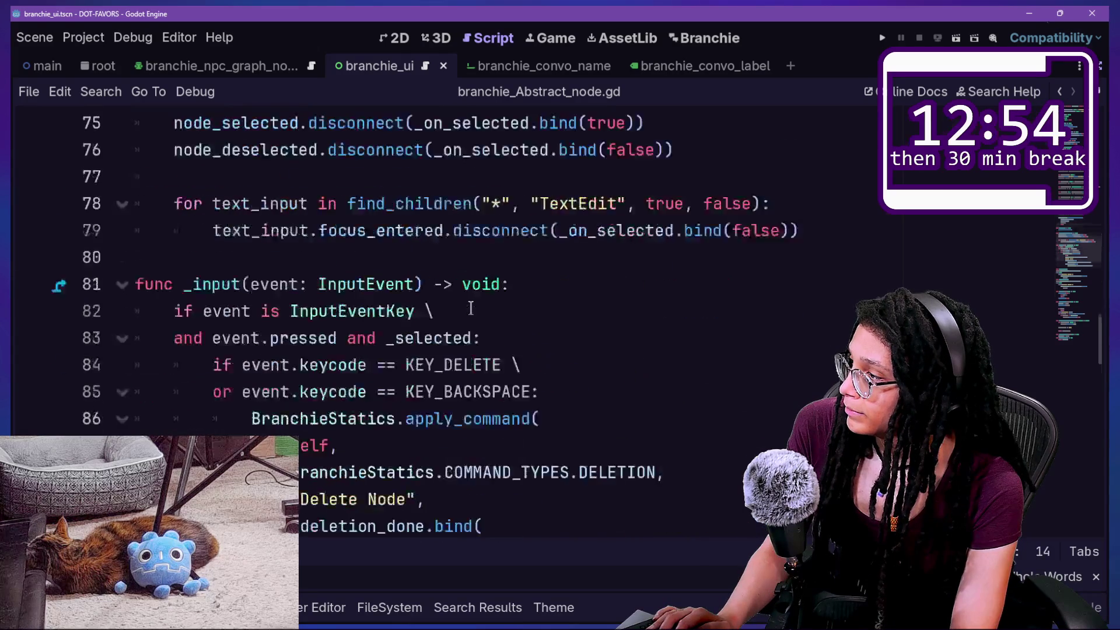
pyautogui.scroll(-3, 471, 308)
pyautogui.scroll(-3, 471, 308)
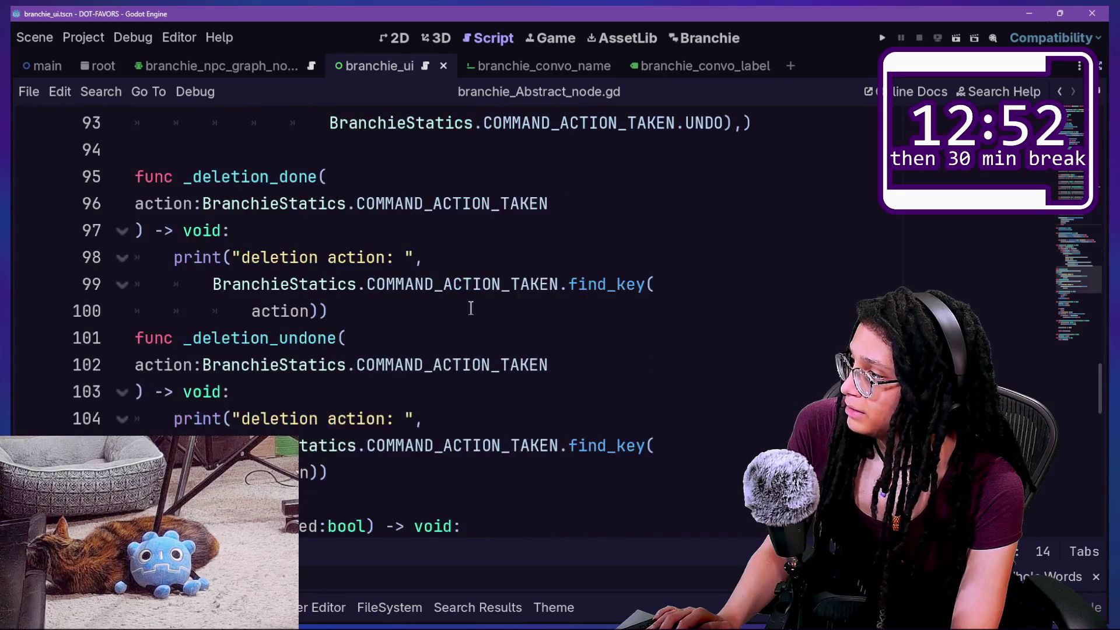
pyautogui.scroll(-2, 471, 308)
pyautogui.scroll(-3, 471, 308)
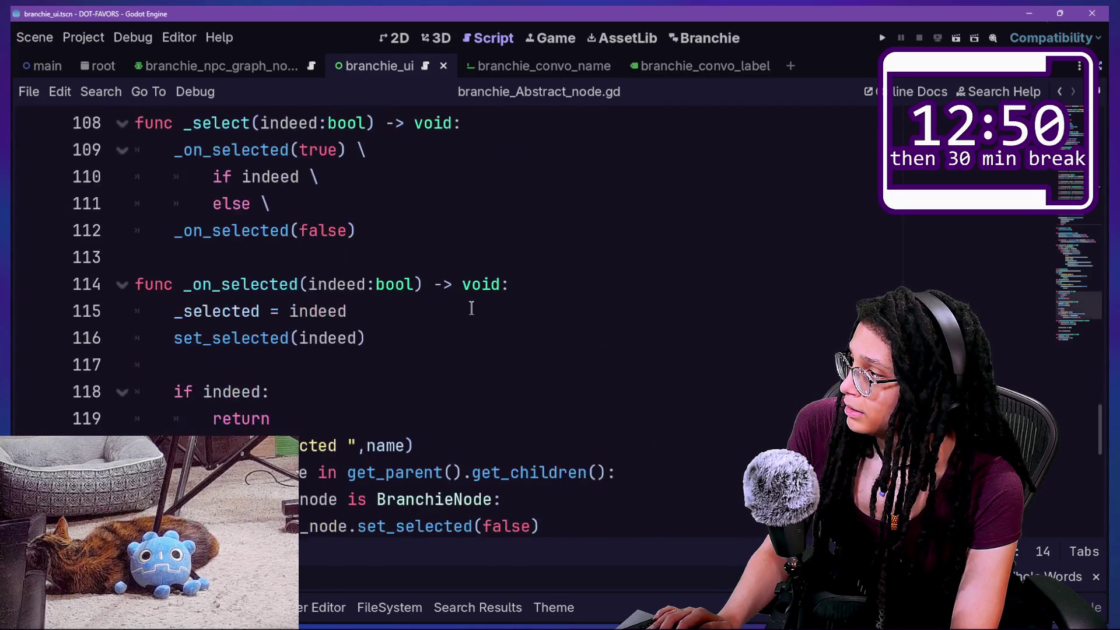
pyautogui.scroll(-6, 471, 308)
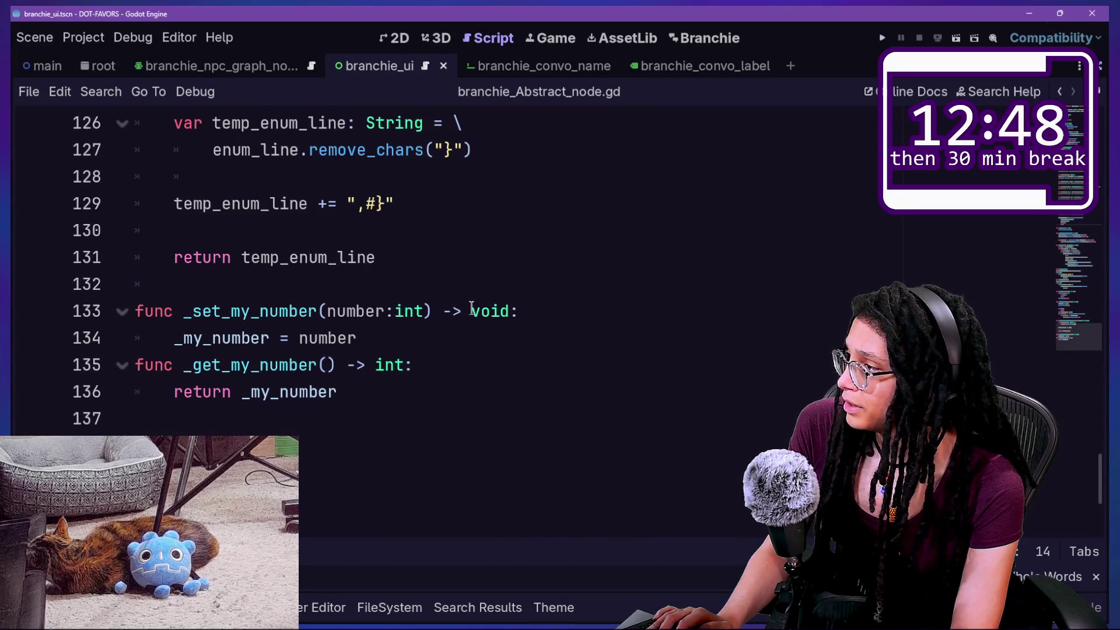
pyautogui.scroll(20, 471, 308)
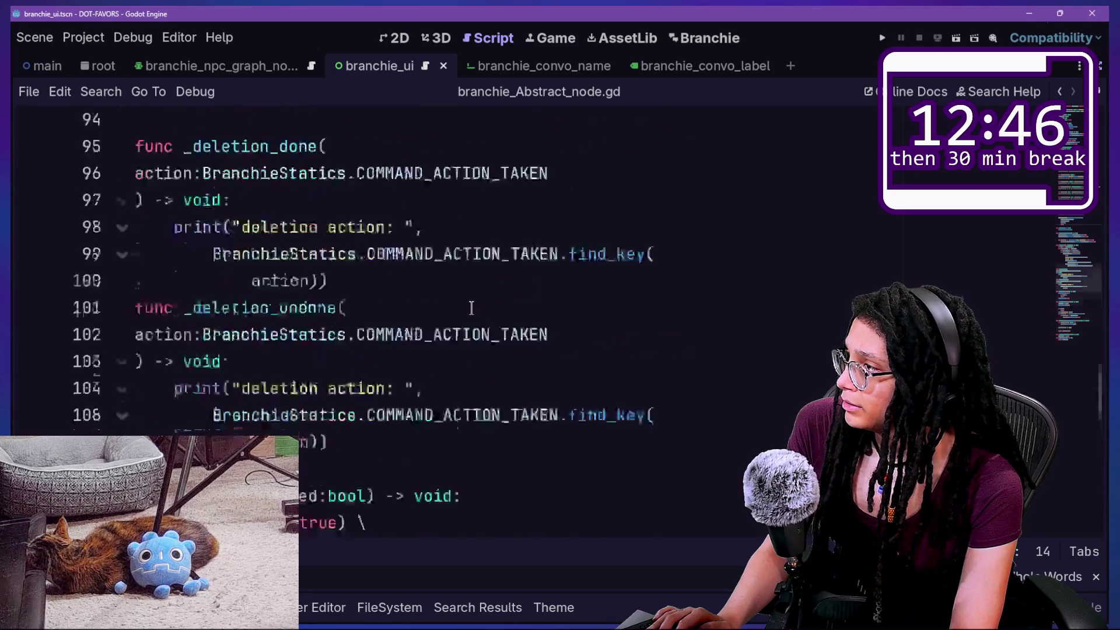
pyautogui.scroll(2, 472, 308)
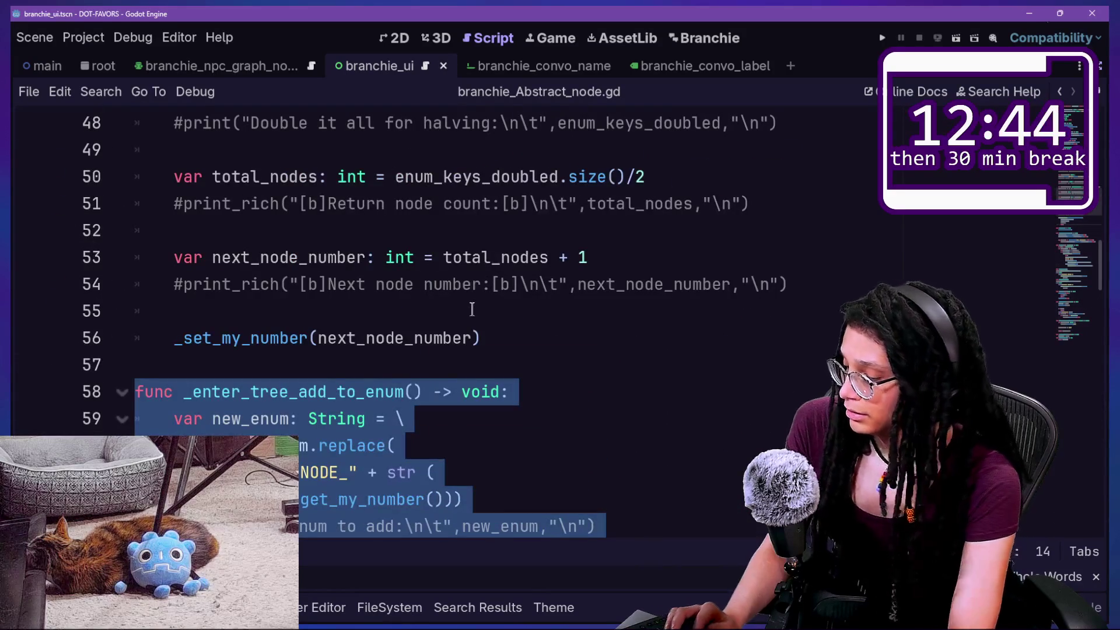
# Paste the copied function on a new line at the end of branchie_convo_header.gd
pyautogui.hotkey('shift', 'alt', 'o')
pyautogui.press('Down')
pyautogui.press('Down')
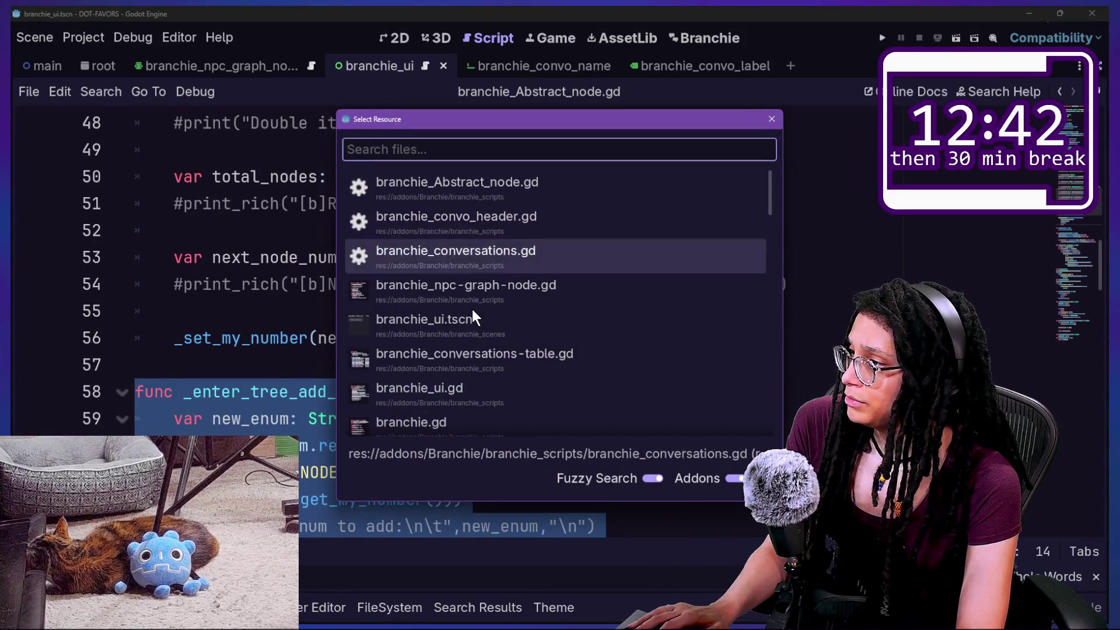
pyautogui.press('Up')
pyautogui.press('Return')
pyautogui.press('Down')
pyautogui.press('Return')
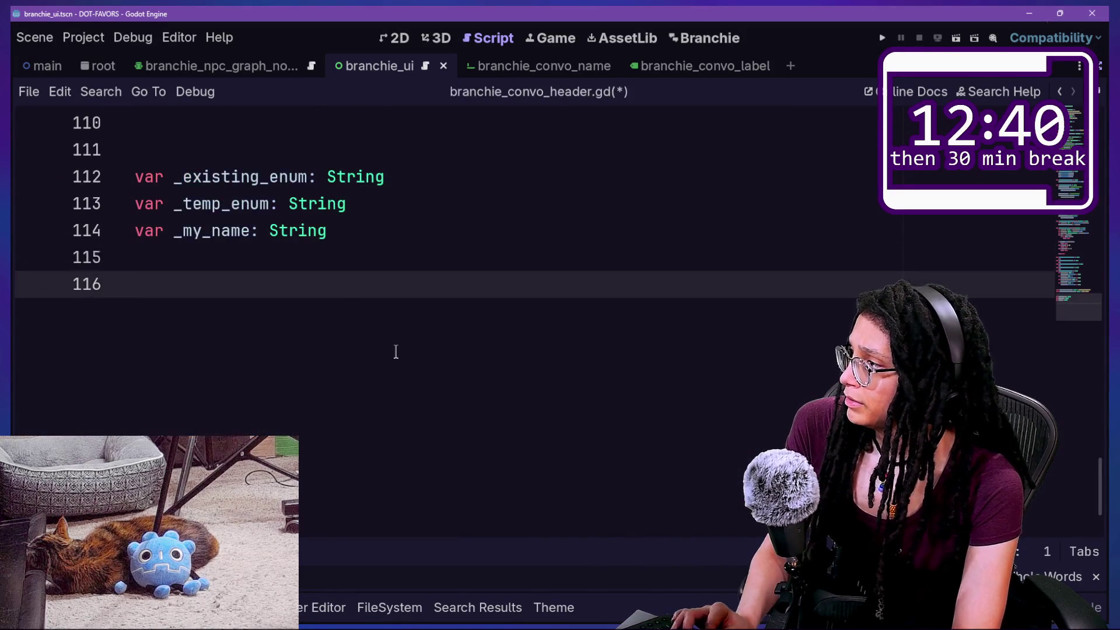
pyautogui.hotkey('ctrl', 'v')
# Change the pasted function's _get_my_number call to _get_my_name
pyautogui.click(335, 233)
pyautogui.click(405, 314)
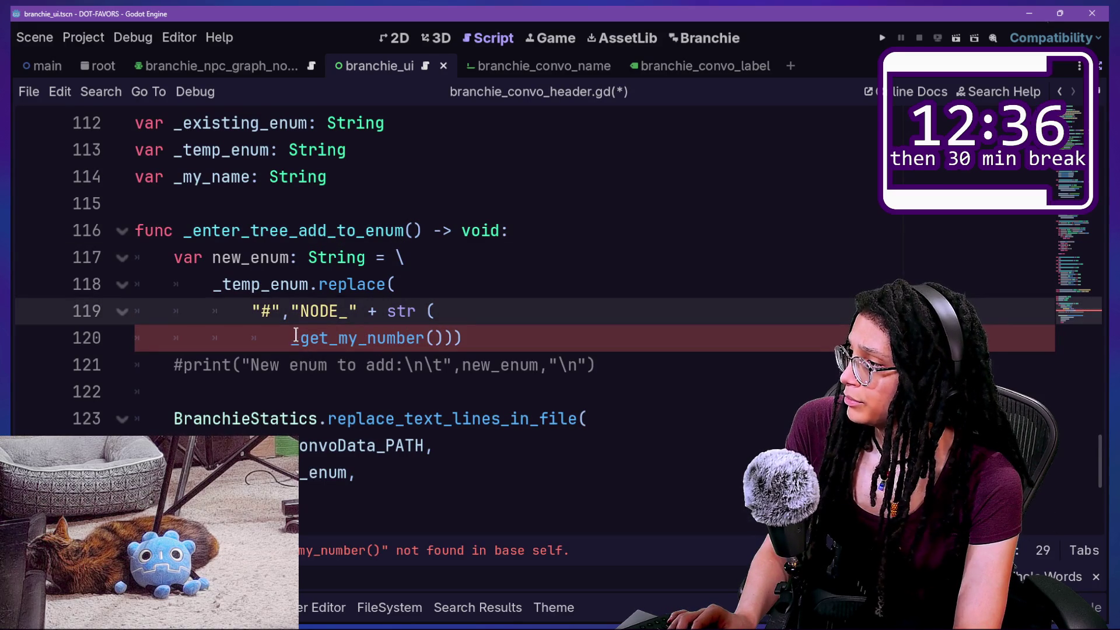
pyautogui.moveTo(366, 343); pyautogui.dragTo(424, 343)
pyautogui.write('name')
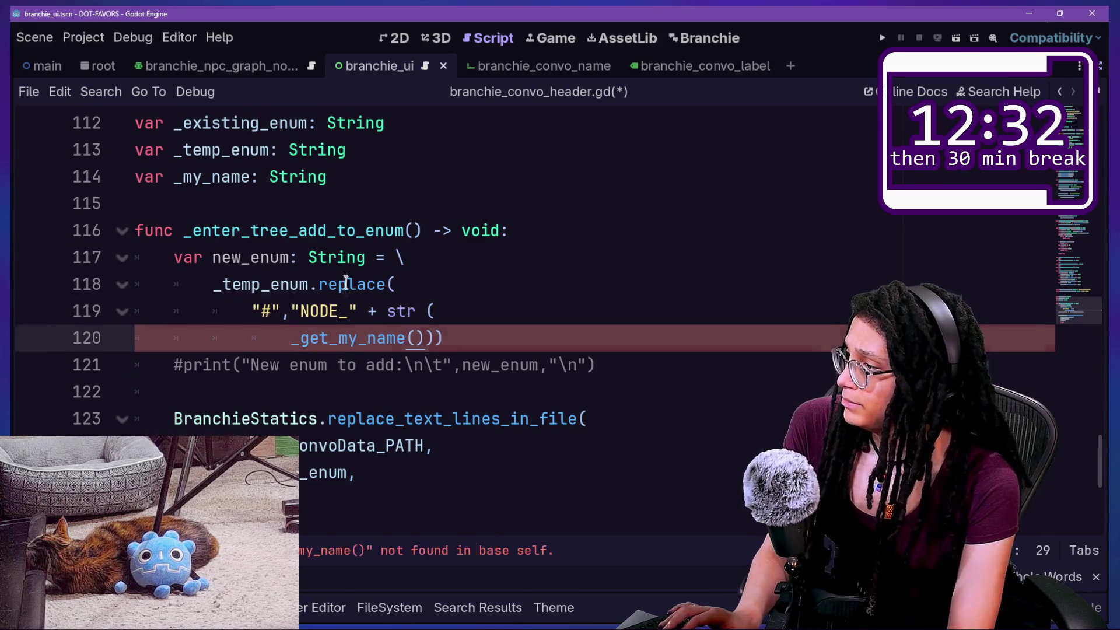
pyautogui.click(347, 284)
pyautogui.scroll(-1, 272, 333)
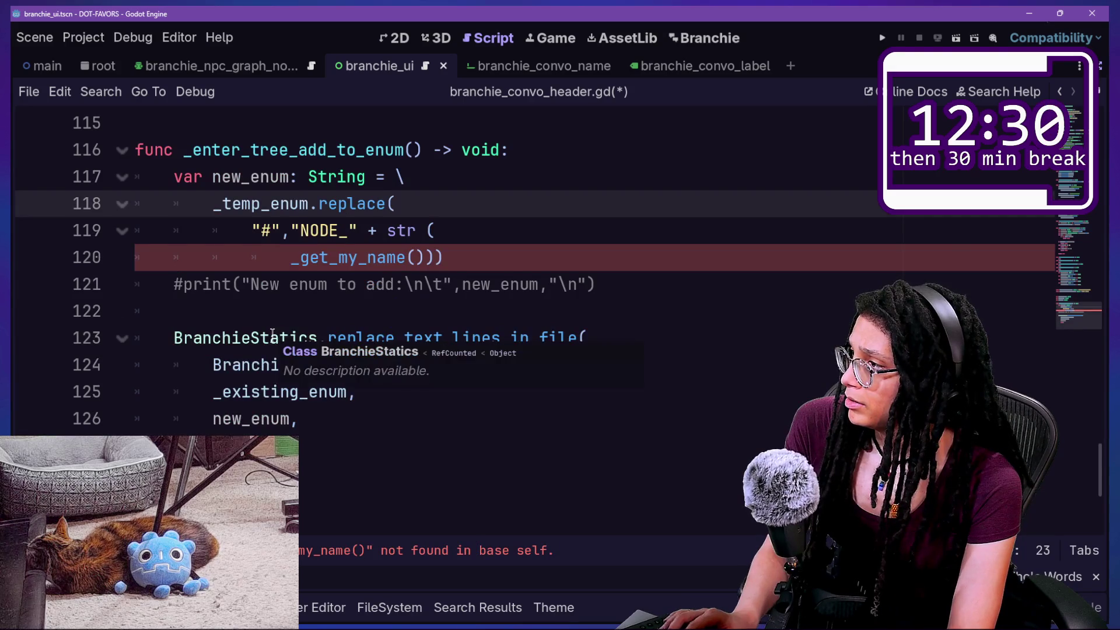
pyautogui.scroll(1, 273, 334)
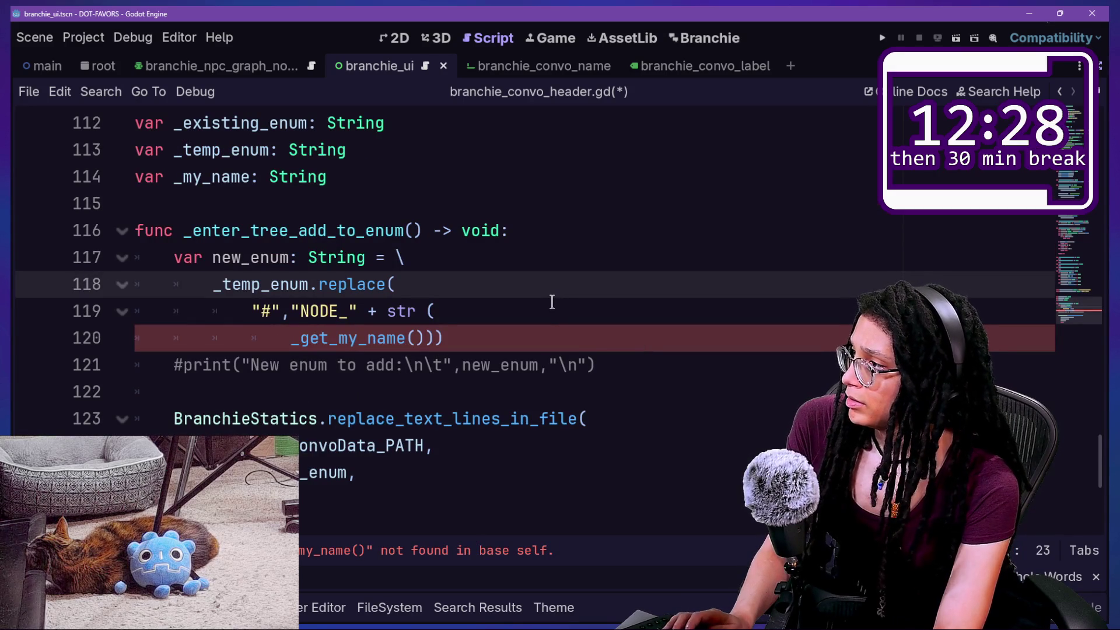
pyautogui.hotkey('shift', 'alt', 'o')
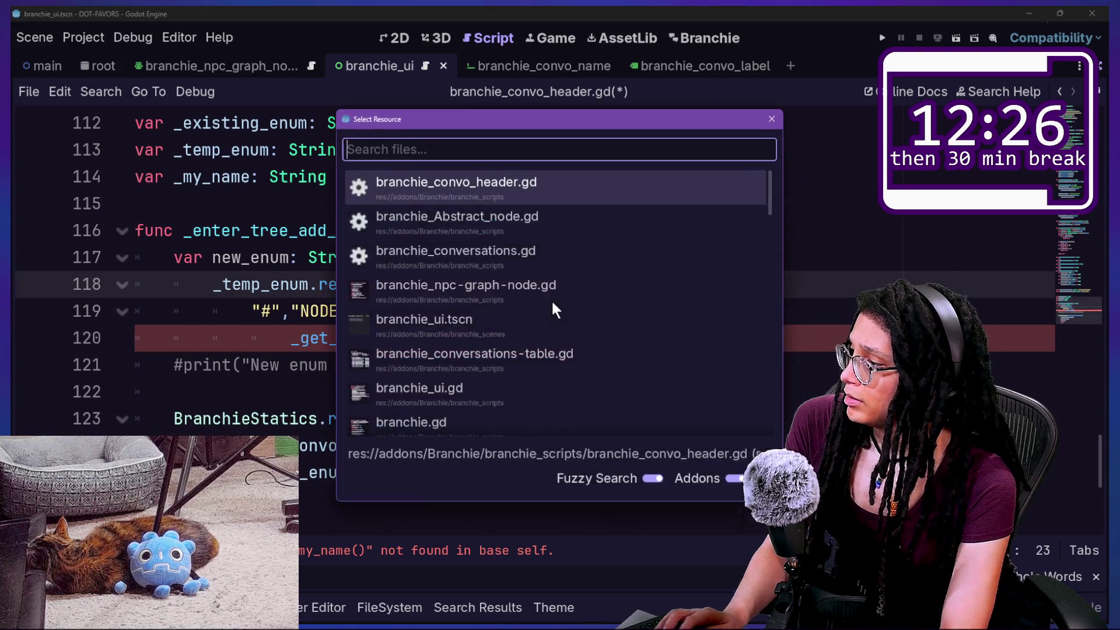
# Return to branchie_Abstract_node.gd and place the caret among the _enter_tree calls at the top
pyautogui.press('Down')
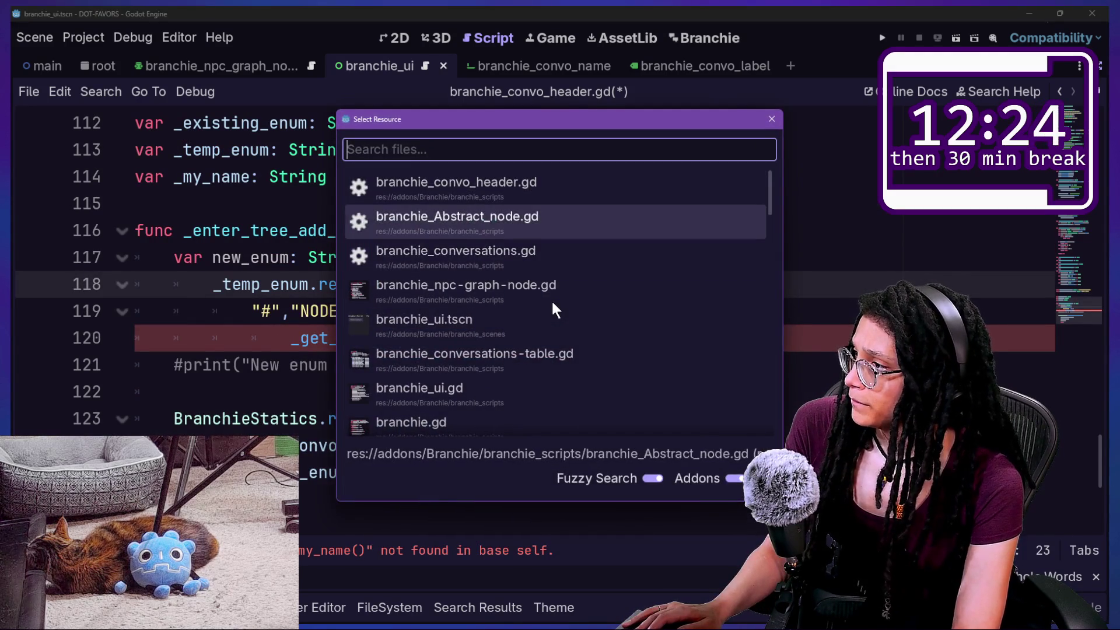
pyautogui.press('Return')
pyautogui.scroll(8, 353, 398)
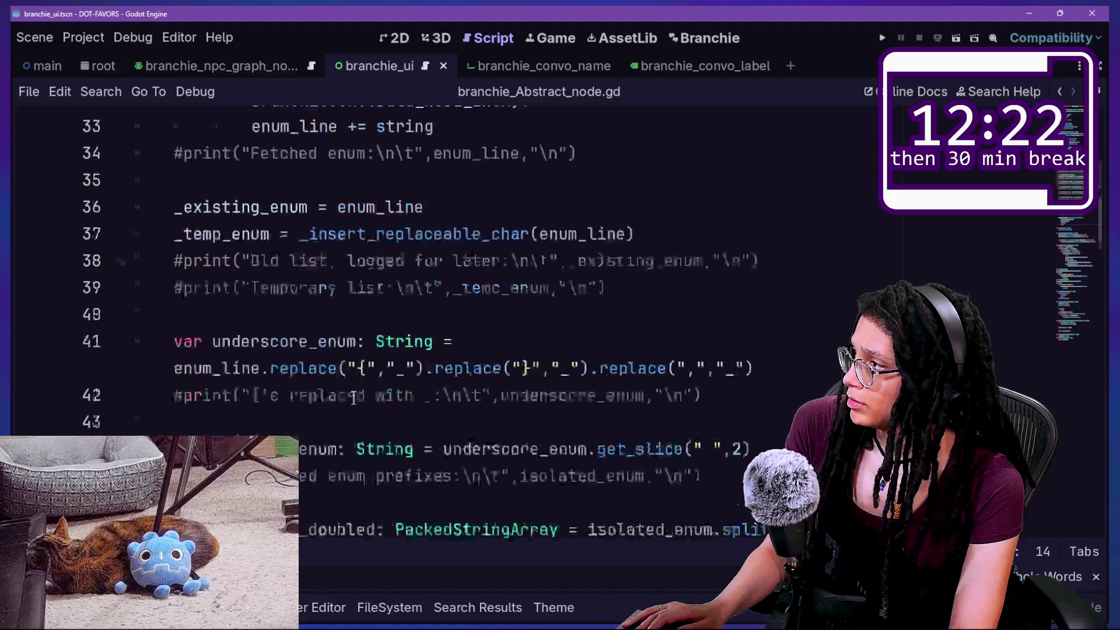
pyautogui.scroll(7, 353, 399)
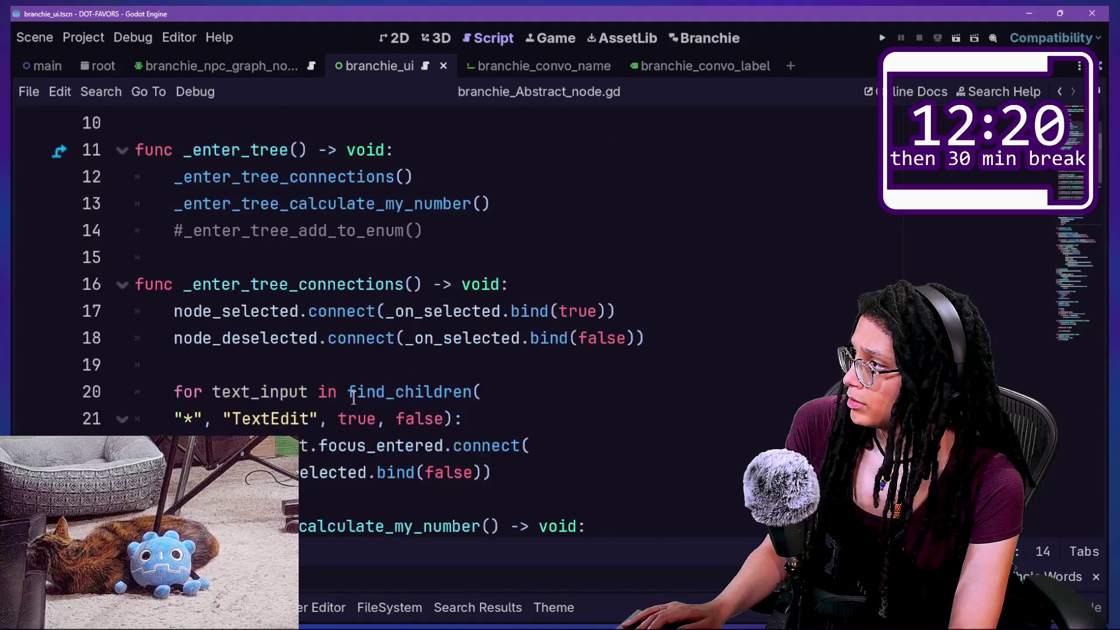
pyautogui.click(453, 412)
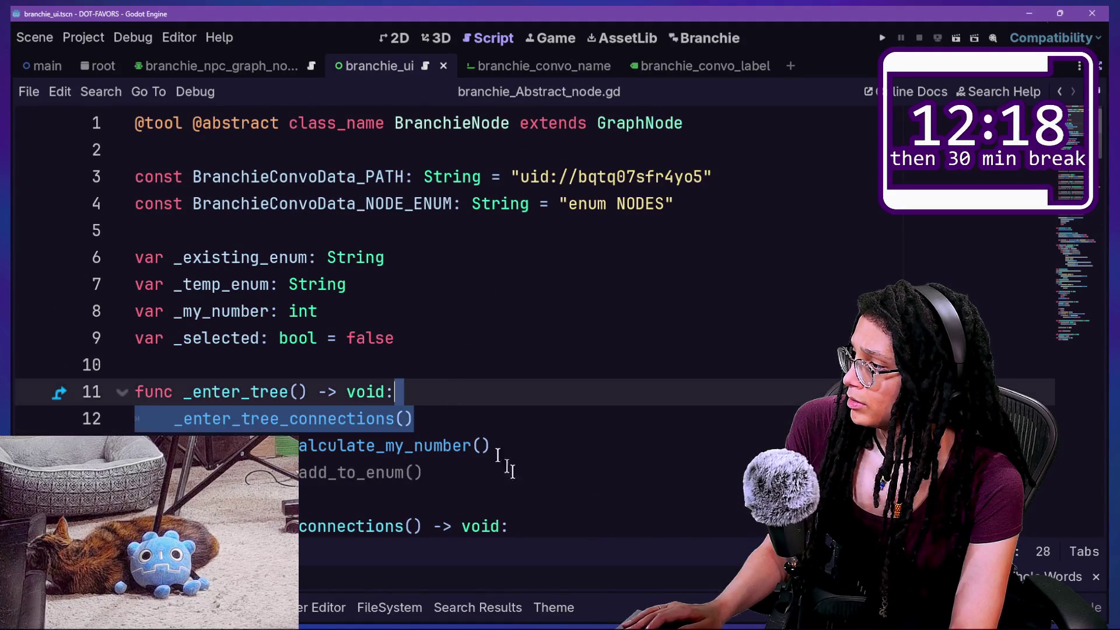
pyautogui.click(537, 464)
pyautogui.click(538, 448)
pyautogui.click(513, 474)
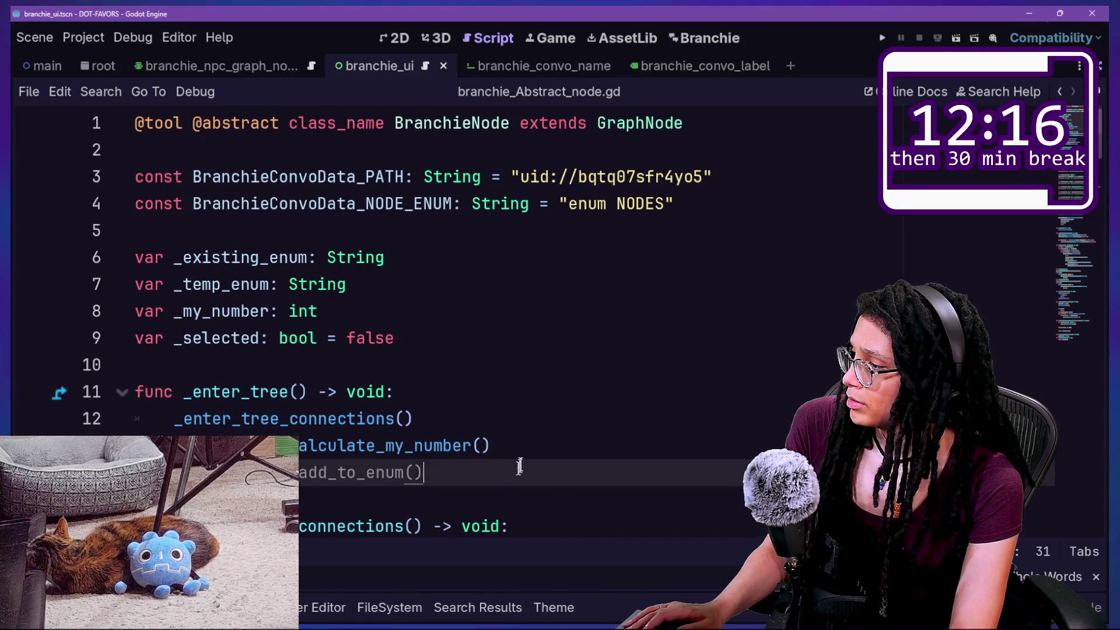
# Copy the commented #_enter_tree_add_to_enum() call and go to _ready_convo_buttons() in branchie_convo_header.gd
pyautogui.moveTo(516, 471); pyautogui.dragTo(528, 450)
pyautogui.hotkey('ctrl', 'c')
pyautogui.hotkey('shift', 'alt', 'o')
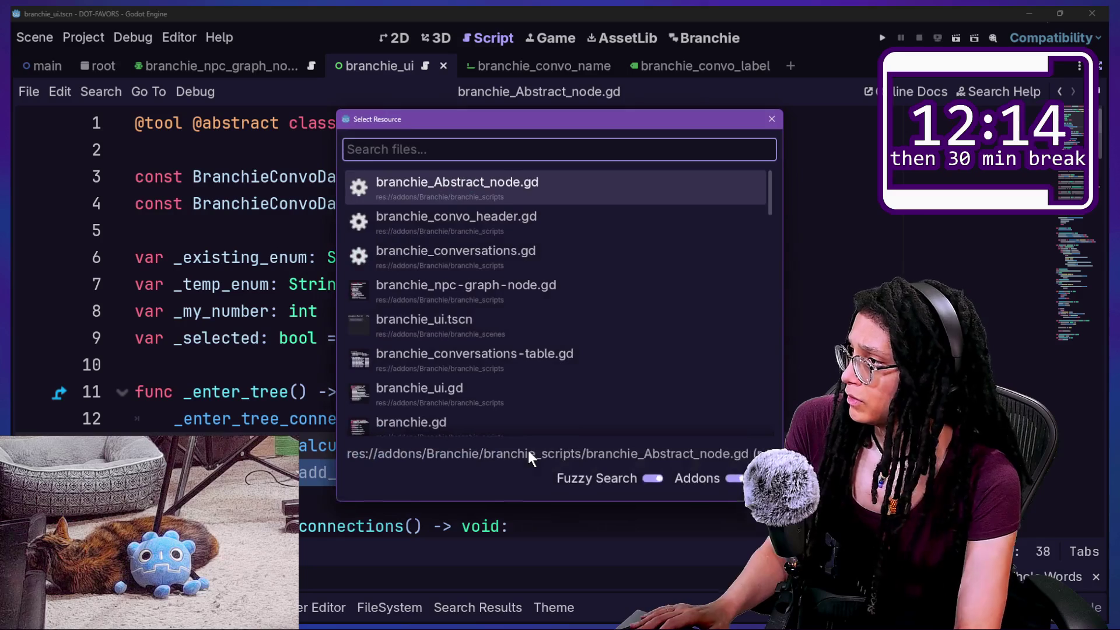
pyautogui.press('Down')
pyautogui.press('Down')
pyautogui.press('Down')
pyautogui.press('Up')
pyautogui.press('Up')
pyautogui.press('Return')
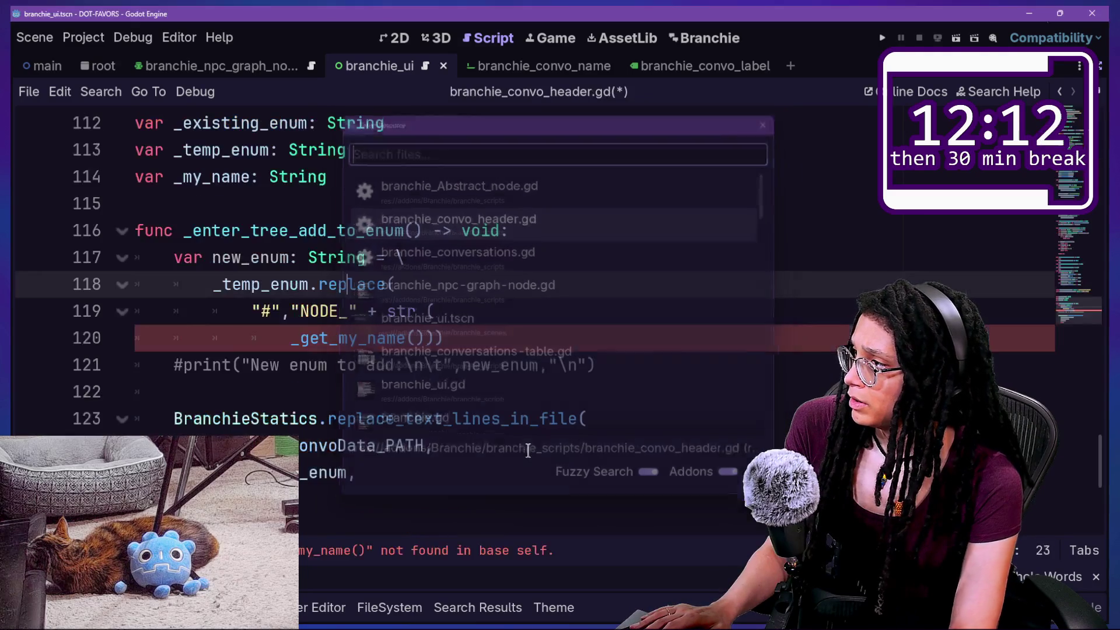
pyautogui.scroll(20, 370, 327)
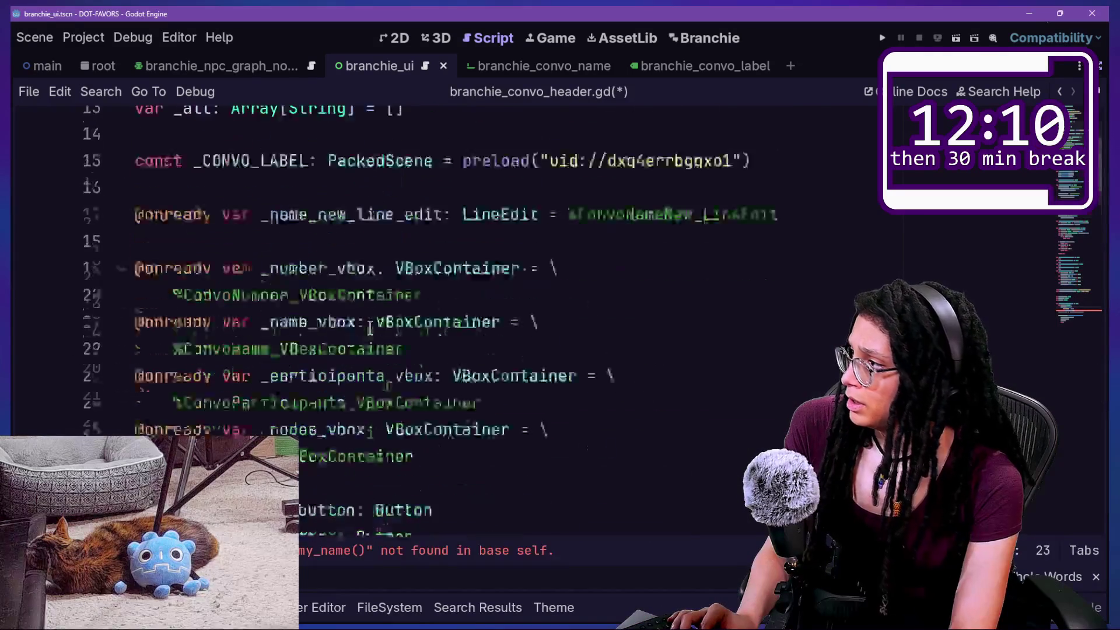
pyautogui.scroll(-8, 370, 327)
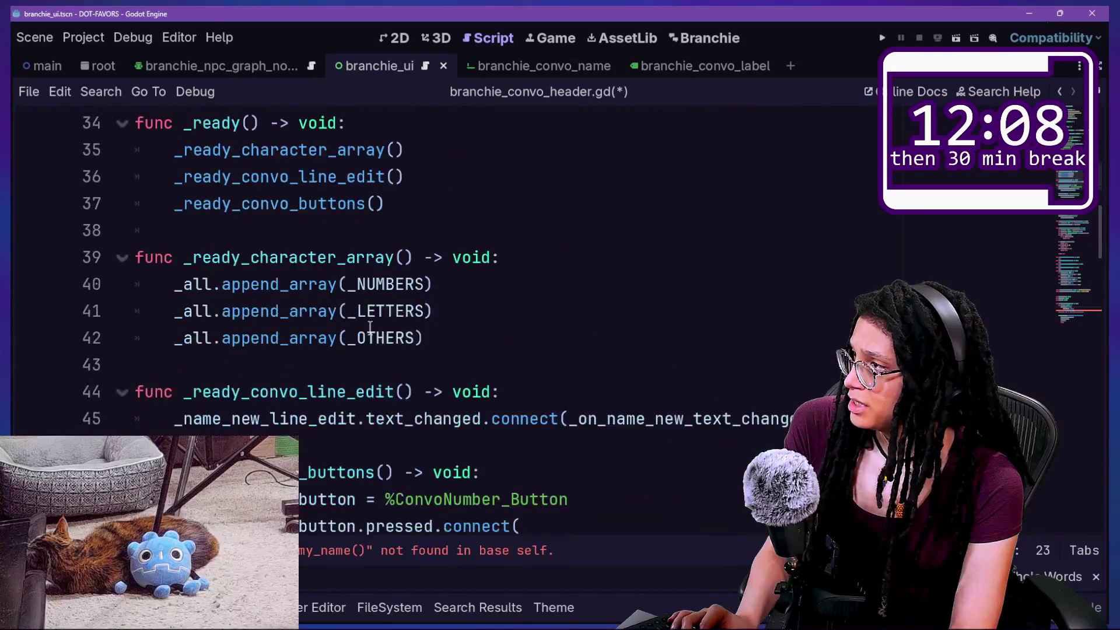
pyautogui.scroll(2, 370, 327)
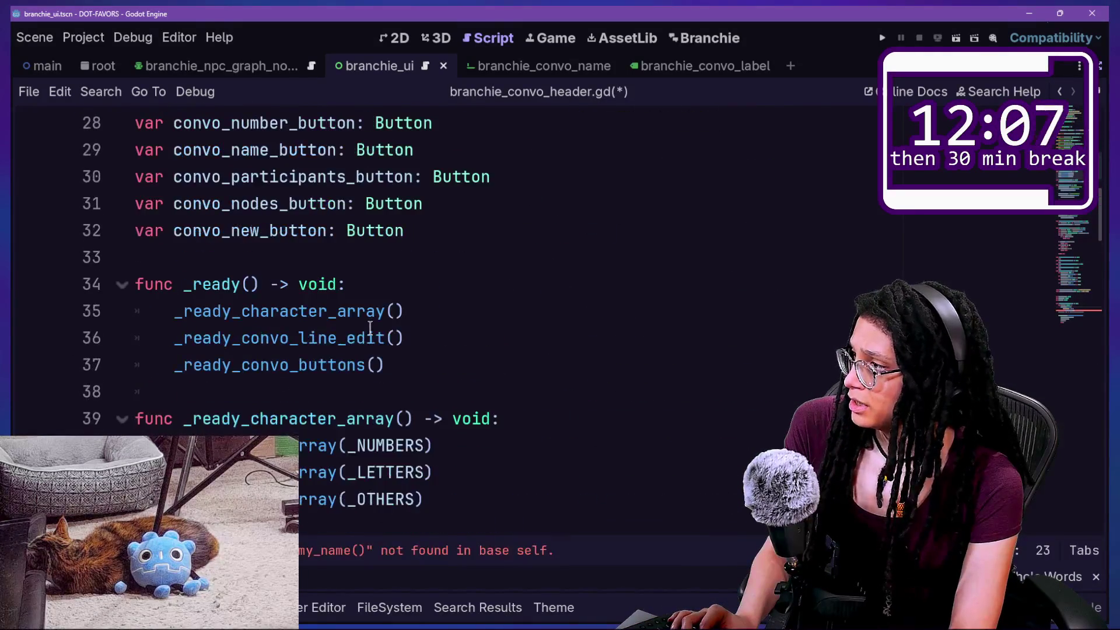
pyautogui.click(425, 364)
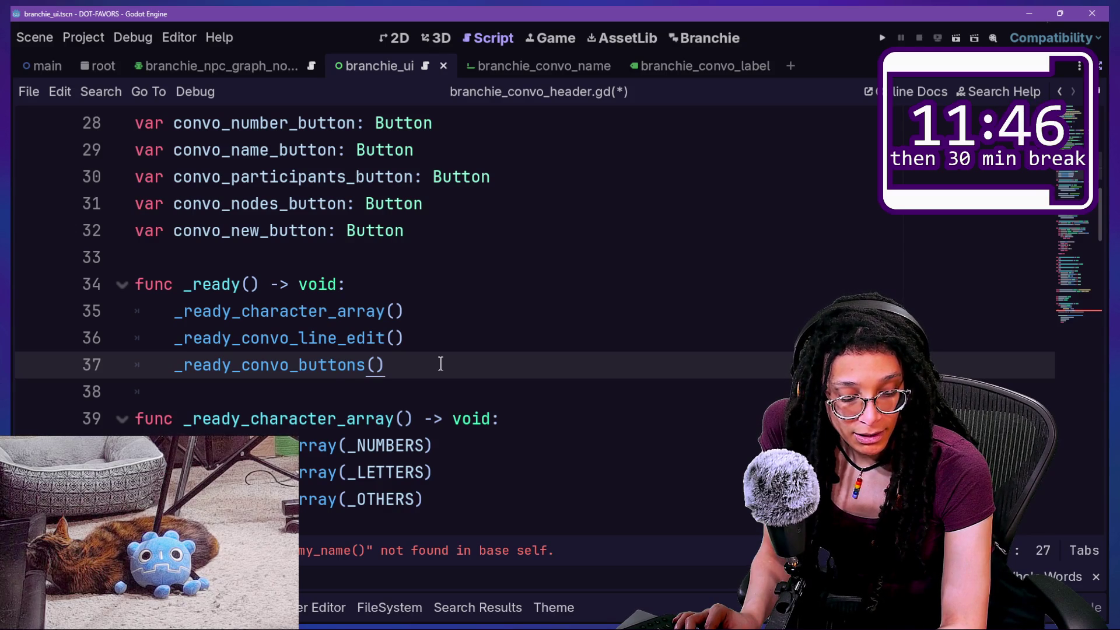
# Paste the commented call on a new line in _ready, then delete that line again
pyautogui.press('Return')
pyautogui.write('#_enter_tree_add_to_enum()')
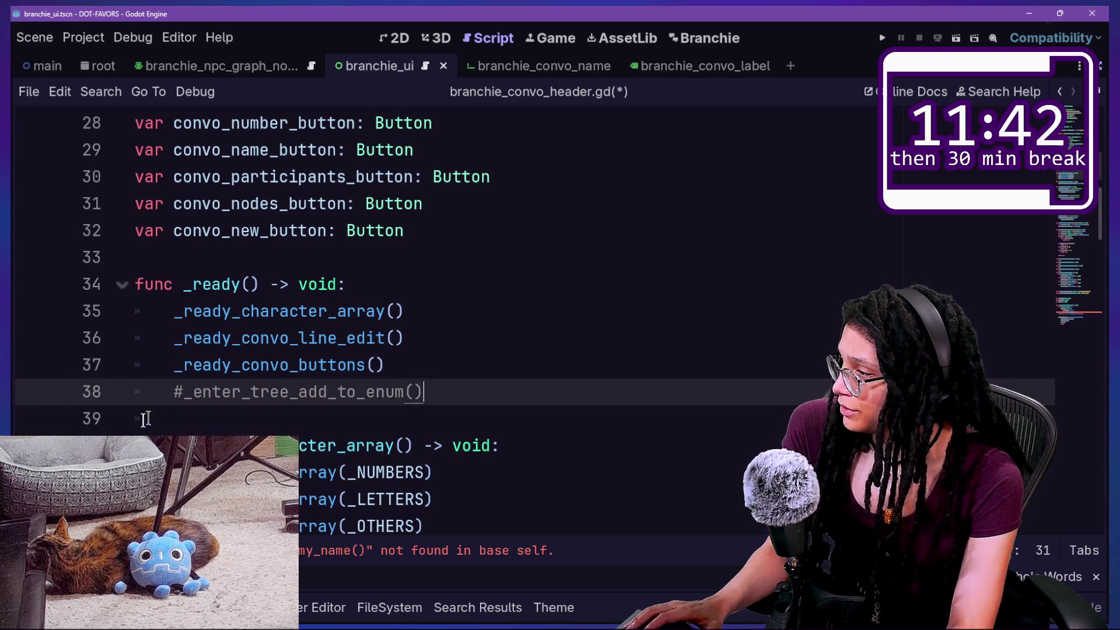
pyautogui.moveTo(224, 398); pyautogui.dragTo(234, 398)
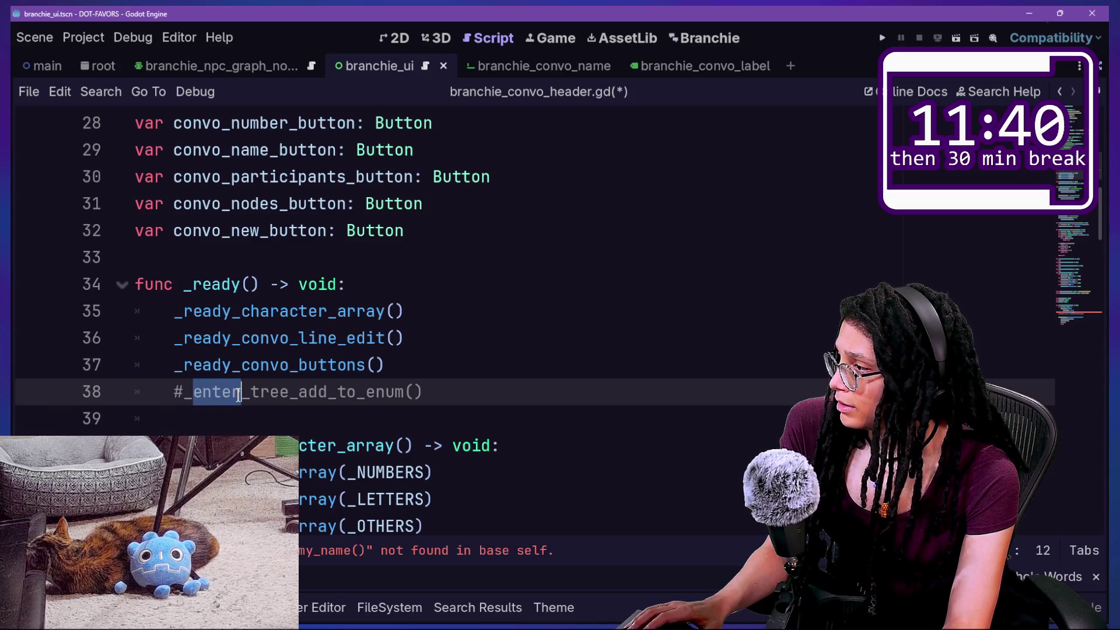
pyautogui.hotkey('ctrl', 'shift', 'k')
pyautogui.scroll(-3, 449, 393)
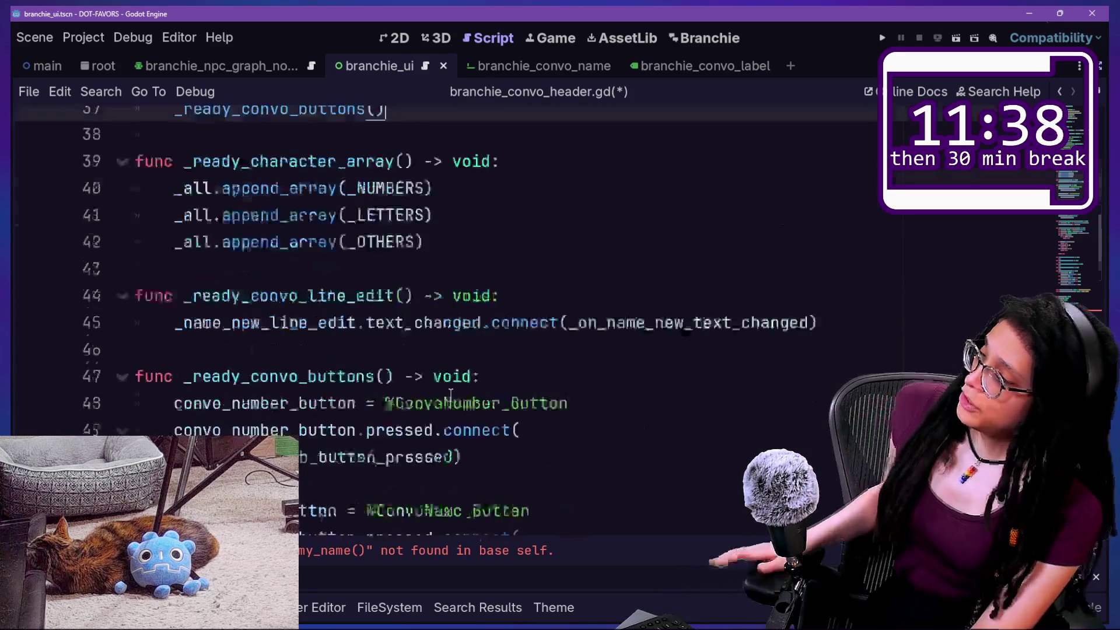
pyautogui.scroll(-10, 450, 393)
pyautogui.scroll(-6, 450, 394)
pyautogui.scroll(3, 451, 395)
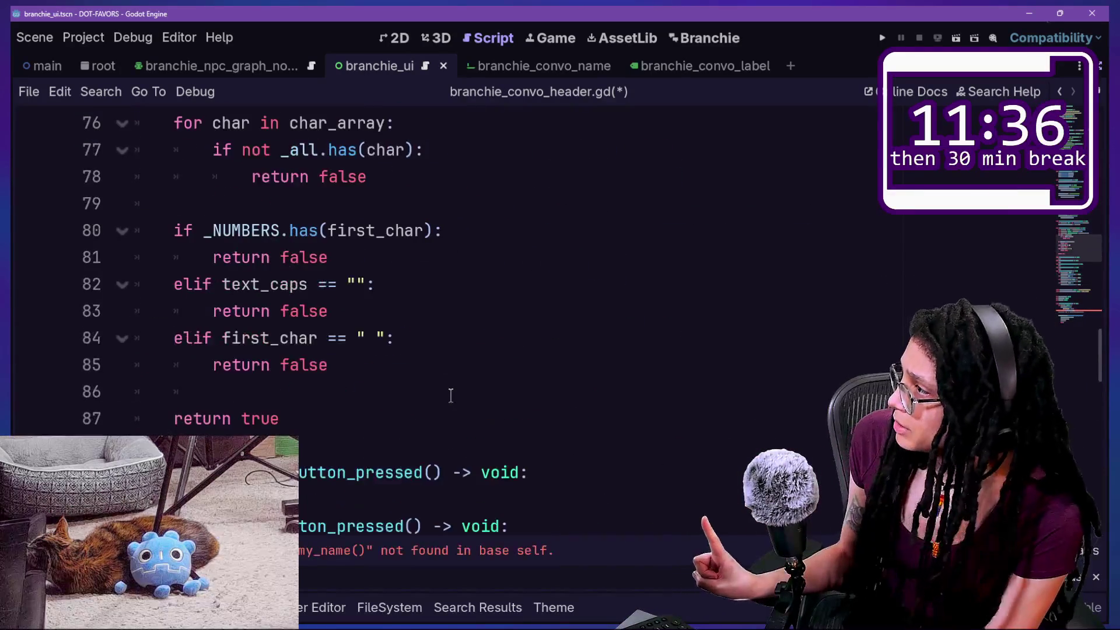
pyautogui.scroll(-8, 451, 395)
pyautogui.scroll(-1, 451, 396)
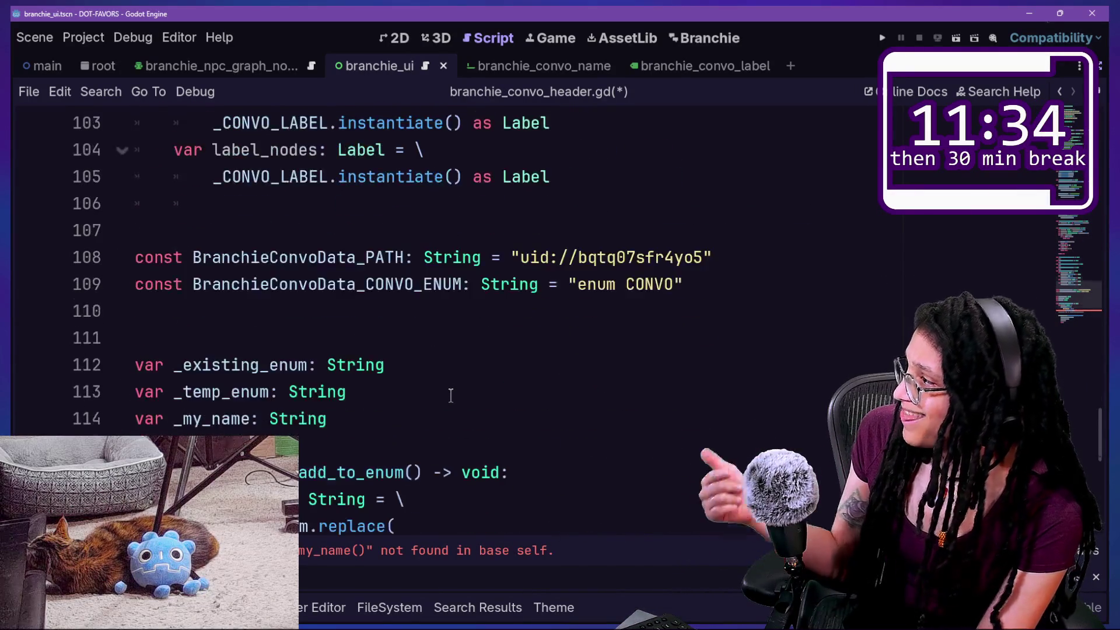
pyautogui.scroll(5, 451, 396)
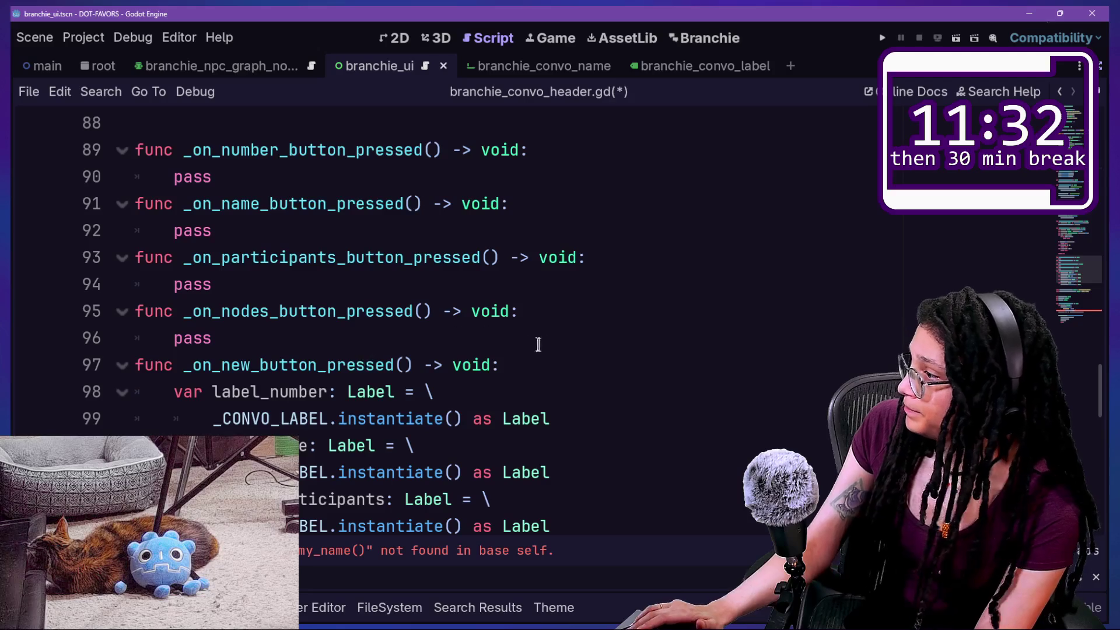
# Try pasting the add-to-enum call after the last label creation code, then undo it
pyautogui.click(549, 352)
pyautogui.scroll(-2, 552, 349)
pyautogui.scroll(-1, 551, 349)
pyautogui.click(586, 419)
pyautogui.press('Return')
pyautogui.press('Return')
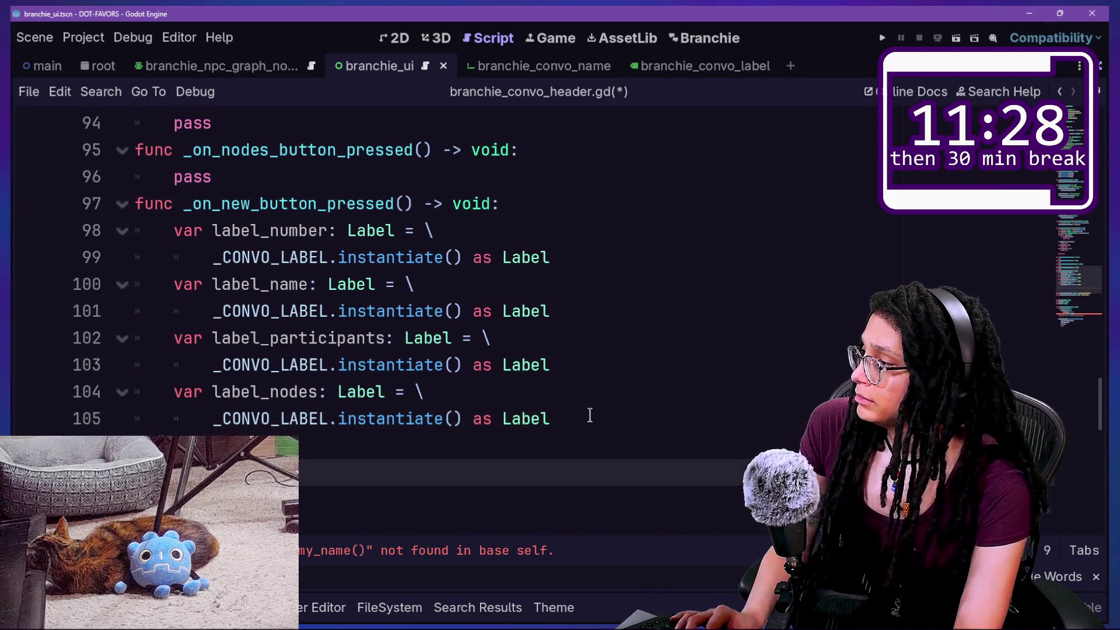
pyautogui.hotkey('ctrl', 'v')
pyautogui.hotkey('ctrl', 'z')
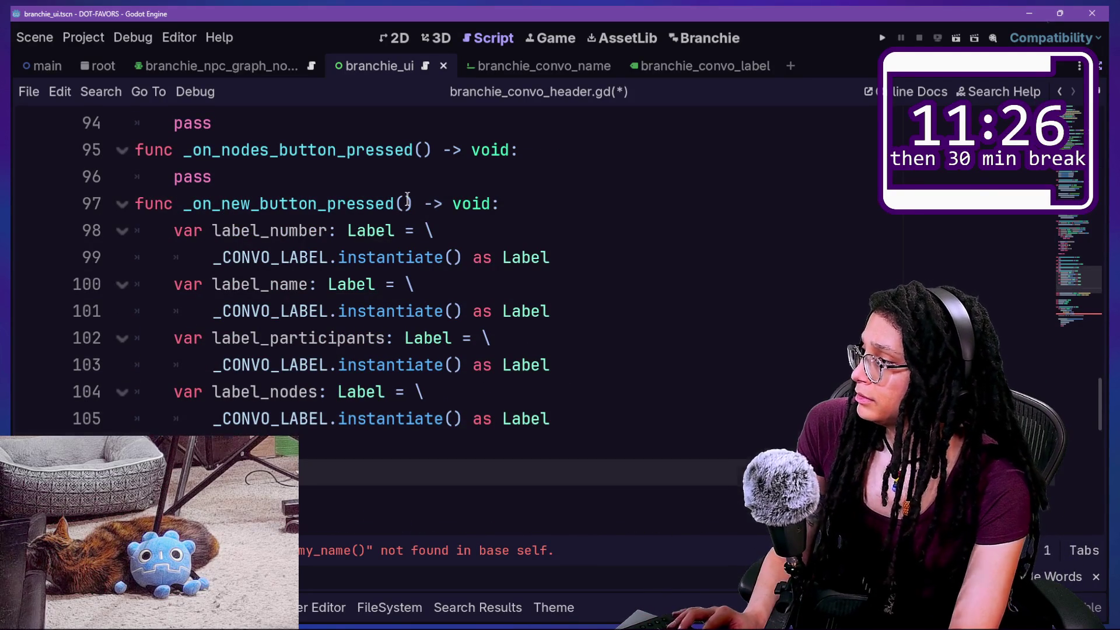
pyautogui.hotkey('ctrl', 'z')
# Paste the add-to-enum call at the top of _on_new_button_pressed, trimming it to _add_to_enum
pyautogui.click(557, 198)
pyautogui.press('Return')
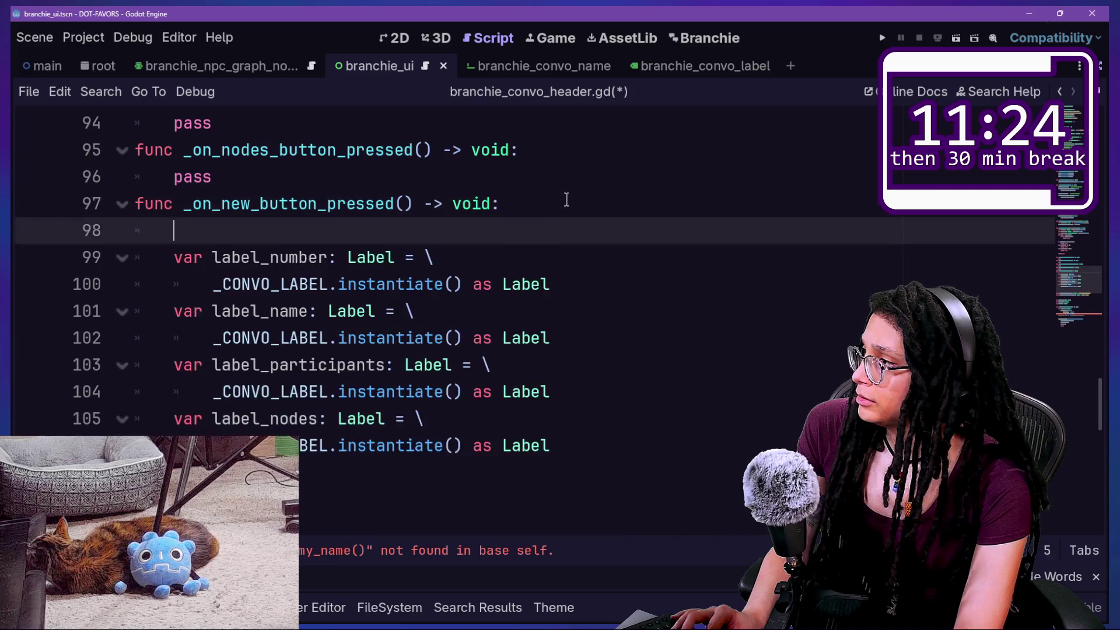
pyautogui.write('#_enter_tree_add_to_enum()')
pyautogui.click(189, 232)
pyautogui.press('BackSpace')
pyautogui.moveTo(183, 232); pyautogui.dragTo(286, 232)
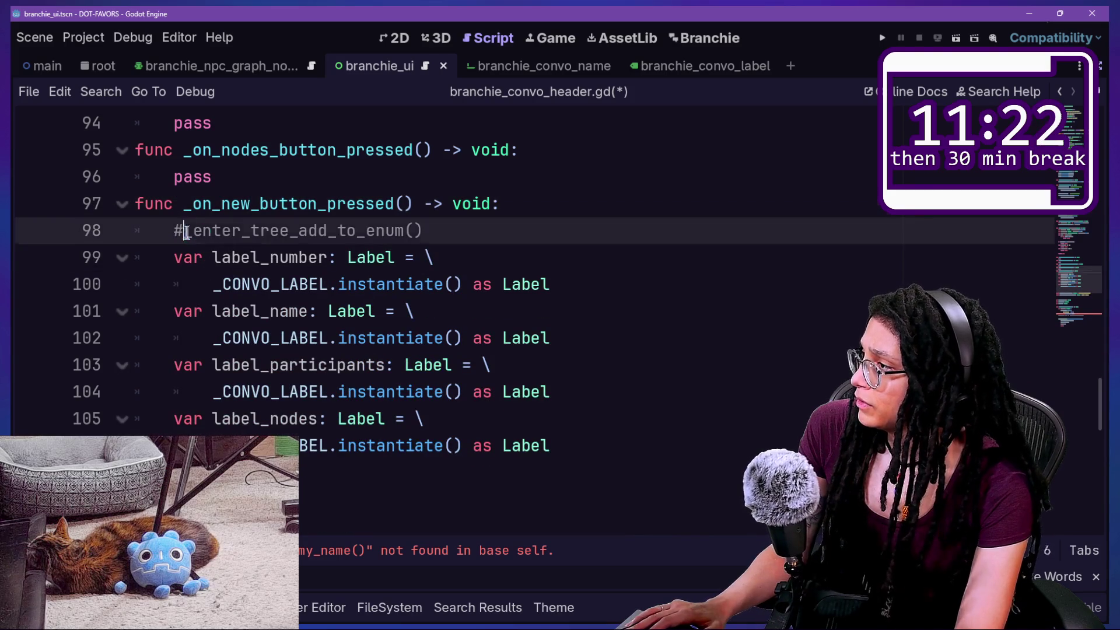
pyautogui.press('BackSpace')
pyautogui.press('BackSpace')
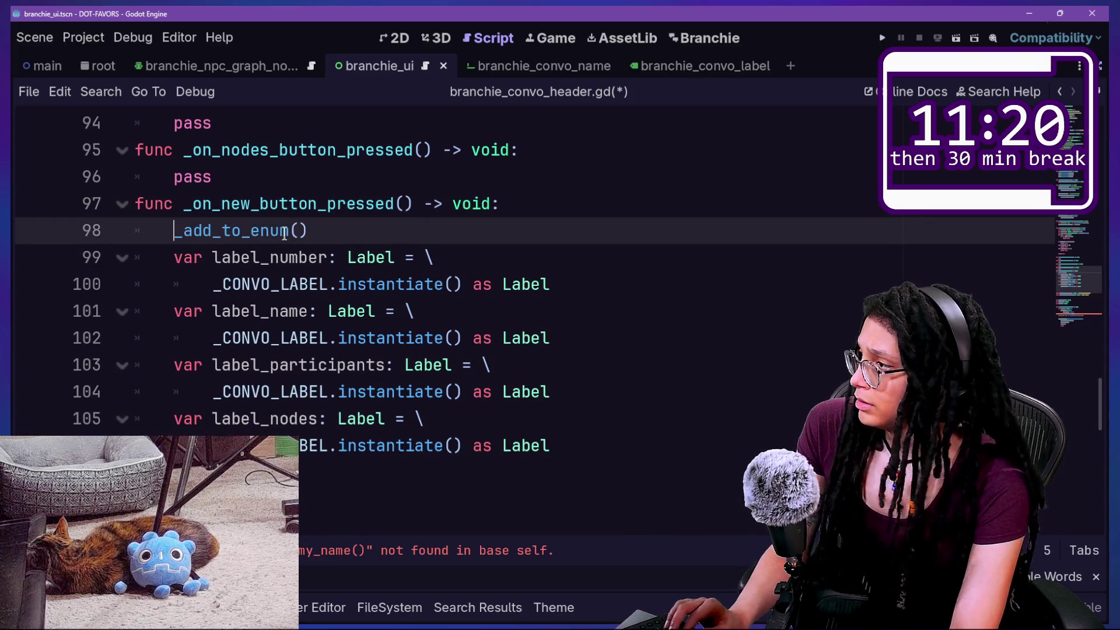
pyautogui.click(380, 232)
pyautogui.press('Return')
# Delete 'enter_tree' from the function name on line 119 so it reads _add_to_enum()
pyautogui.scroll(-3, 301, 278)
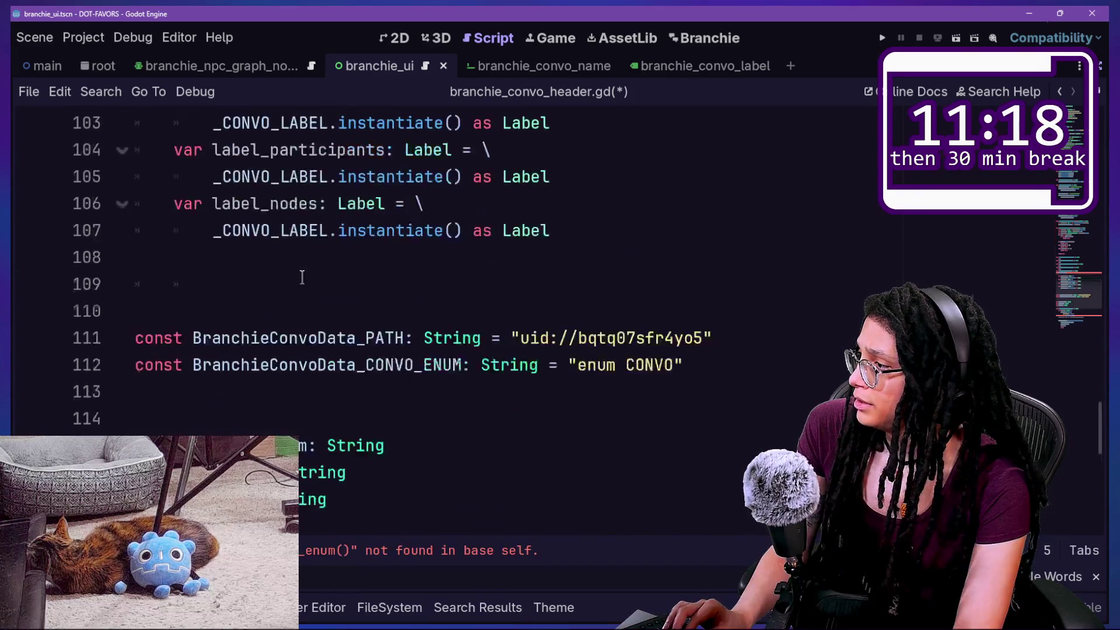
pyautogui.scroll(-4, 302, 277)
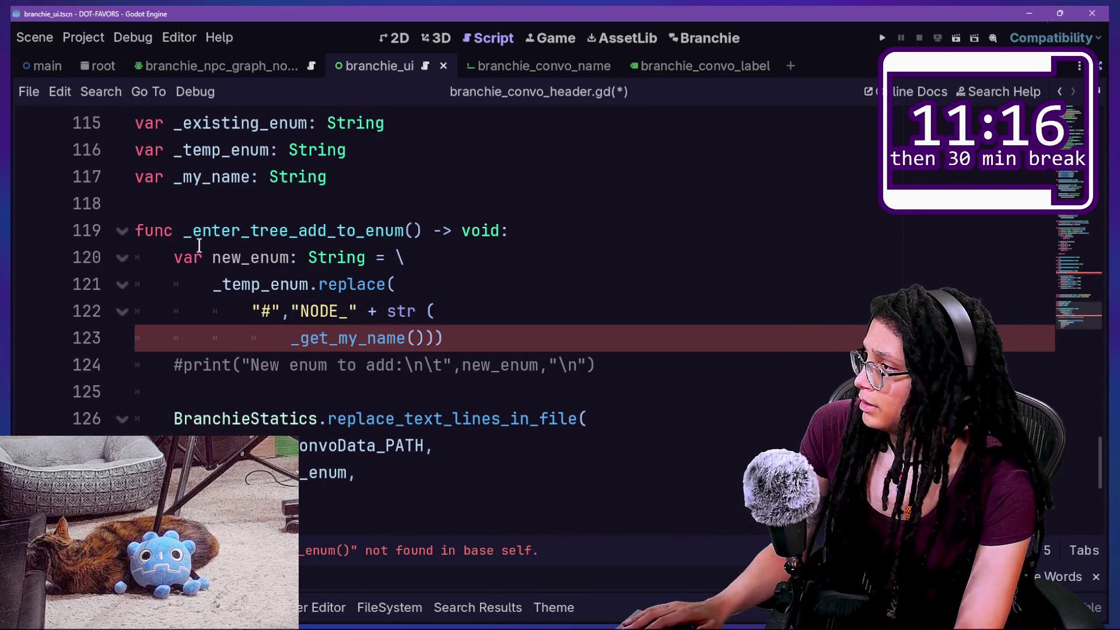
pyautogui.moveTo(202, 231); pyautogui.dragTo(267, 232)
pyautogui.press('BackSpace')
pyautogui.press('BackSpace')
pyautogui.press('BackSpace')
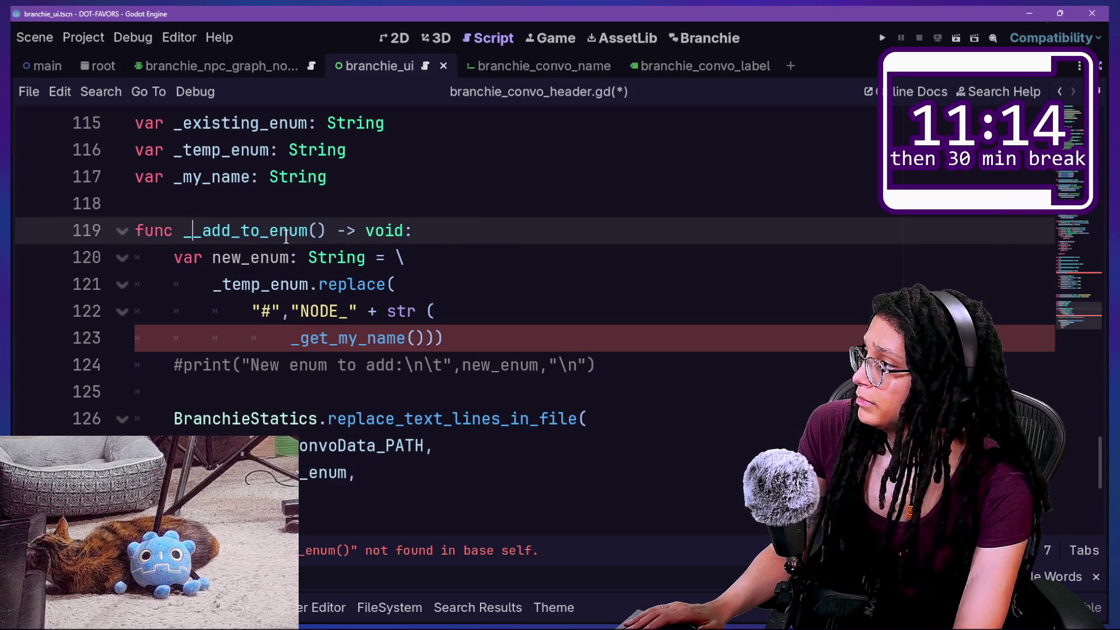
# Look over the _add_to_enum function lines and type 's' before the _get_my_name parentheses
pyautogui.moveTo(135, 203); pyautogui.dragTo(469, 357)
pyautogui.click(468, 361)
pyautogui.moveTo(461, 146); pyautogui.dragTo(510, 310)
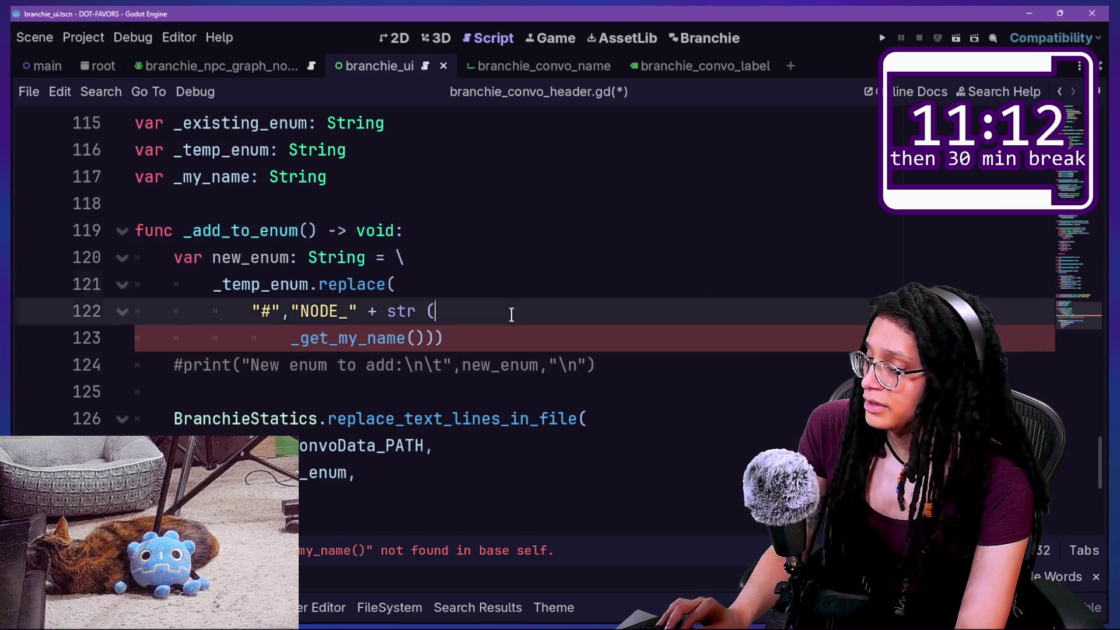
pyautogui.click(492, 318)
pyautogui.click(490, 367)
pyautogui.click(414, 256)
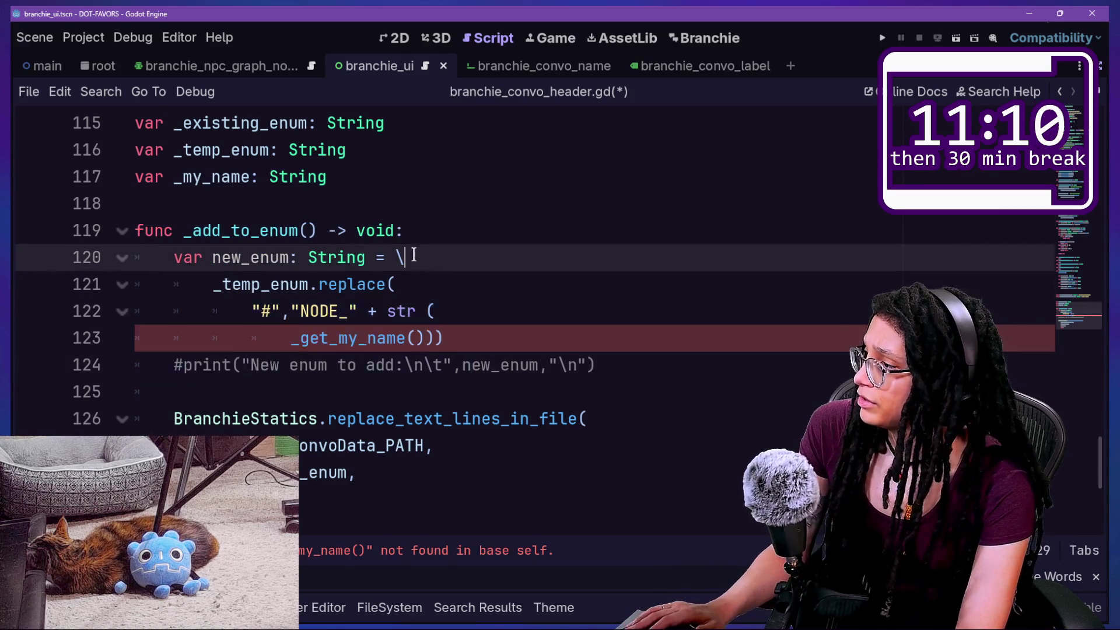
pyautogui.click(374, 193)
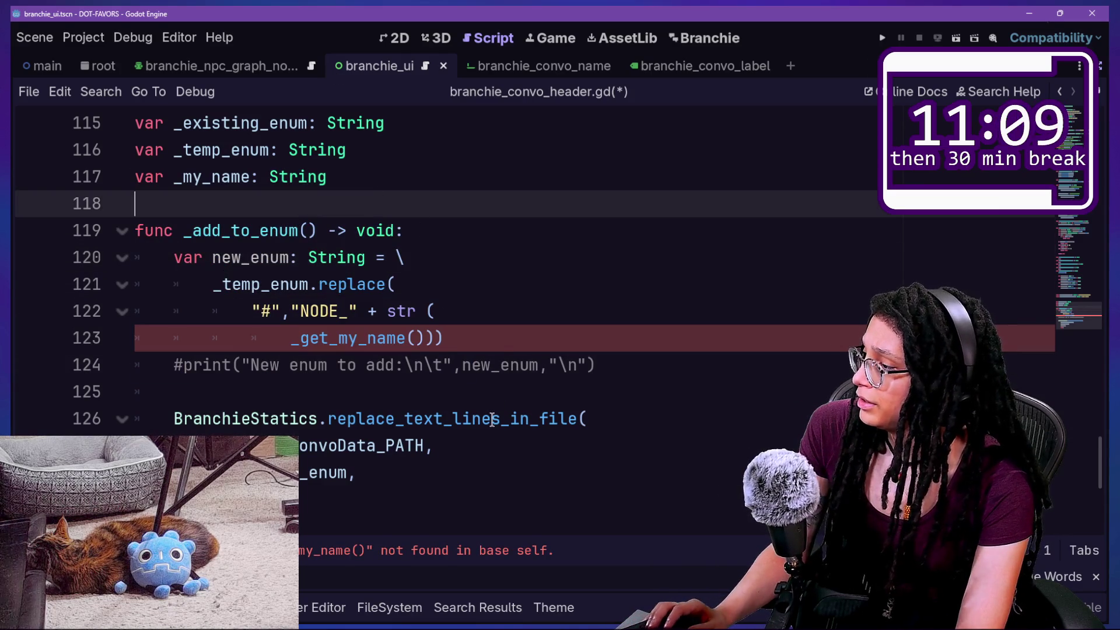
pyautogui.click(409, 336)
pyautogui.write('s')
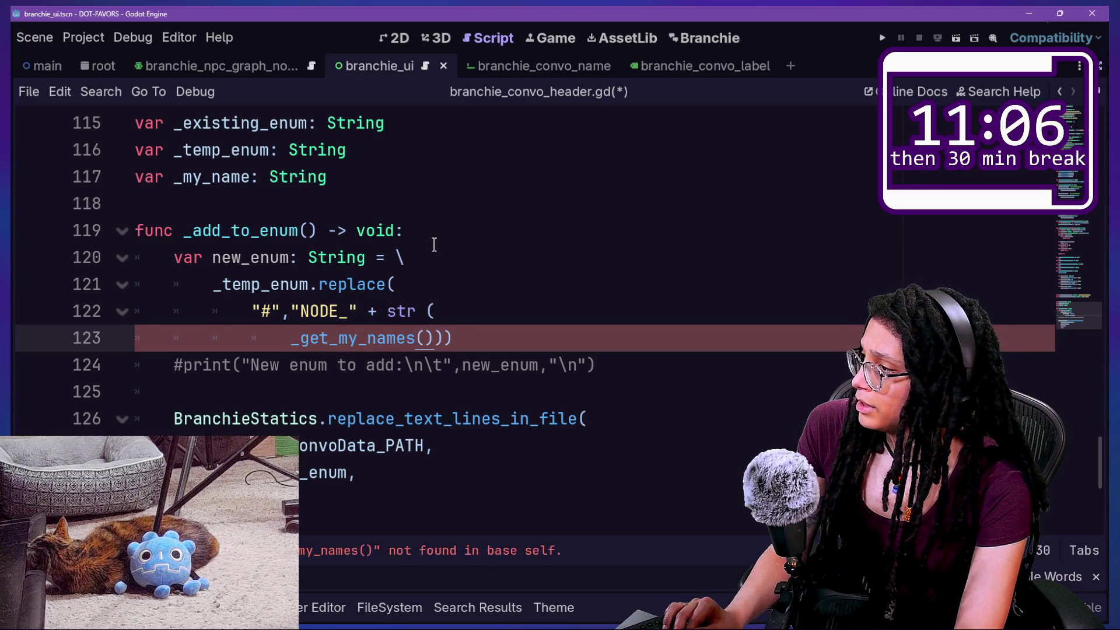
pyautogui.hotkey('ctrl', 'alt', 'o')
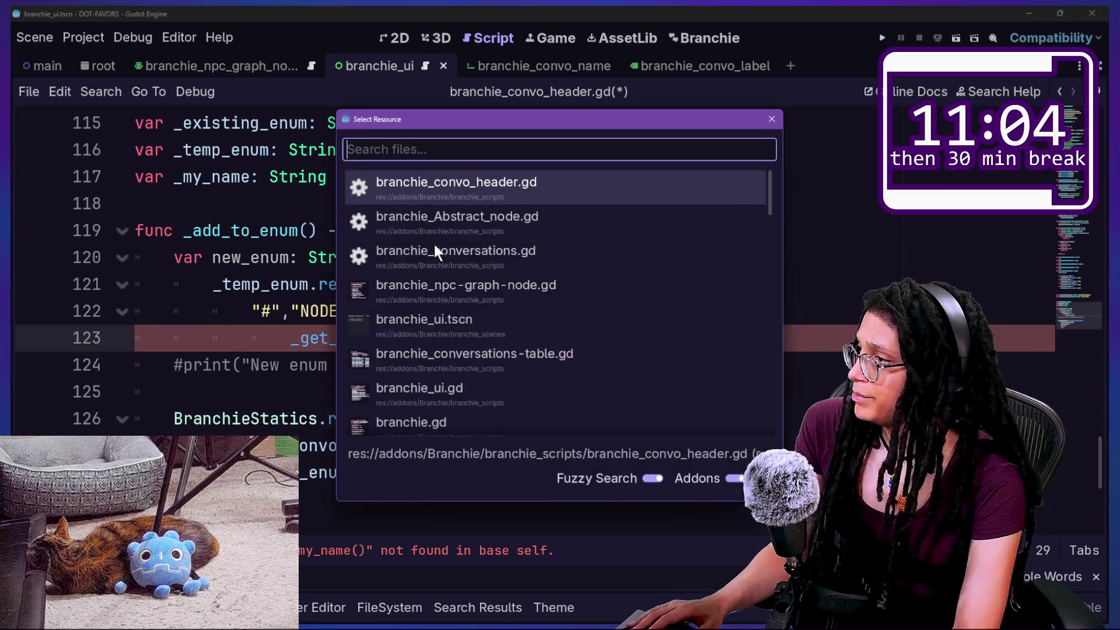
# In branchie_Abstract_node.gd, select the _set_my_number and _get_my_number functions on lines 132–136
pyautogui.press('Down')
pyautogui.press('Return')
pyautogui.write('_get_my')
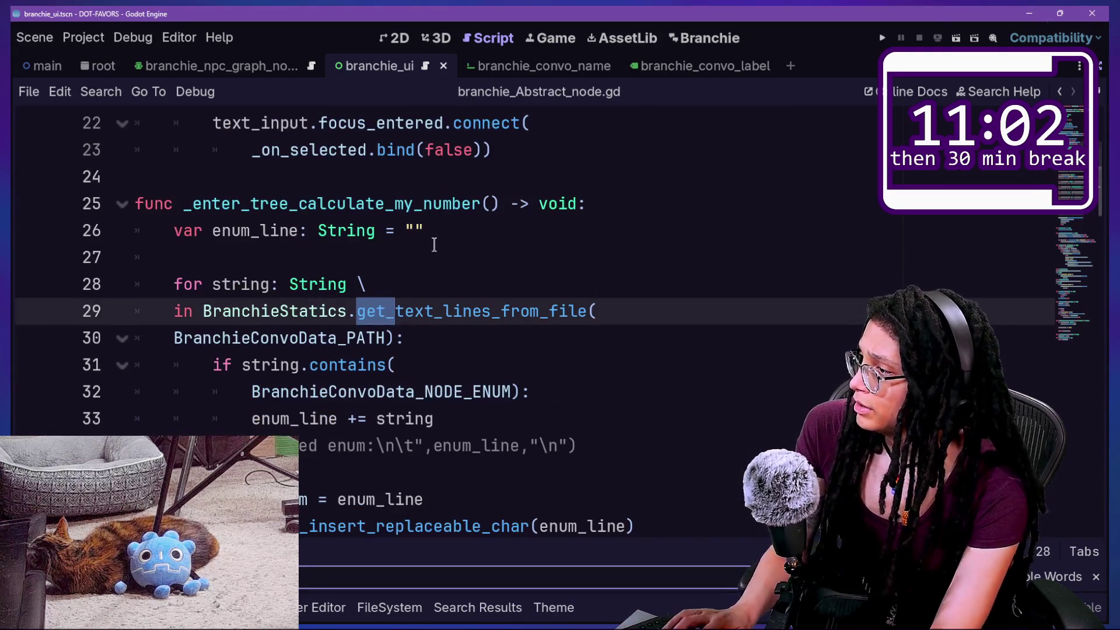
pyautogui.keyDown('ctrl'); pyautogui.click(388, 318); pyautogui.keyUp('ctrl')
pyautogui.moveTo(354, 343); pyautogui.dragTo(409, 292)
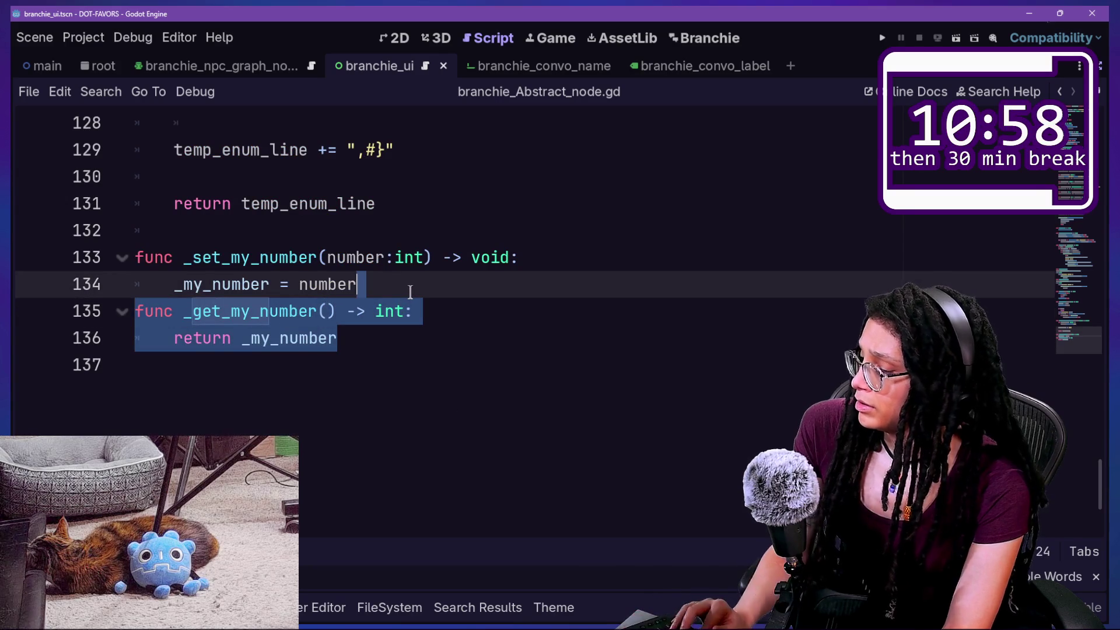
pyautogui.hotkey('shift', 'alt', 'o')
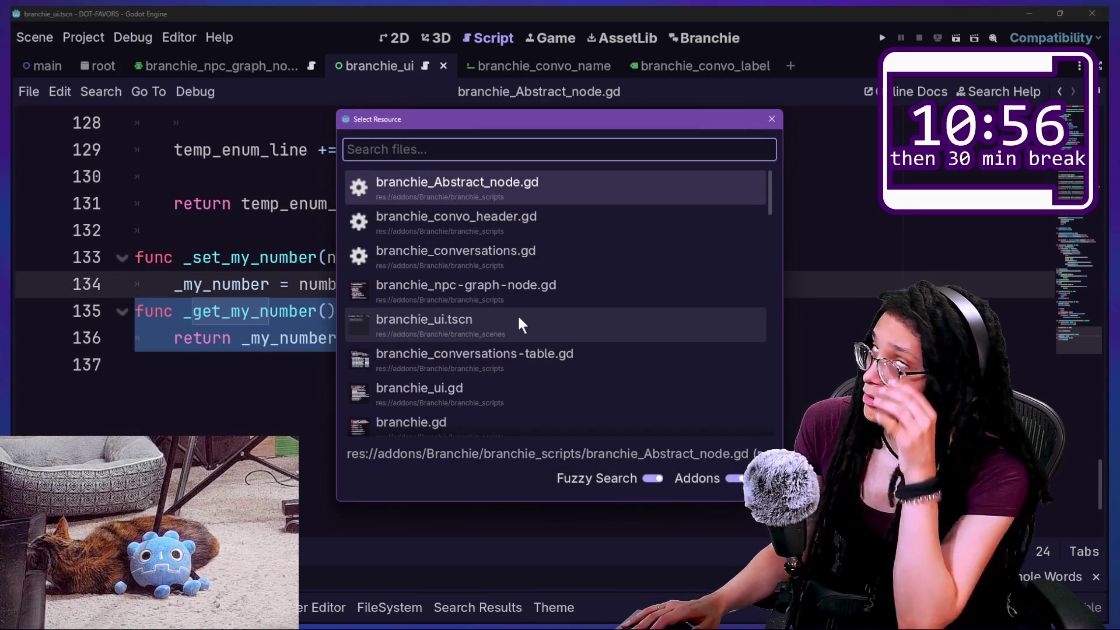
pyautogui.press('Escape')
pyautogui.click(508, 347)
pyautogui.click(513, 257)
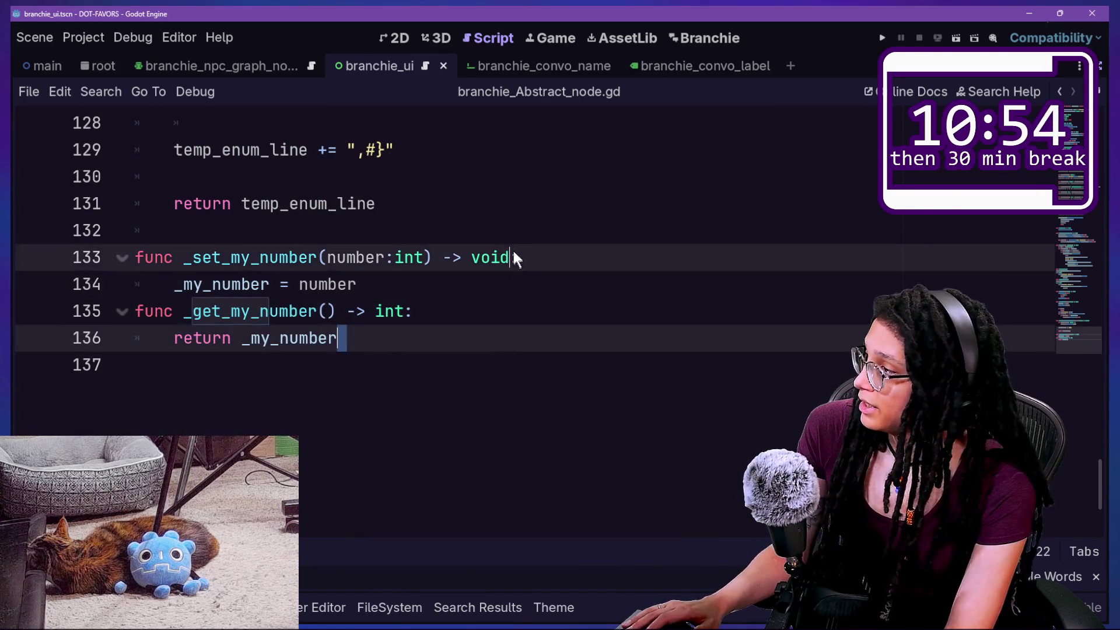
pyautogui.press('Return')
pyautogui.hotkey('ctrl', 'z')
pyautogui.moveTo(513, 230); pyautogui.dragTo(533, 332)
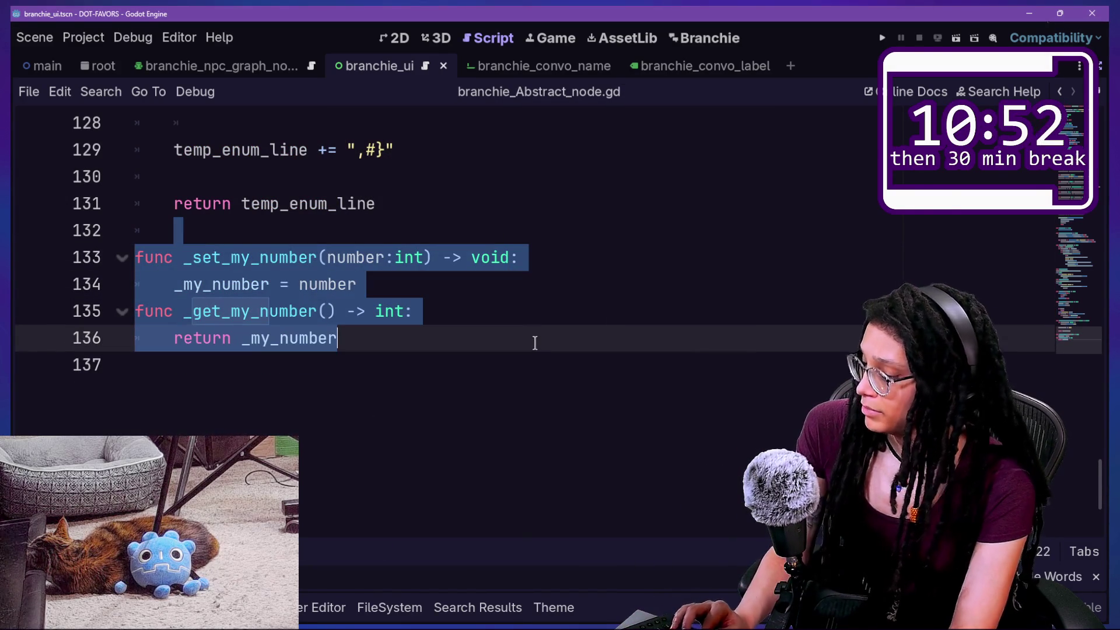
# Paste the setter and getter below the _my_name declaration in branchie_convo_header.gd
pyautogui.hotkey('shift', 'alt', 'o')
pyautogui.press('Down')
pyautogui.press('Down')
pyautogui.press('Down')
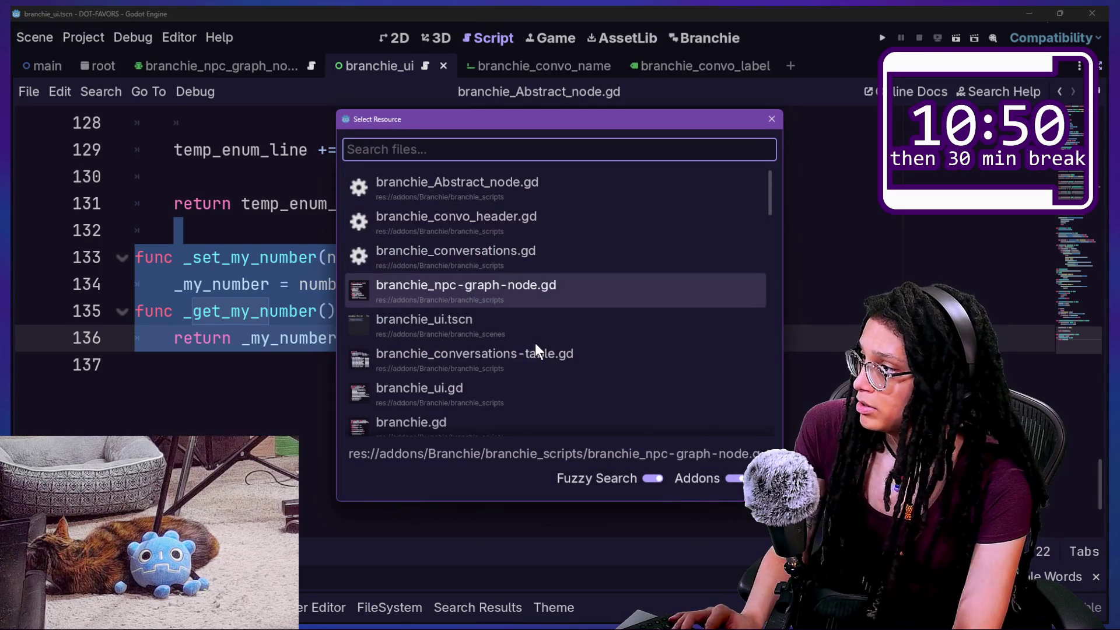
pyautogui.press('Up')
pyautogui.press('Down')
pyautogui.press('Up')
pyautogui.press('Up')
pyautogui.press('Return')
pyautogui.scroll(-5, 511, 374)
pyautogui.rightClick(510, 374)
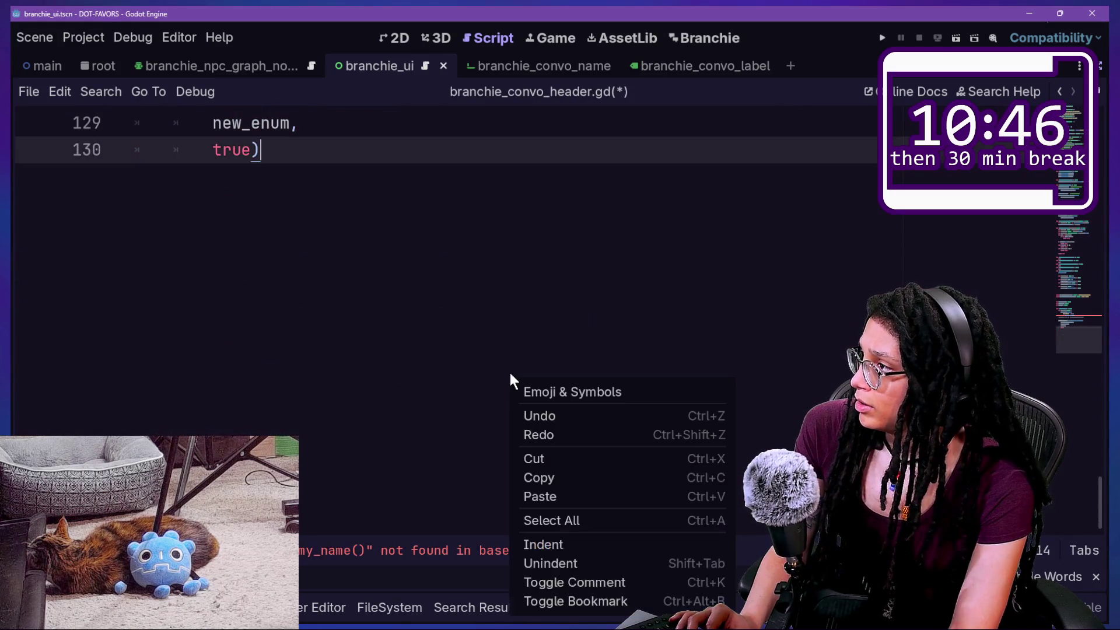
pyautogui.scroll(7, 510, 373)
pyautogui.press('Escape')
pyautogui.click(450, 385)
pyautogui.click(446, 367)
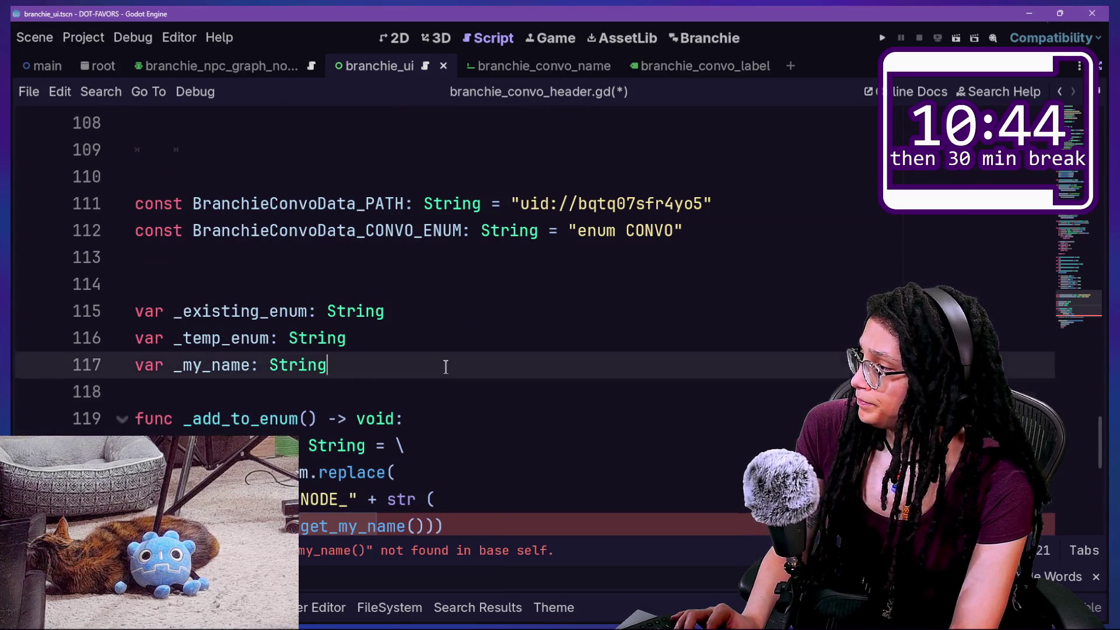
pyautogui.press('Return')
pyautogui.press('Return')
pyautogui.hotkey('ctrl', 'v')
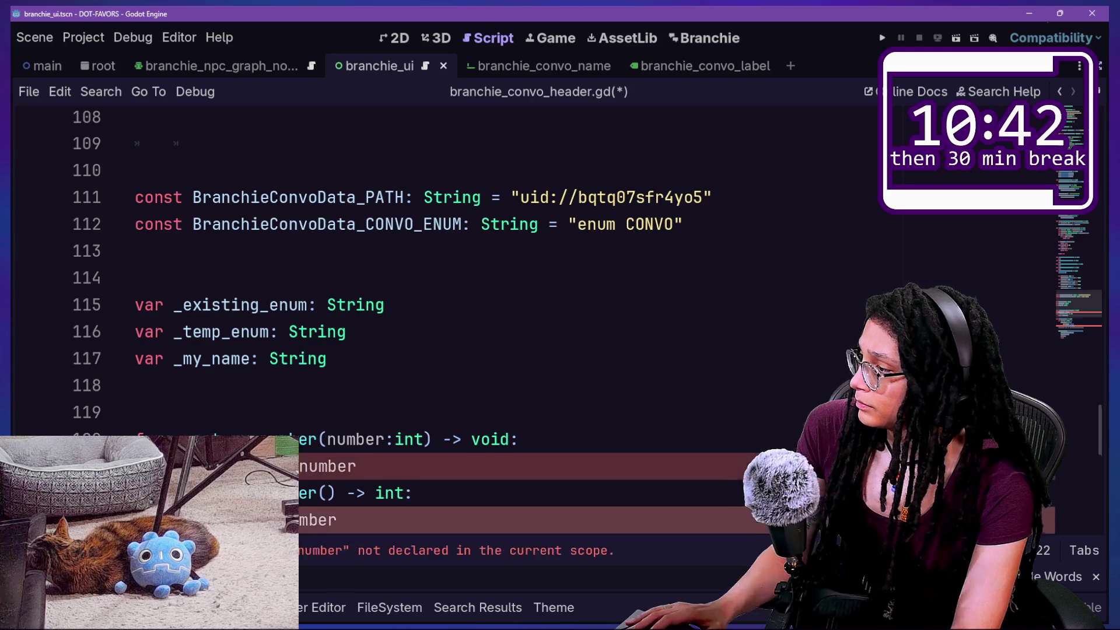
# Rename number to name and int to String in the pasted accessors, then save the script
pyautogui.scroll(-1, 256, 373)
pyautogui.moveTo(259, 364); pyautogui.dragTo(316, 364)
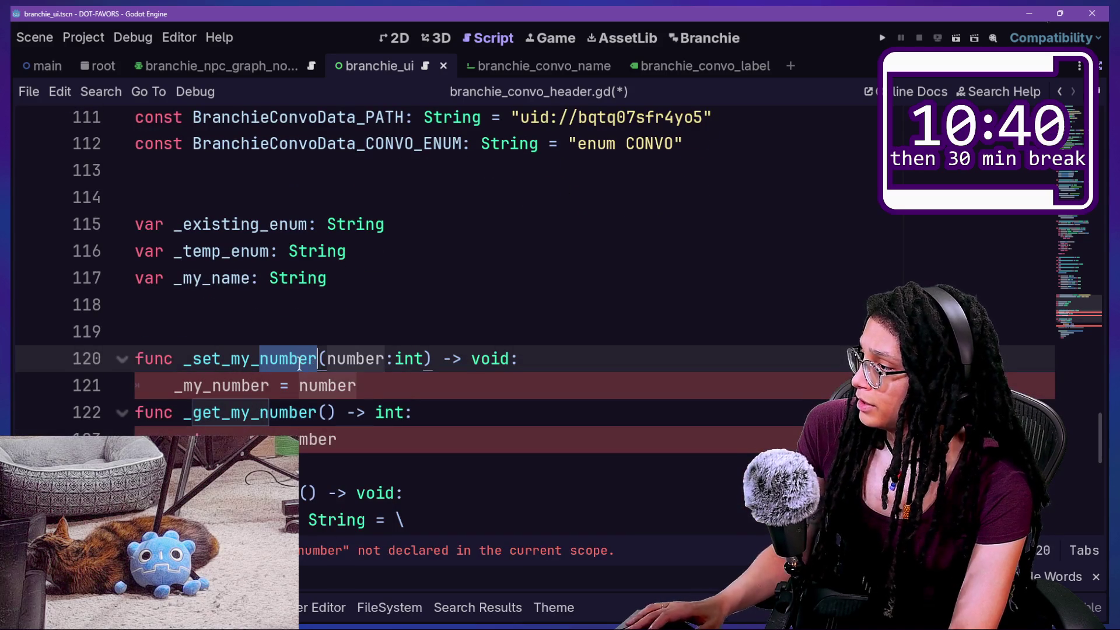
pyautogui.hotkey('ctrl', 'd')
pyautogui.hotkey('ctrl', 'd')
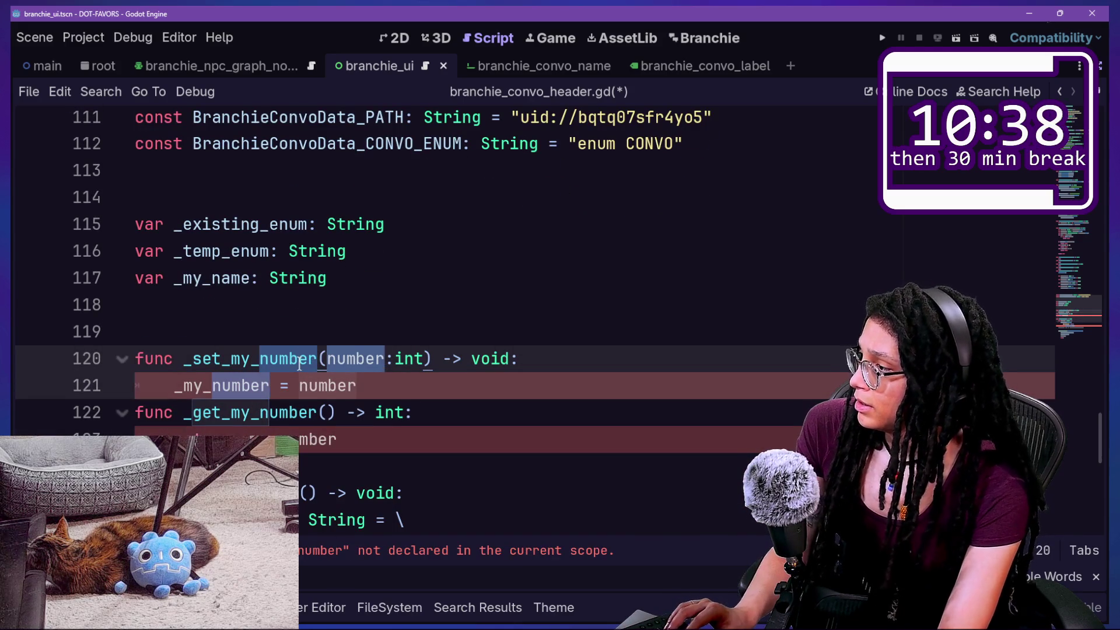
pyautogui.hotkey('ctrl', 'd')
pyautogui.hotkey('ctrl', 'd')
pyautogui.hotkey('ctrl', 'd')
pyautogui.write('na')
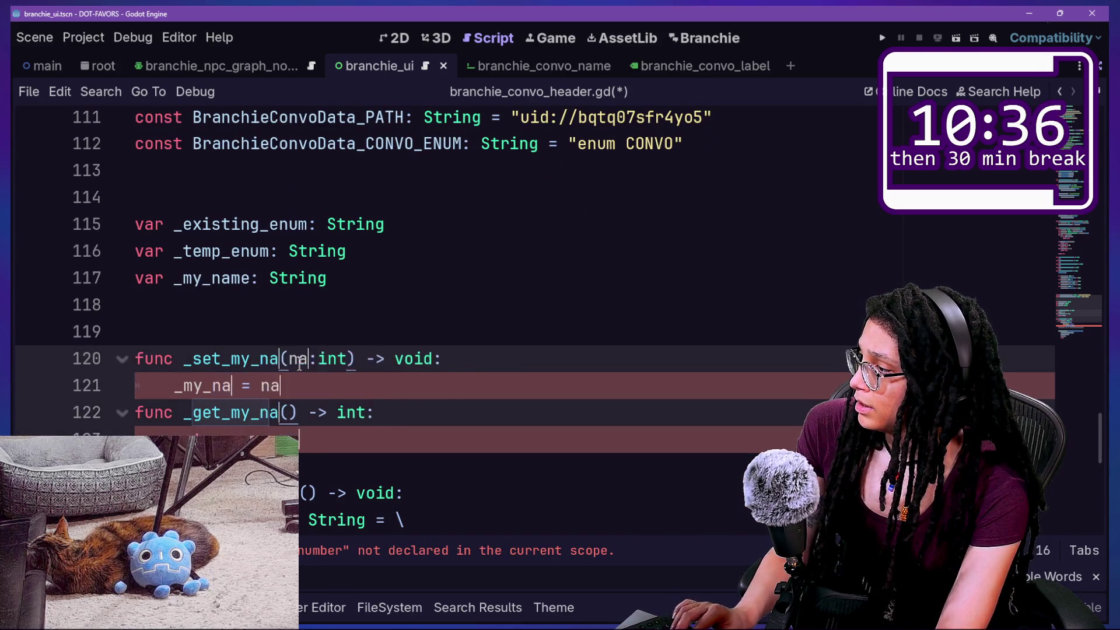
pyautogui.write('me')
pyautogui.press('Escape')
pyautogui.doubleClick(385, 358)
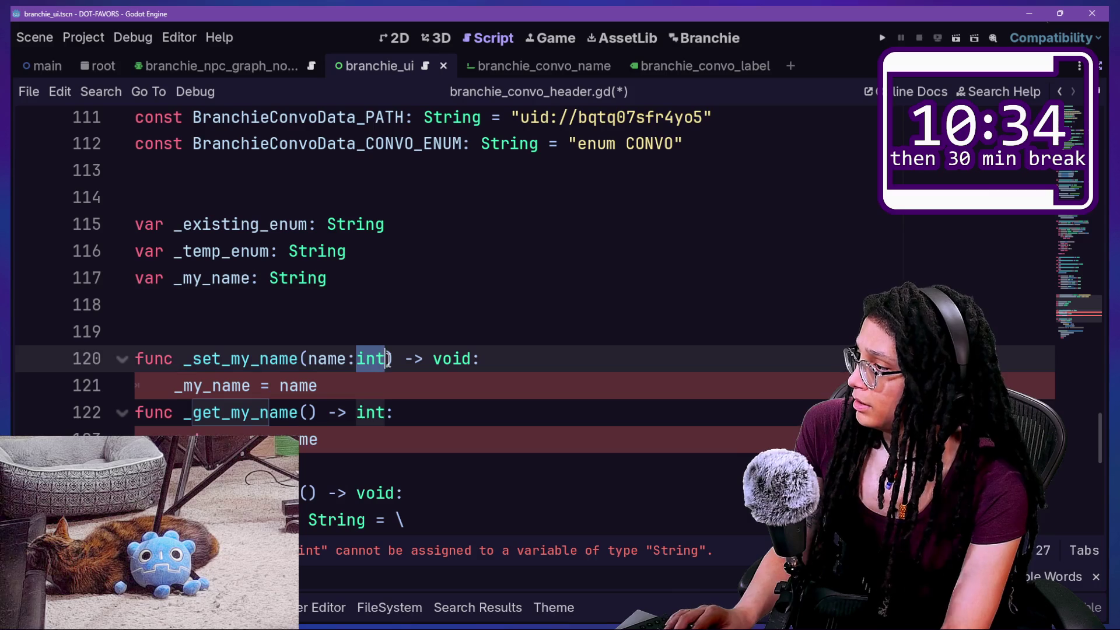
pyautogui.write('String')
pyautogui.doubleClick(371, 414)
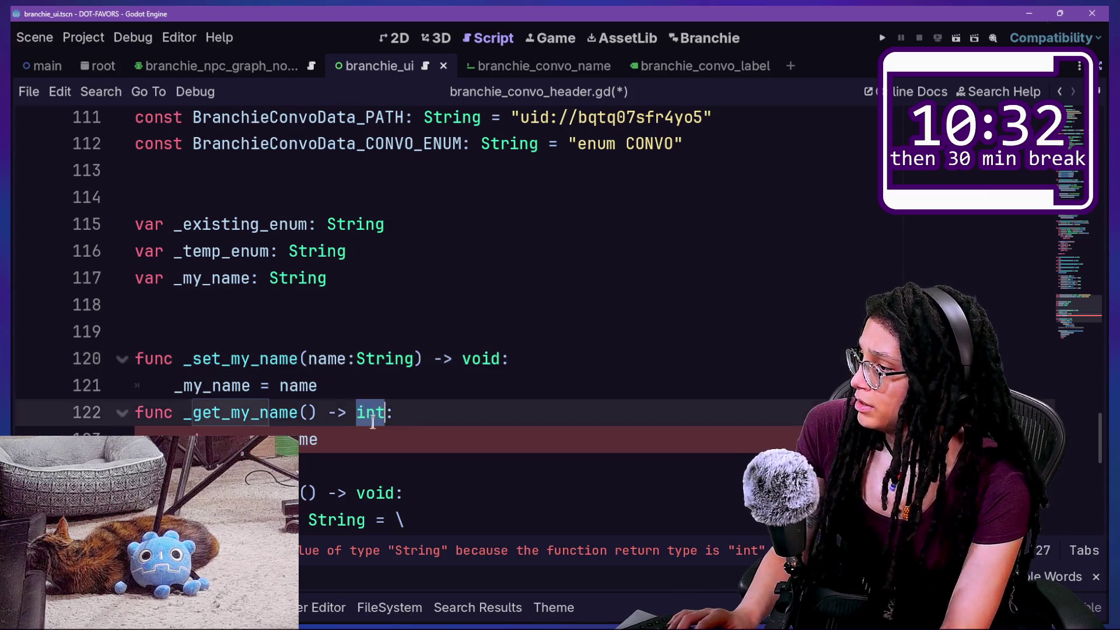
pyautogui.write('String')
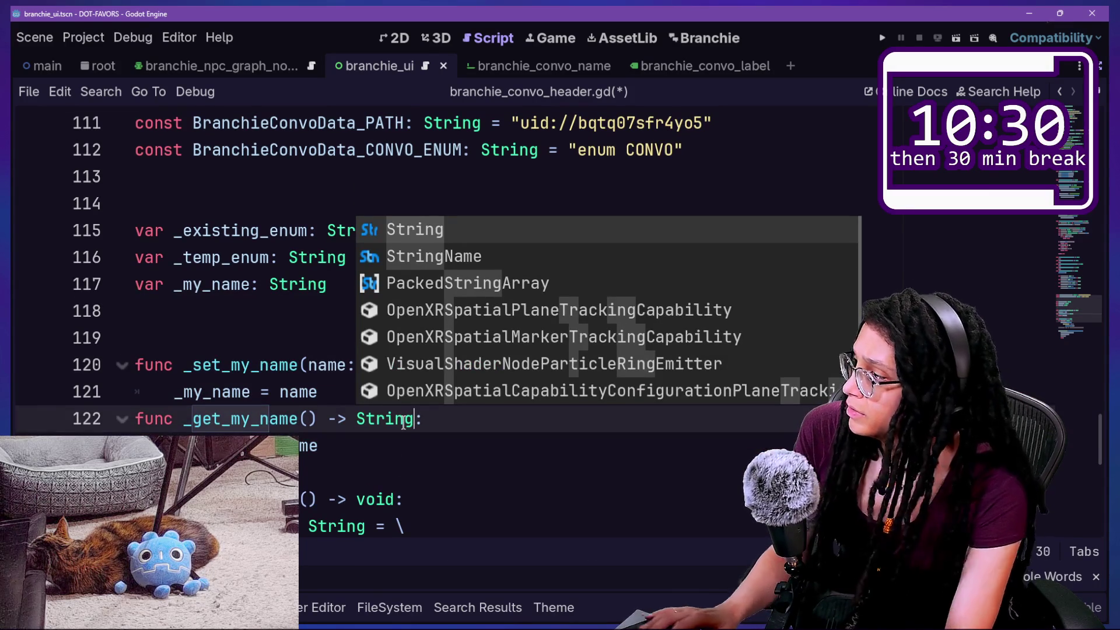
pyautogui.click(327, 500)
pyautogui.hotkey('ctrl', 's')
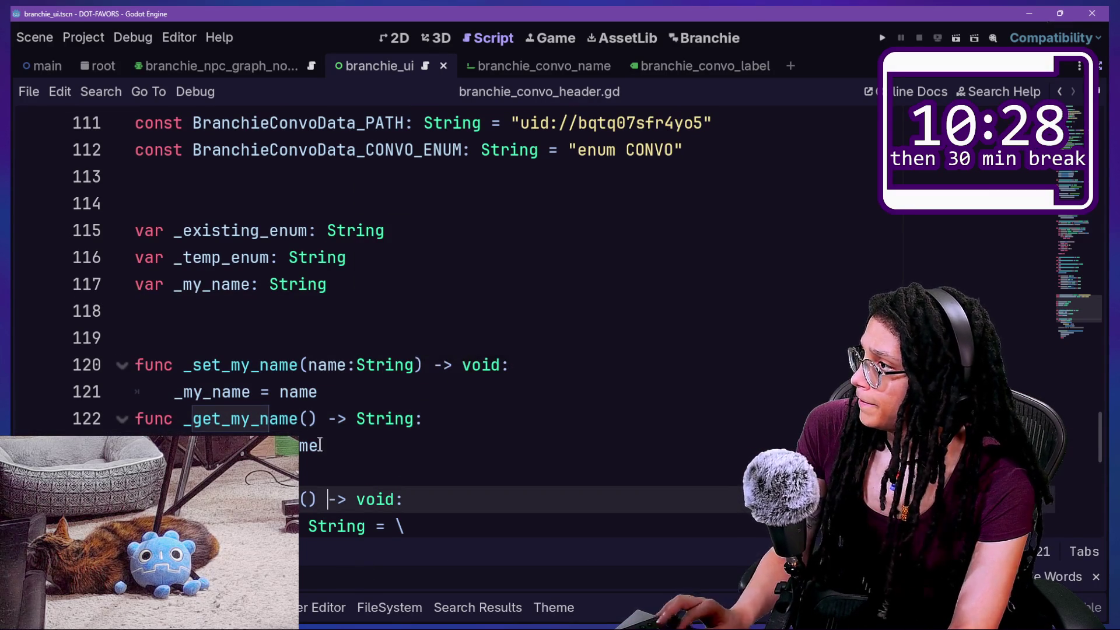
pyautogui.scroll(8, 320, 445)
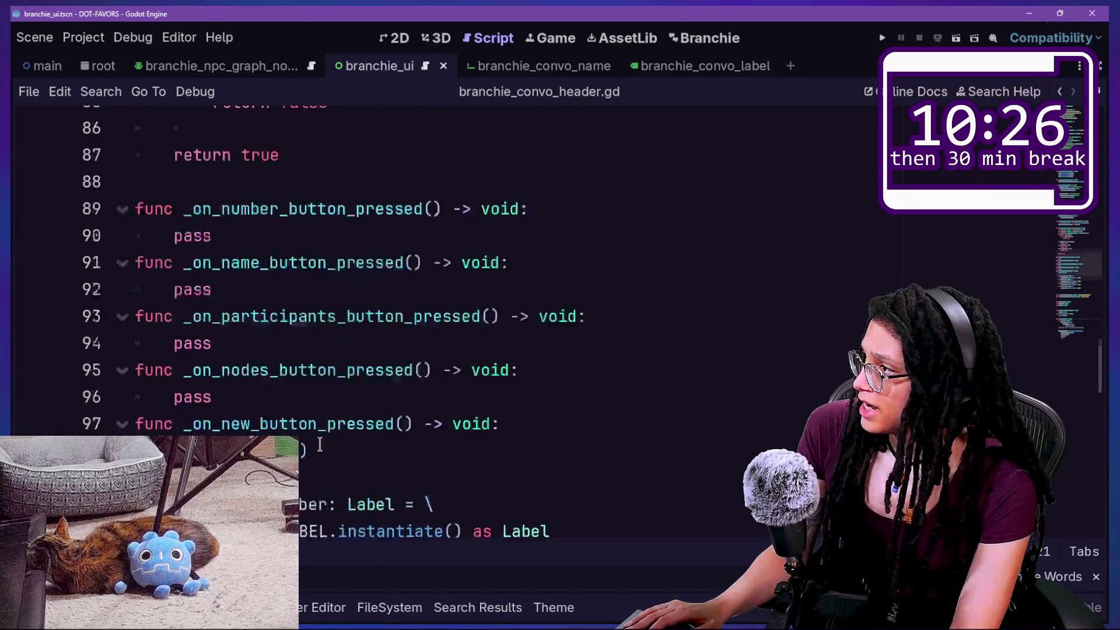
# Insert _set_my_name(new_text) below line 69 in _on_name_new_text_changed and save branchie_convo_header.gd
pyautogui.scroll(4, 319, 445)
pyautogui.scroll(1, 306, 447)
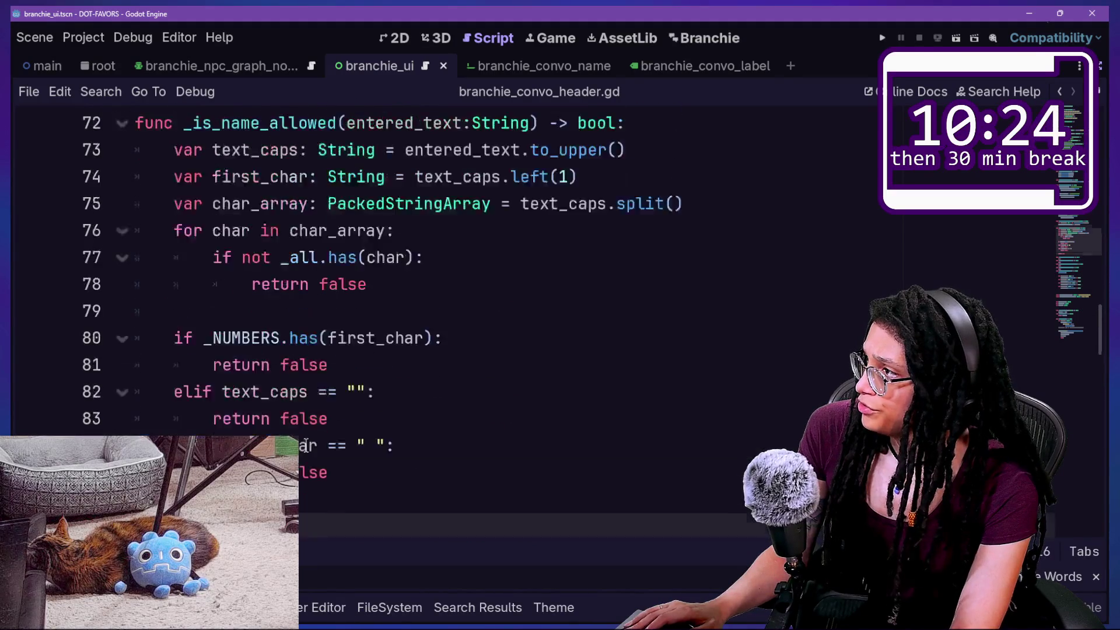
pyautogui.scroll(3, 306, 447)
pyautogui.click(726, 314)
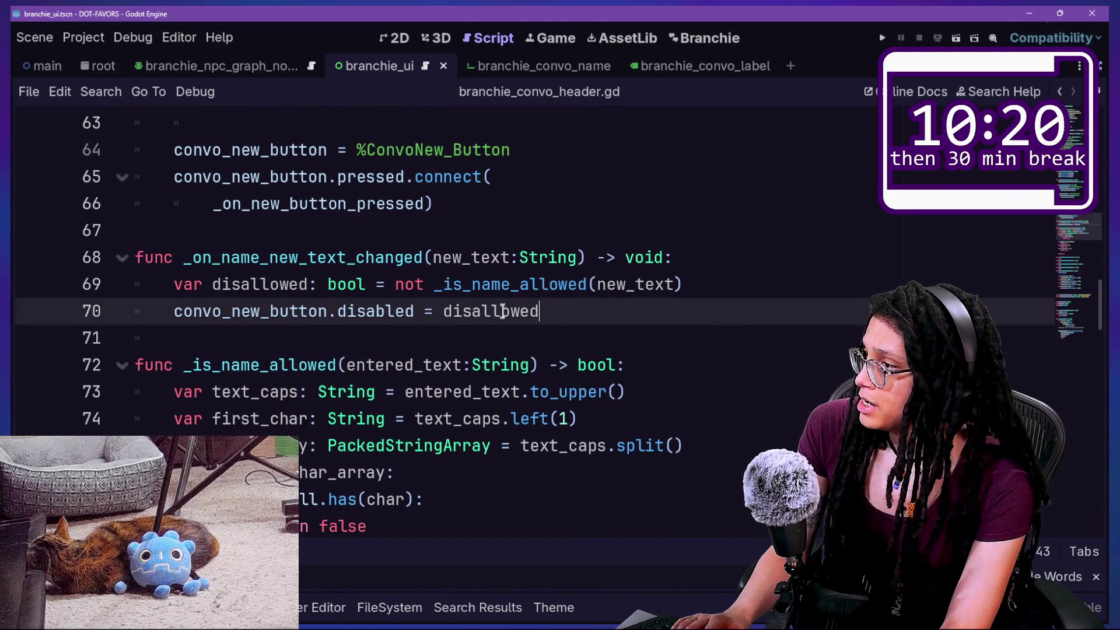
pyautogui.press('Return')
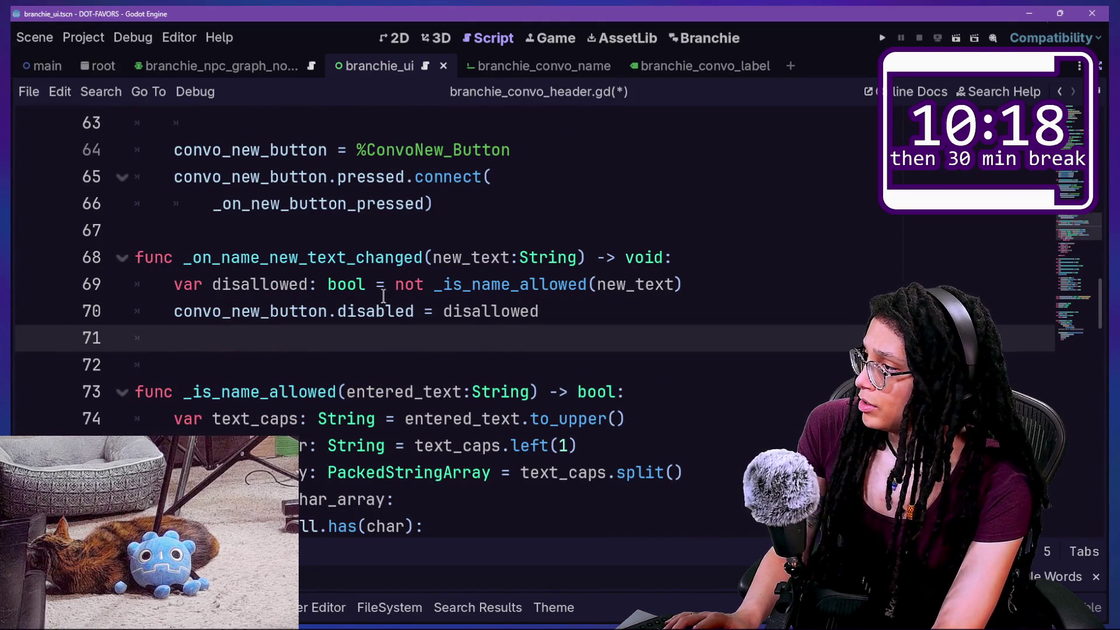
pyautogui.hotkey('ctrl', 'z')
pyautogui.click(721, 287)
pyautogui.press('Return')
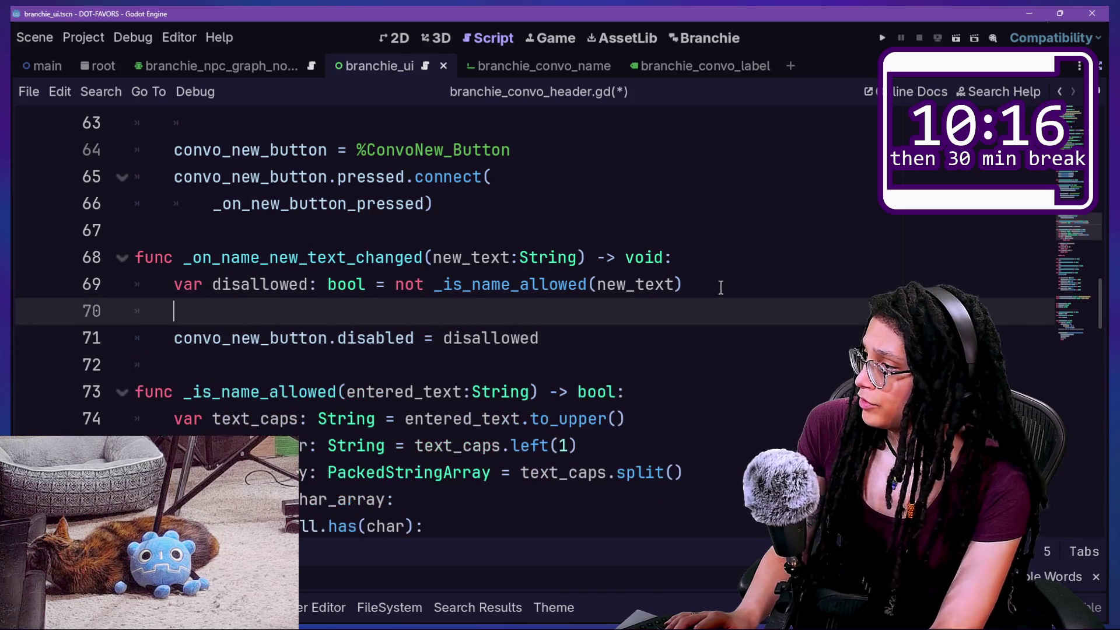
pyautogui.write('s')
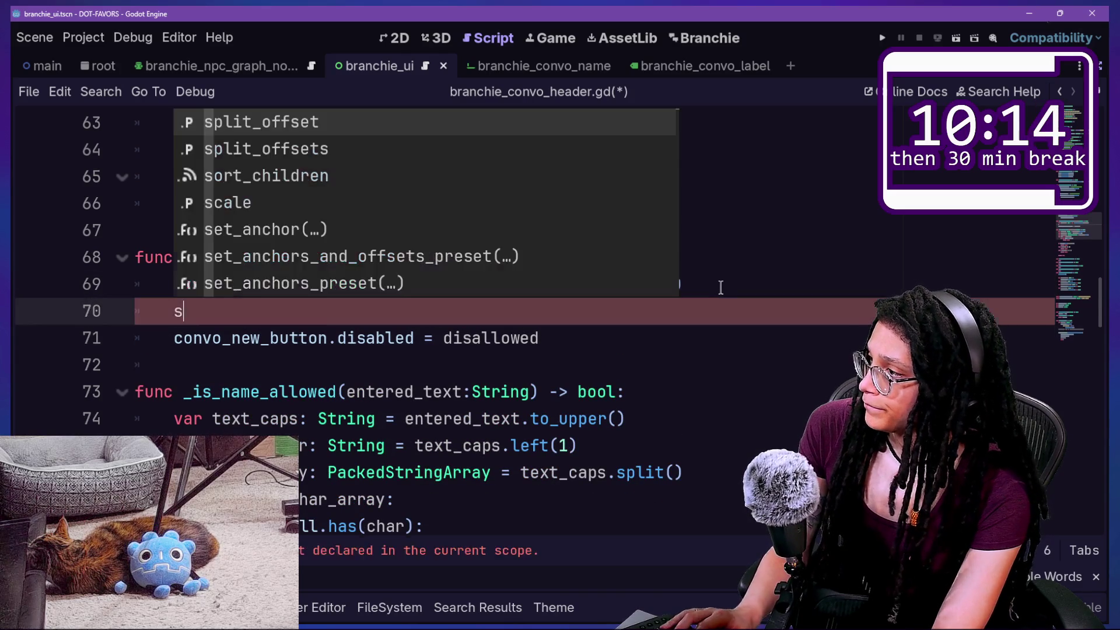
pyautogui.press('BackSpace')
pyautogui.write('_set')
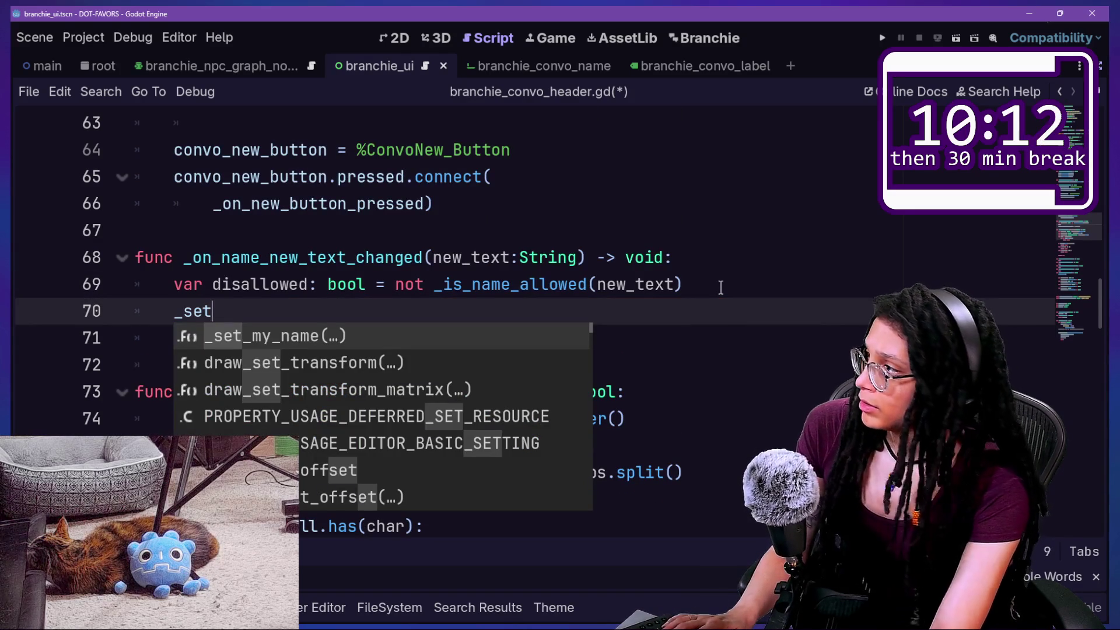
pyautogui.press('Return')
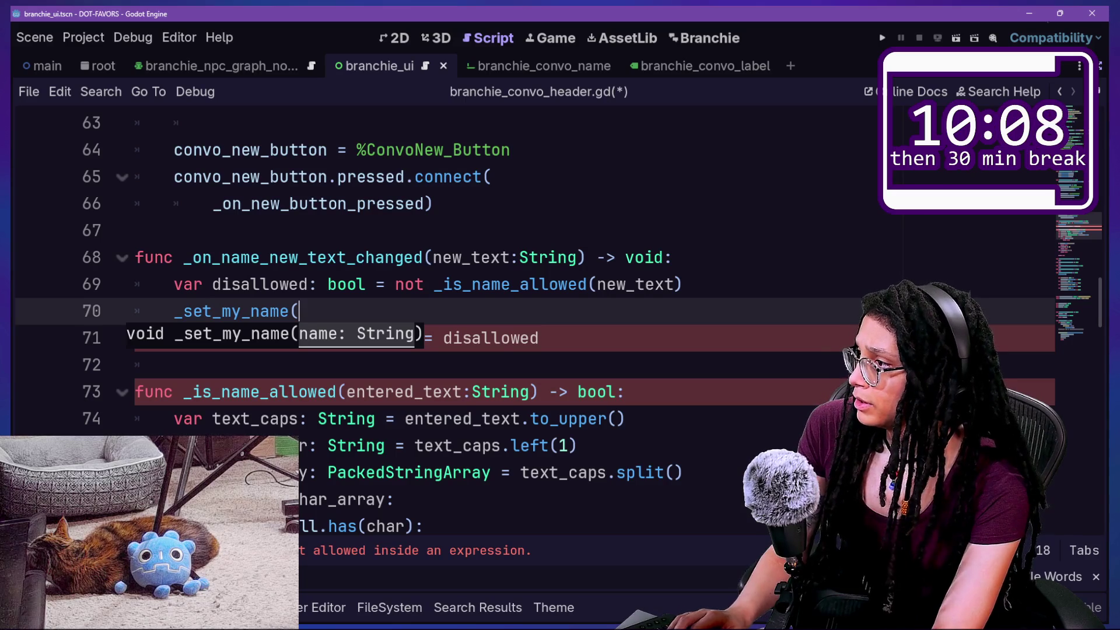
pyautogui.write('new_text(')
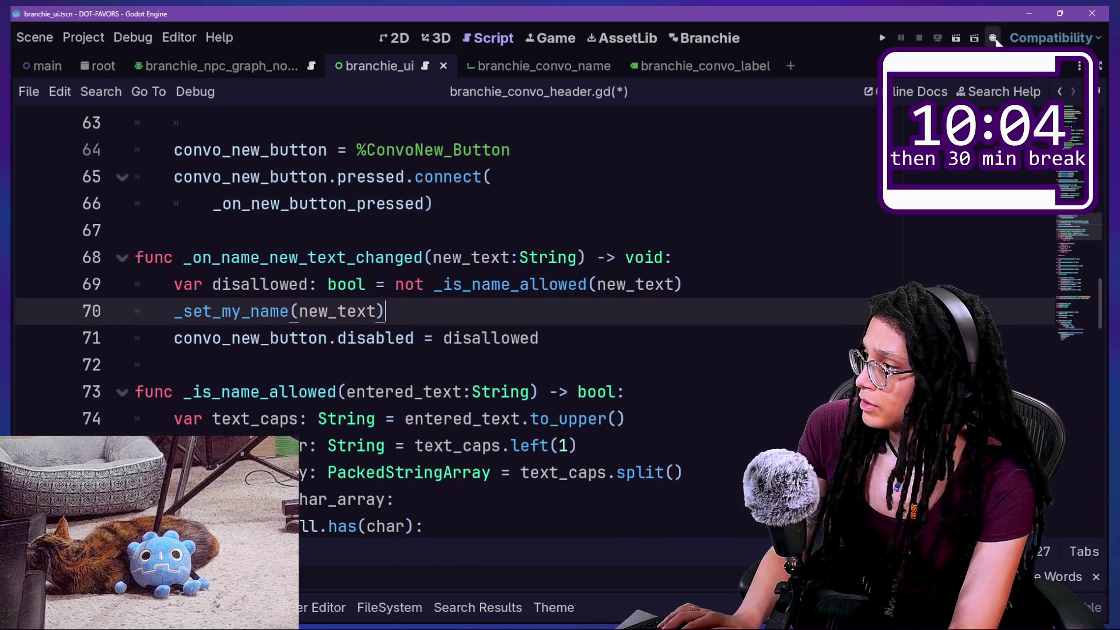
pyautogui.hotkey('ctrl', 's')
pyautogui.scroll(-6, 454, 345)
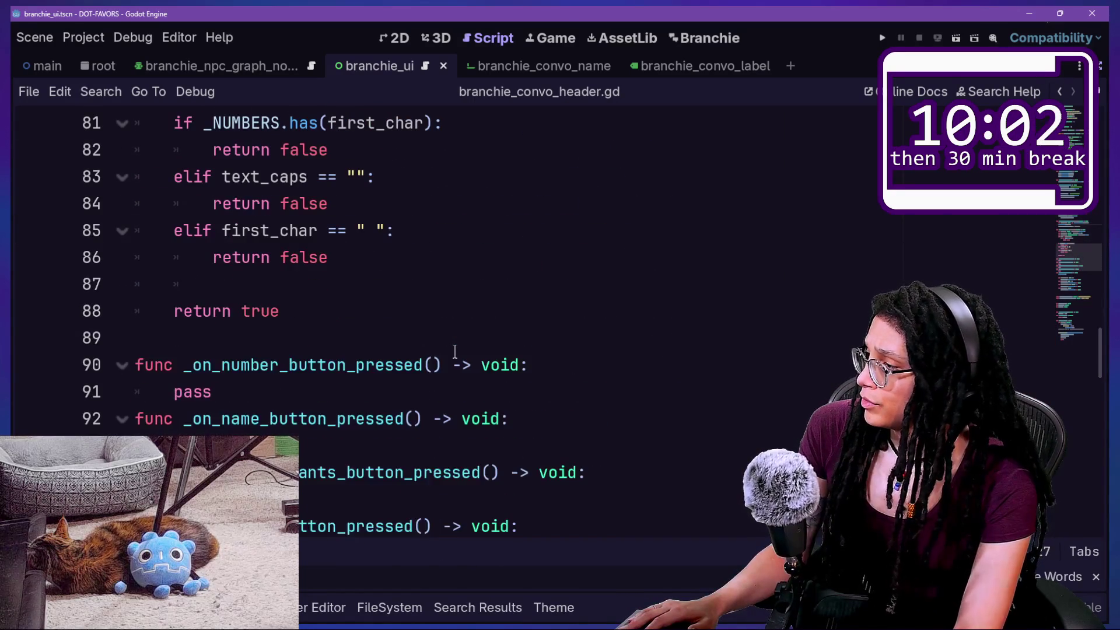
pyautogui.scroll(6, 454, 350)
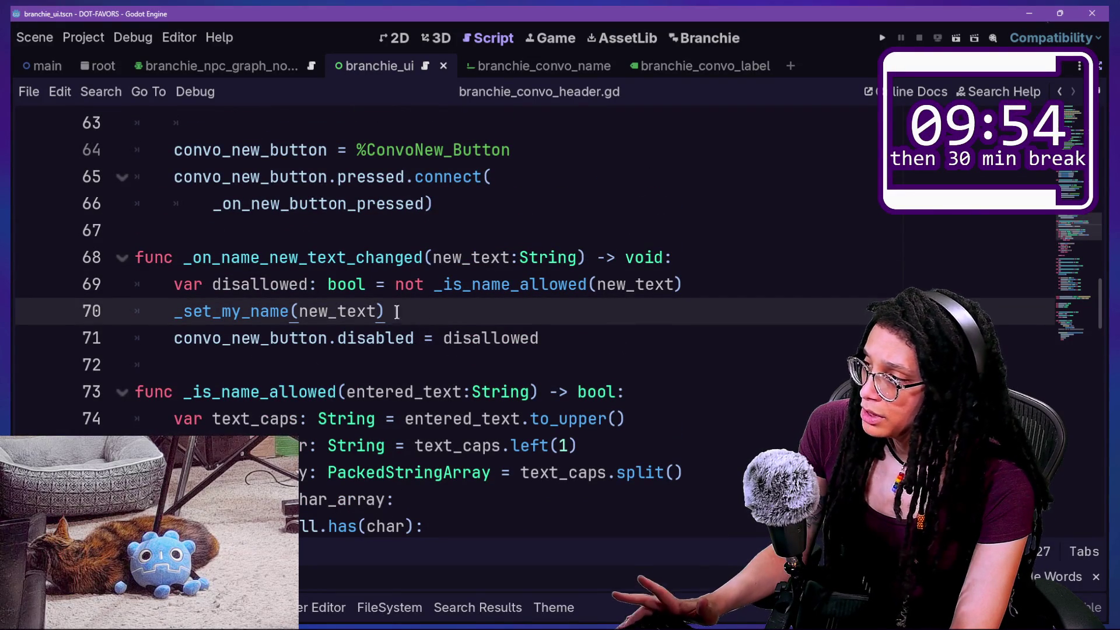
# Add 'var caps_name: String = new_text.to_upper()' and pass caps_name to _set_my_name
pyautogui.click(723, 272)
pyautogui.press('Return')
pyautogui.write('var ')
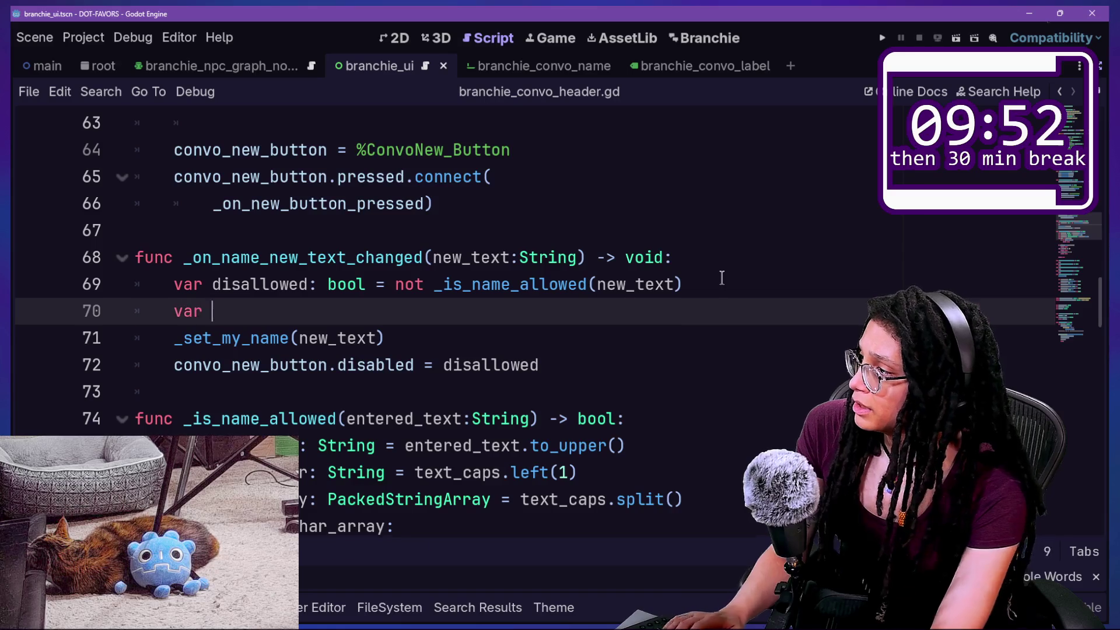
pyautogui.write('caps_name: ')
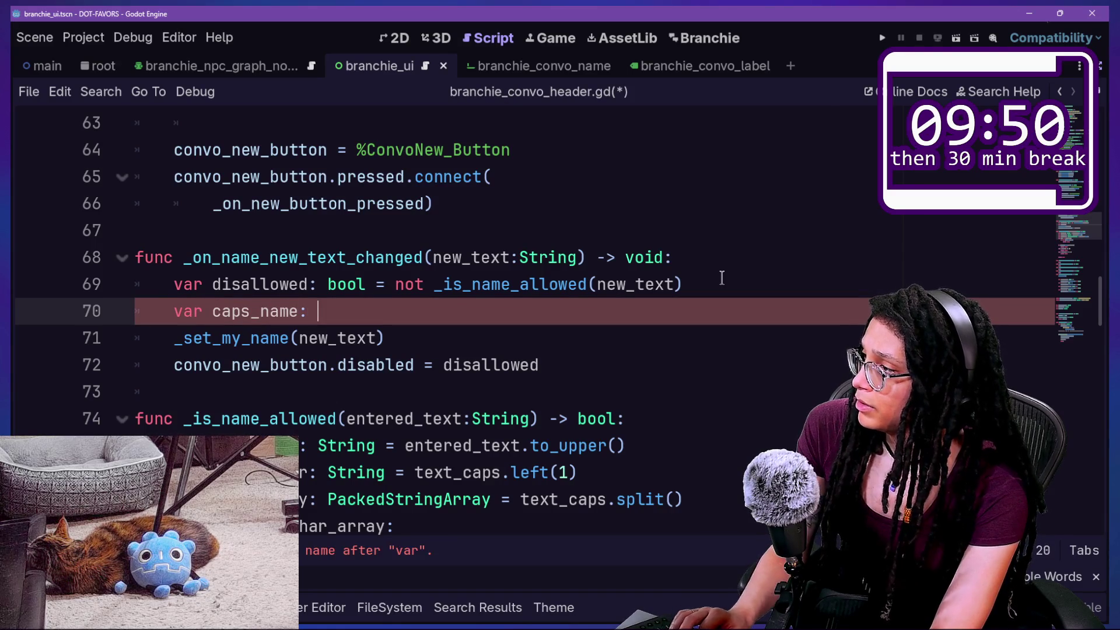
pyautogui.write('String')
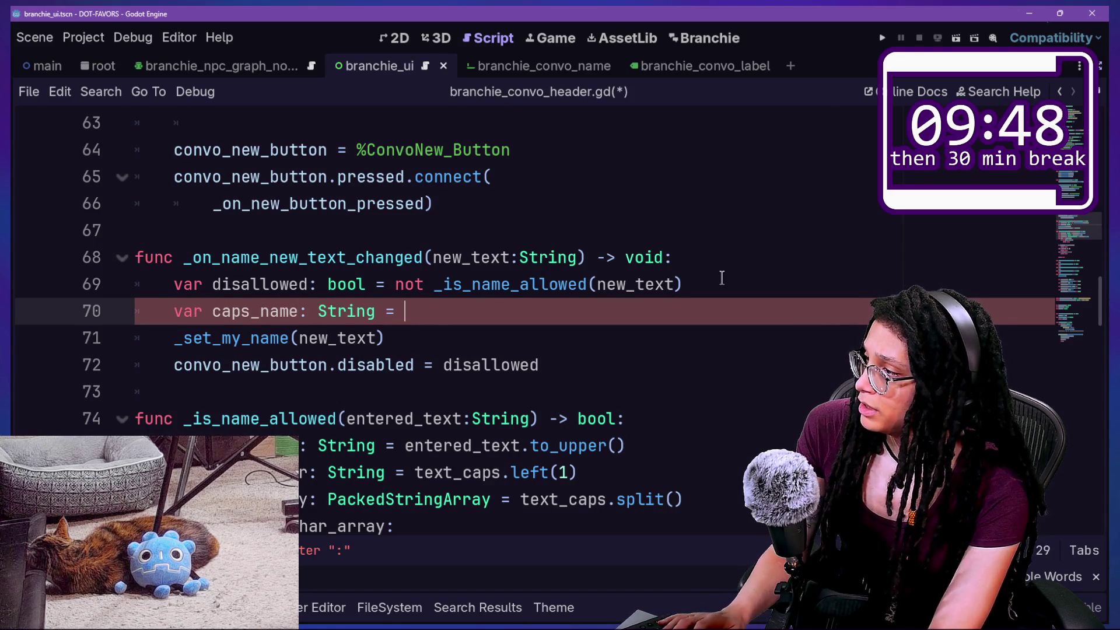
pyautogui.write(' = new_text.to')
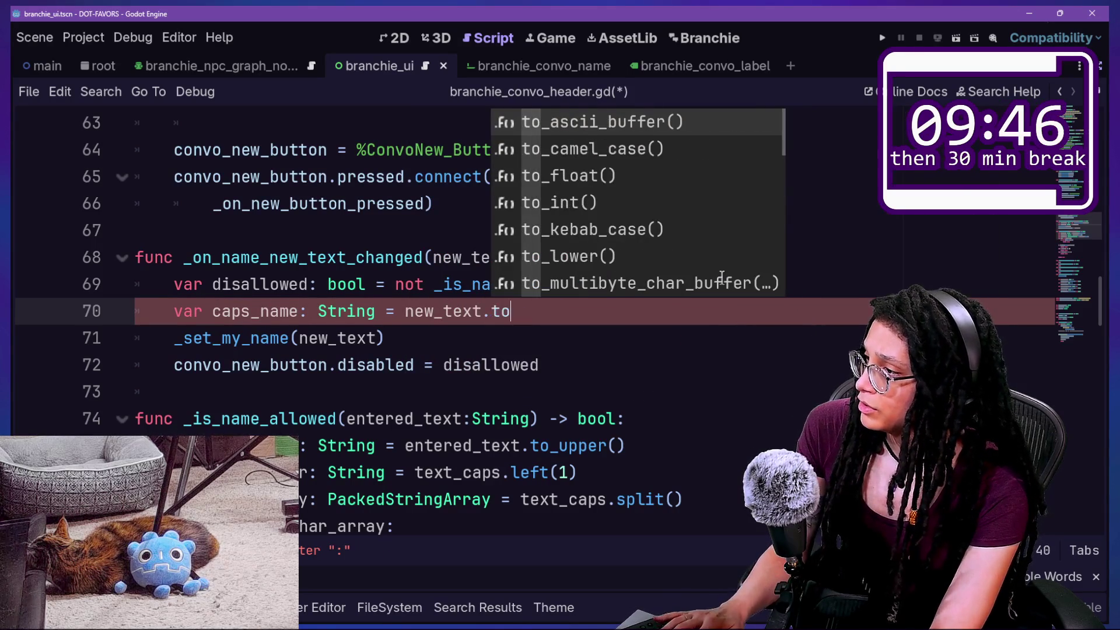
pyautogui.write('_upper(')
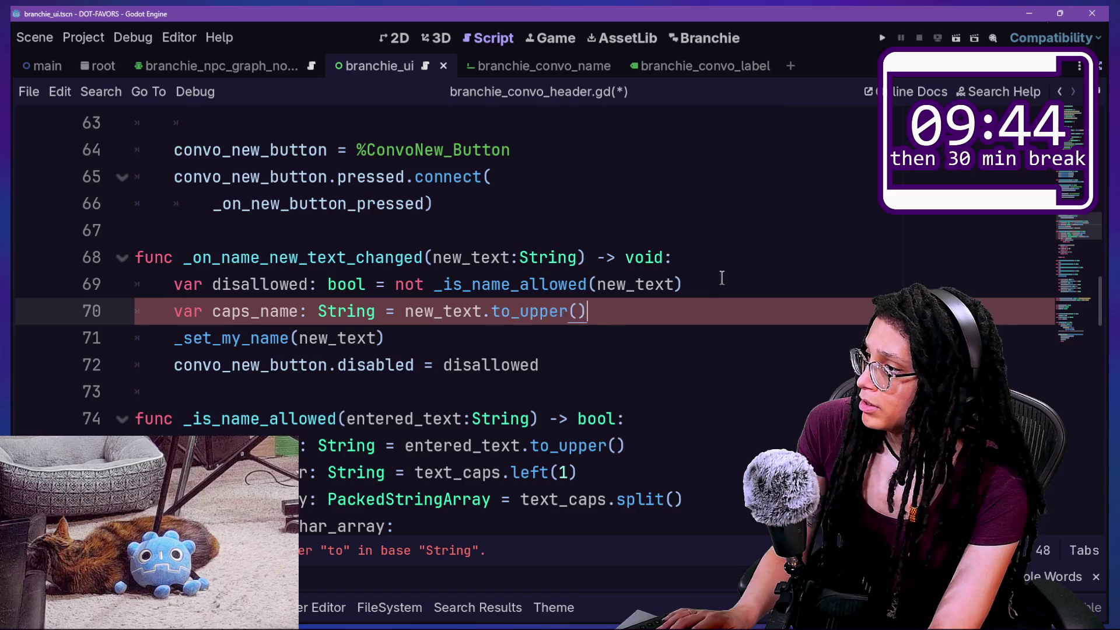
pyautogui.press('Return')
pyautogui.moveTo(294, 344); pyautogui.dragTo(373, 334)
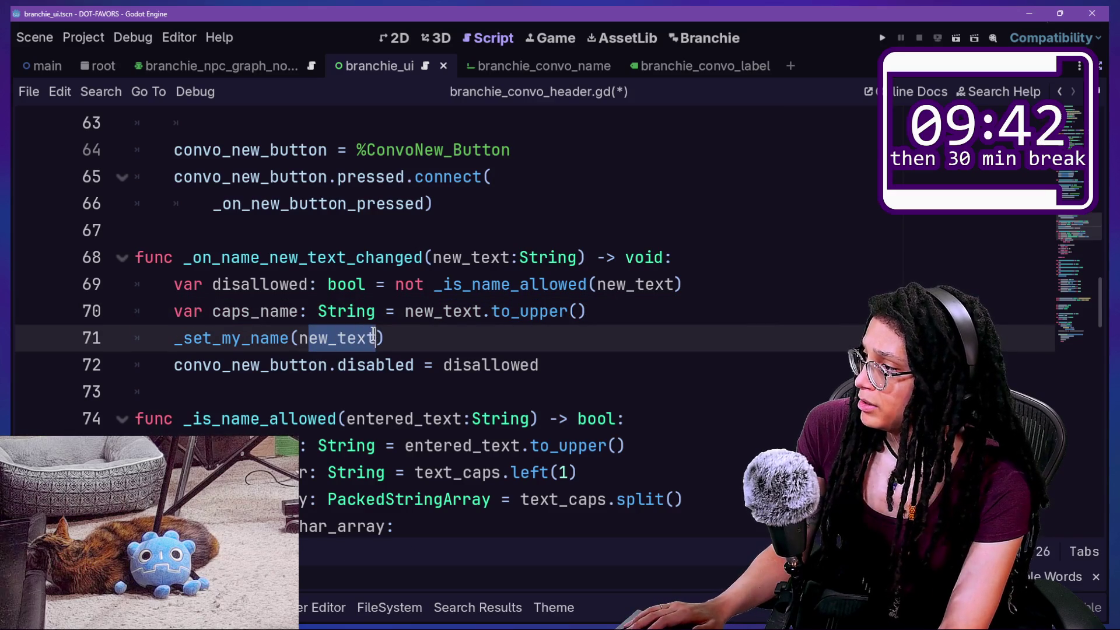
pyautogui.press('BackSpace')
pyautogui.write('s_name')
pyautogui.hotkey('ctrl', 's')
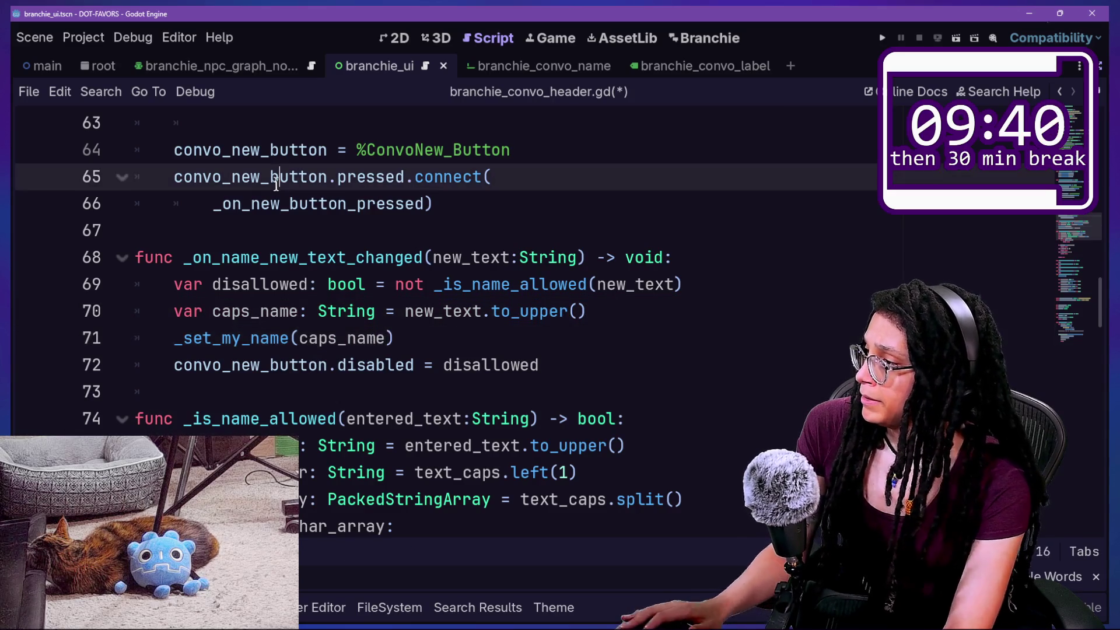
# Move the caps_name declaration up to directly under the handler's signature
pyautogui.moveTo(289, 204); pyautogui.dragTo(452, 365)
pyautogui.click(481, 392)
pyautogui.click(747, 251)
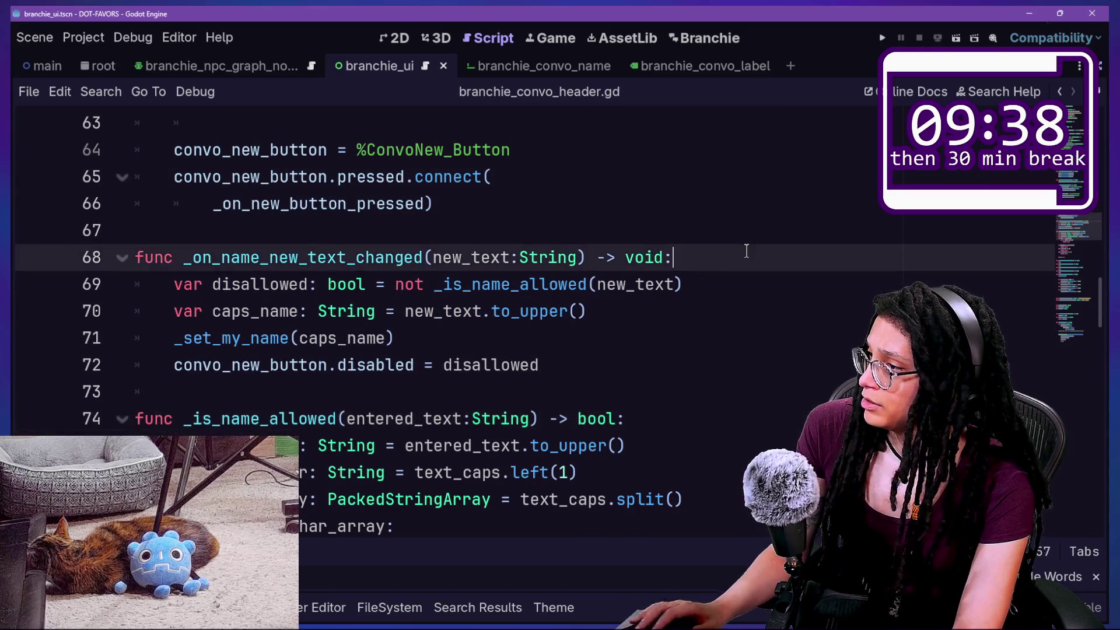
pyautogui.press('Return')
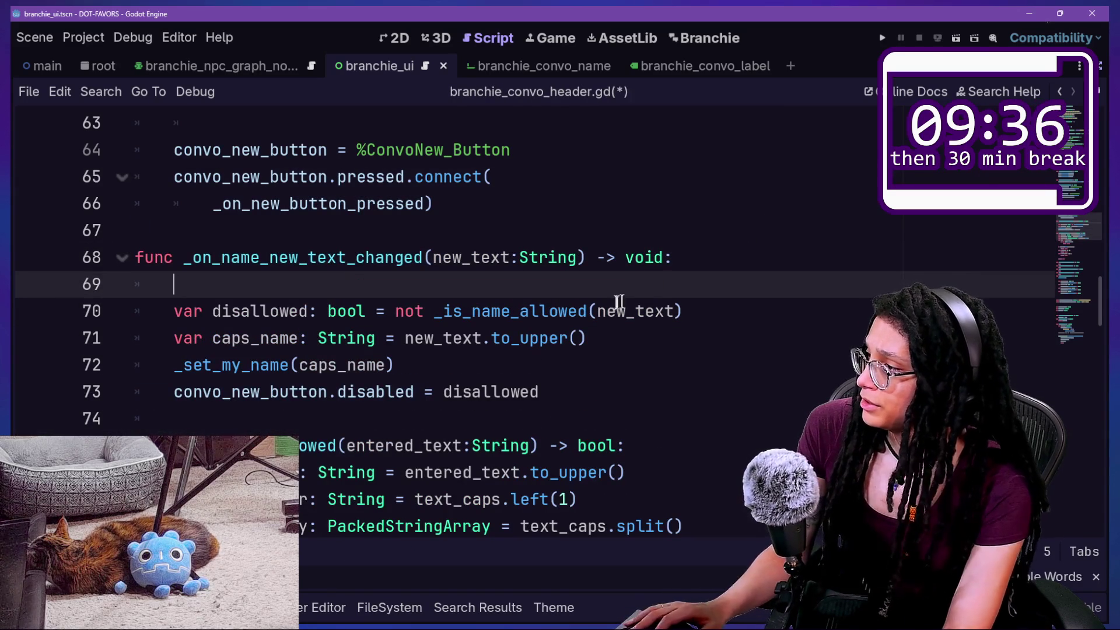
pyautogui.click(663, 328)
pyautogui.hotkey('ctrl', 'x')
pyautogui.click(663, 282)
pyautogui.hotkey('ctrl', 'v')
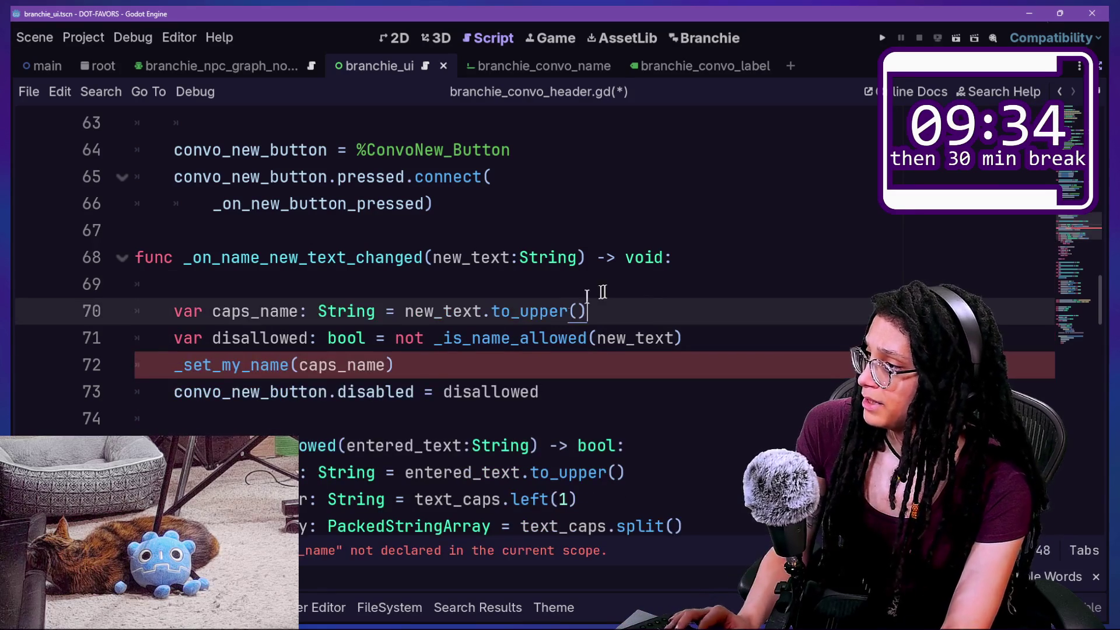
pyautogui.click(546, 293)
pyautogui.press('BackSpace')
pyautogui.click(380, 284)
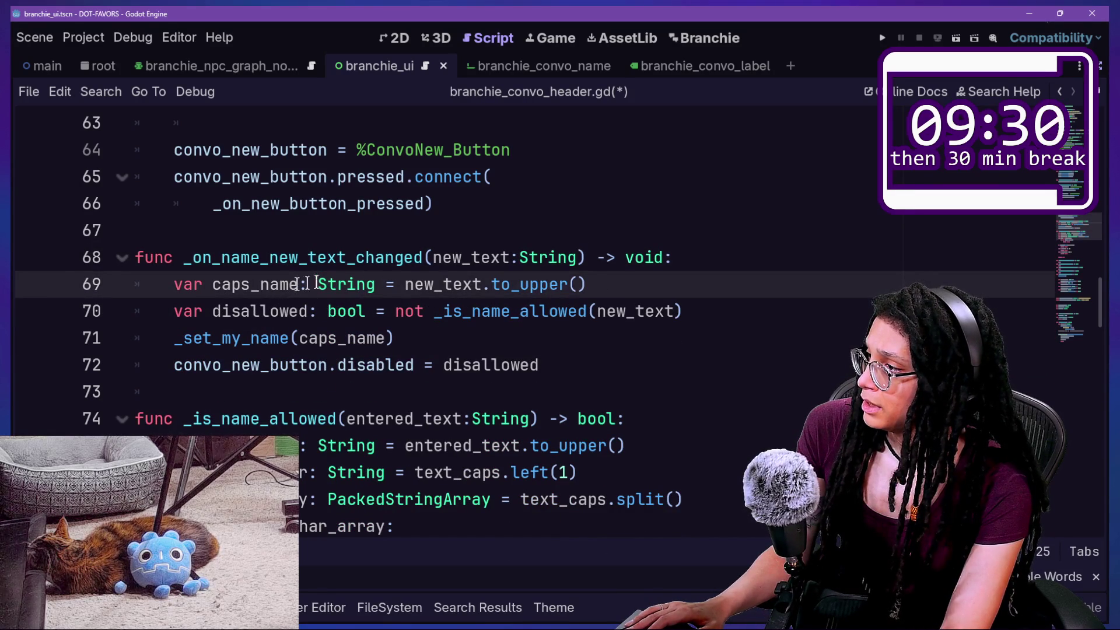
# Replace the new_text argument of _is_name_allowed with caps_name
pyautogui.moveTo(607, 311); pyautogui.dragTo(685, 311)
pyautogui.press('BackSpace')
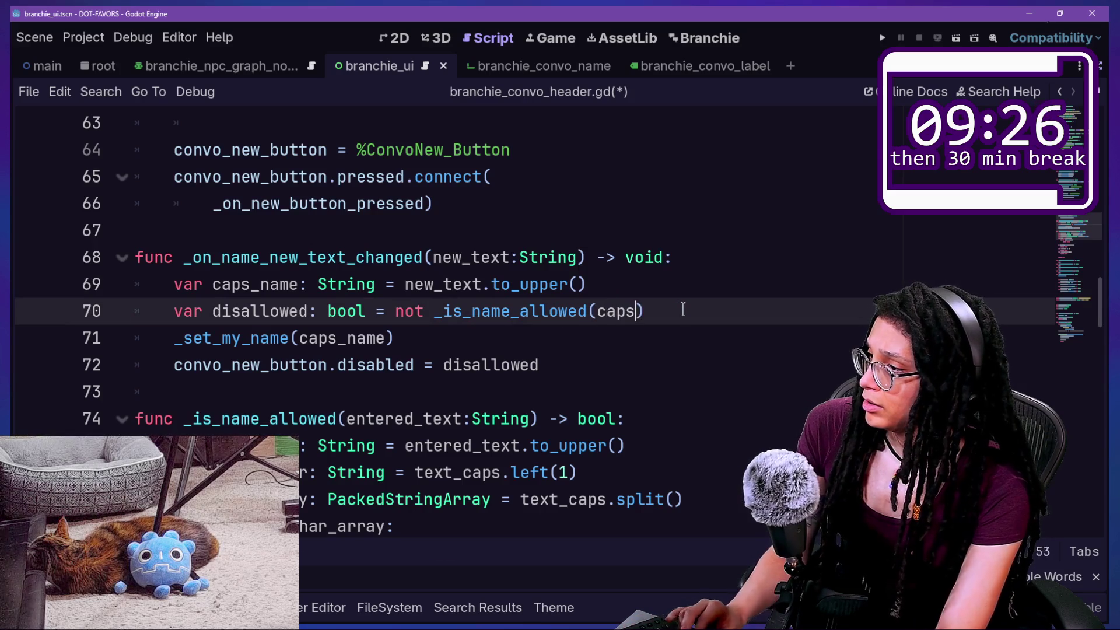
pyautogui.write('_n')
pyautogui.press('Return')
pyautogui.press('Up')
pyautogui.press('Up')
pyautogui.press('Home')
pyautogui.scroll(1, 458, 311)
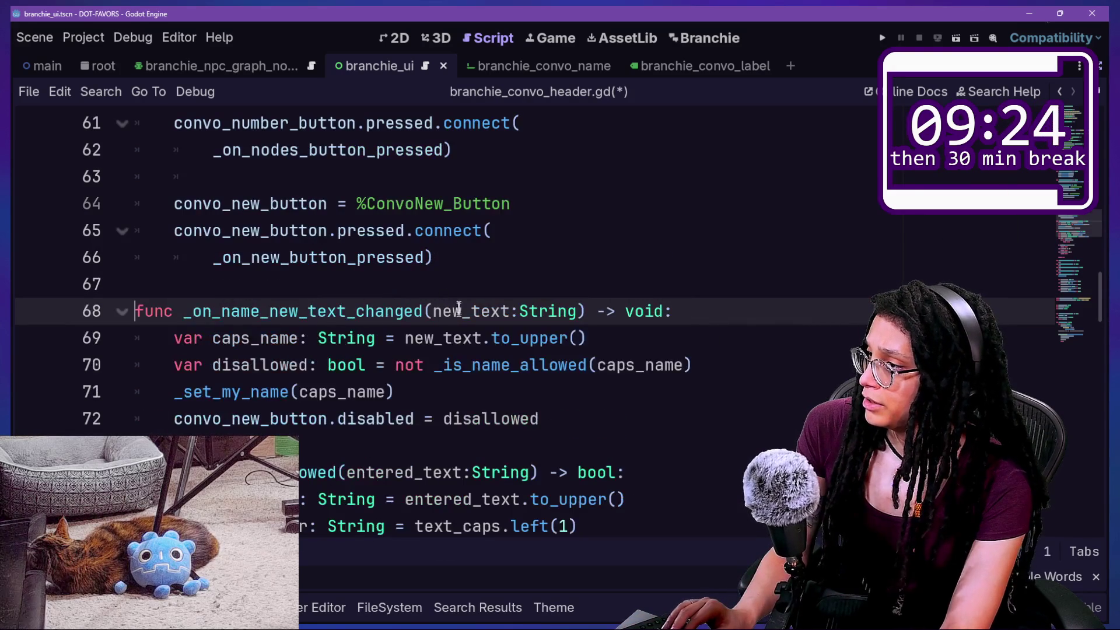
pyautogui.keyDown('ctrl'); pyautogui.click(498, 366); pyautogui.keyUp('ctrl')
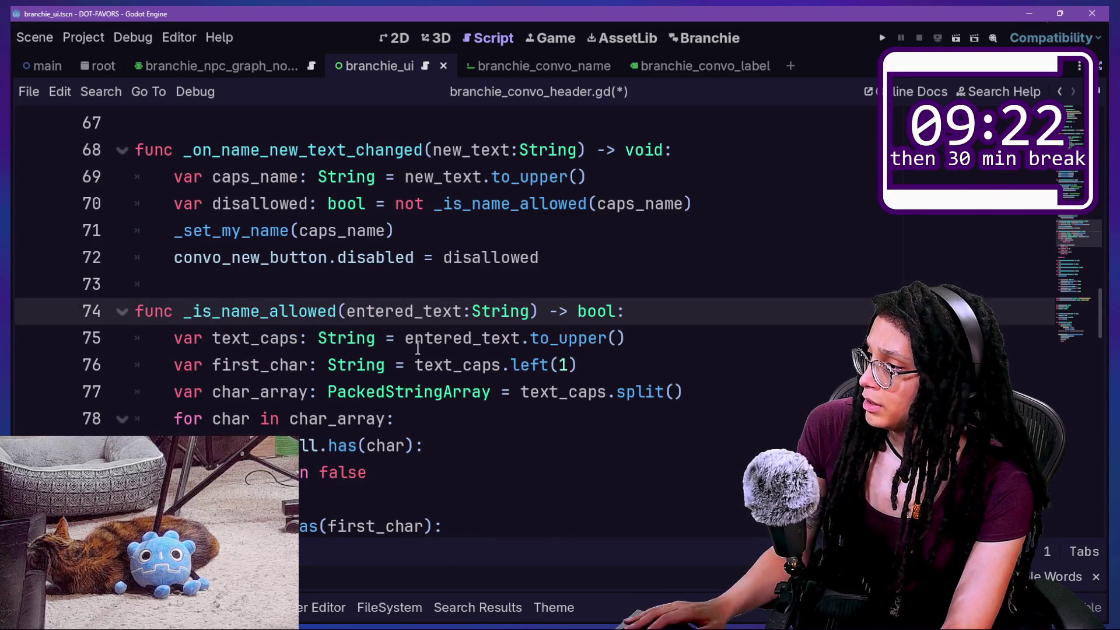
# Delete the 'var text_caps' line, change all remaining text_caps to entered_text, and save
pyautogui.scroll(-2, 418, 348)
pyautogui.moveTo(647, 166); pyautogui.dragTo(671, 162)
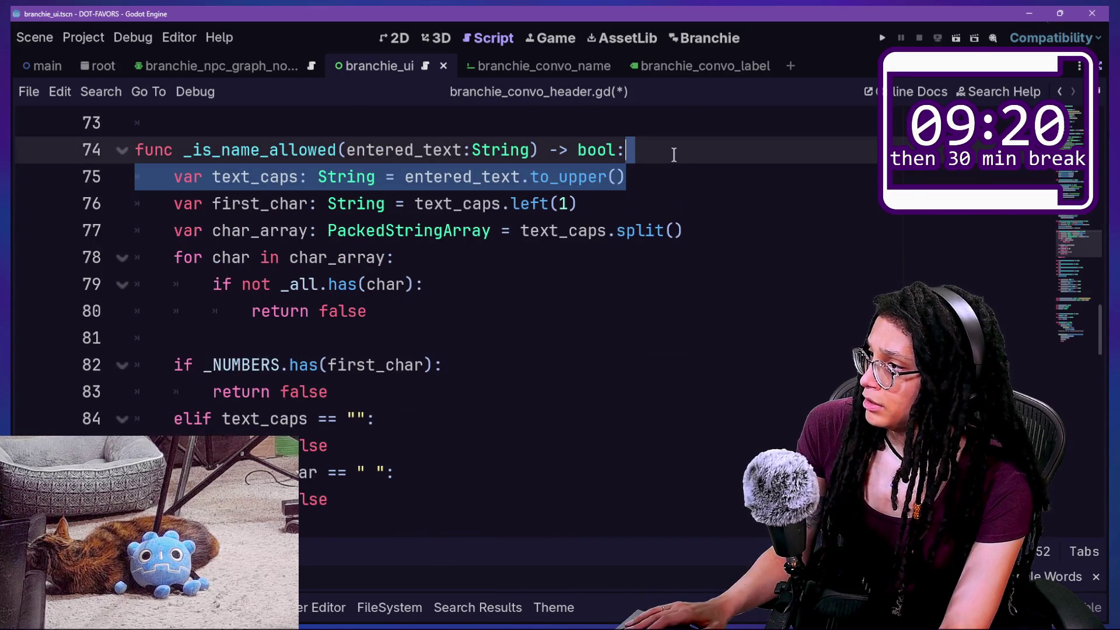
pyautogui.press('BackSpace')
pyautogui.press('End')
pyautogui.moveTo(416, 178); pyautogui.dragTo(500, 178)
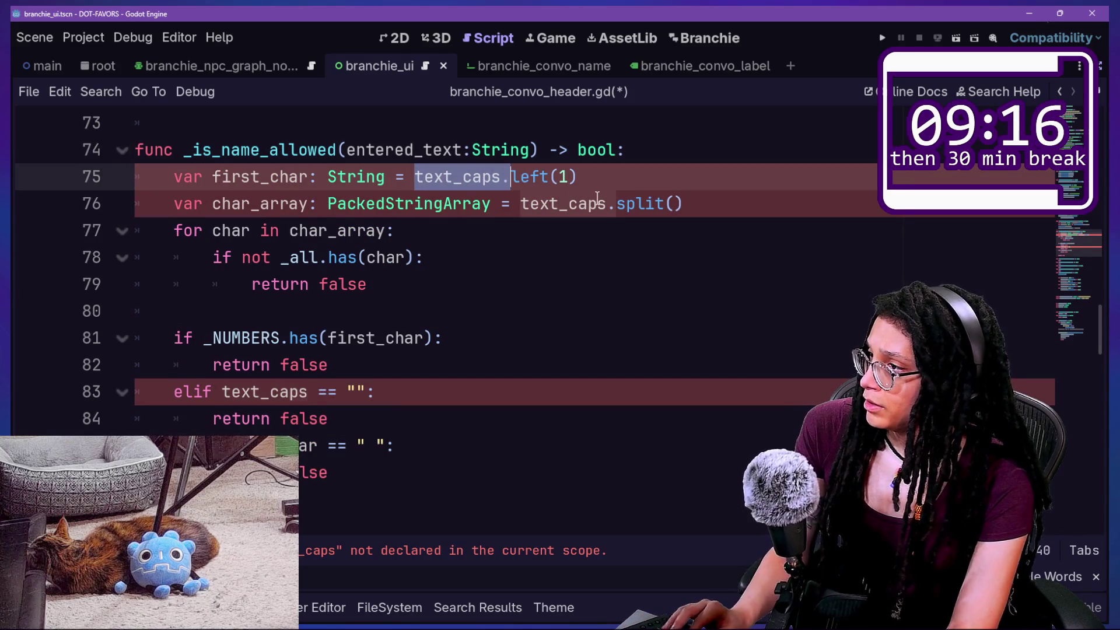
pyautogui.hotkey('ctrl', 'd')
pyautogui.hotkey('ctrl', 'd')
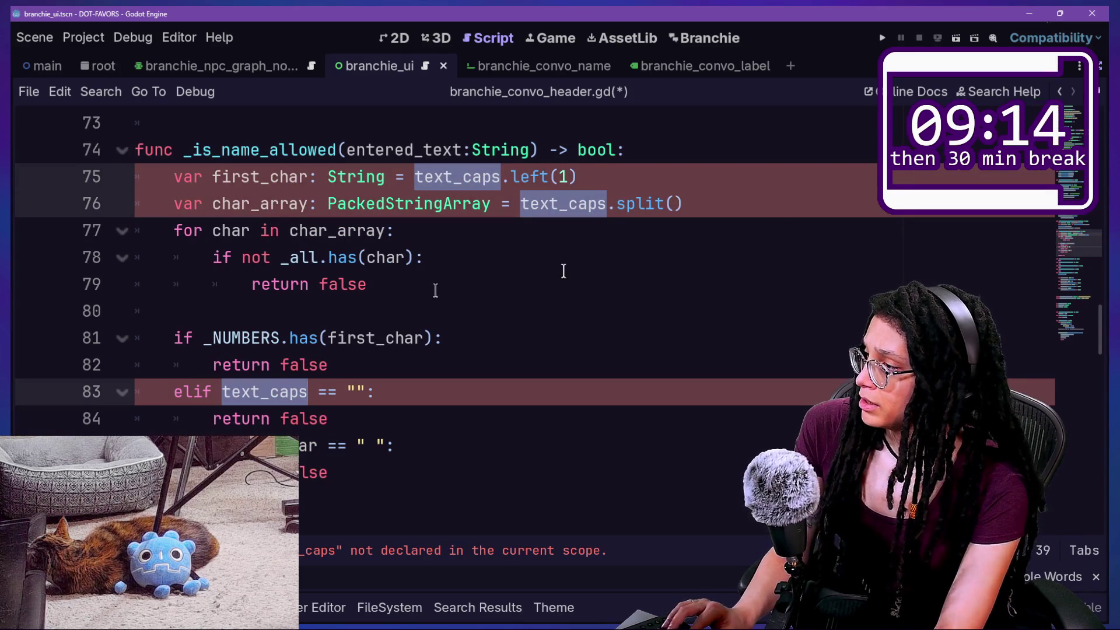
pyautogui.write('entered_t')
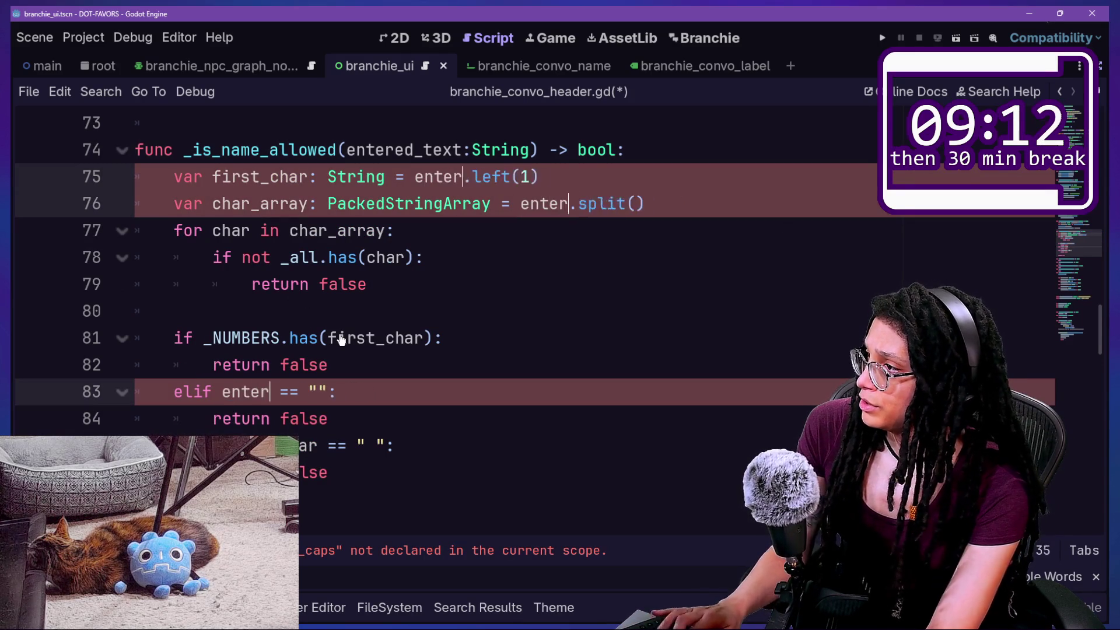
pyautogui.write('ext')
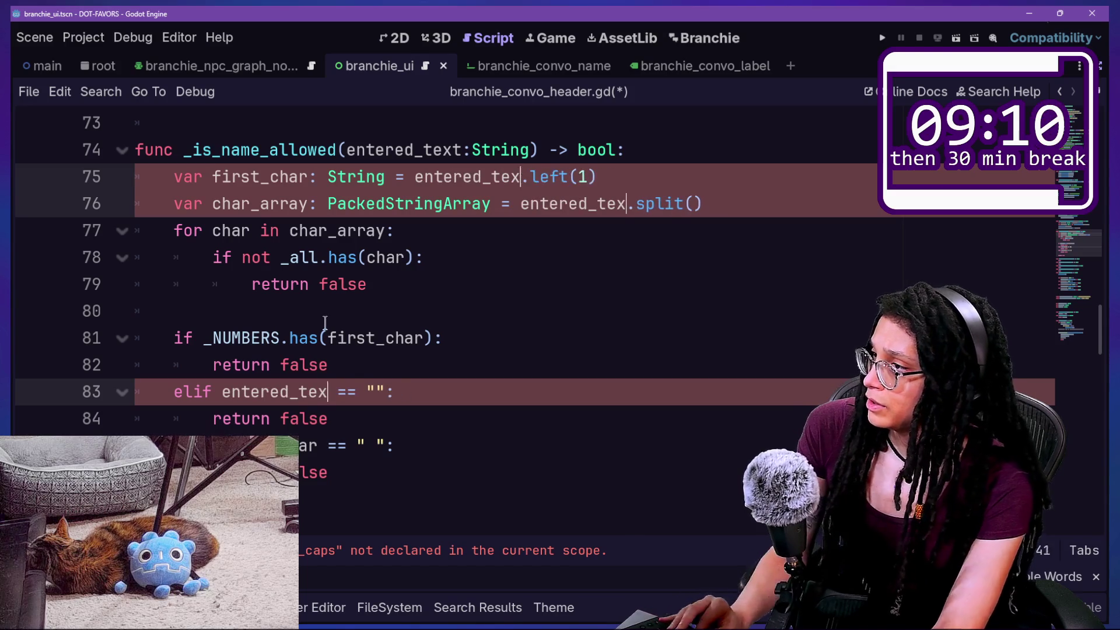
pyautogui.press('Escape')
pyautogui.press('Down')
pyautogui.hotkey('ctrl', 's')
pyautogui.scroll(-7, 495, 340)
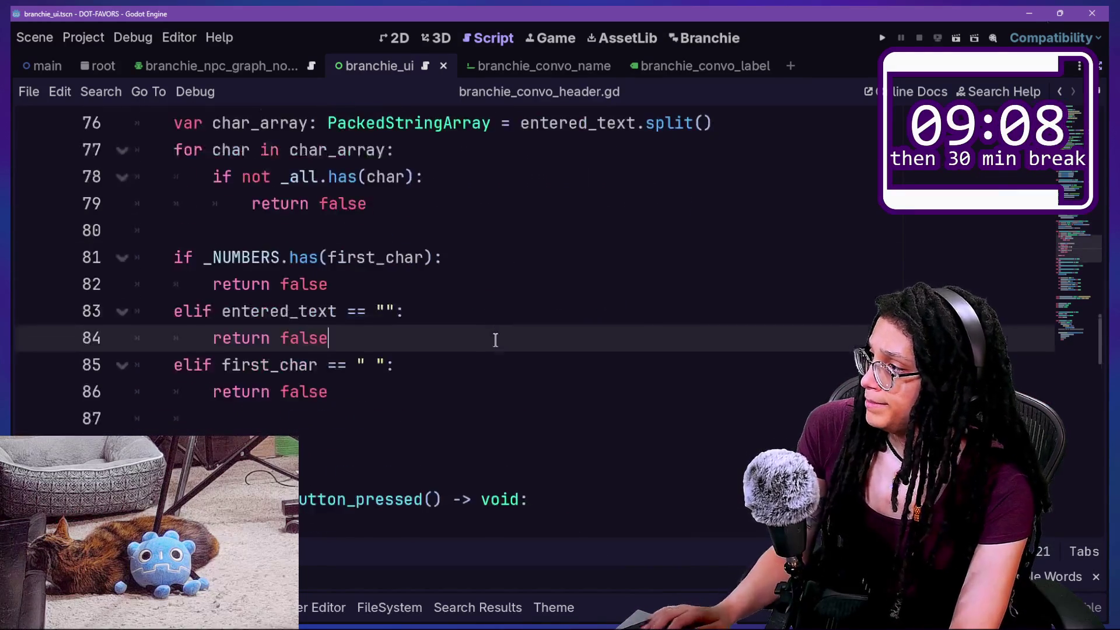
pyautogui.scroll(-7, 495, 340)
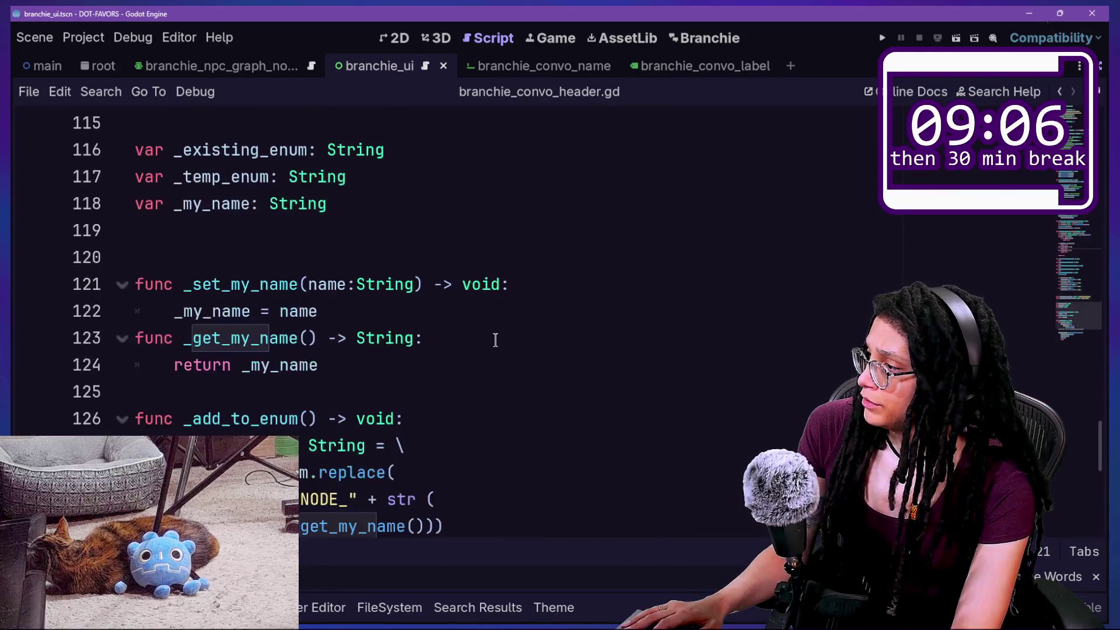
# Examine the new_enum line's replace call, selecting the NODE_ text and the "#" placeholder
pyautogui.scroll(-2, 496, 341)
pyautogui.click(184, 275)
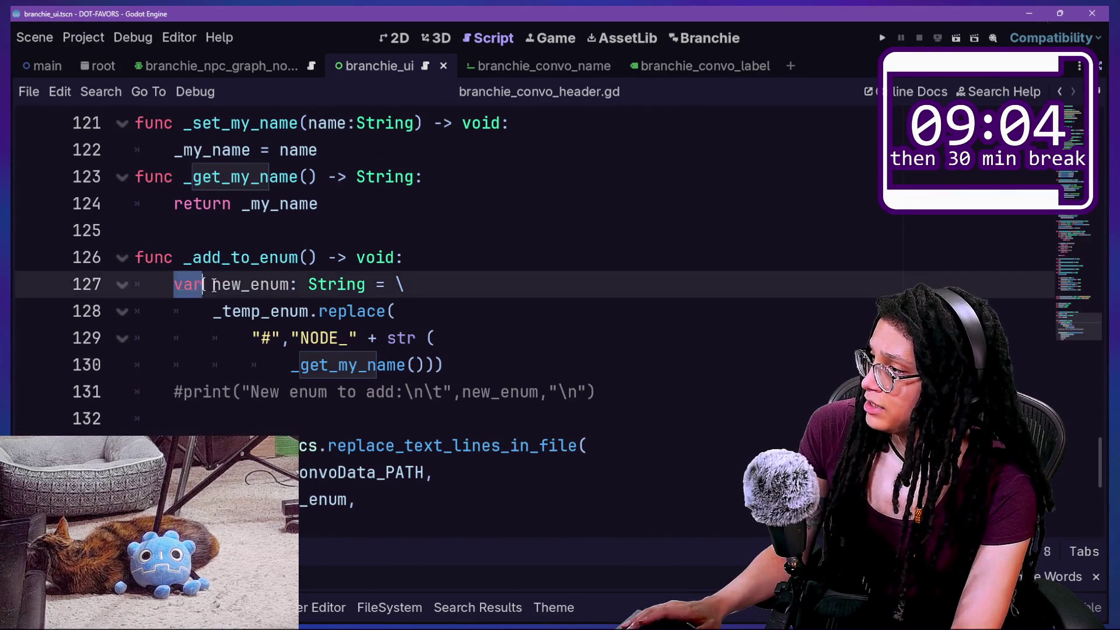
pyautogui.click(250, 284)
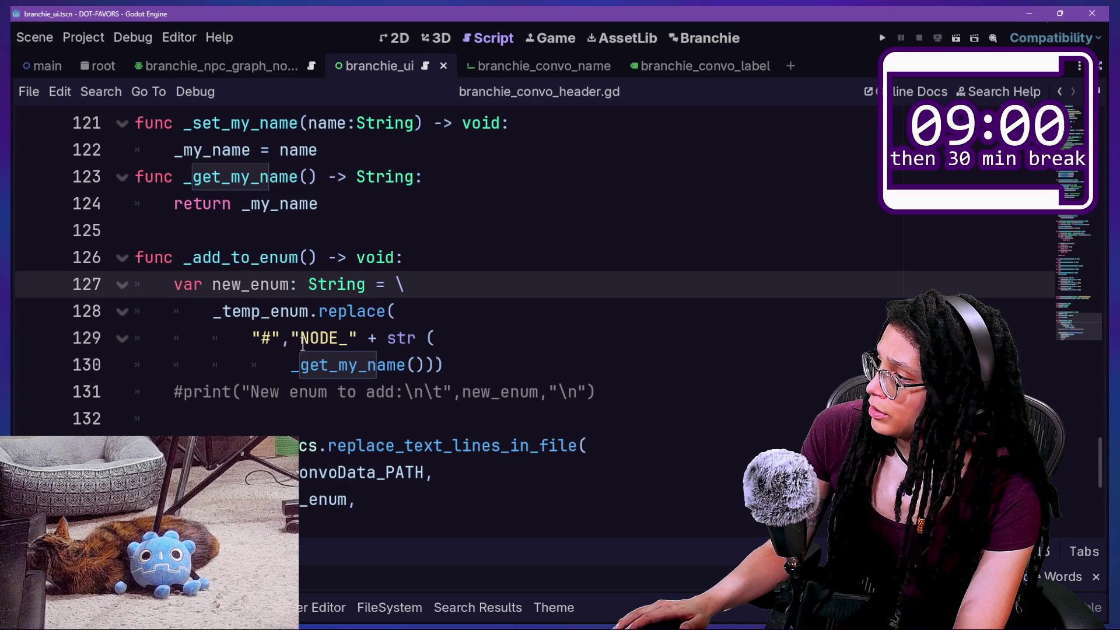
pyautogui.moveTo(301, 344); pyautogui.dragTo(348, 340)
pyautogui.click(261, 339)
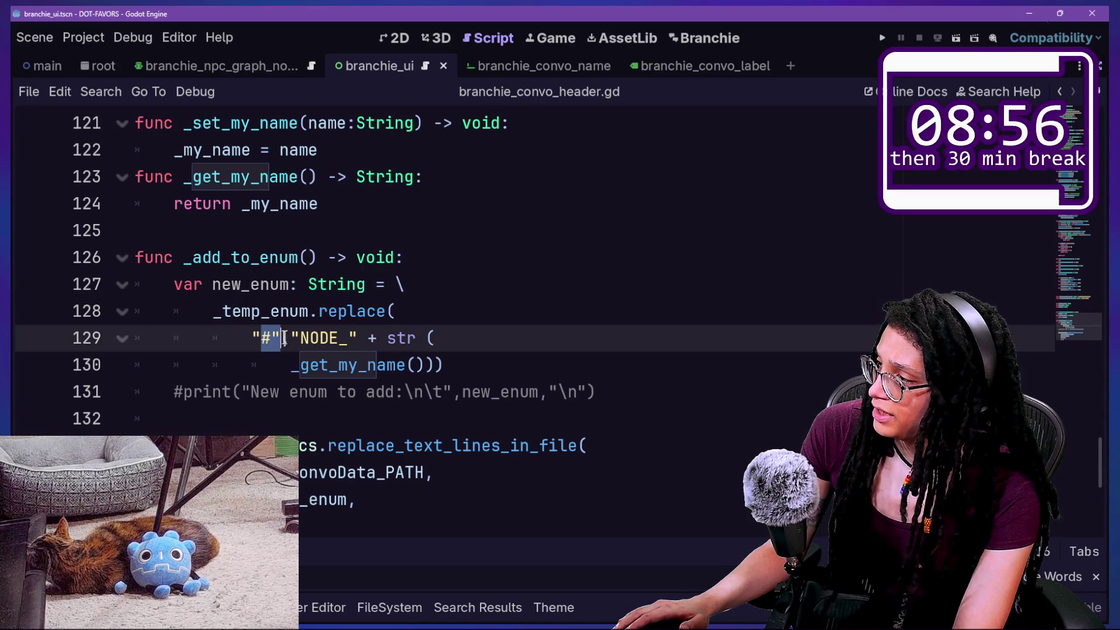
pyautogui.click(284, 339)
pyautogui.moveTo(264, 340)
pyautogui.mouseDown()
pyautogui.moveTo(320, 340)
pyautogui.moveTo(262, 340)
pyautogui.mouseUp()
pyautogui.click(270, 339)
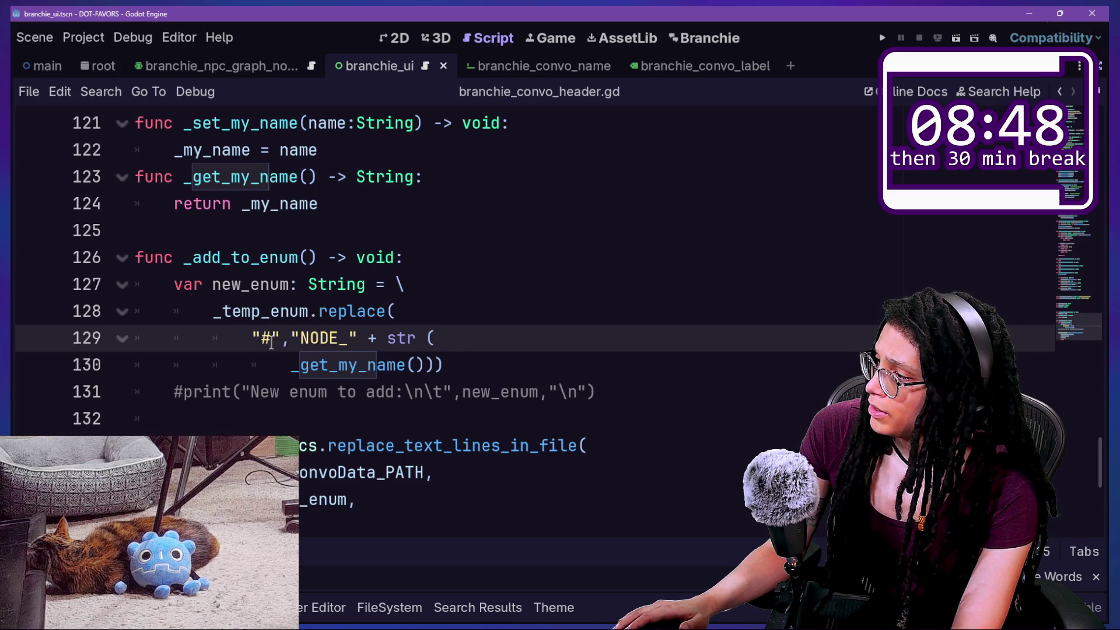
# Check the other uses of the # placeholder and select the _temp_enum.replace template code
pyautogui.scroll(-1, 272, 343)
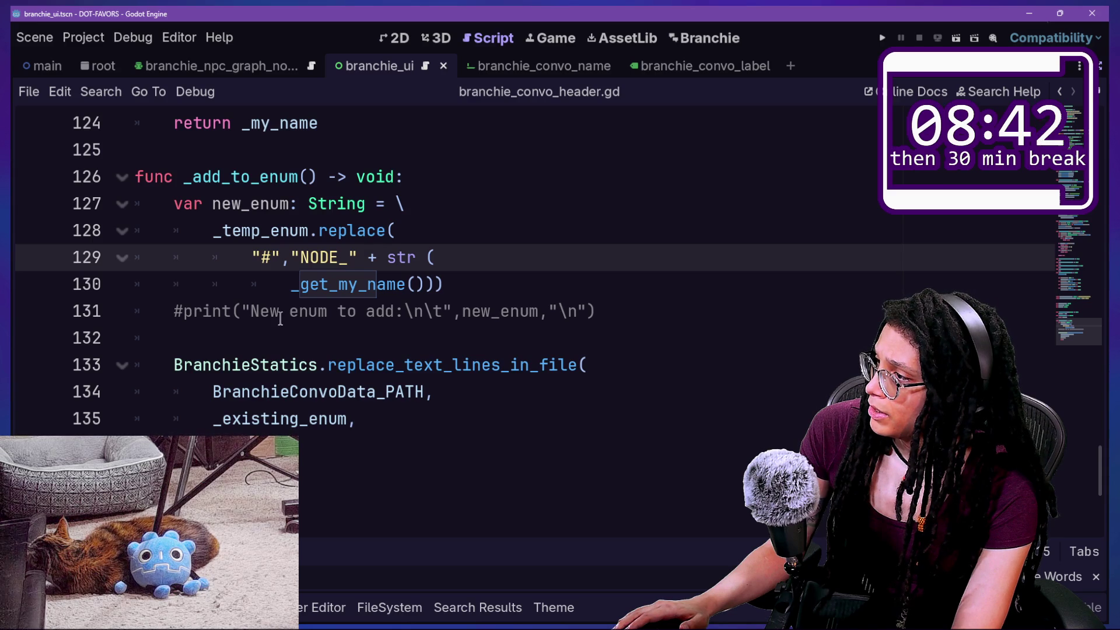
pyautogui.click(255, 259)
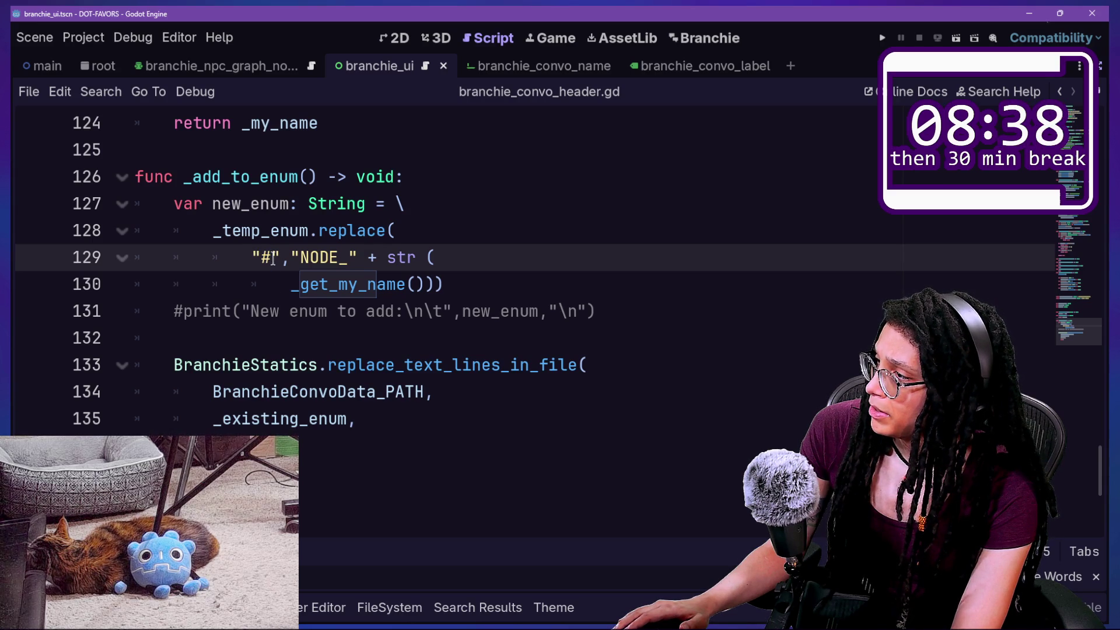
pyautogui.moveTo(347, 235)
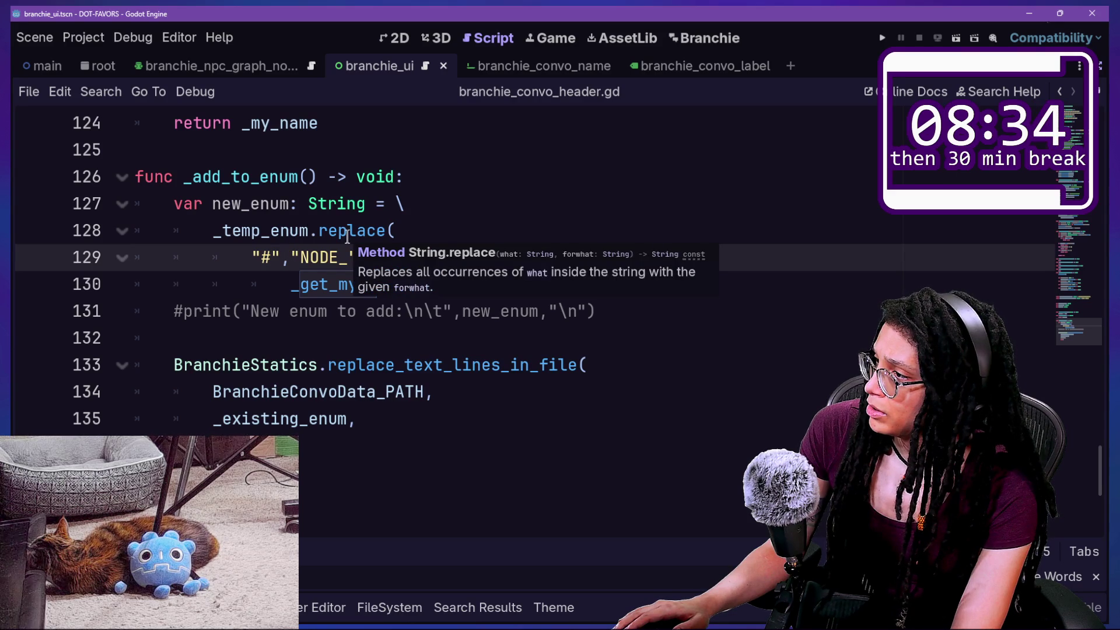
pyautogui.doubleClick(266, 259)
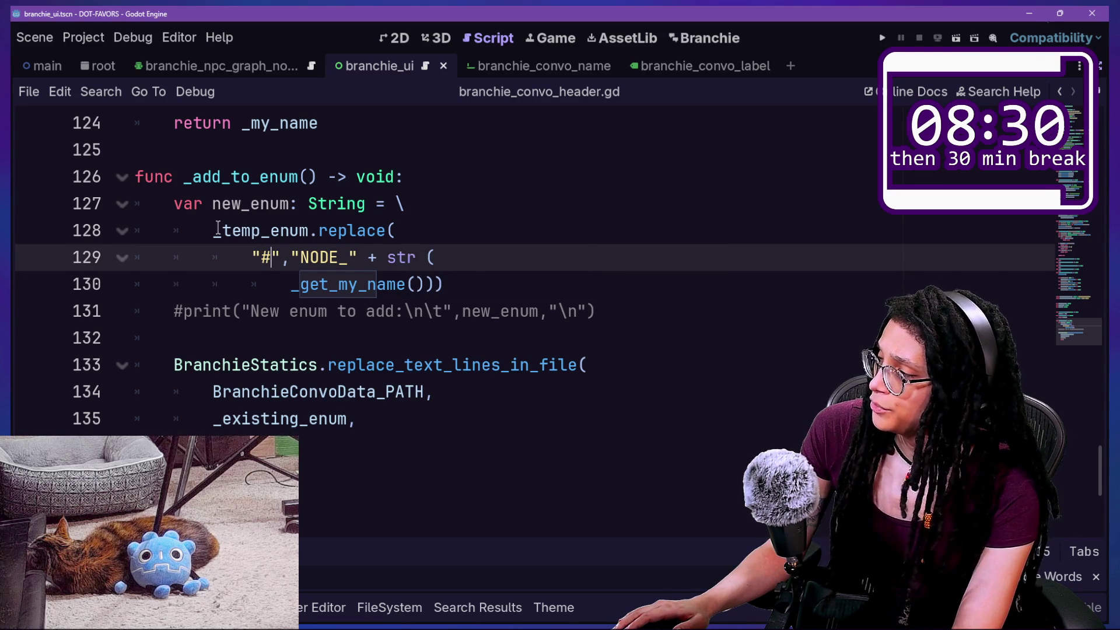
pyautogui.moveTo(218, 228)
pyautogui.moveTo(199, 229); pyautogui.dragTo(442, 259)
# Strip the _temp_enum.replace wrapper so line 127 reads var new_enum: String = _get_my_name()
pyautogui.press('BackSpace')
pyautogui.press('BackSpace')
pyautogui.press('BackSpace')
pyautogui.press('BackSpace')
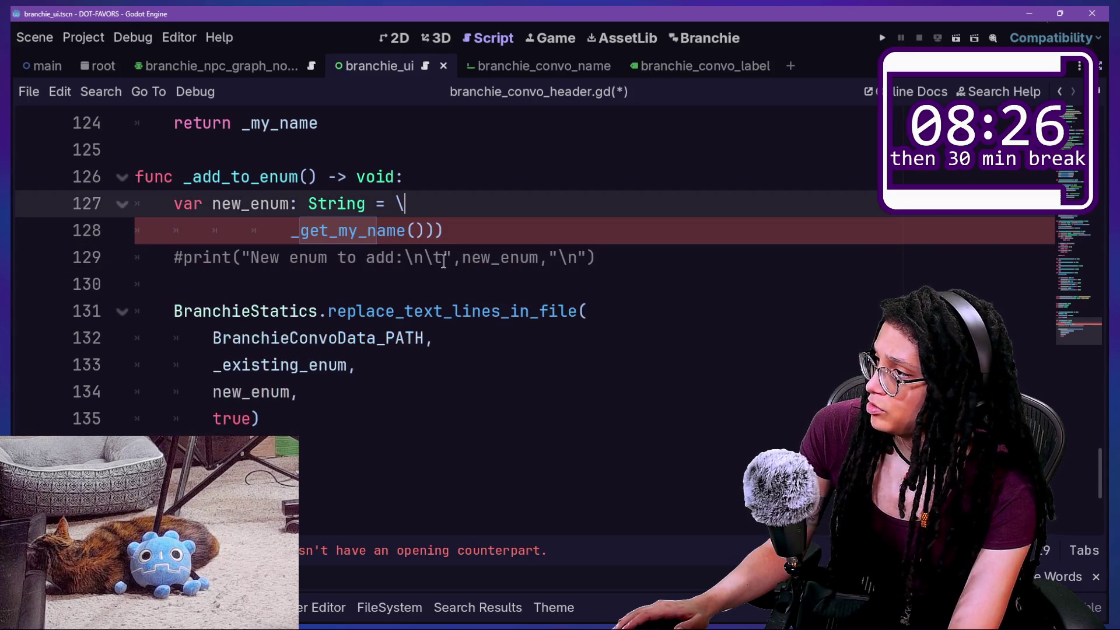
pyautogui.click(275, 232)
pyautogui.press('BackSpace')
pyautogui.press('BackSpace')
pyautogui.press('BackSpace')
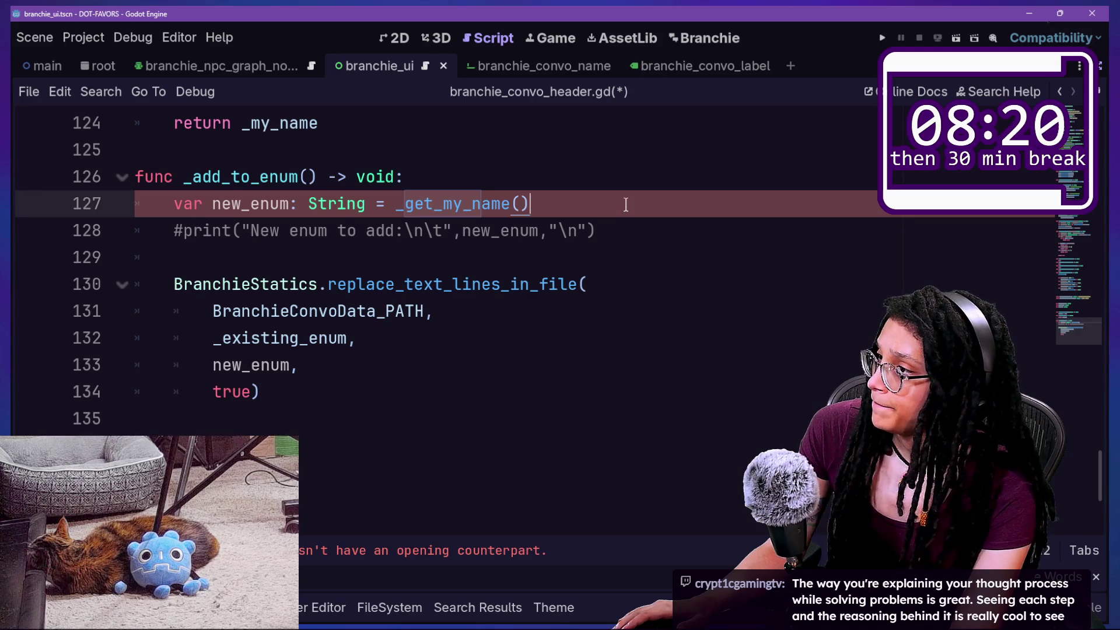
# Review the replace_text_lines_in_file call arguments on lines 128–133 below the new_enum line
pyautogui.click(496, 233)
pyautogui.click(473, 257)
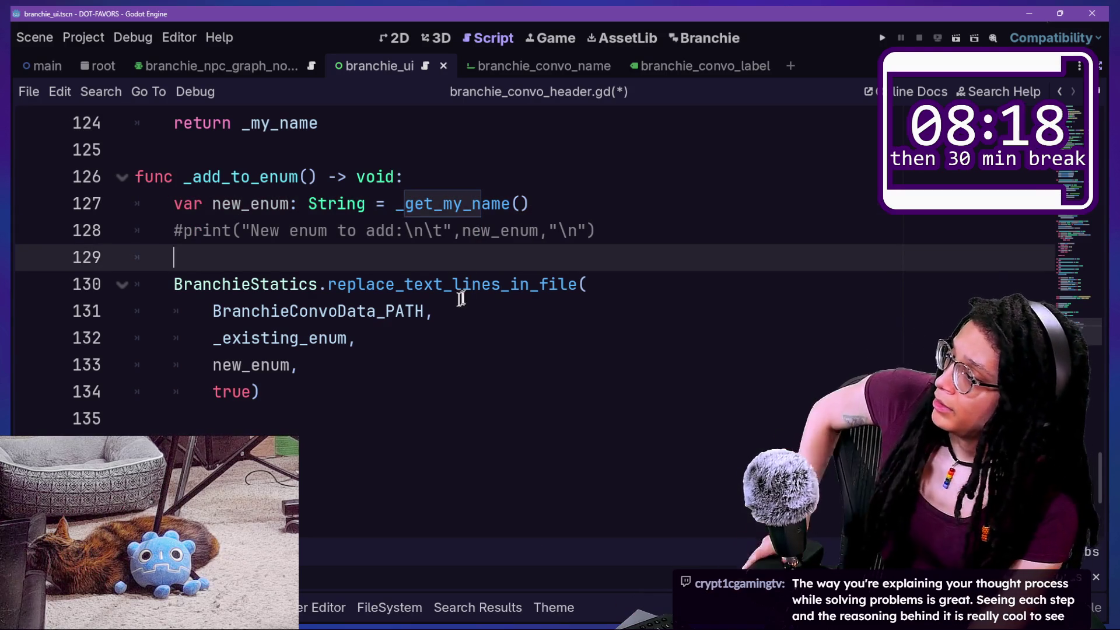
pyautogui.click(514, 301)
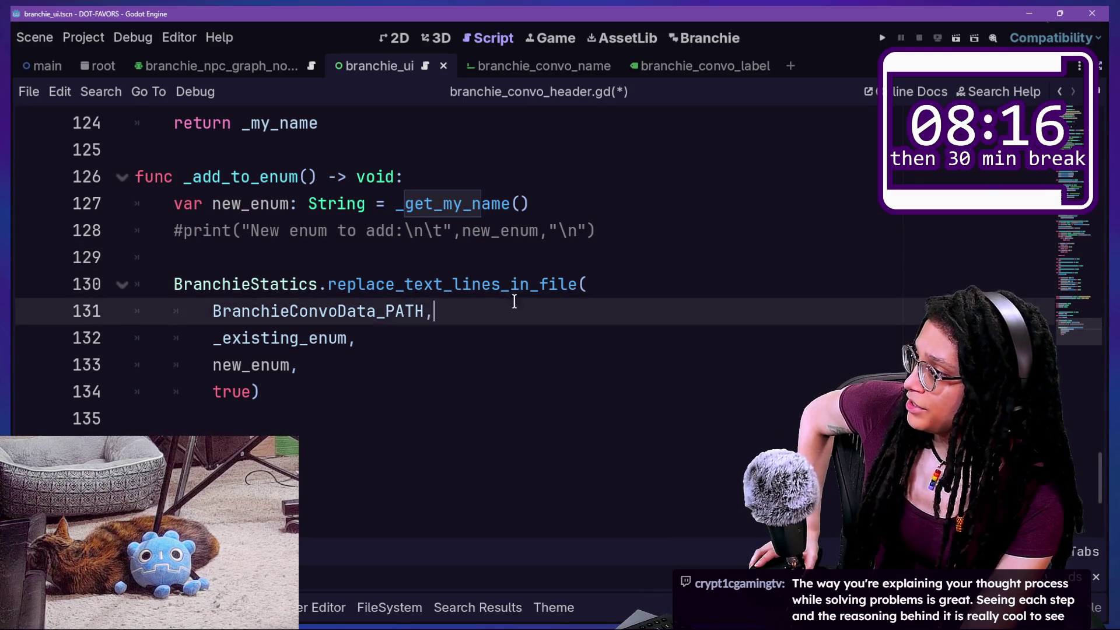
pyautogui.click(511, 258)
pyautogui.click(509, 333)
pyautogui.click(528, 284)
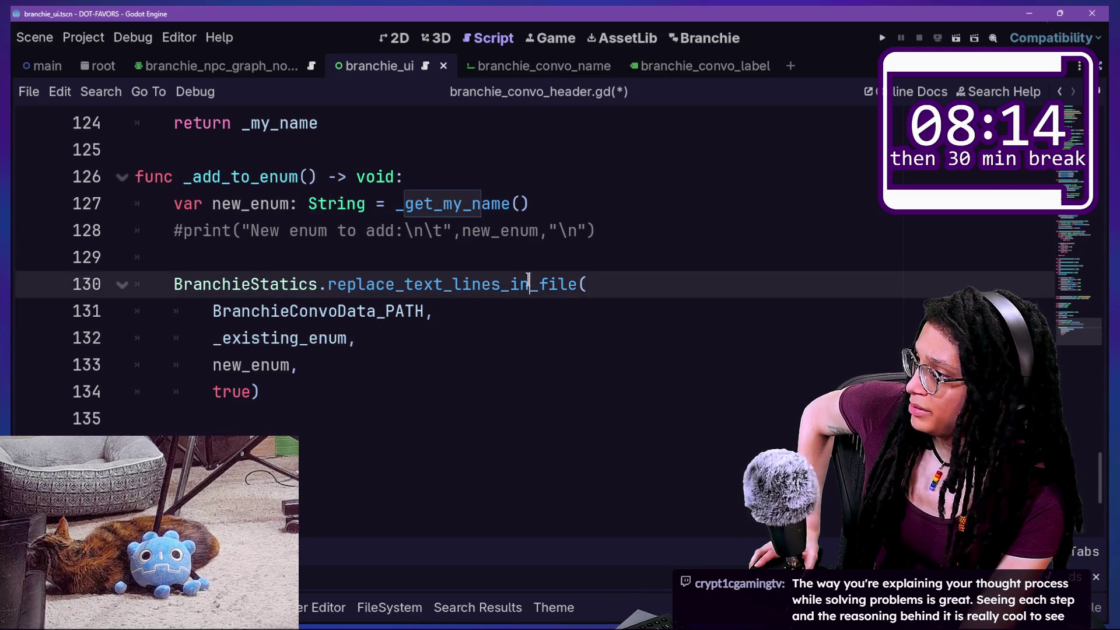
pyautogui.moveTo(210, 315); pyautogui.dragTo(375, 312)
pyautogui.click(375, 311)
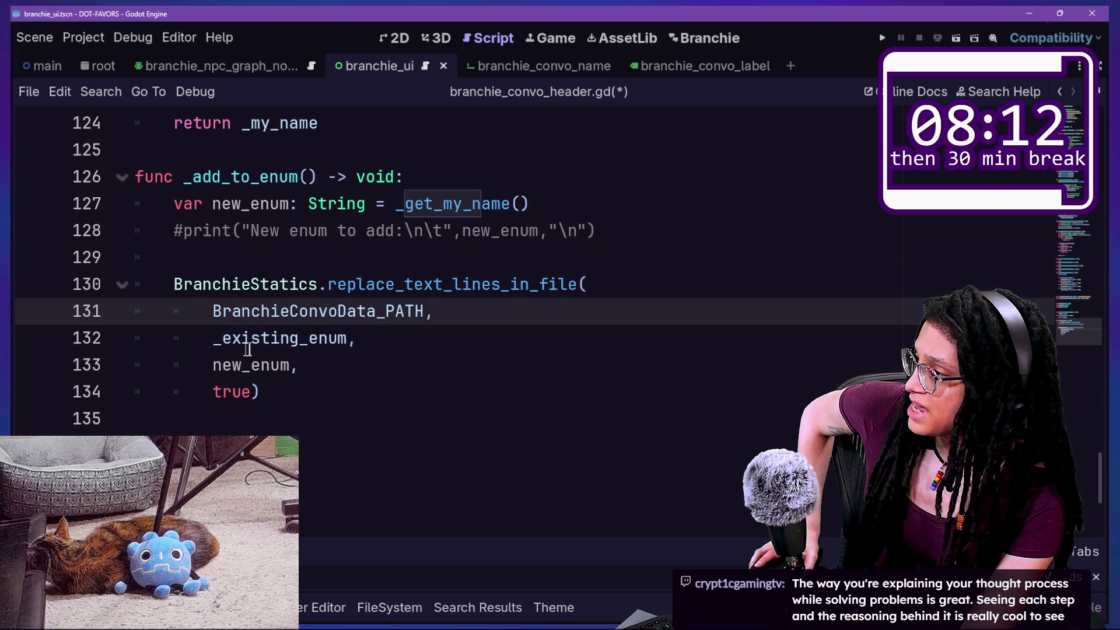
pyautogui.click(345, 339)
pyautogui.click(281, 366)
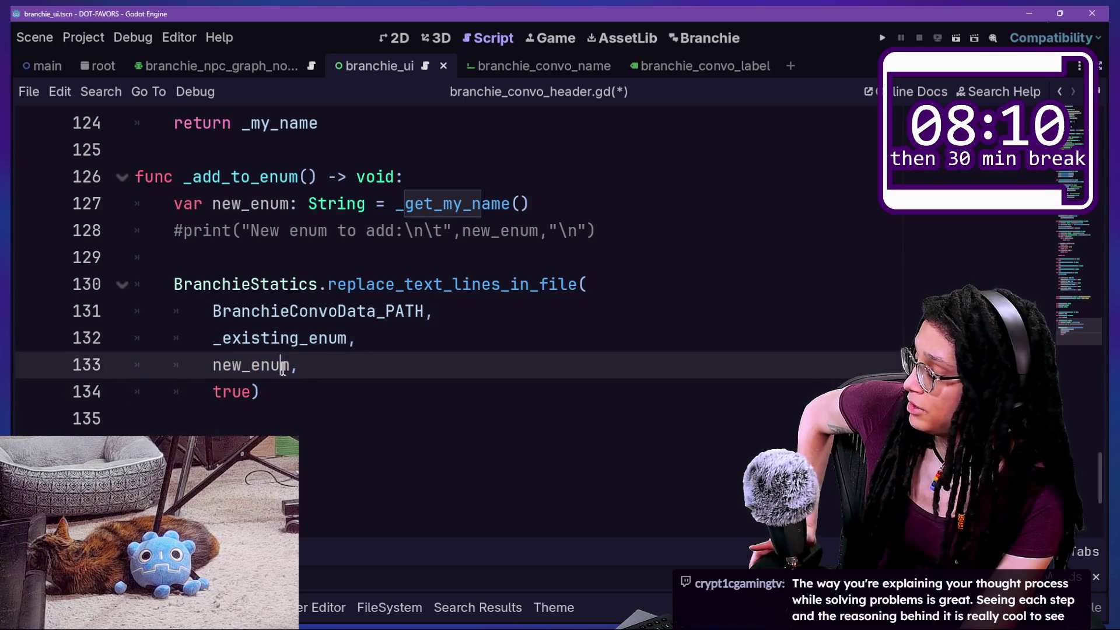
pyautogui.click(313, 396)
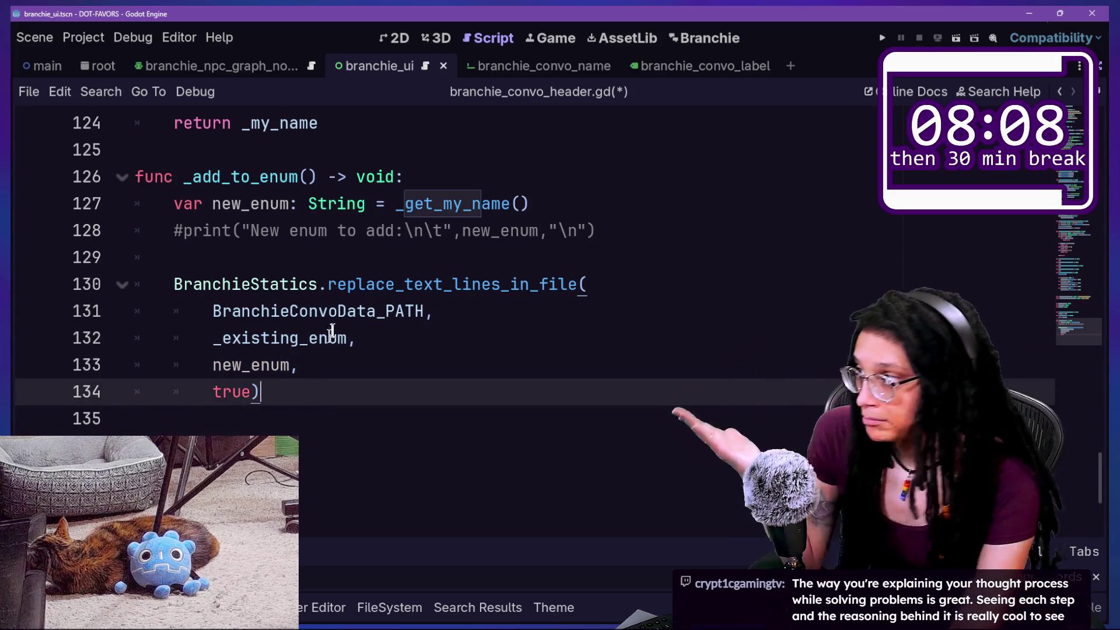
# Dismiss the documentation popup and save branchie_convo_header.gd
pyautogui.moveTo(348, 286)
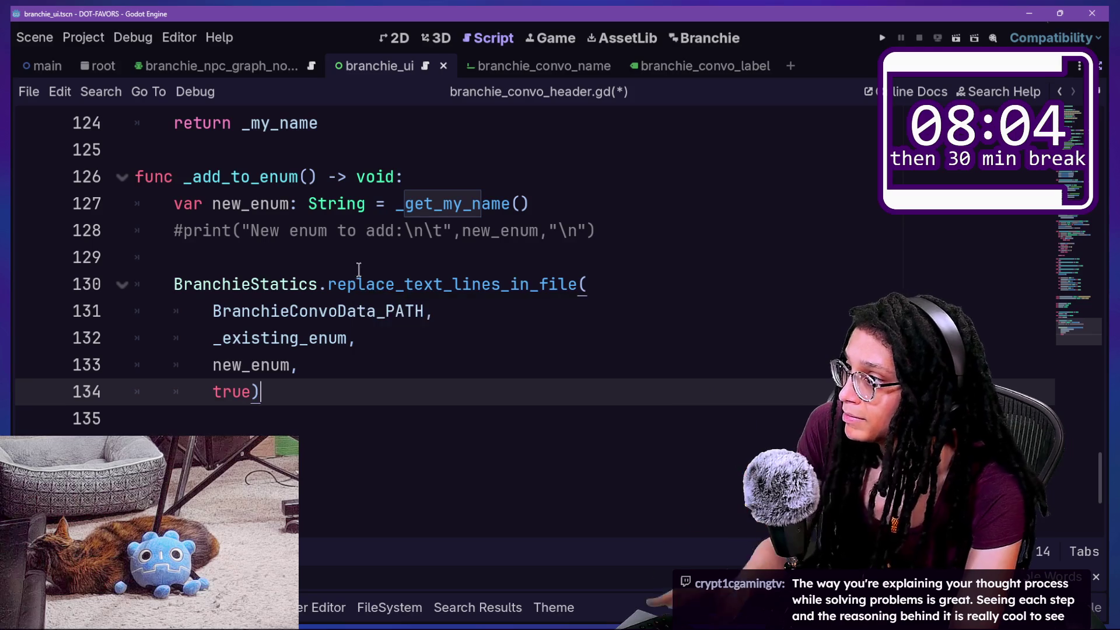
pyautogui.click(361, 266)
pyautogui.hotkey('ctrl', 's')
pyautogui.scroll(2, 449, 324)
# Scroll down through the saved branchie_convo_header.gd from the top to review it
pyautogui.scroll(20, 450, 325)
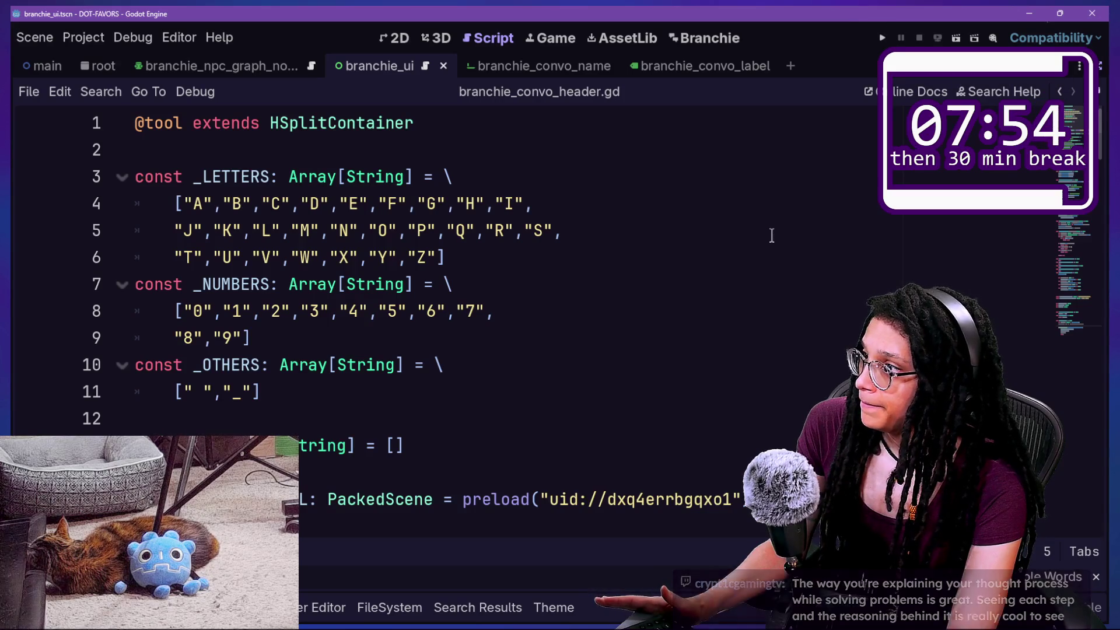
pyautogui.scroll(-5, 772, 237)
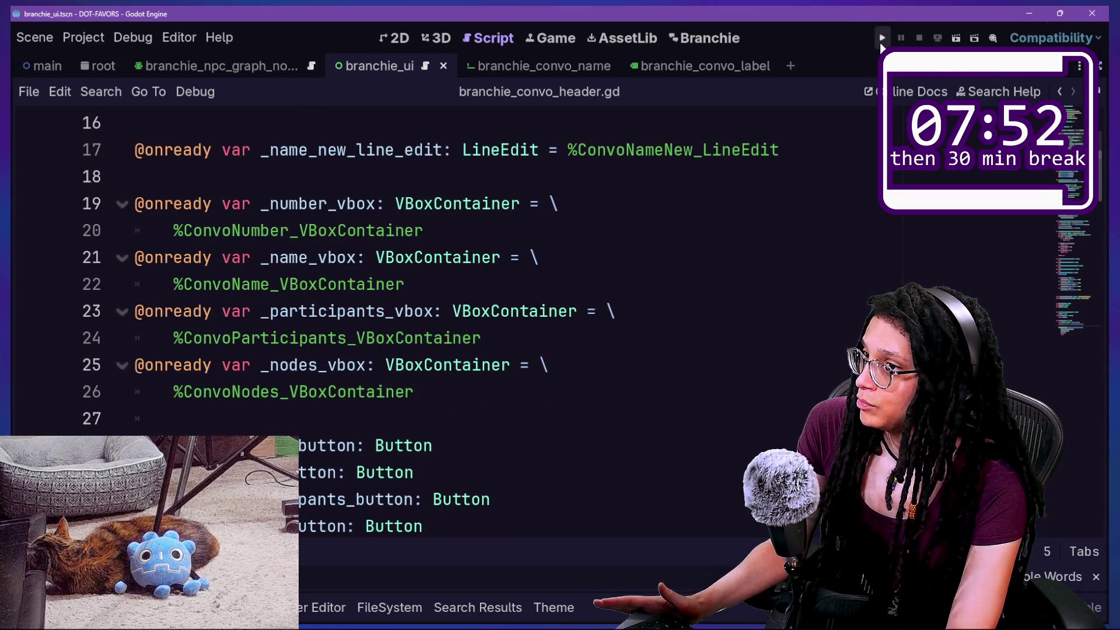
pyautogui.scroll(-14, 547, 350)
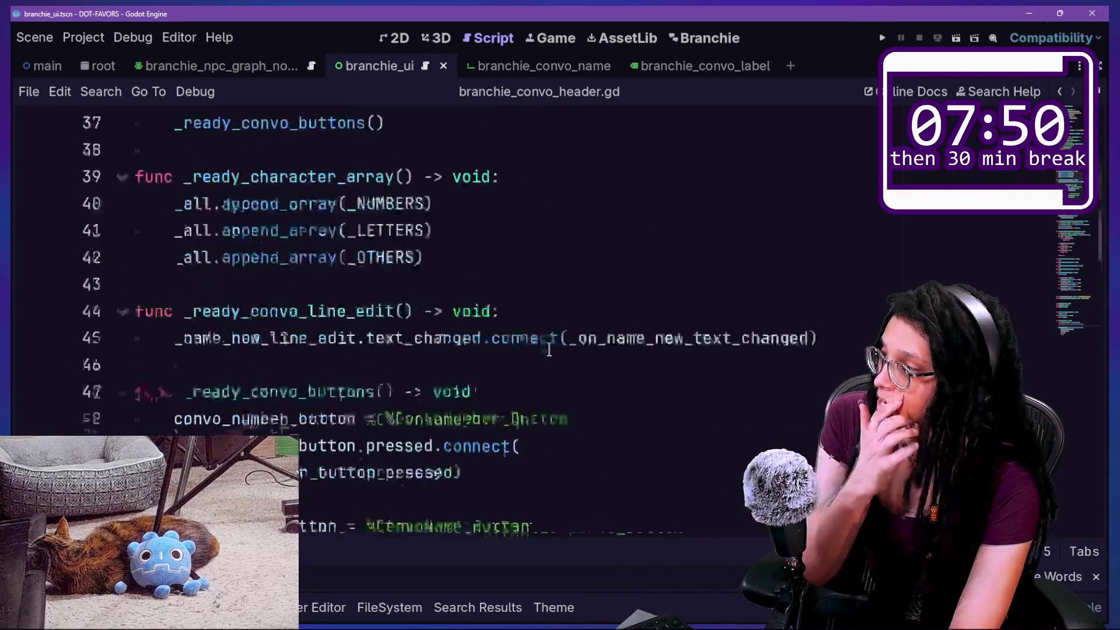
pyautogui.scroll(-8, 549, 349)
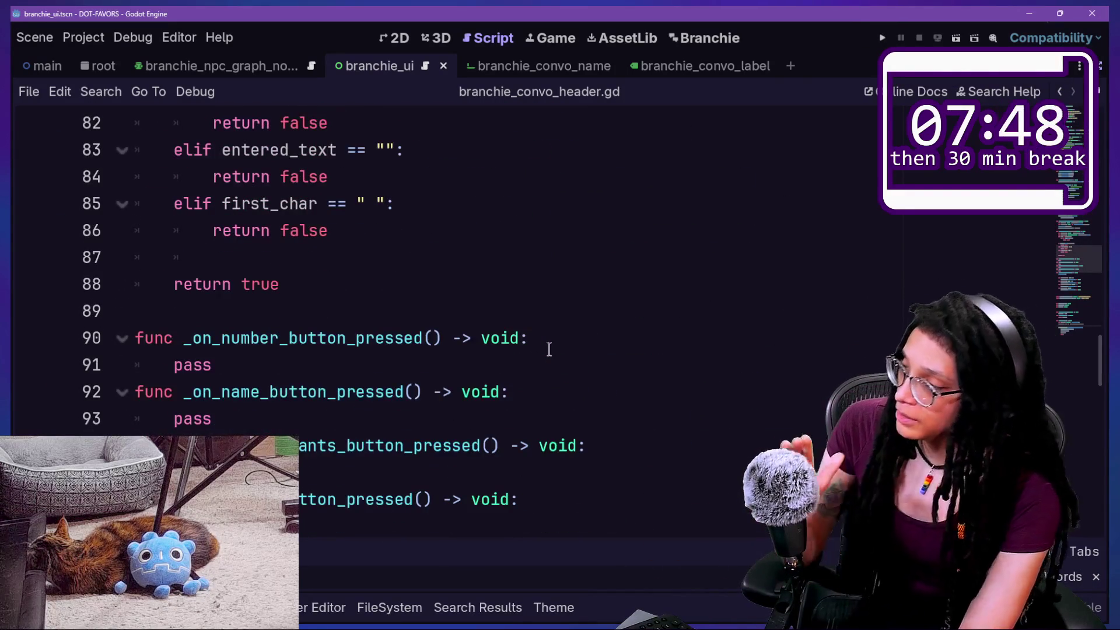
# Select the label declarations on lines 101–108 of _on_new_button_pressed
pyautogui.scroll(-6, 549, 350)
pyautogui.click(289, 182)
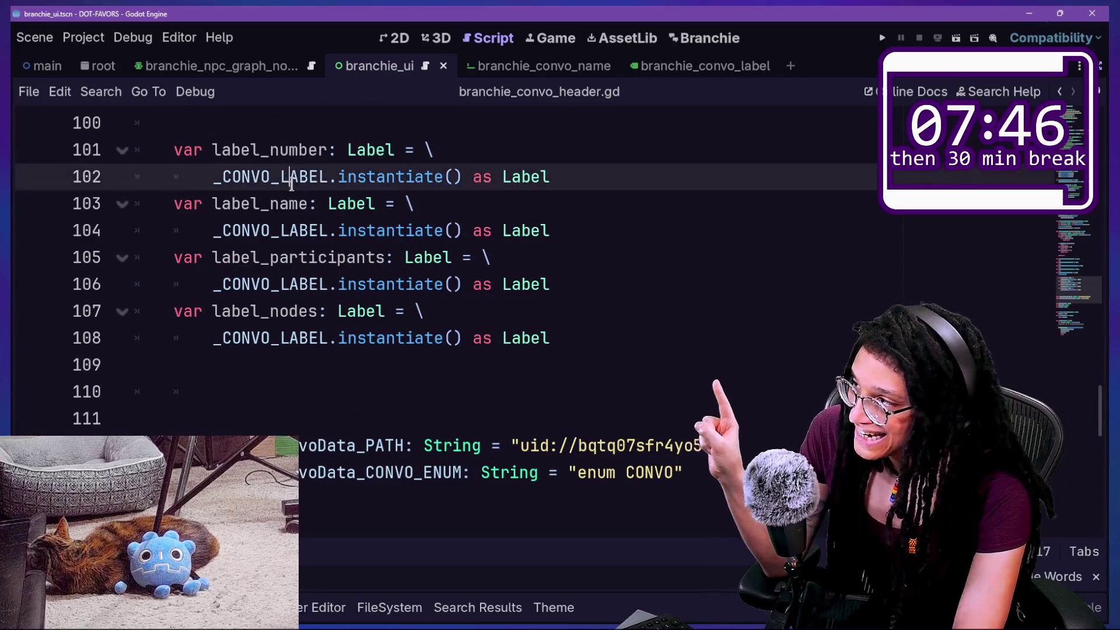
pyautogui.moveTo(289, 183); pyautogui.dragTo(445, 257)
pyautogui.click(452, 338)
pyautogui.click(417, 150)
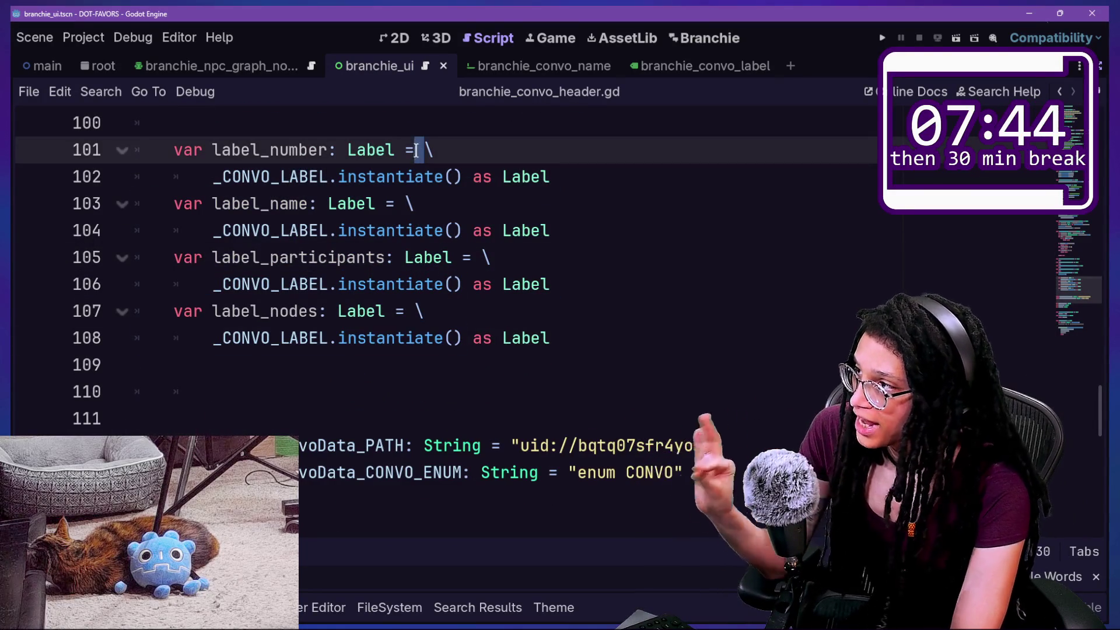
pyautogui.moveTo(392, 150); pyautogui.dragTo(452, 310)
pyautogui.moveTo(457, 348)
pyautogui.mouseDown()
pyautogui.moveTo(446, 151)
pyautogui.moveTo(452, 206)
pyautogui.mouseUp()
pyautogui.click(446, 150)
pyautogui.click(505, 340)
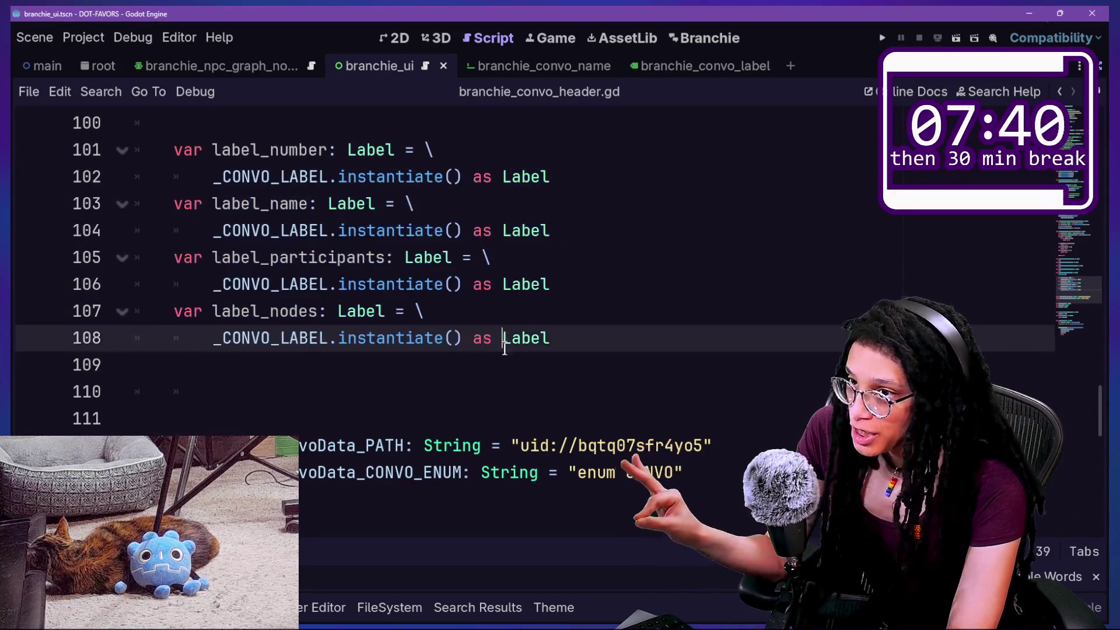
pyautogui.moveTo(505, 341); pyautogui.dragTo(502, 266)
pyautogui.click(478, 151)
pyautogui.moveTo(478, 150)
pyautogui.mouseDown()
pyautogui.moveTo(545, 338)
pyautogui.moveTo(557, 228)
pyautogui.mouseUp()
pyautogui.click(561, 364)
pyautogui.click(582, 204)
pyautogui.moveTo(443, 151)
pyautogui.mouseDown()
pyautogui.moveTo(607, 315)
pyautogui.moveTo(656, 418)
pyautogui.moveTo(553, 116)
pyautogui.mouseUp()
pyautogui.click(556, 140)
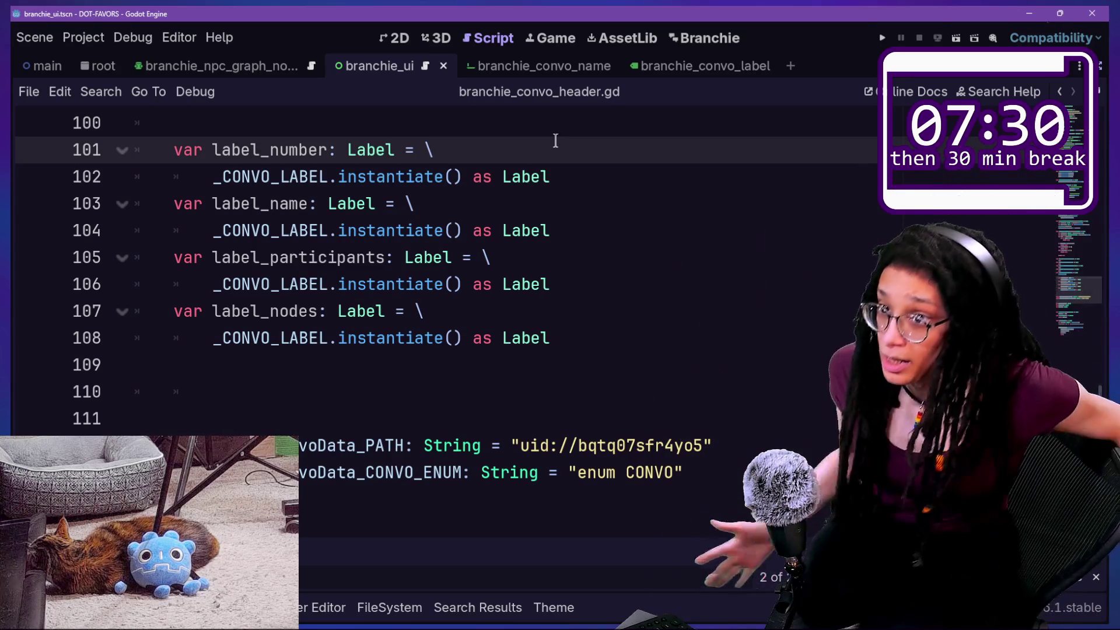
# Reselect the label_number, label_name, label_participants and label_nodes declarations through line 108
pyautogui.moveTo(470, 177); pyautogui.dragTo(446, 257)
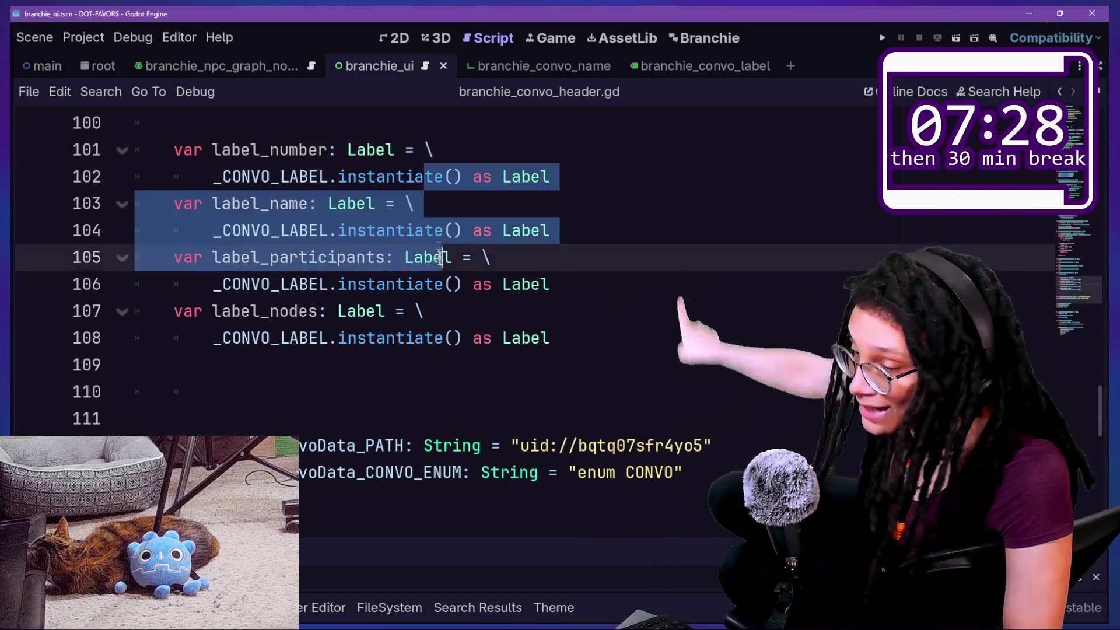
pyautogui.click(445, 284)
pyautogui.moveTo(502, 338); pyautogui.dragTo(465, 177)
pyautogui.click(467, 178)
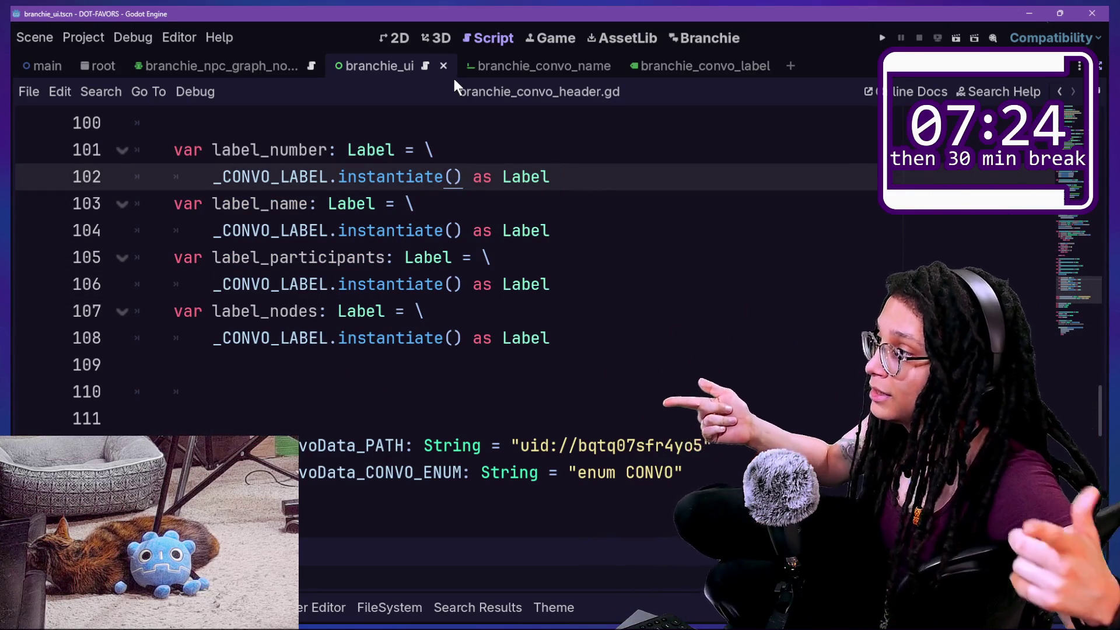
pyautogui.moveTo(443, 123); pyautogui.dragTo(414, 203)
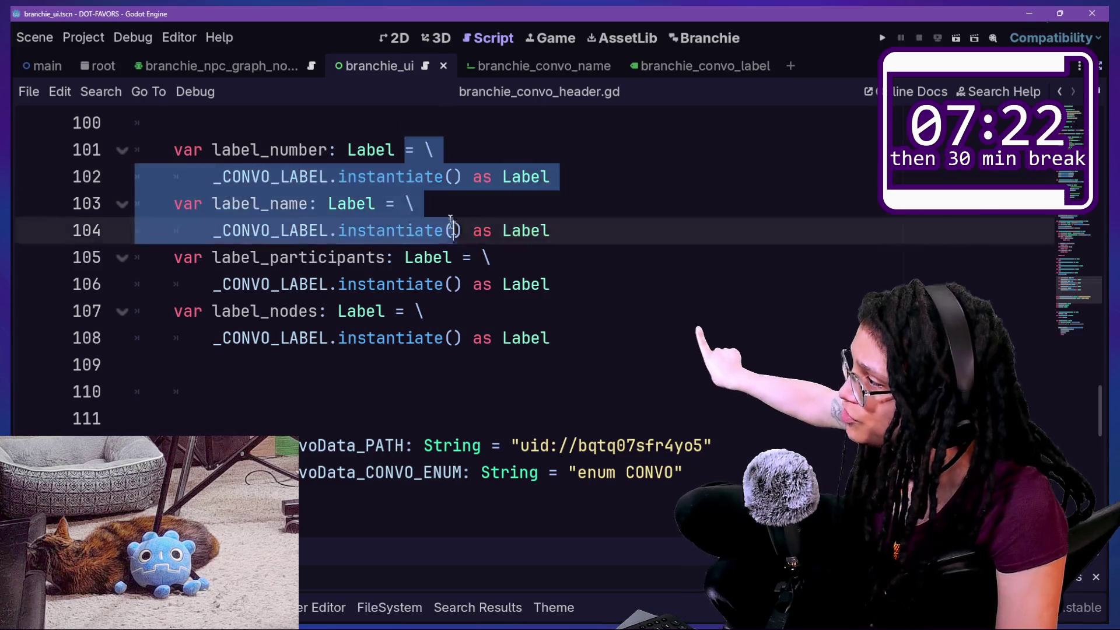
pyautogui.moveTo(511, 338); pyautogui.dragTo(425, 118)
pyautogui.click(436, 146)
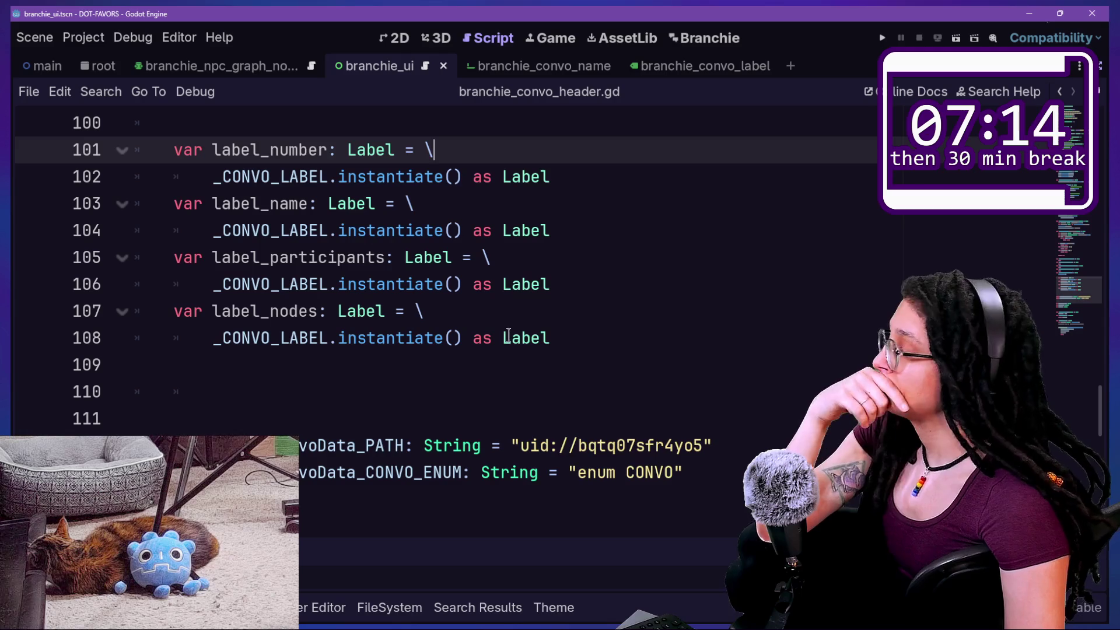
pyautogui.click(419, 393)
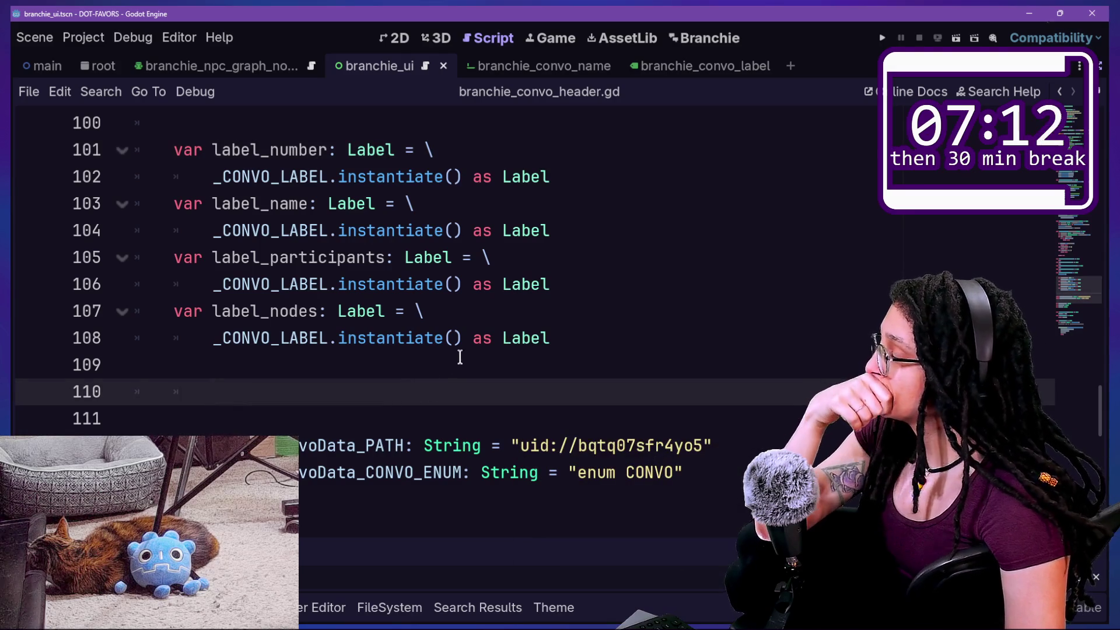
pyautogui.click(459, 359)
pyautogui.moveTo(463, 364); pyautogui.dragTo(415, 233)
pyautogui.scroll(1, 413, 230)
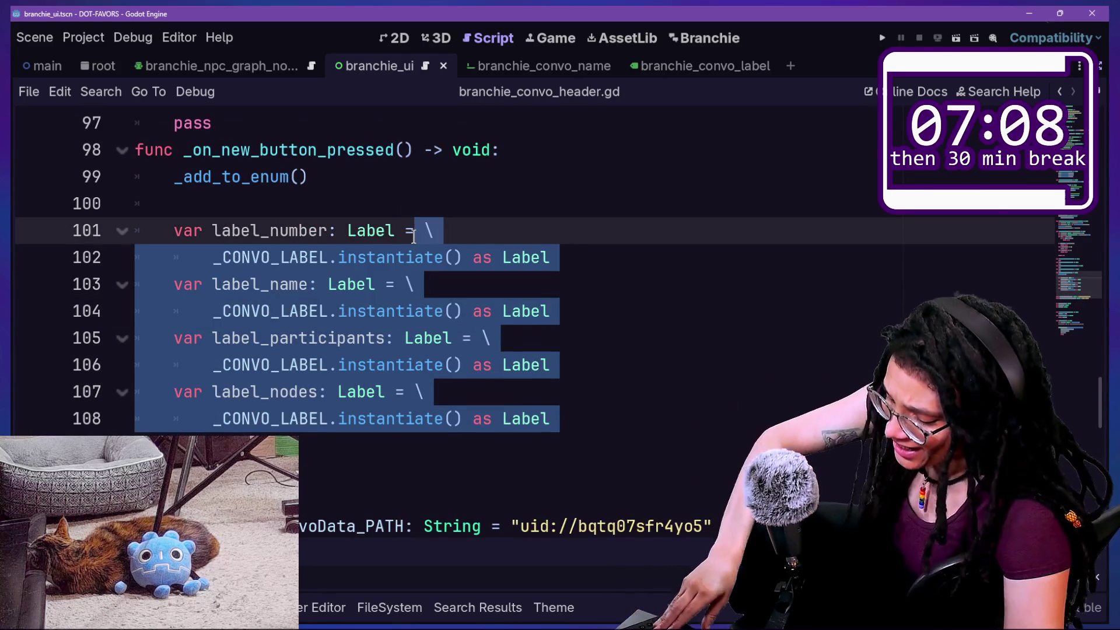
# Comment out the label declarations under a '#WARNING You better had make sure this EXITS/destroy' note, and save
pyautogui.hotkey('ctrl', 'k')
pyautogui.hotkey('ctrl', 's')
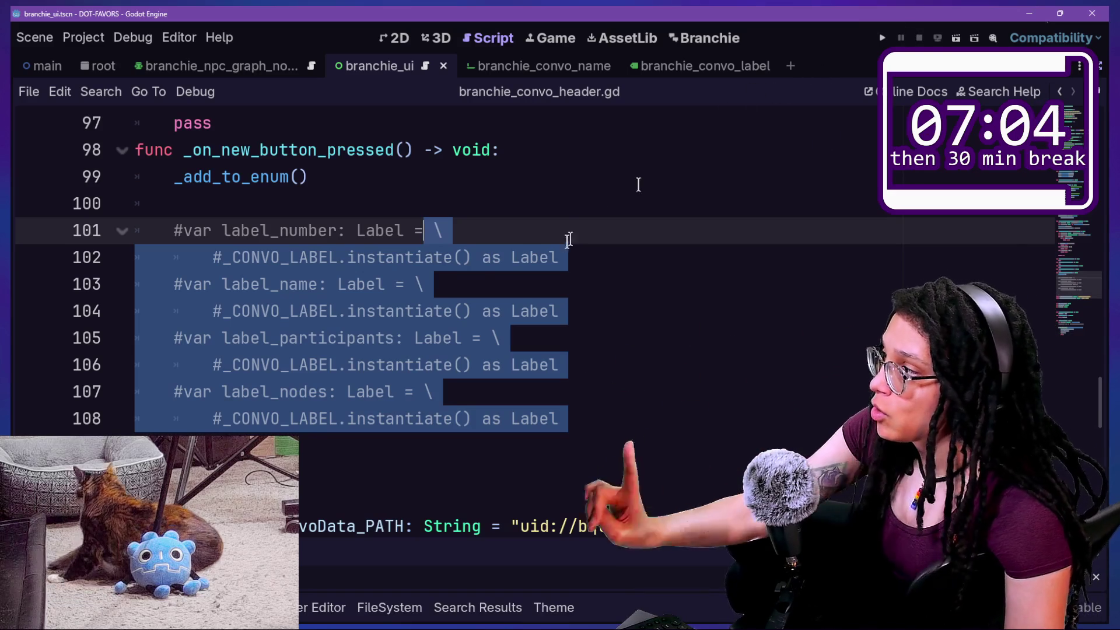
pyautogui.click(517, 199)
pyautogui.press('Return')
pyautogui.write('#')
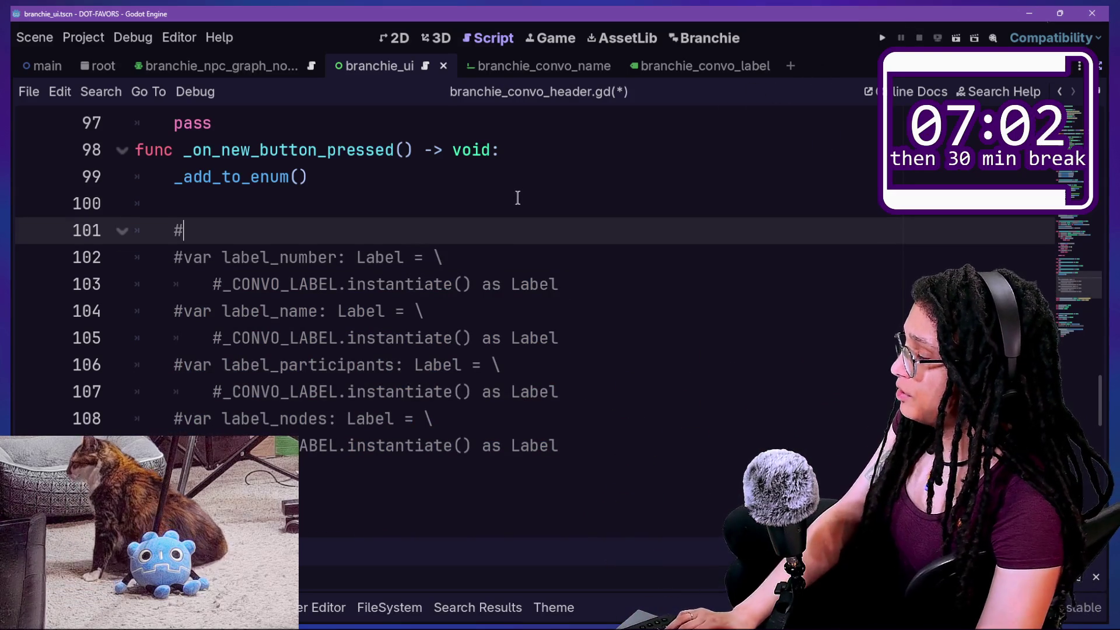
pyautogui.write('WARNING ')
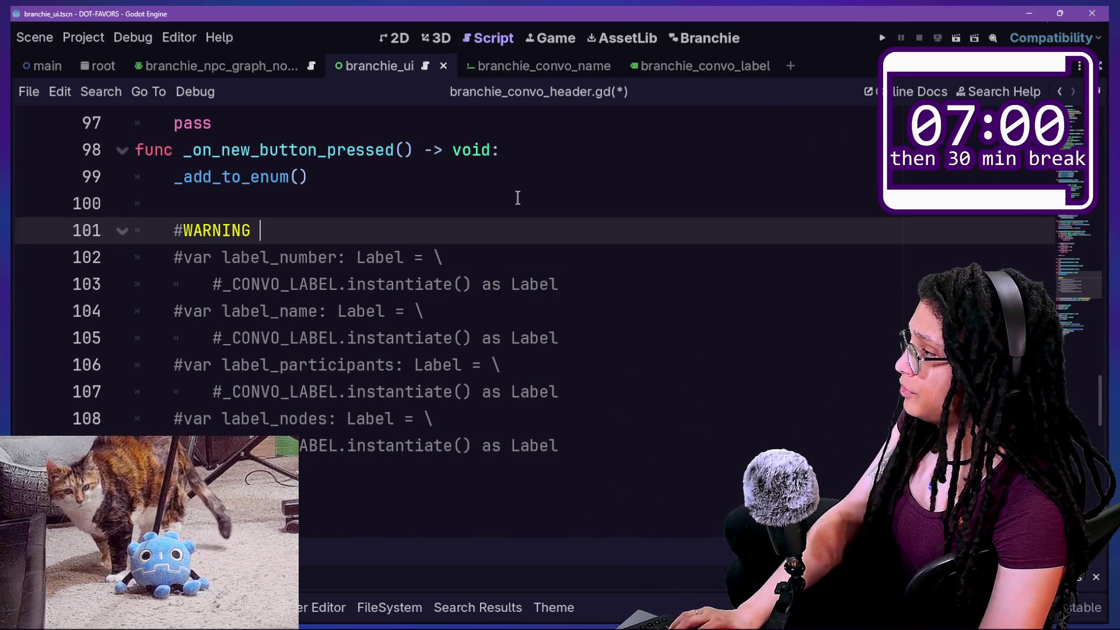
pyautogui.write('You bet')
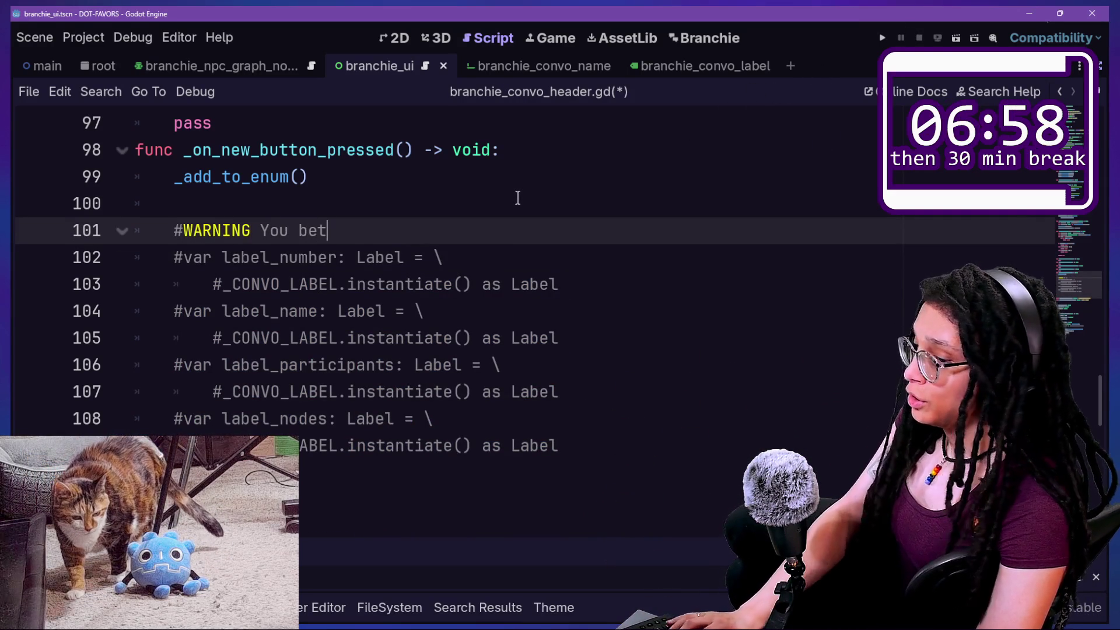
pyautogui.write('ter had make su')
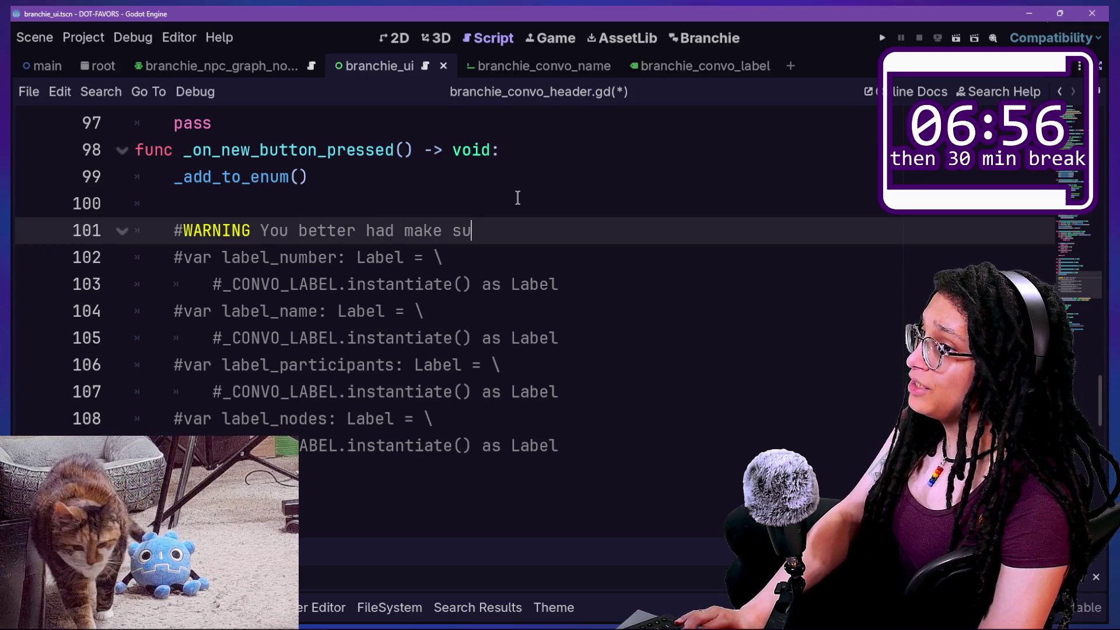
pyautogui.write('re this ')
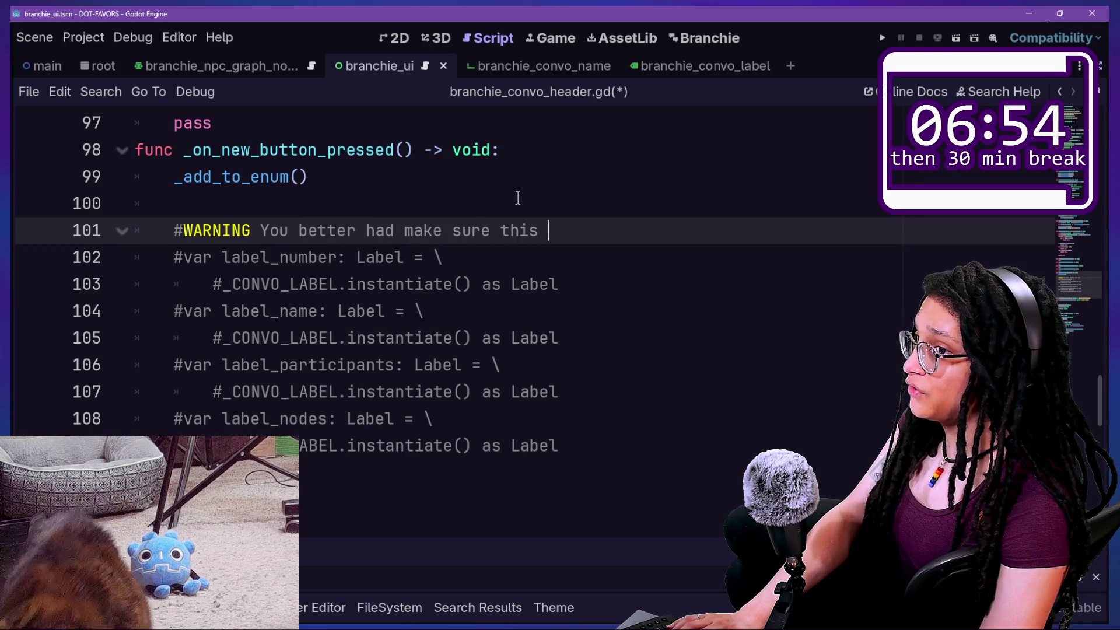
pyautogui.write('EXITS/de')
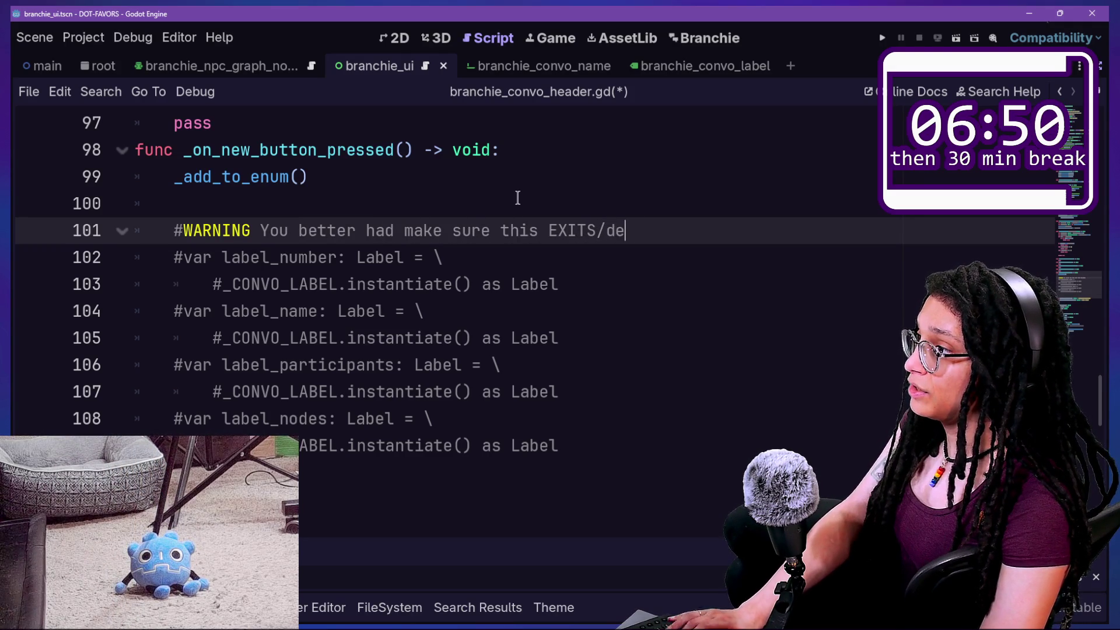
pyautogui.write('stroys on plugin off omg')
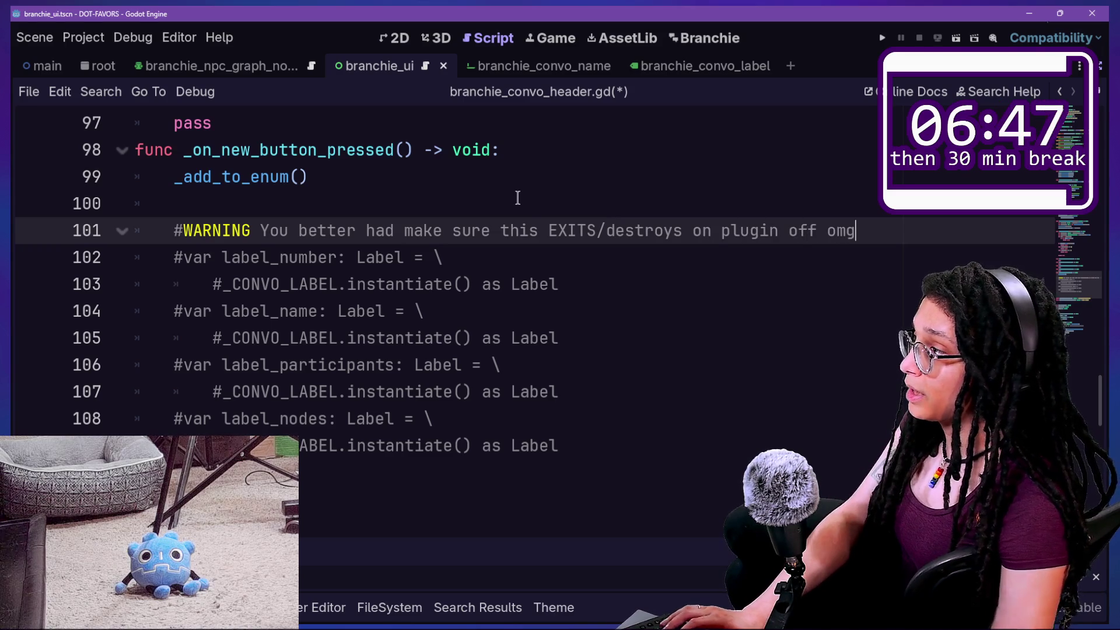
pyautogui.hotkey('ctrl', 's')
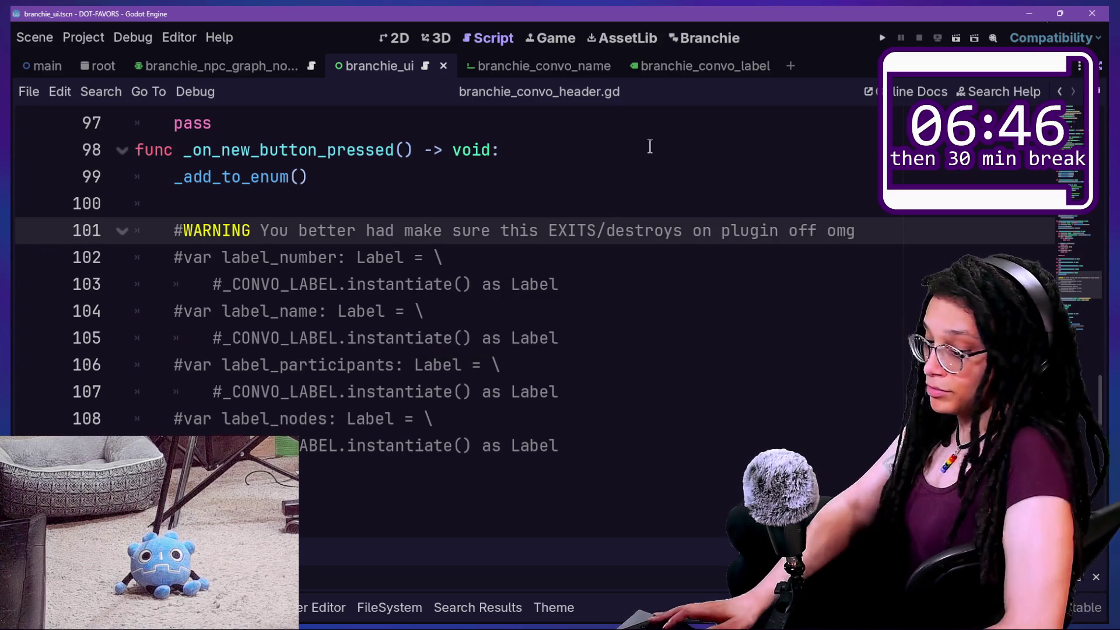
# Make line 101 a triple #WARNING tag and move the sentence to line 102
pyautogui.click(281, 231)
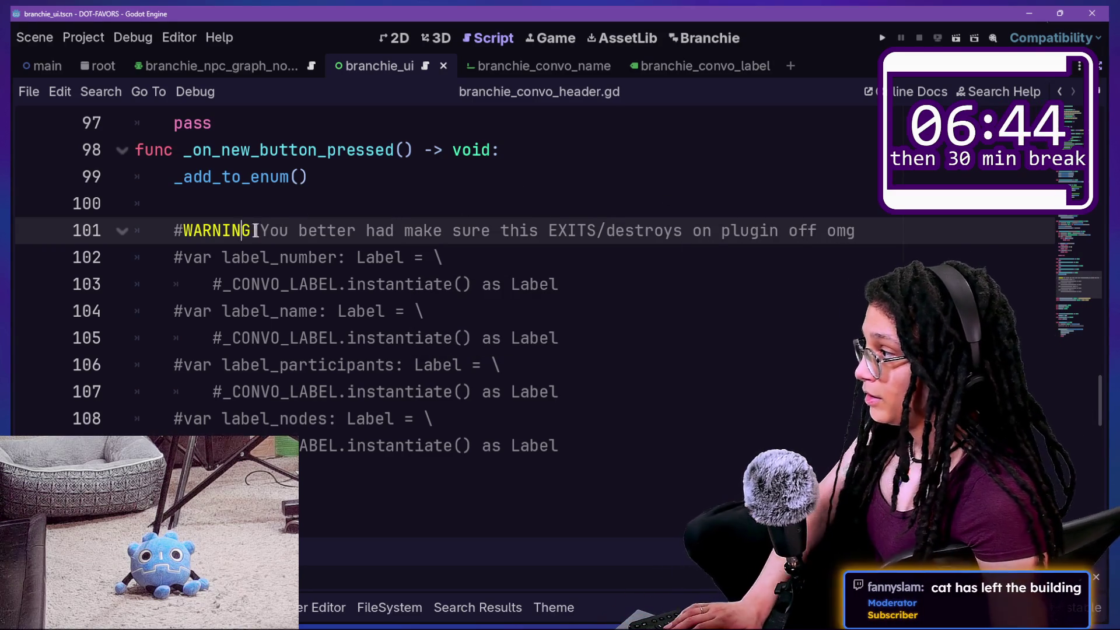
pyautogui.write('#WARNING @W')
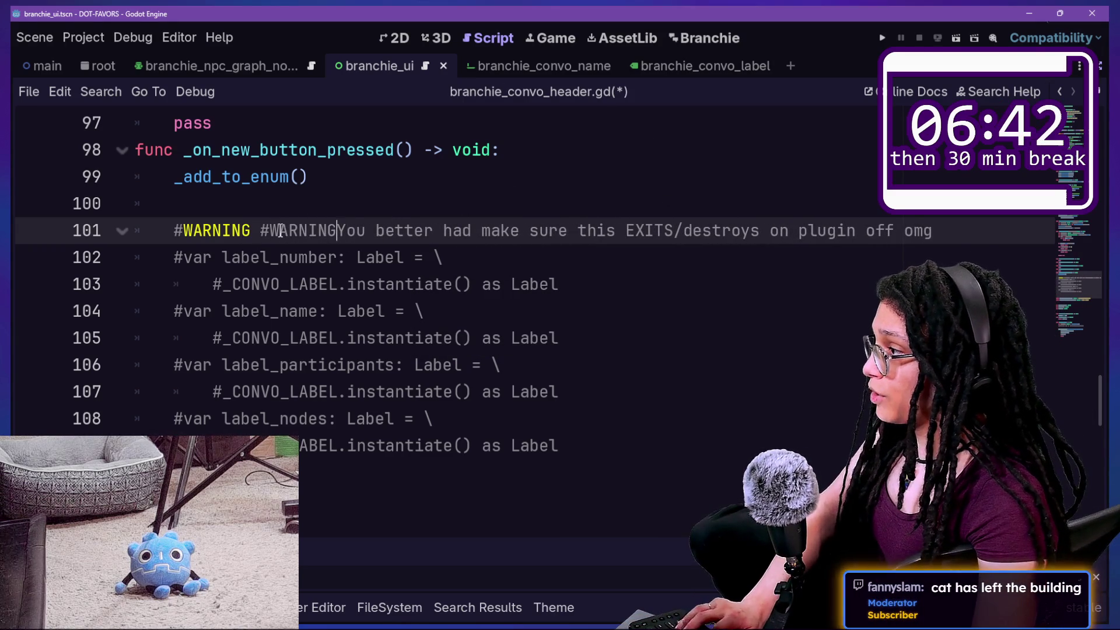
pyautogui.press('BackSpace')
pyautogui.press('BackSpace')
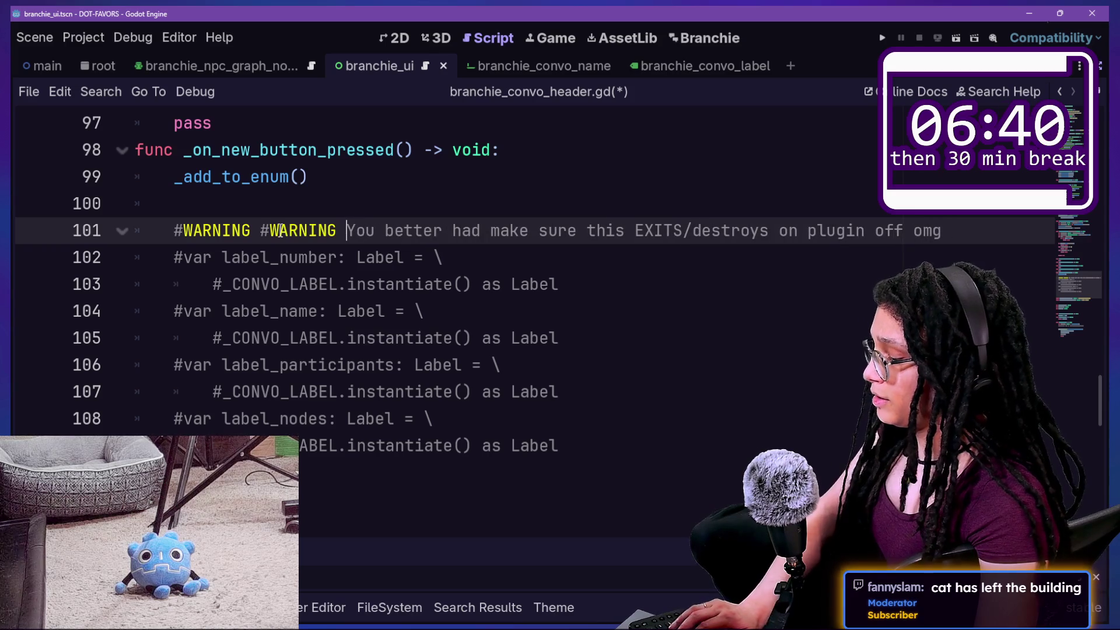
pyautogui.write('#WARNING')
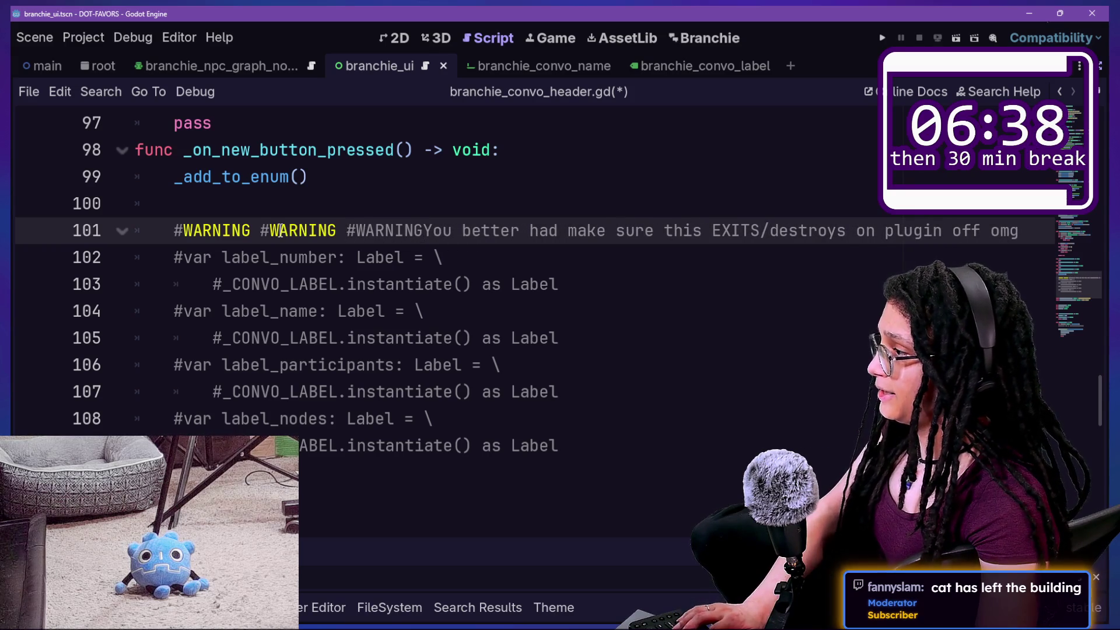
pyautogui.write(' \\')
pyautogui.press('Return')
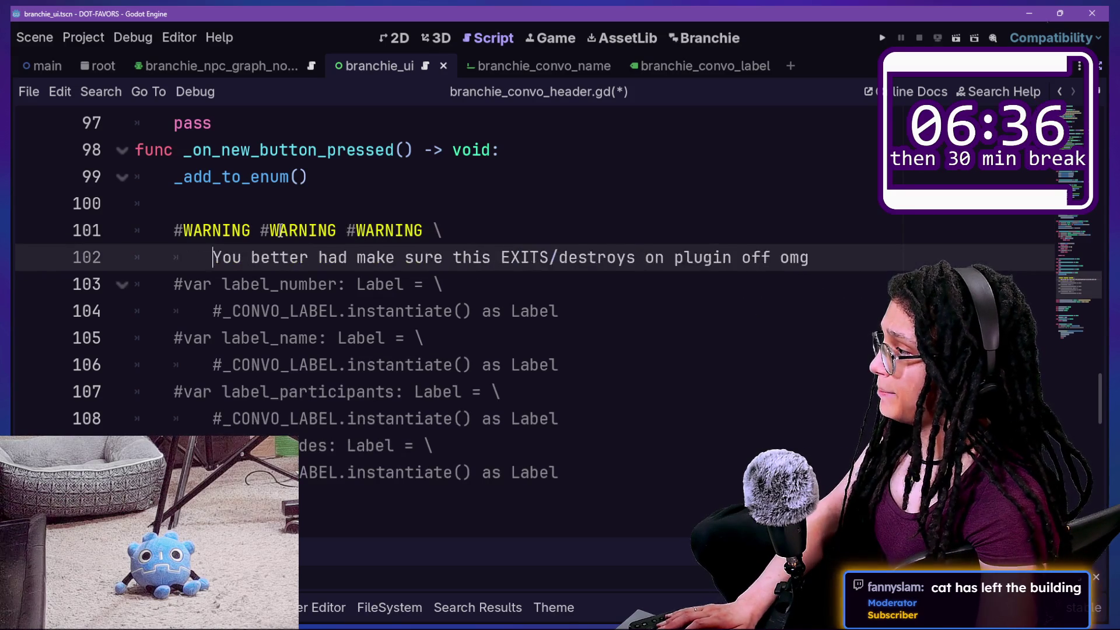
pyautogui.press('BackSpace')
pyautogui.write('#')
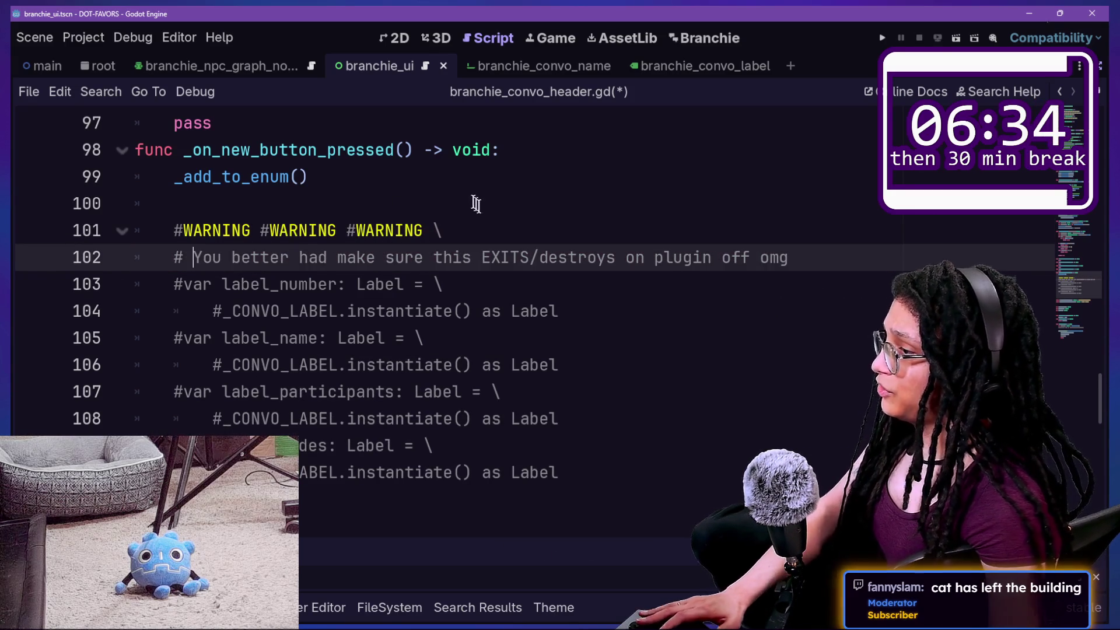
# Turn line 102 into a ## comment, add a blank line after it, and save
pyautogui.click(522, 209)
pyautogui.click(525, 223)
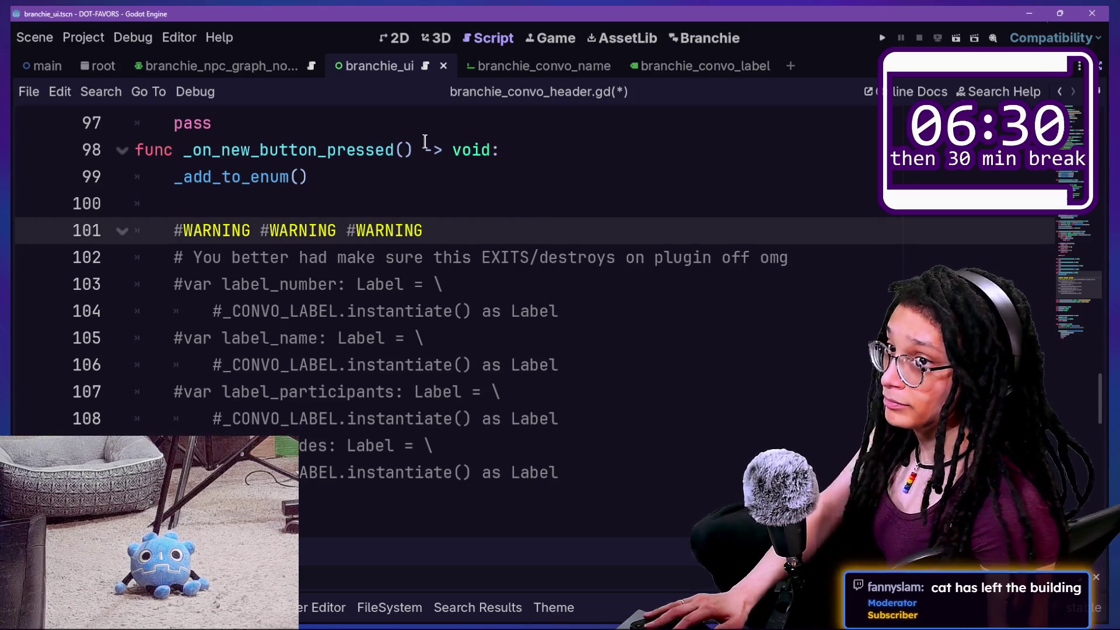
pyautogui.click(560, 204)
pyautogui.click(617, 257)
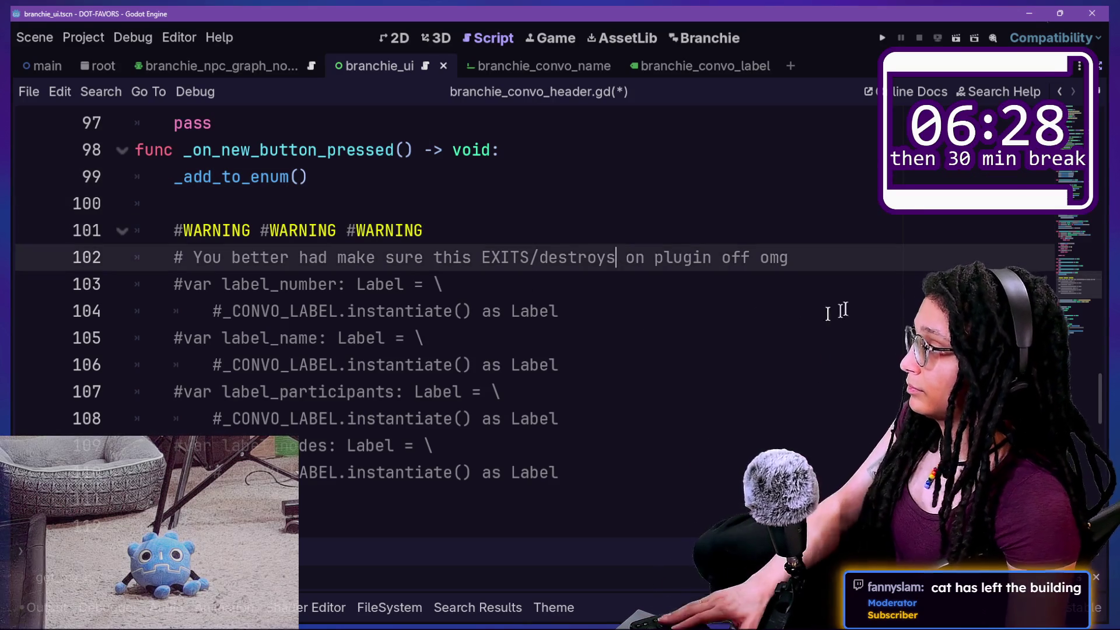
pyautogui.click(884, 258)
pyautogui.press('Return')
pyautogui.moveTo(176, 284); pyautogui.dragTo(182, 259)
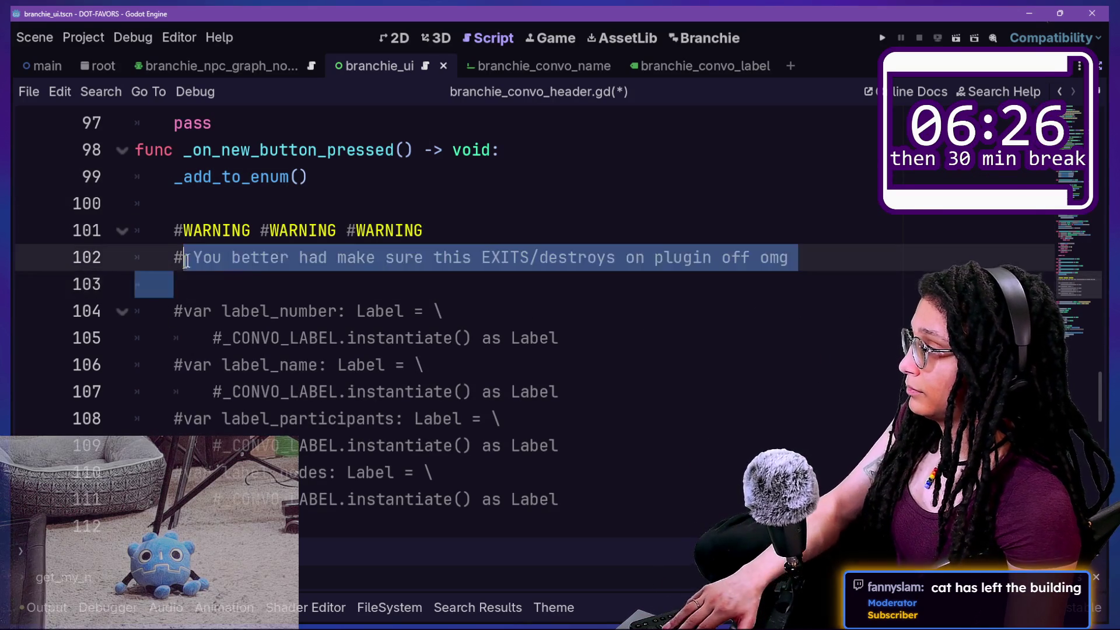
pyautogui.write('W')
pyautogui.hotkey('ctrl', 'z')
pyautogui.click(181, 264)
pyautogui.write('#')
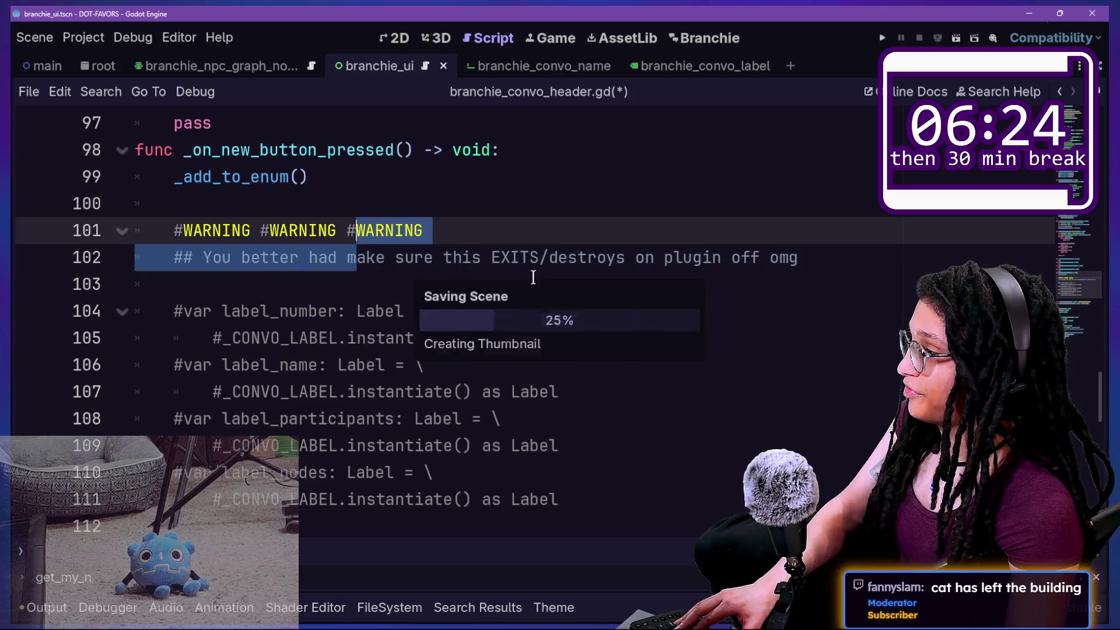
pyautogui.hotkey('ctrl', 's')
pyautogui.scroll(7, 660, 268)
pyautogui.scroll(15, 660, 268)
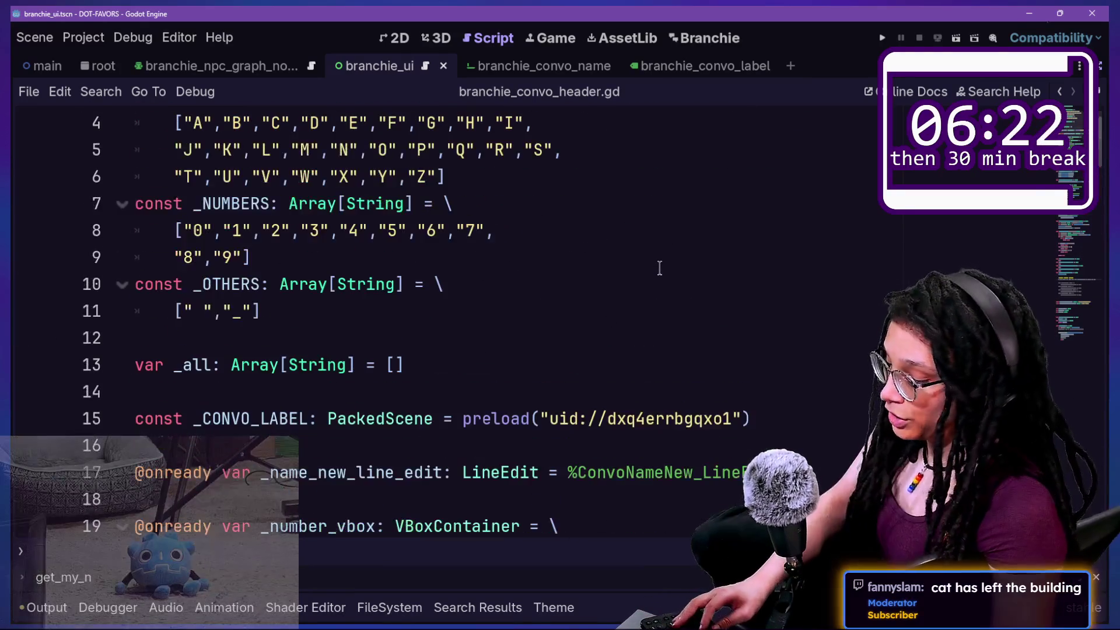
pyautogui.click(783, 225)
# Restart the Branchie plugin by unchecking and rechecking it in the Plugins tab
pyautogui.scroll(1, 783, 225)
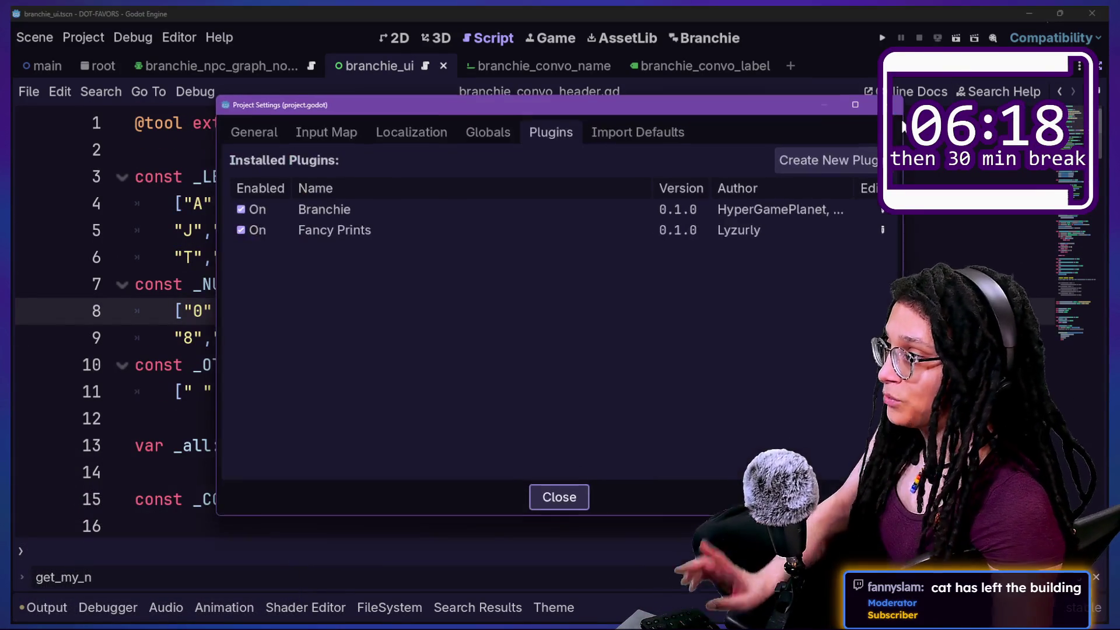
pyautogui.click(240, 209)
pyautogui.click(249, 208)
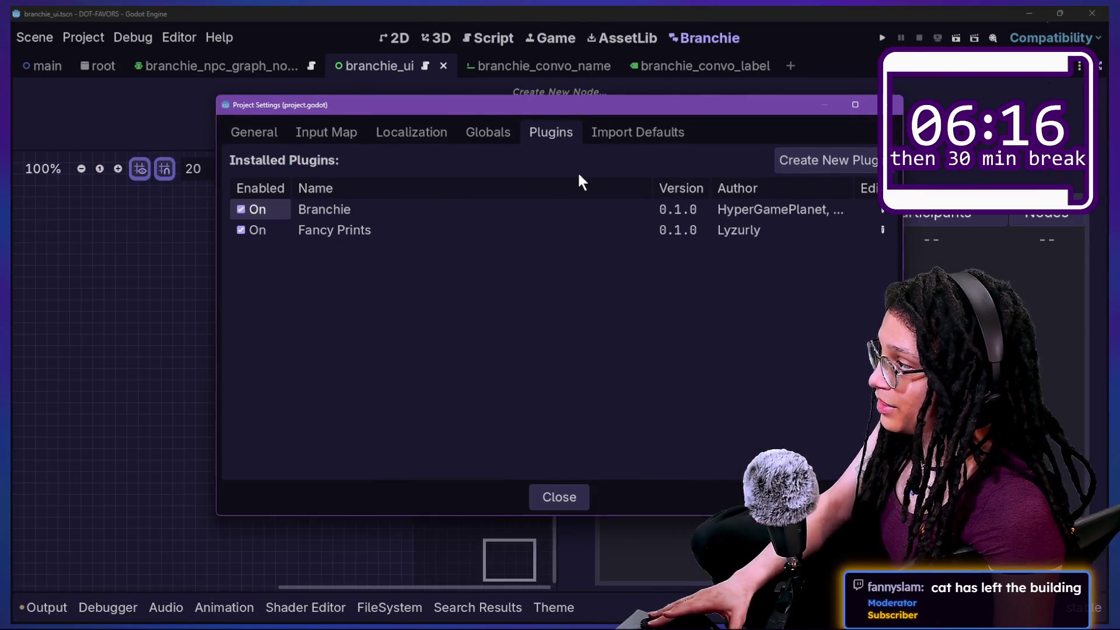
pyautogui.press('Escape')
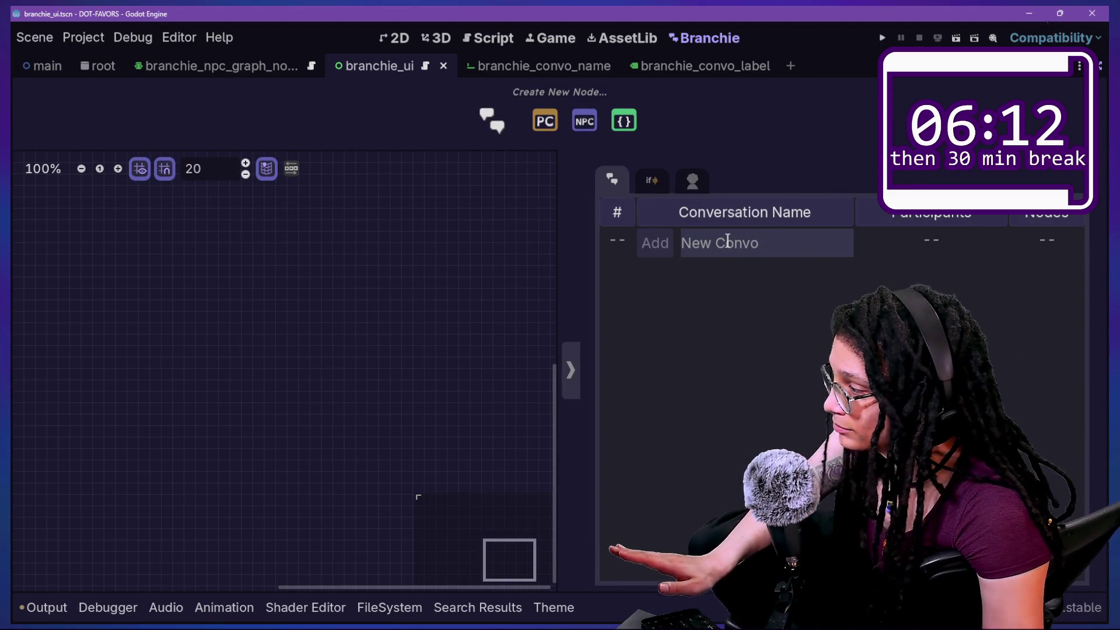
# Clear the Output log and trim the conversation name to CAT_LEFT_BUILD
pyautogui.click(51, 606)
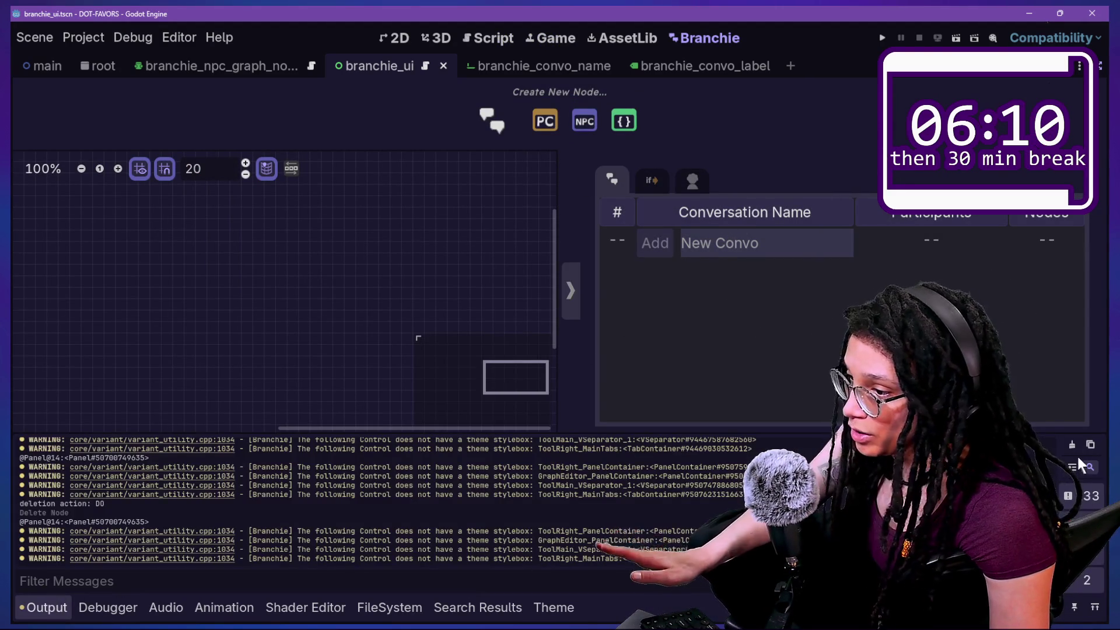
pyautogui.click(1074, 448)
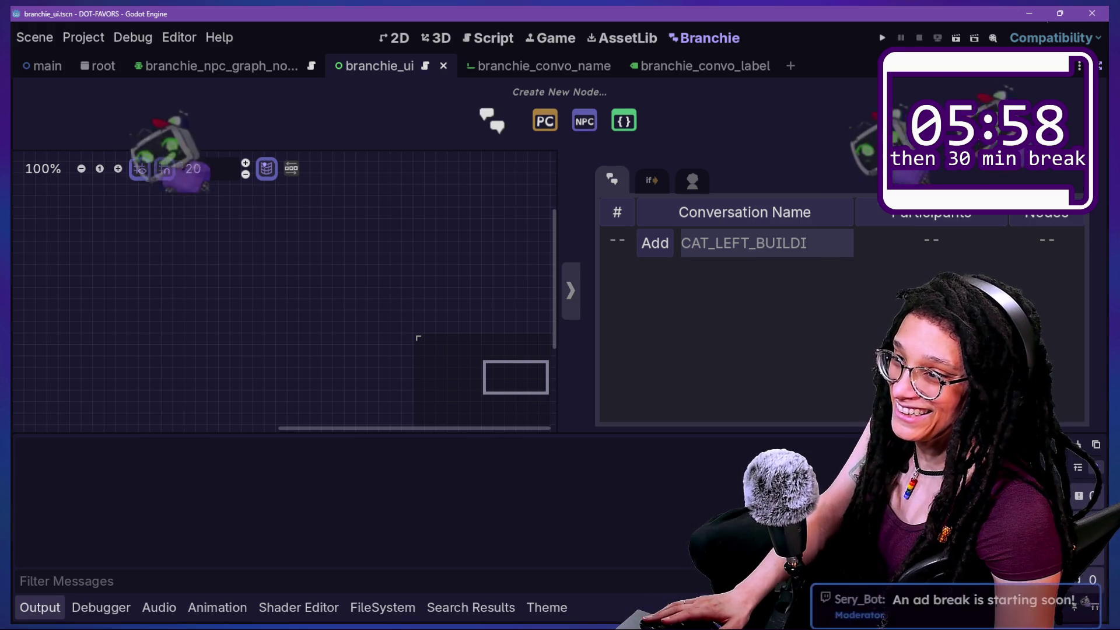
pyautogui.write('CAT_LEFT_BUILDI')
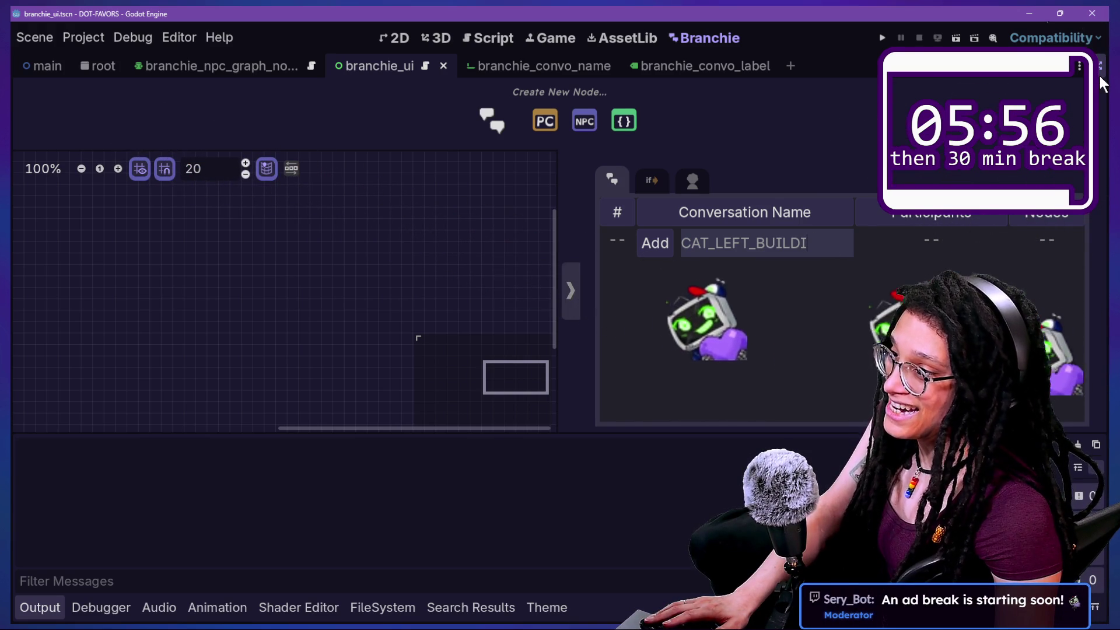
pyautogui.press('BackSpace')
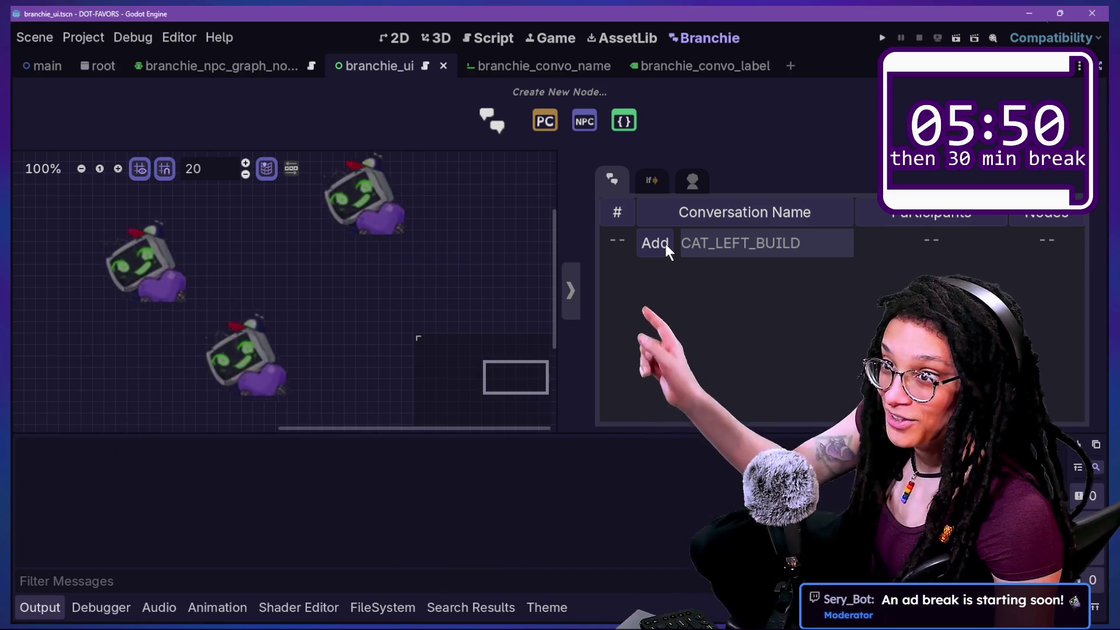
# Quick-open branchie_conversations.gd and inspect the CONVO enum declaration on line 5
pyautogui.click(501, 37)
pyautogui.hotkey('alt', 'shift', 'o')
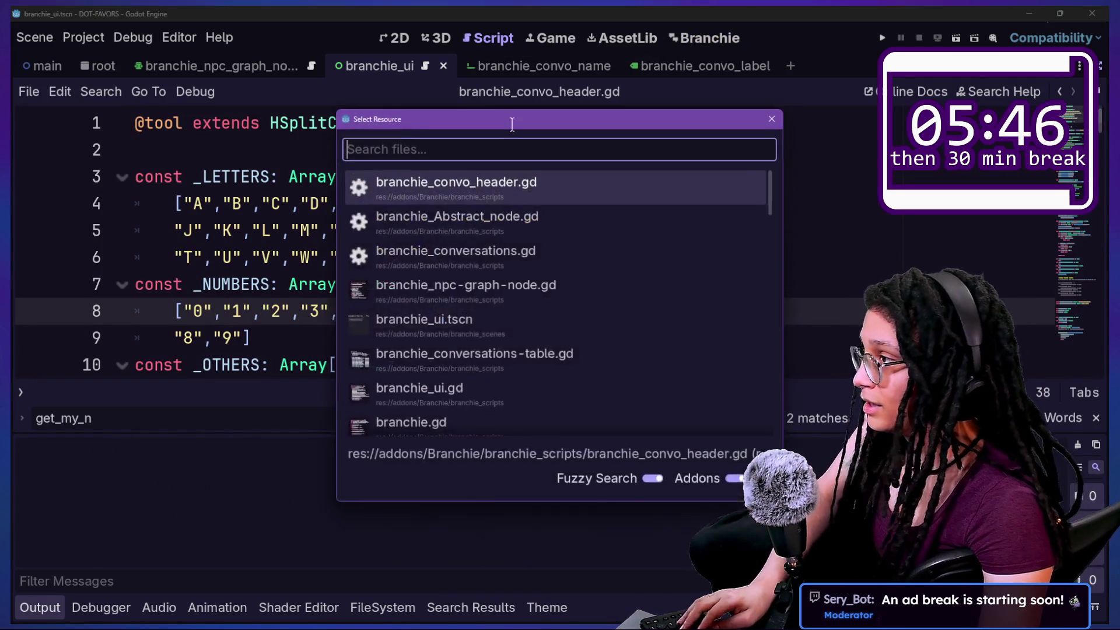
pyautogui.write('conver')
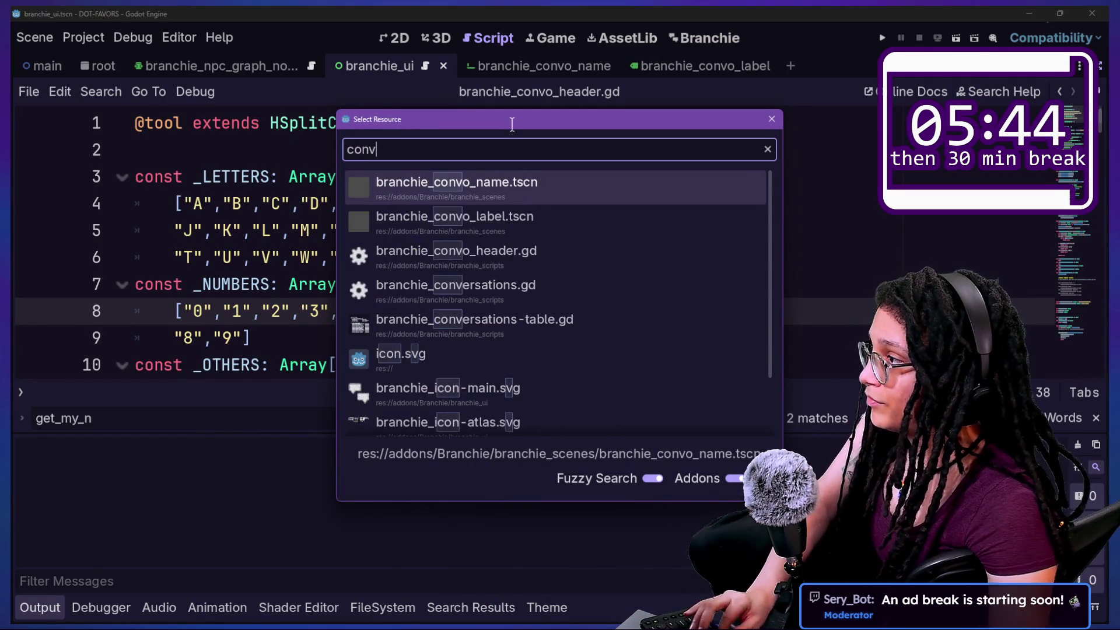
pyautogui.press('Return')
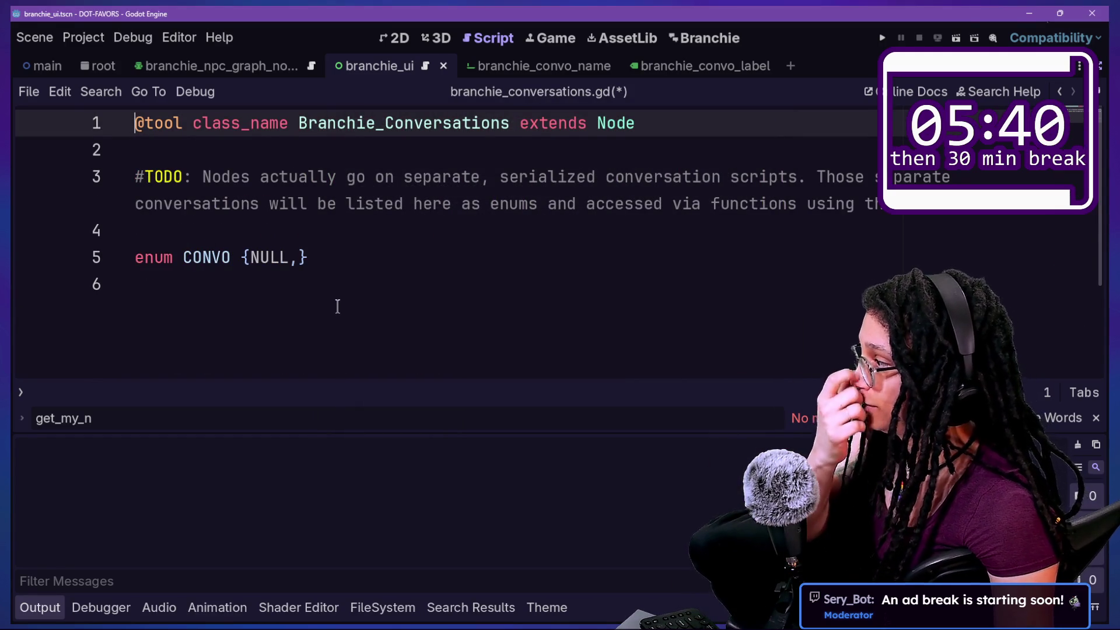
pyautogui.tripleClick(292, 258)
pyautogui.click(360, 269)
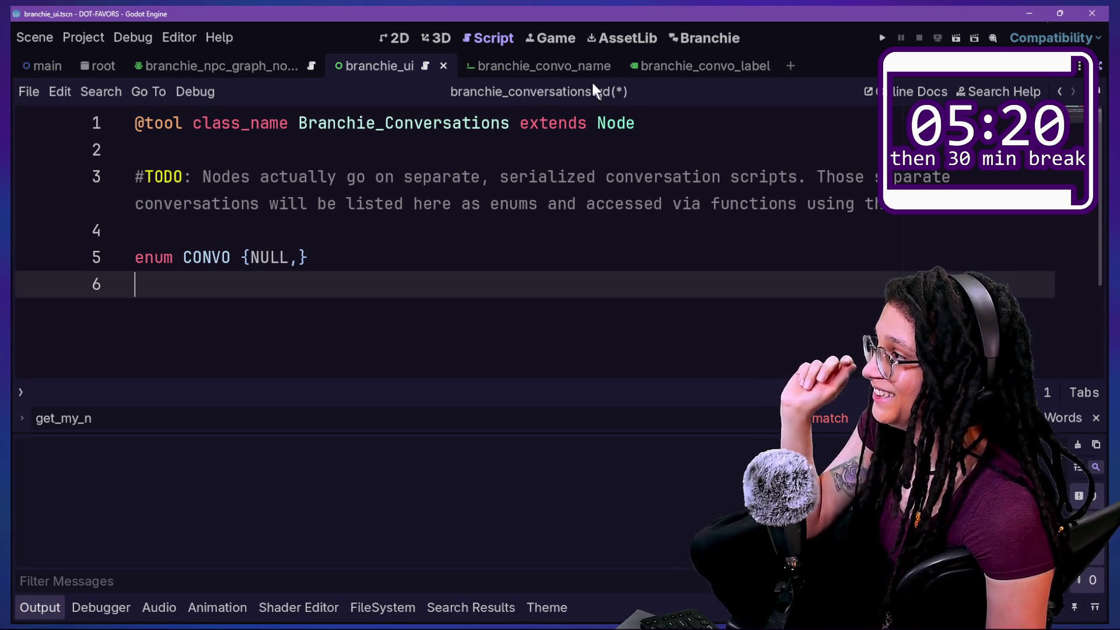
# Save the project, flip between the branchie_convo_label and branchie_ui scenes, and view the Branchie screen
pyautogui.click(596, 201)
pyautogui.hotkey('ctrl', 's')
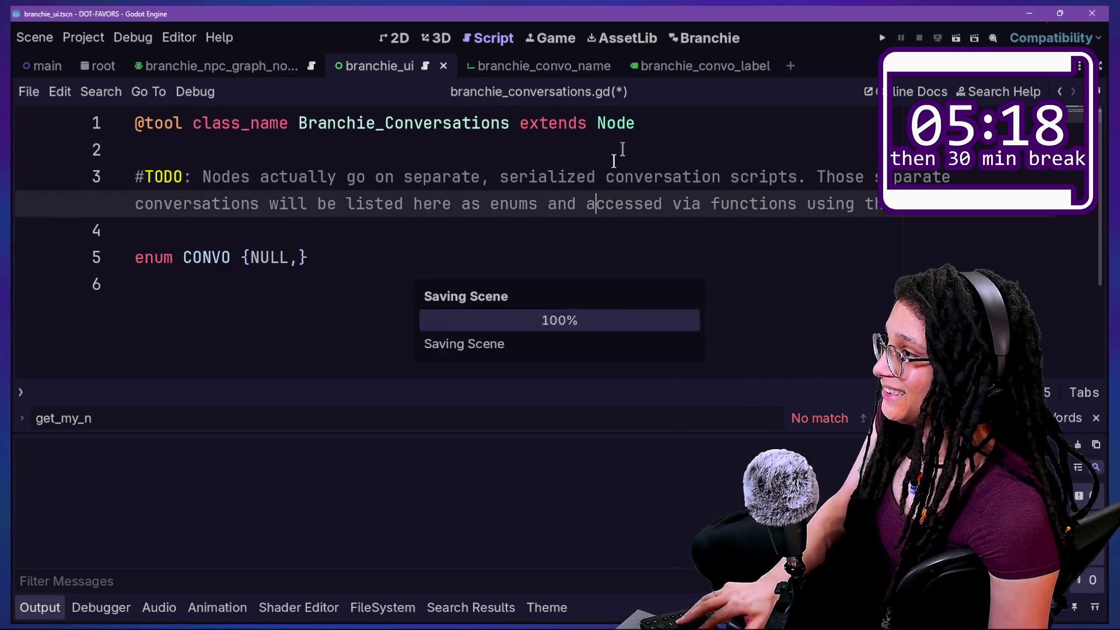
pyautogui.click(684, 69)
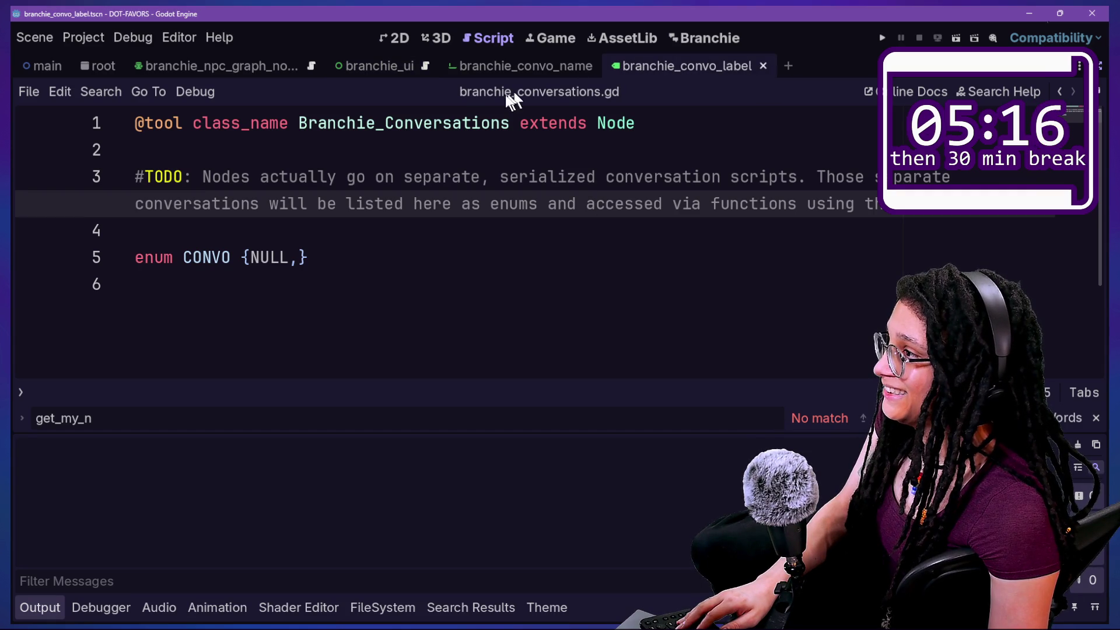
pyautogui.click(381, 67)
pyautogui.click(710, 38)
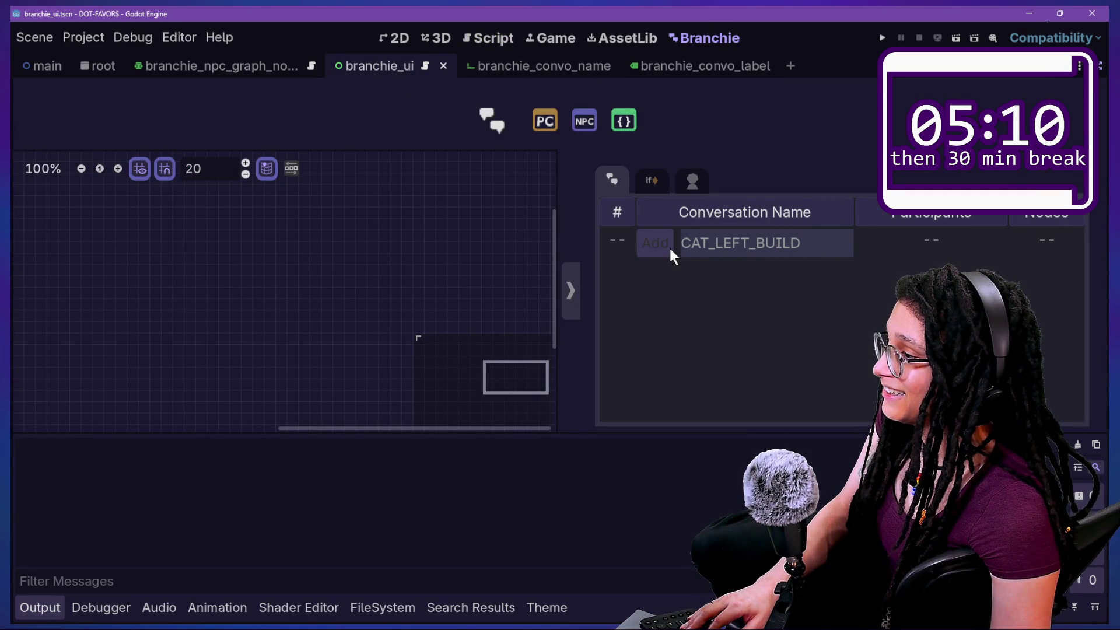
# Reopen branchie_conversations.gd, mark its unsaved title, and reload it from disk
pyautogui.click(490, 39)
pyautogui.hotkey('shift', 'alt', 'o')
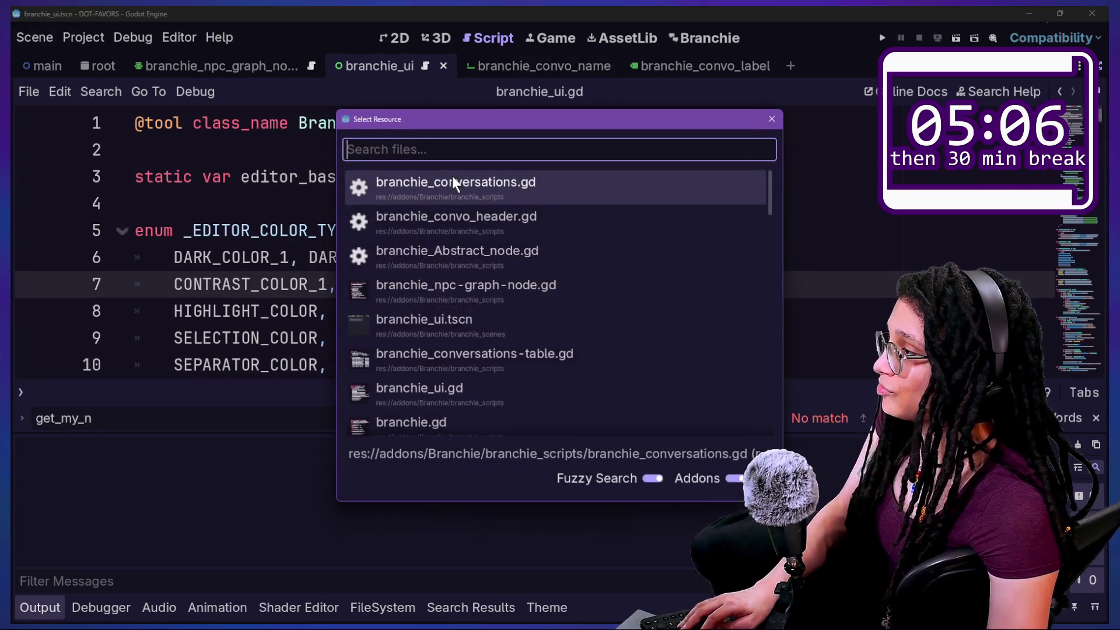
pyautogui.doubleClick(453, 178)
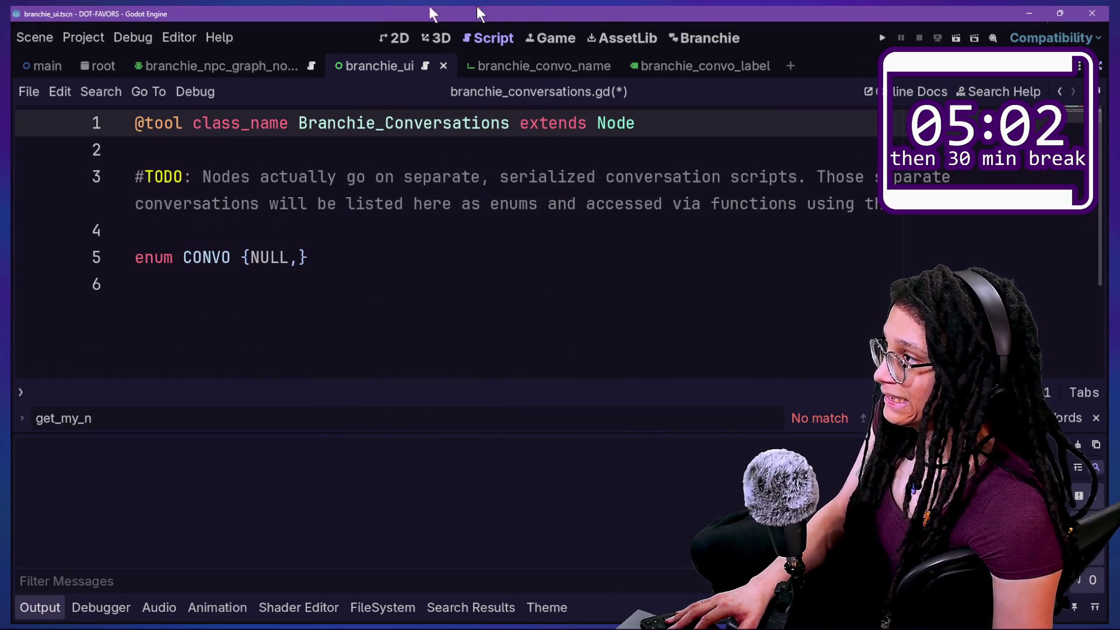
pyautogui.click(483, 150)
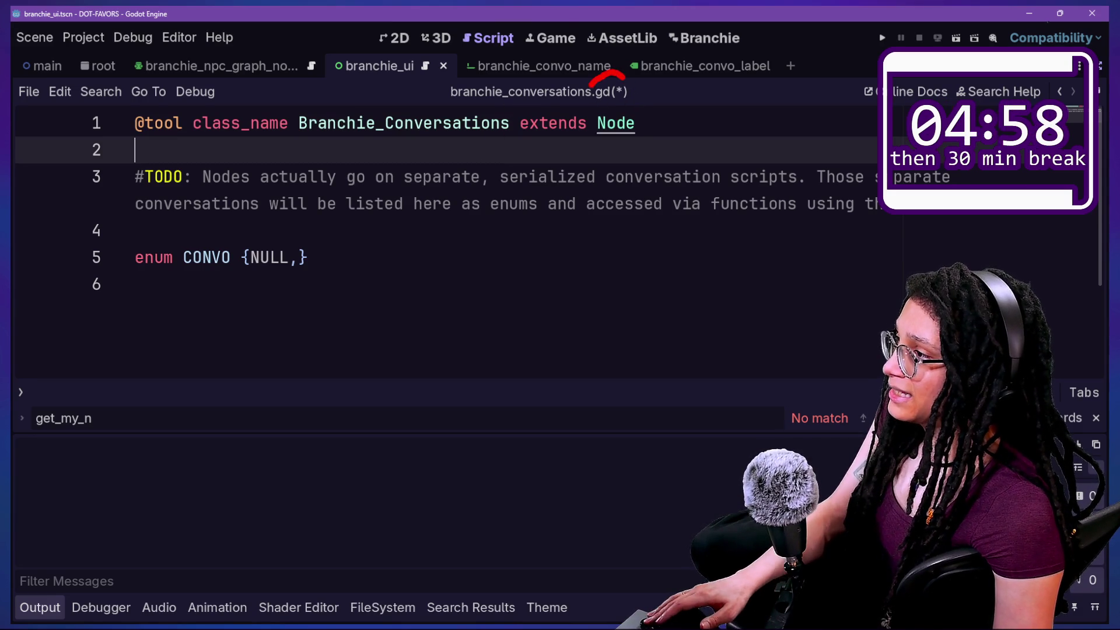
pyautogui.moveTo(592, 82); pyautogui.dragTo(656, 114)
pyautogui.moveTo(586, 87); pyautogui.dragTo(664, 79)
pyautogui.moveTo(657, 154)
pyautogui.mouseDown()
pyautogui.moveTo(513, 192)
pyautogui.moveTo(814, 117)
pyautogui.moveTo(352, 230)
pyautogui.mouseUp()
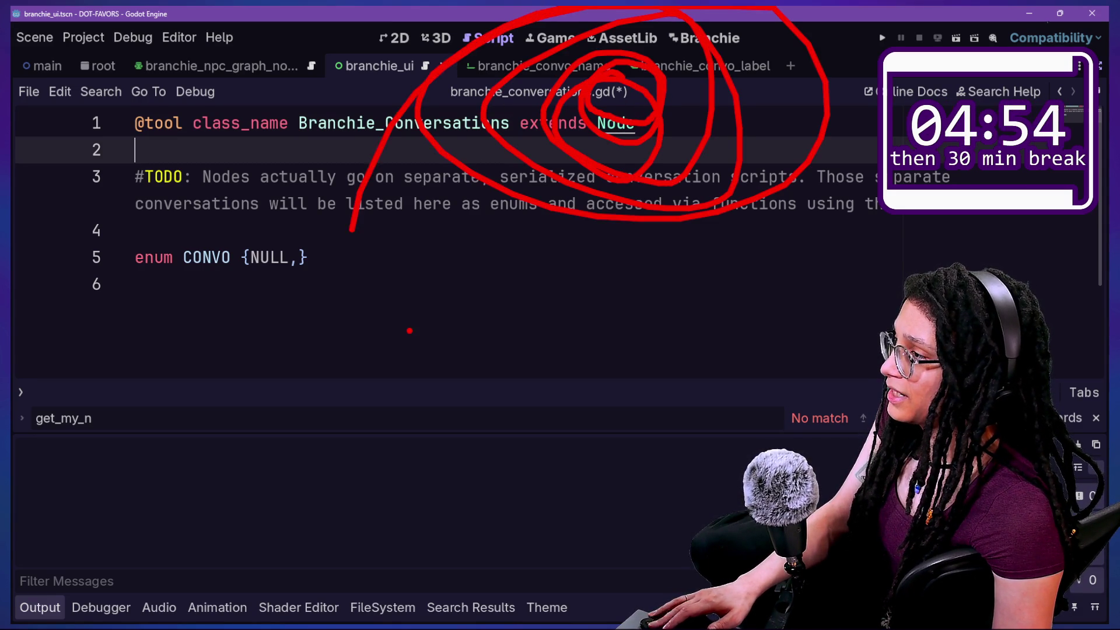
pyautogui.press('Escape')
pyautogui.click(594, 393)
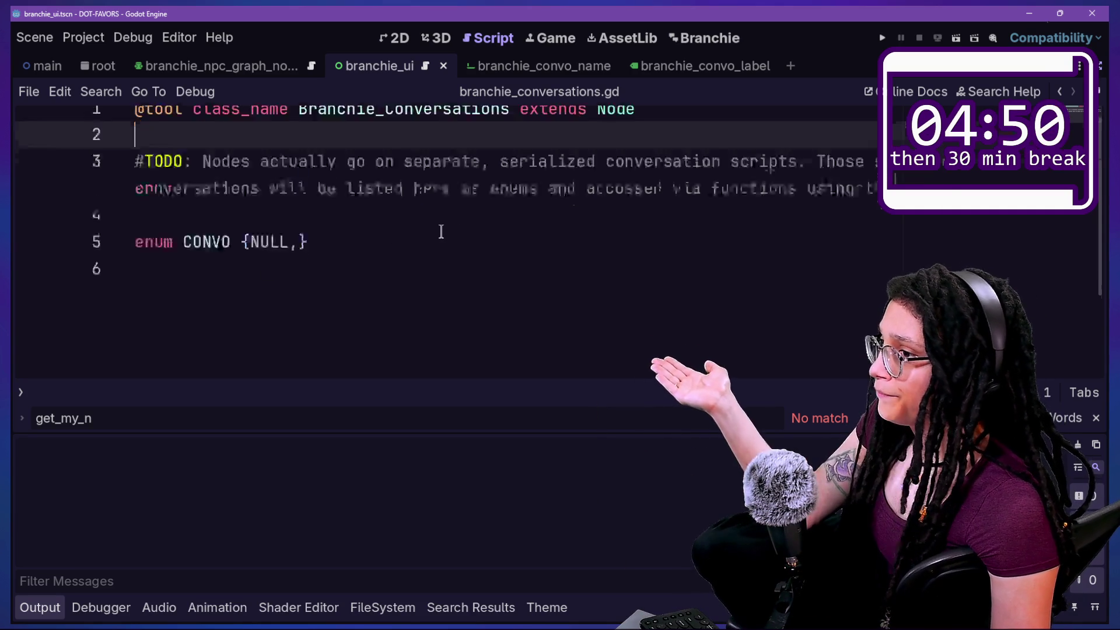
# Recheck the CONVO enum after visiting the Branchie screen and reload the changed script from disk again
pyautogui.scroll(-2, 440, 230)
pyautogui.scroll(2, 440, 230)
pyautogui.moveTo(420, 230); pyautogui.dragTo(393, 243)
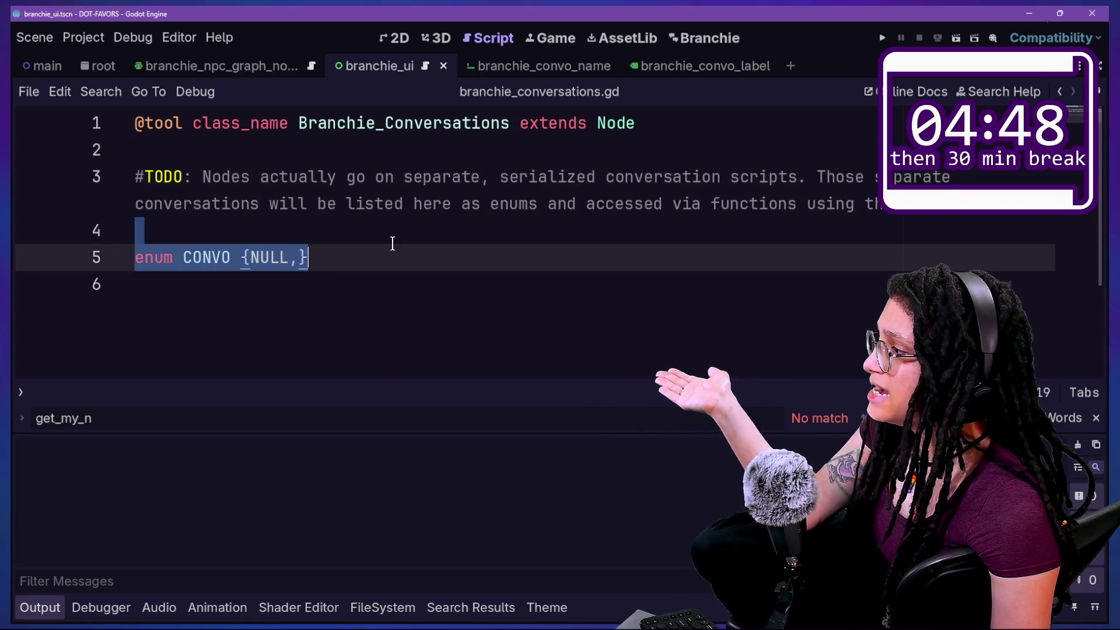
pyautogui.press('Right')
pyautogui.click(706, 38)
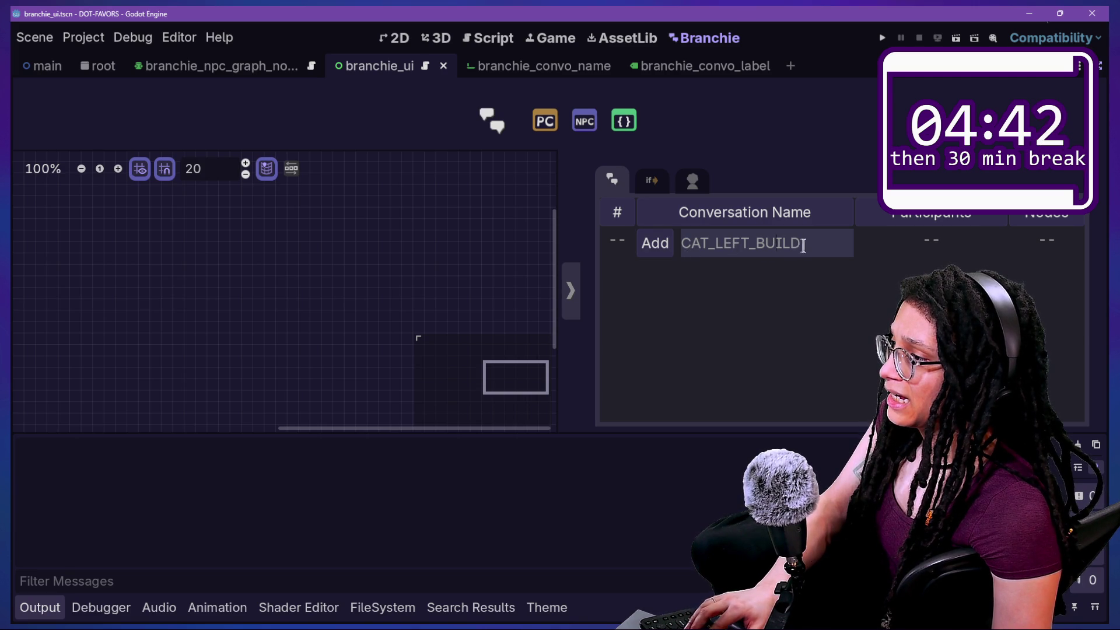
pyautogui.click(483, 34)
pyautogui.moveTo(530, 255); pyautogui.dragTo(530, 233)
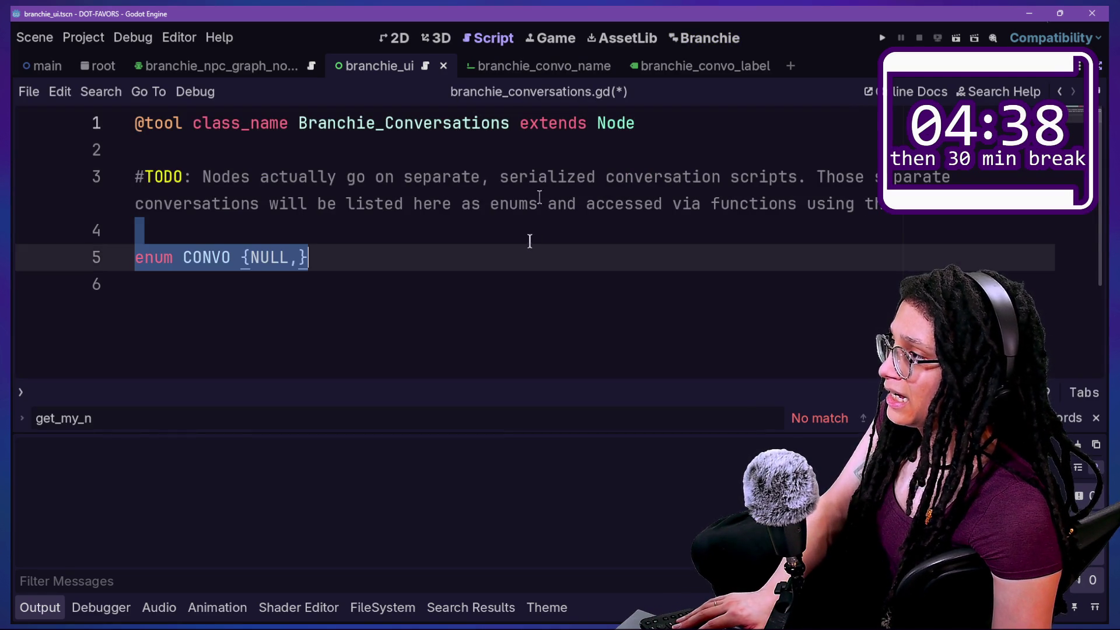
pyautogui.click(624, 300)
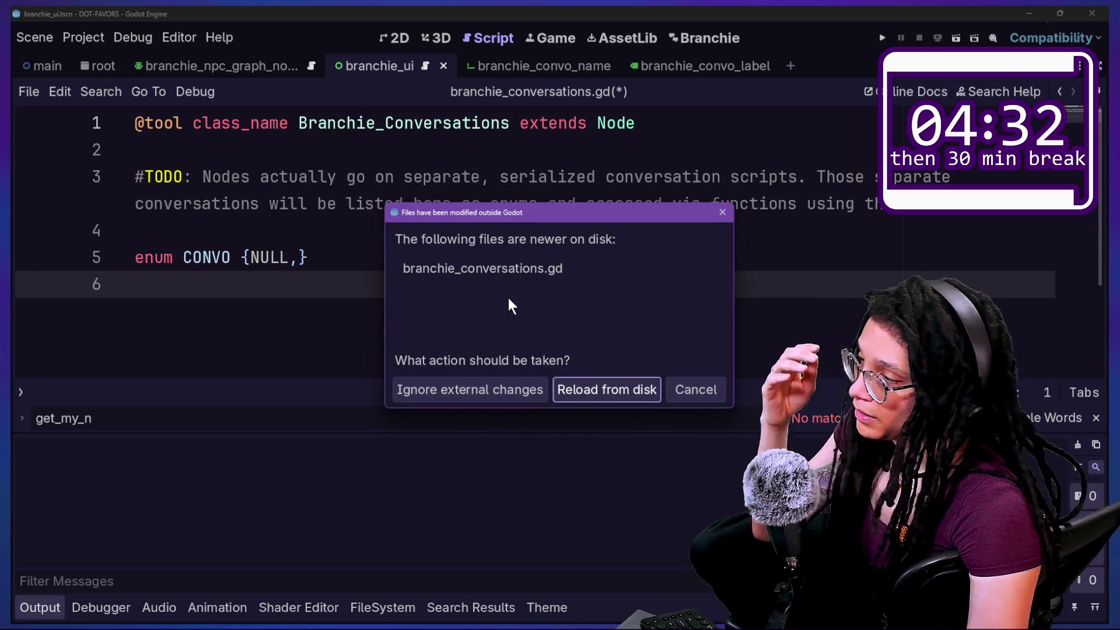
pyautogui.click(574, 388)
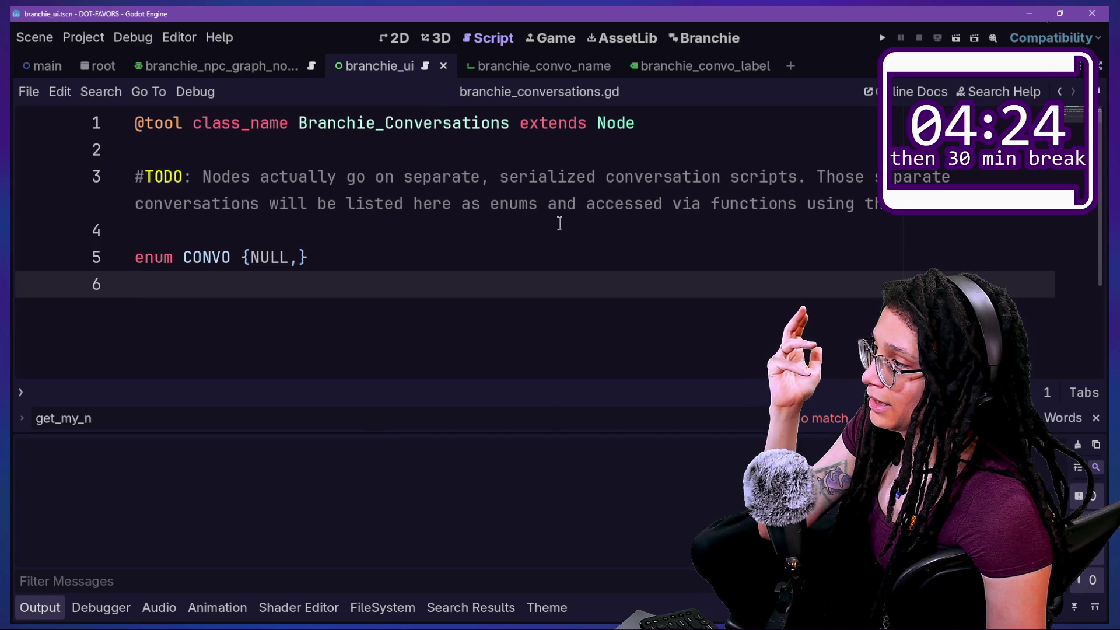
pyautogui.hotkey('shift', 'alt', 'o')
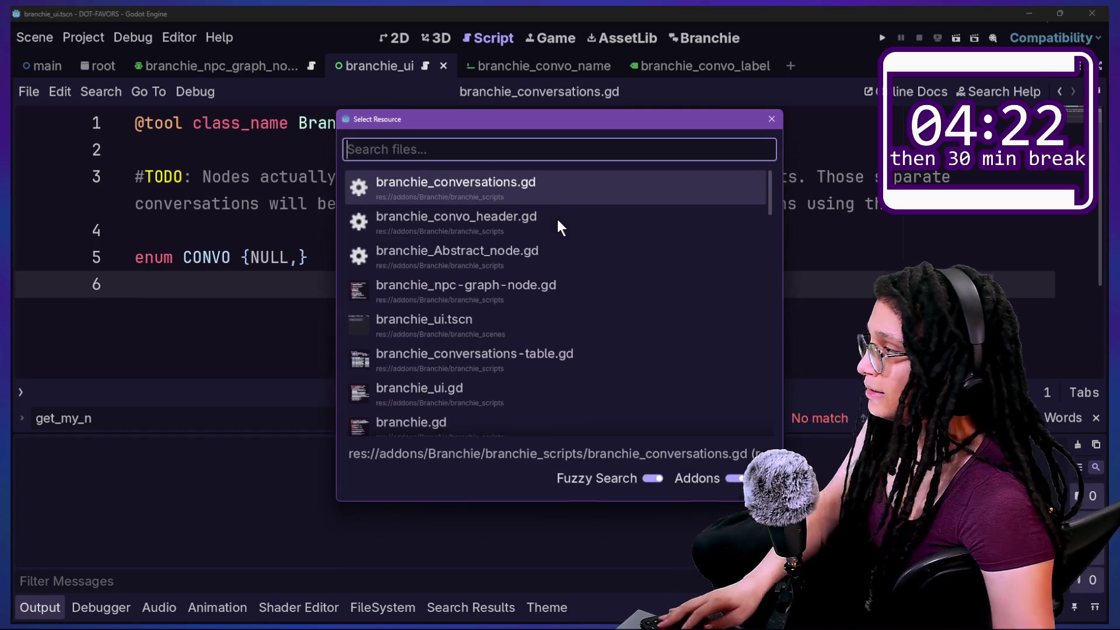
# Open branchie_convo_header.gd from the quick-open list and scroll down to _add_to_enum
pyautogui.press('Down')
pyautogui.press('Up')
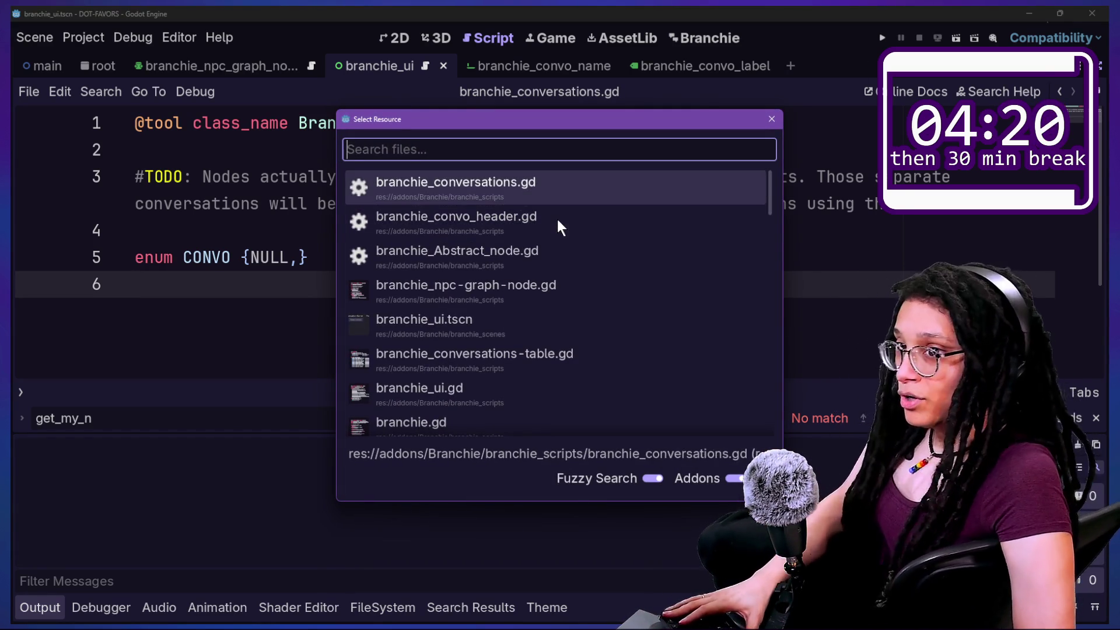
pyautogui.press('Down')
pyautogui.press('Return')
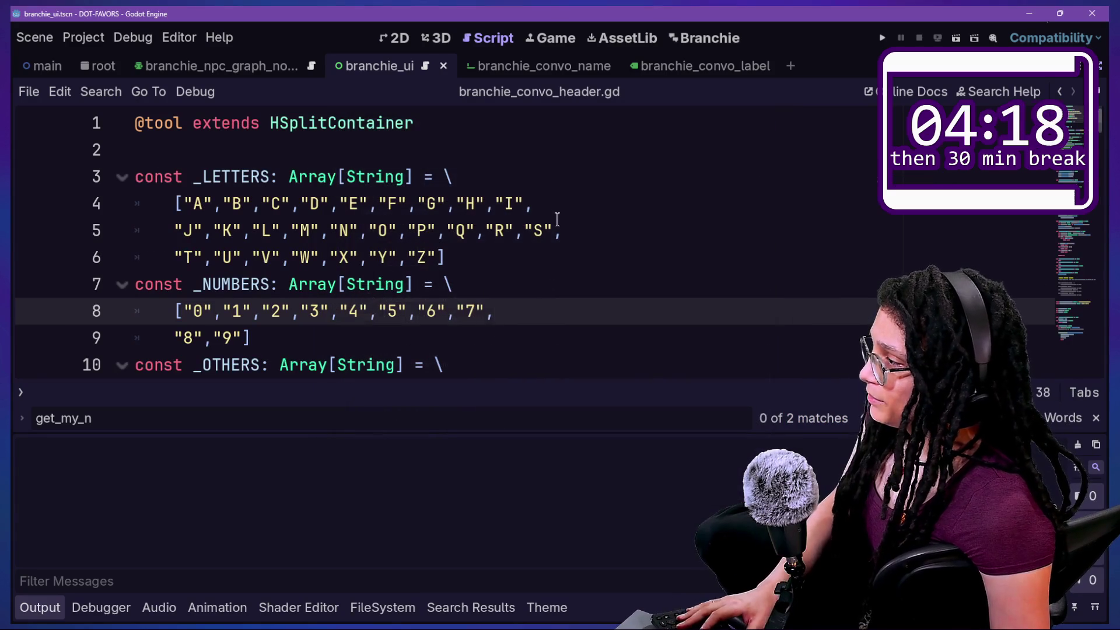
pyautogui.click(553, 220)
pyautogui.scroll(-13, 553, 220)
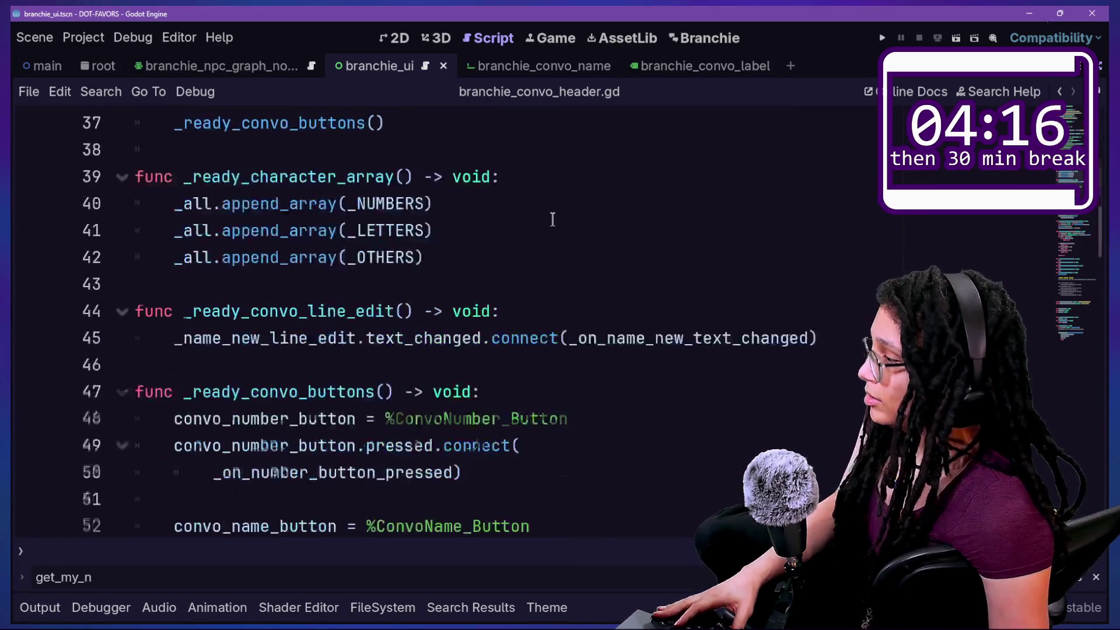
pyautogui.scroll(-20, 554, 220)
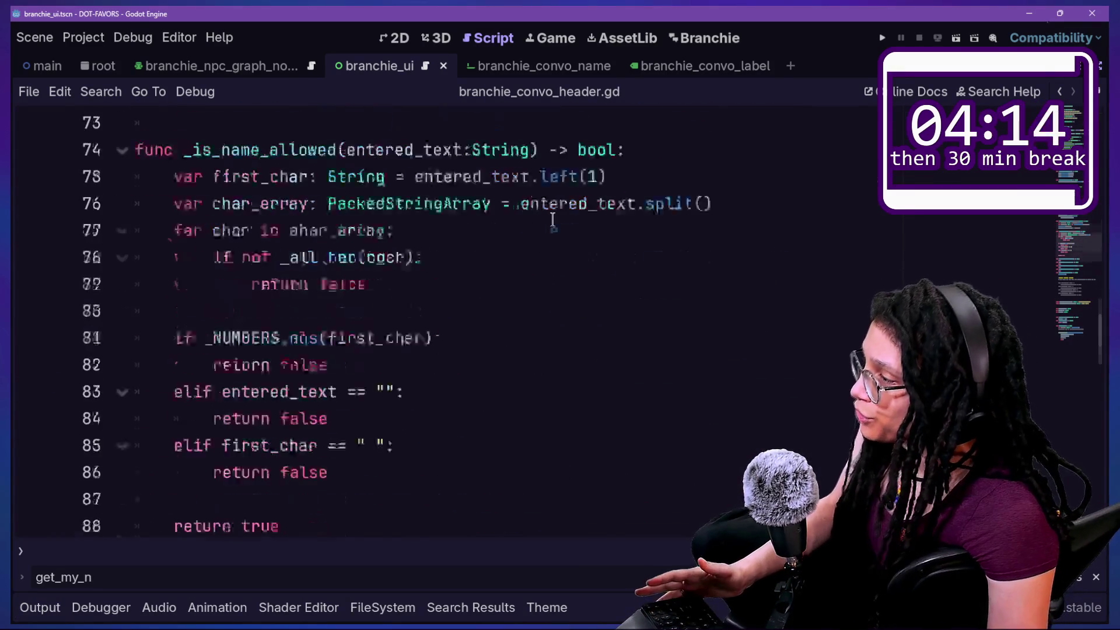
pyautogui.scroll(-3, 553, 220)
pyautogui.scroll(9, 553, 220)
pyautogui.scroll(-12, 553, 220)
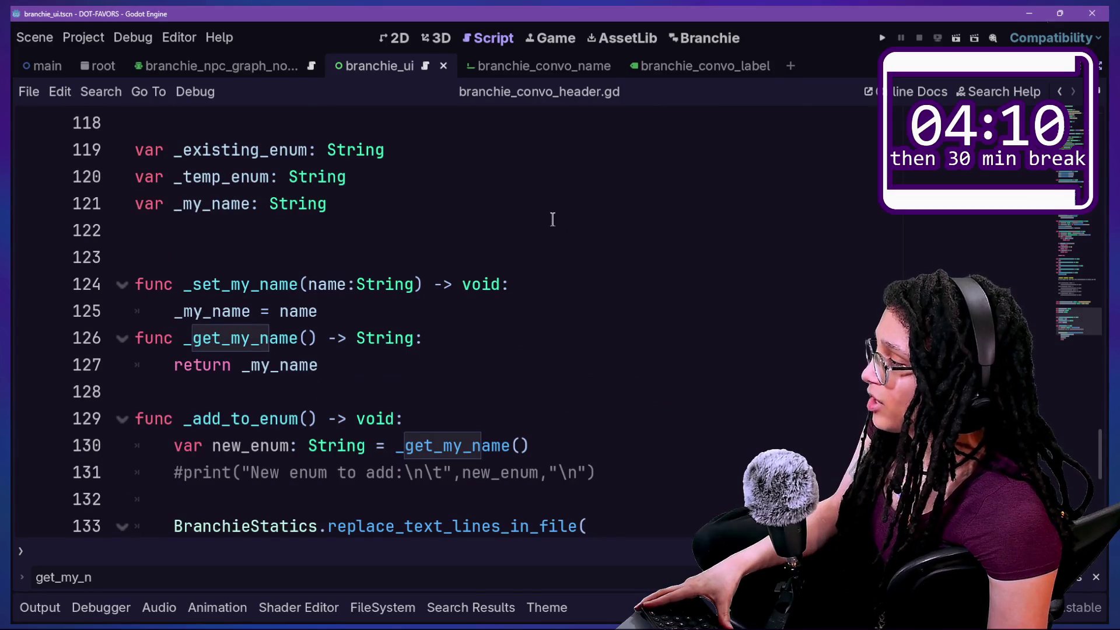
# Add print("ADDING TO ENUM: ",new_enum) on a new line after the new_enum assignment
pyautogui.click(532, 241)
pyautogui.press('Down')
pyautogui.press('Down')
pyautogui.press('Down')
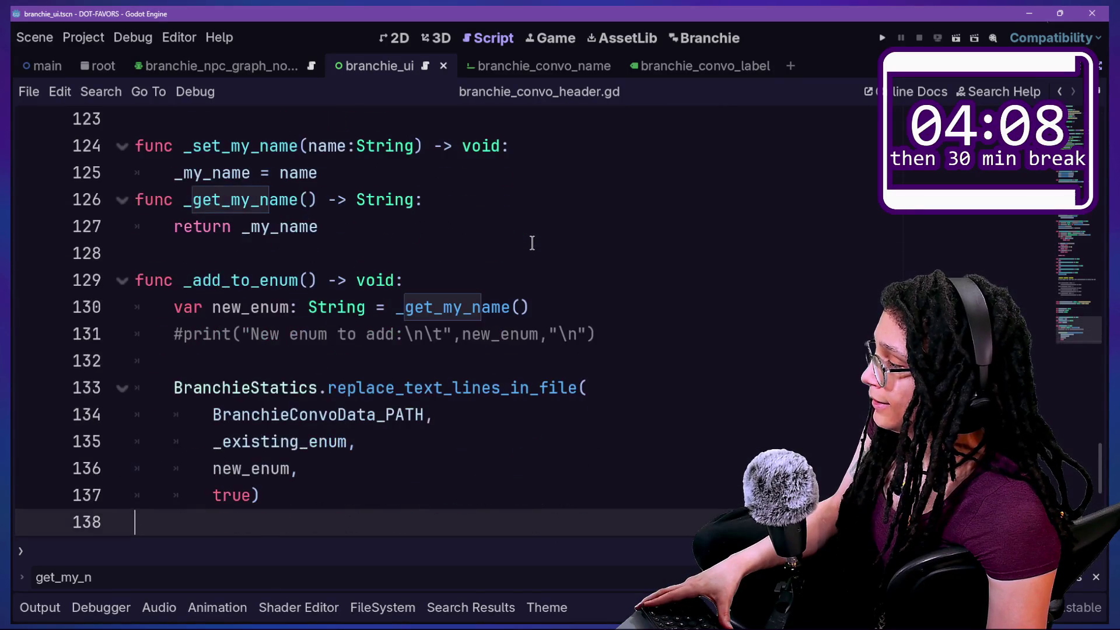
pyautogui.click(258, 362)
pyautogui.click(490, 522)
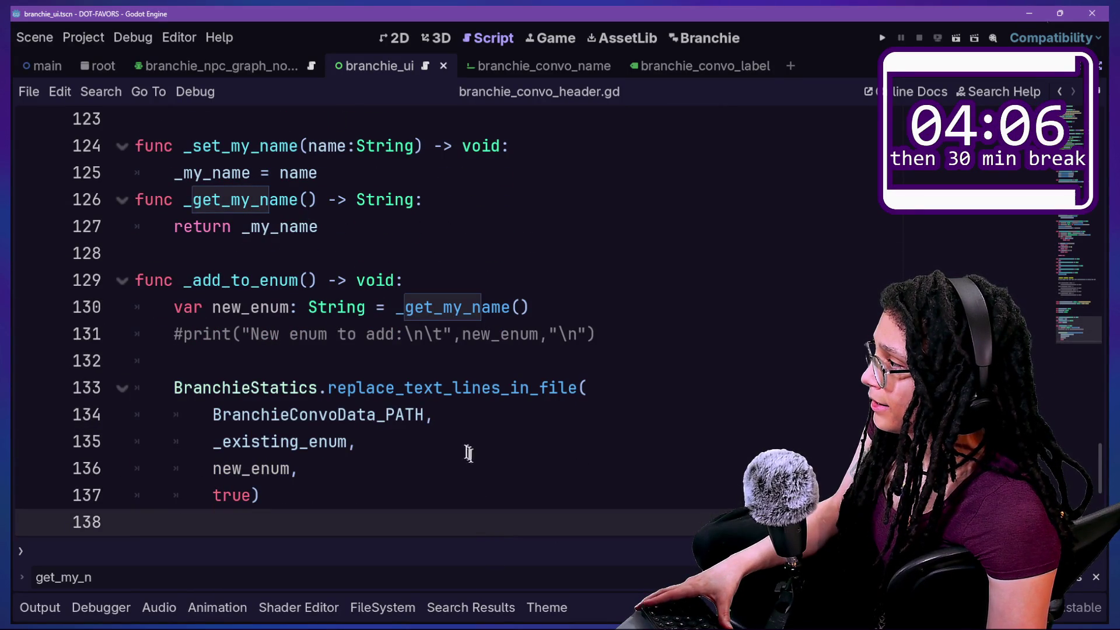
pyautogui.scroll(1, 460, 450)
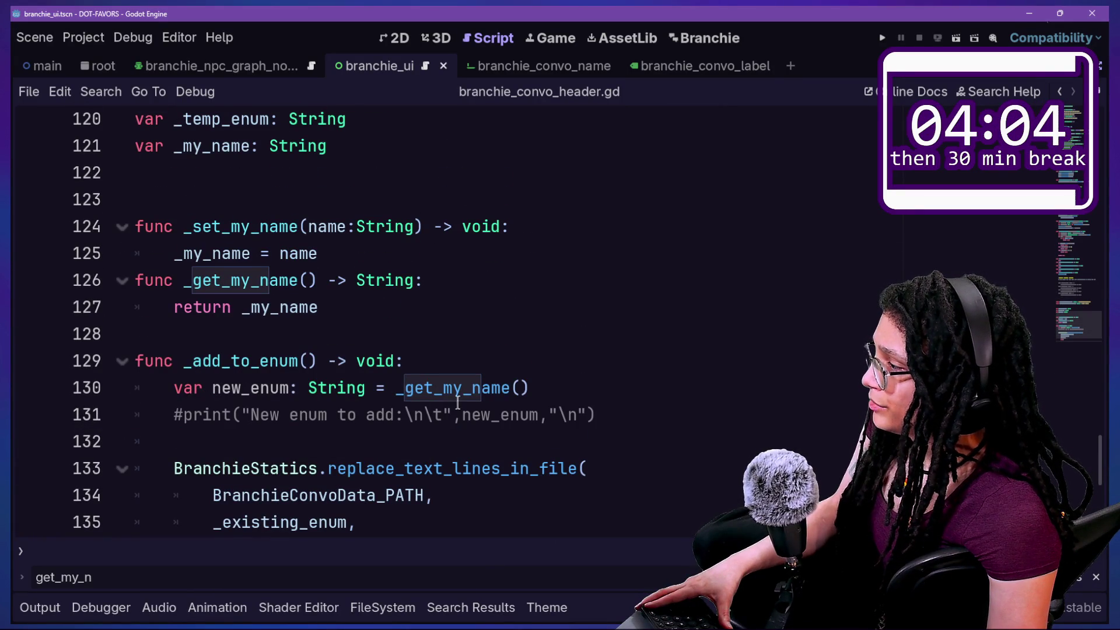
pyautogui.scroll(-1, 362, 388)
pyautogui.click(599, 313)
pyautogui.press('Return')
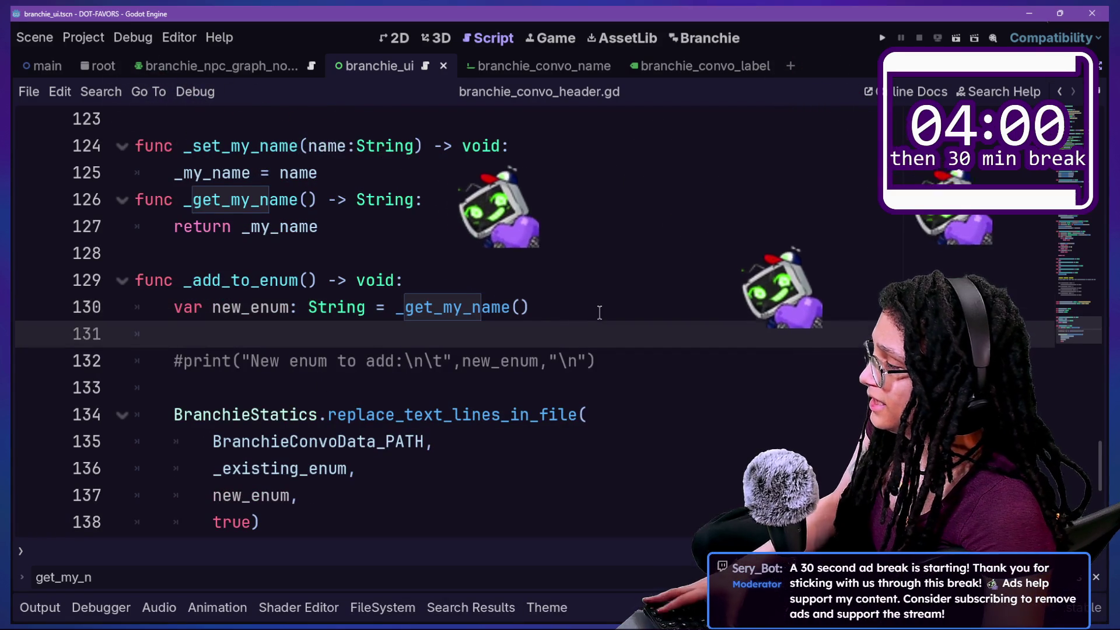
pyautogui.write('print_')
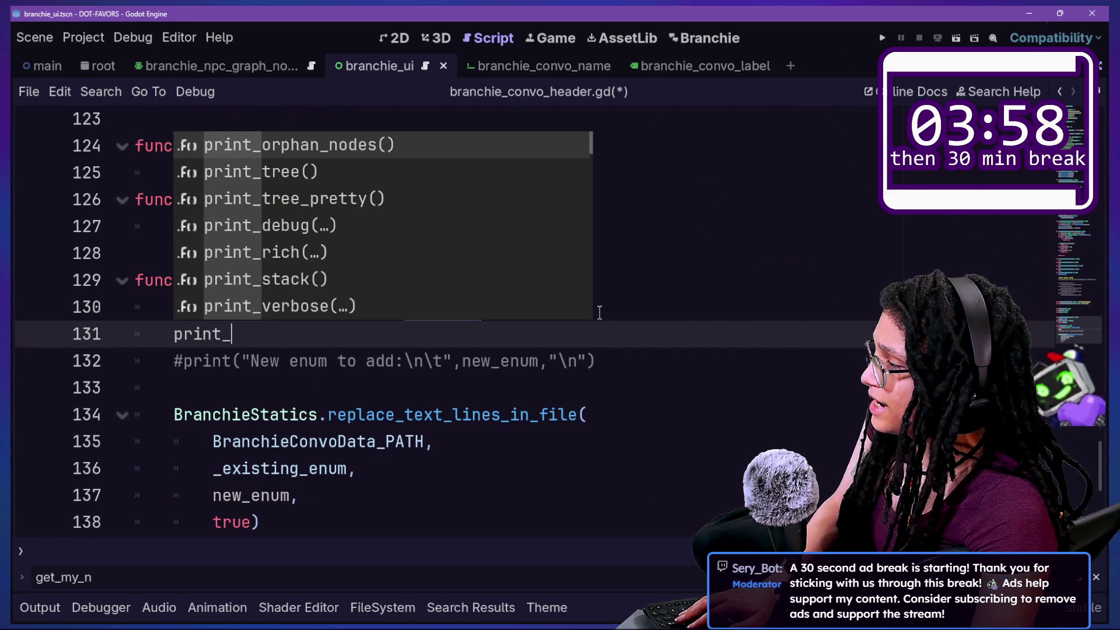
pyautogui.press('BackSpace')
pyautogui.write('(new_enum)')
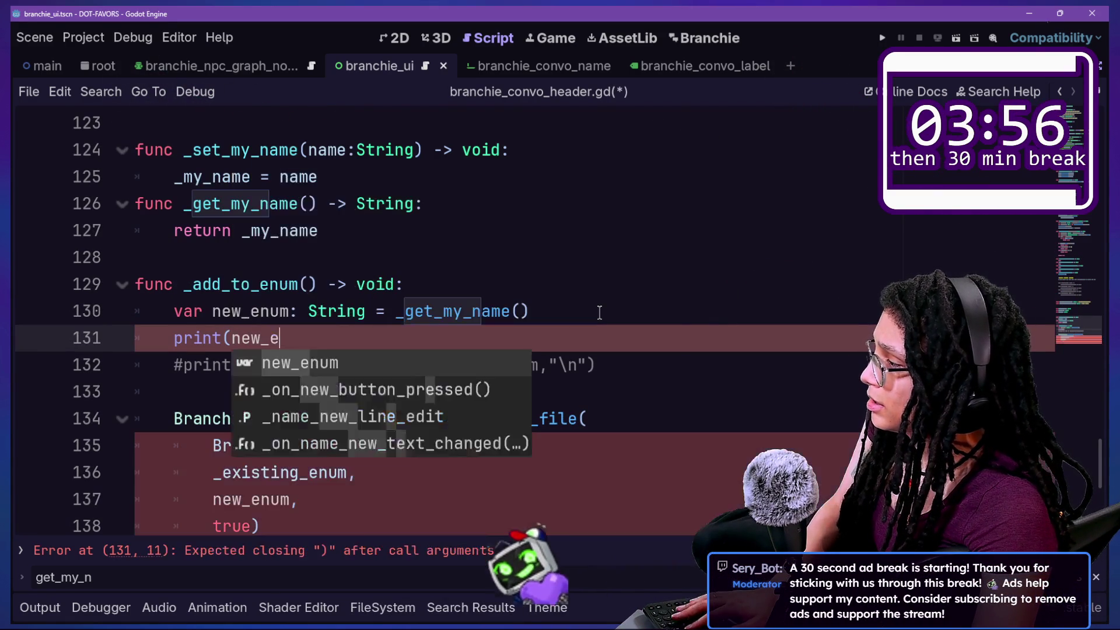
pyautogui.click(231, 337)
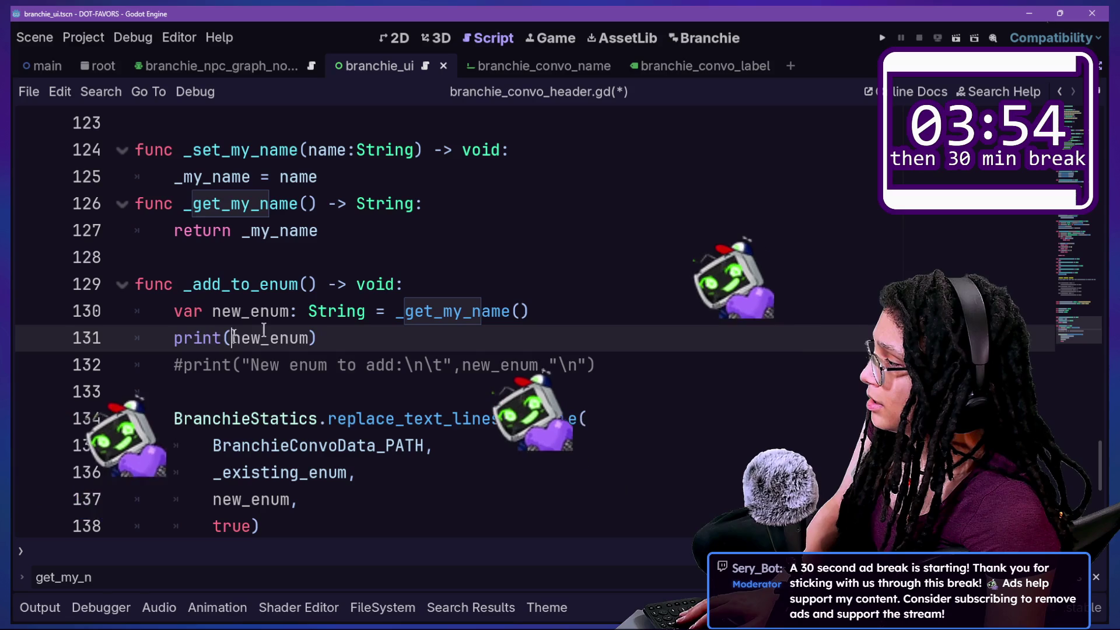
pyautogui.write('"ADDIN')
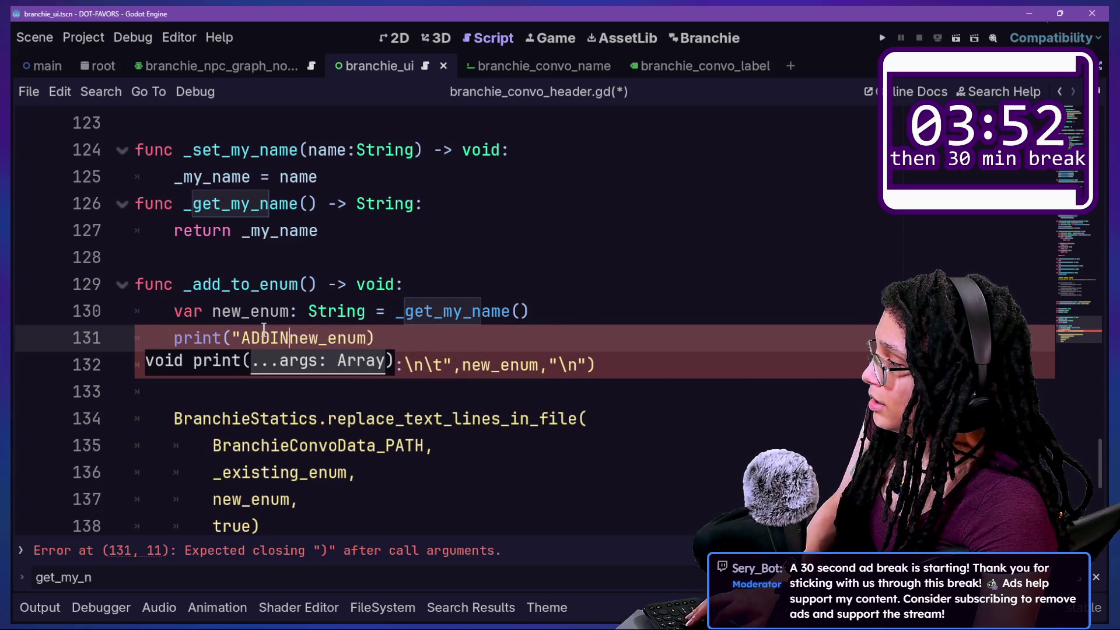
pyautogui.write('G TO ENUM: ",')
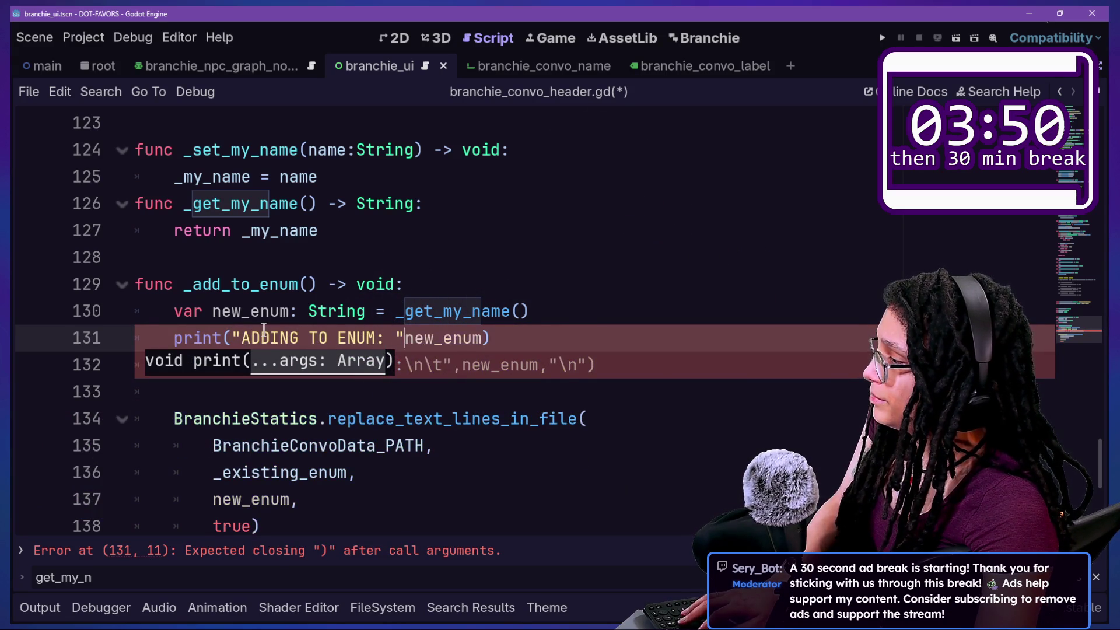
pyautogui.click(641, 37)
# Toggle the Branchie plugin off and on, then add a conversation named fefefef with Output shown
pyautogui.click(240, 209)
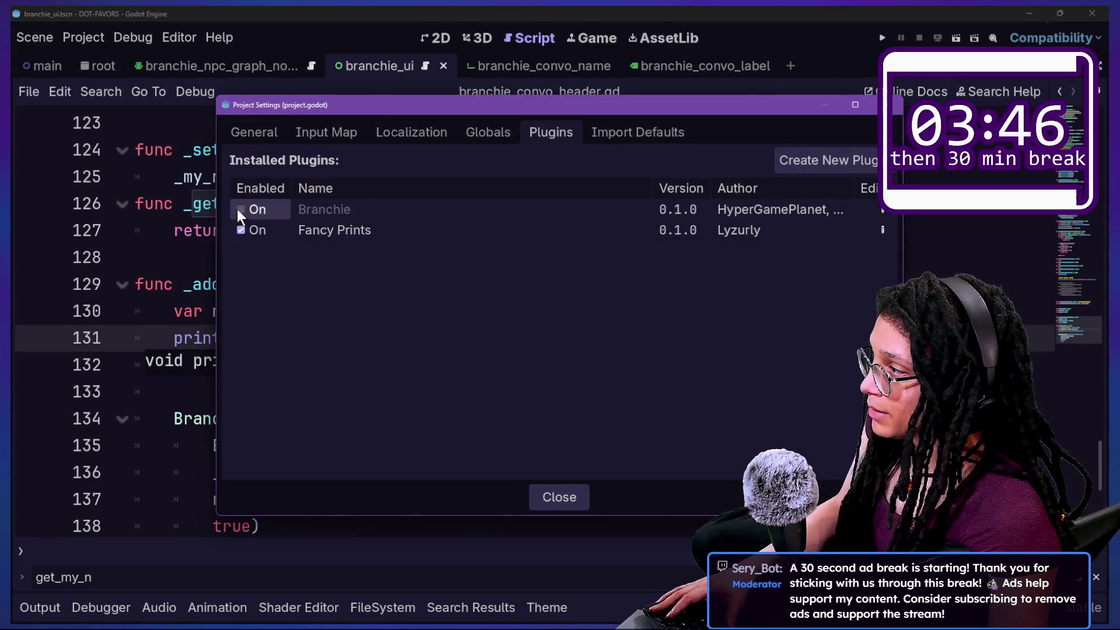
pyautogui.click(240, 209)
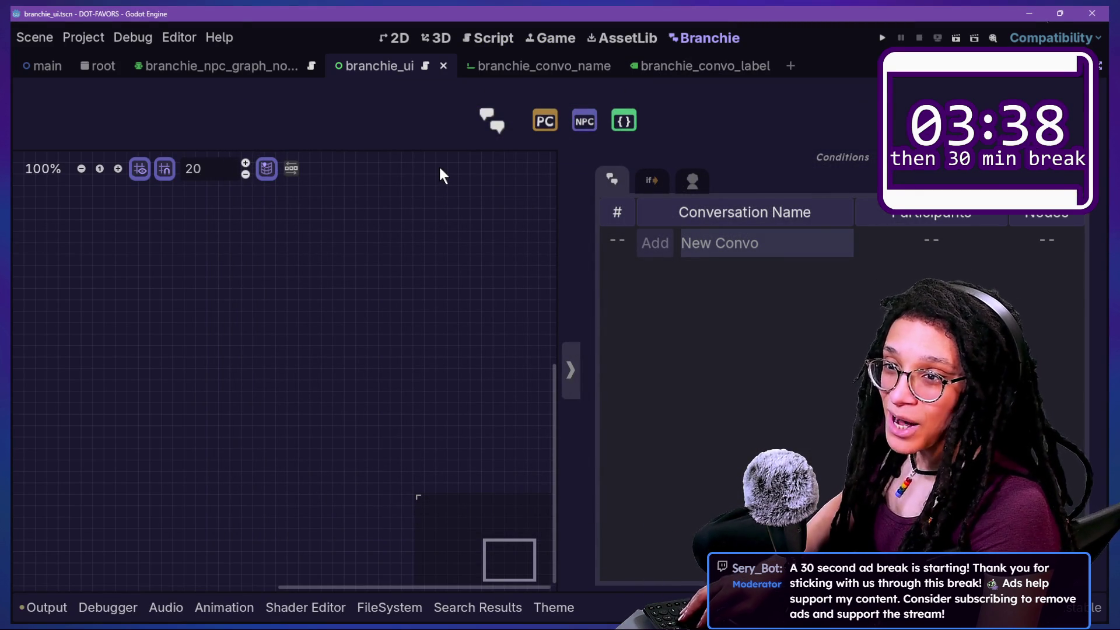
pyautogui.click(66, 607)
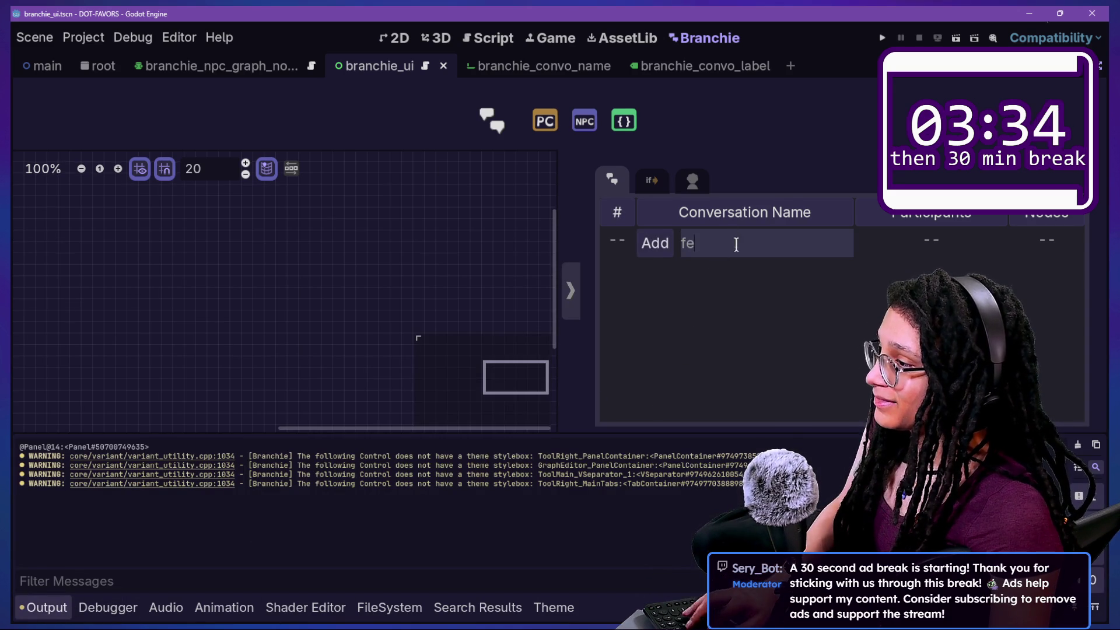
pyautogui.write('fefef')
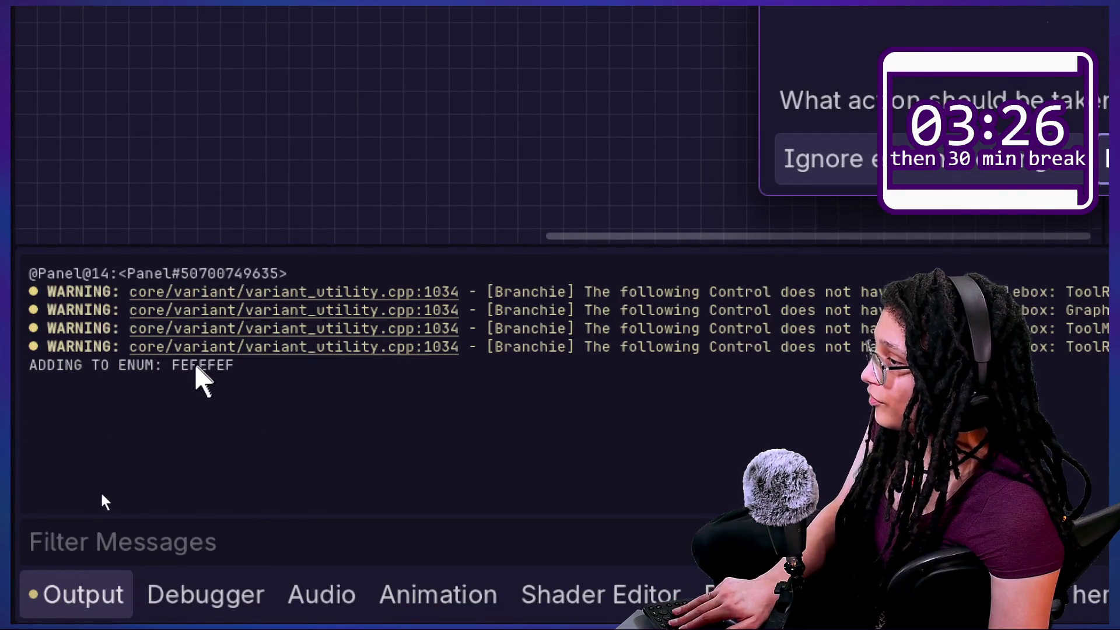
pyautogui.moveTo(174, 377); pyautogui.dragTo(249, 379)
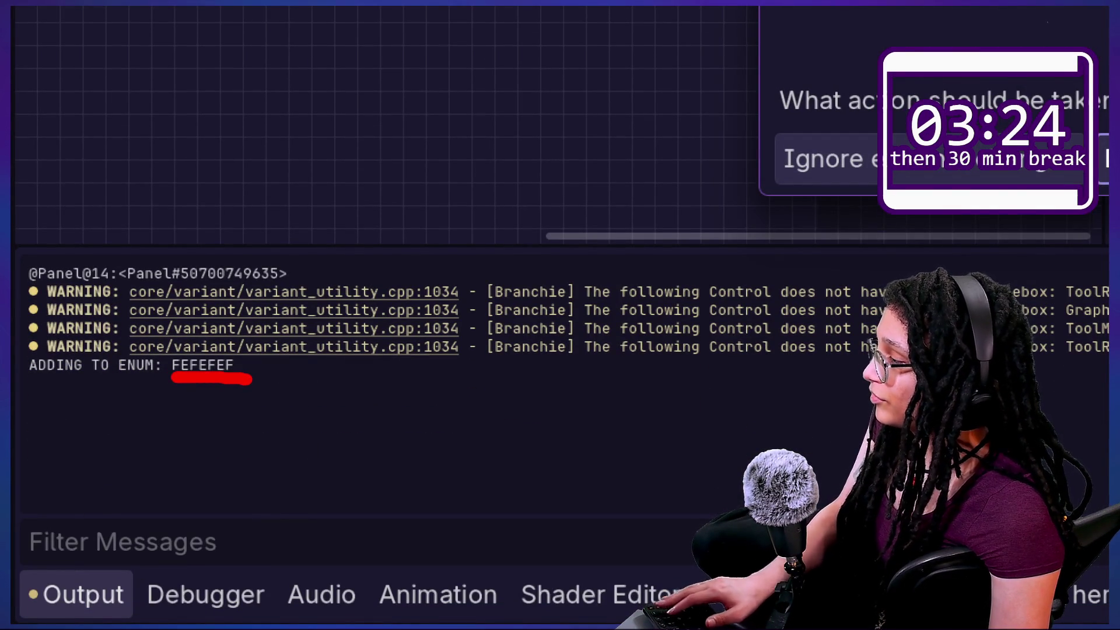
pyautogui.press('Escape')
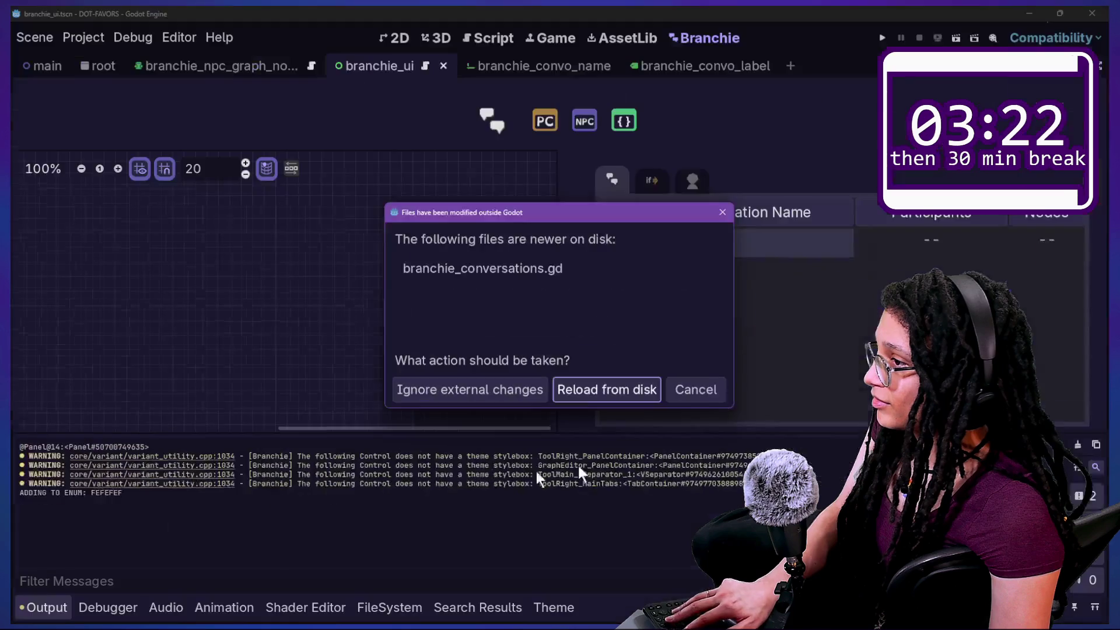
# Reload the changed conversations script from disk and return to the script editor
pyautogui.click(589, 389)
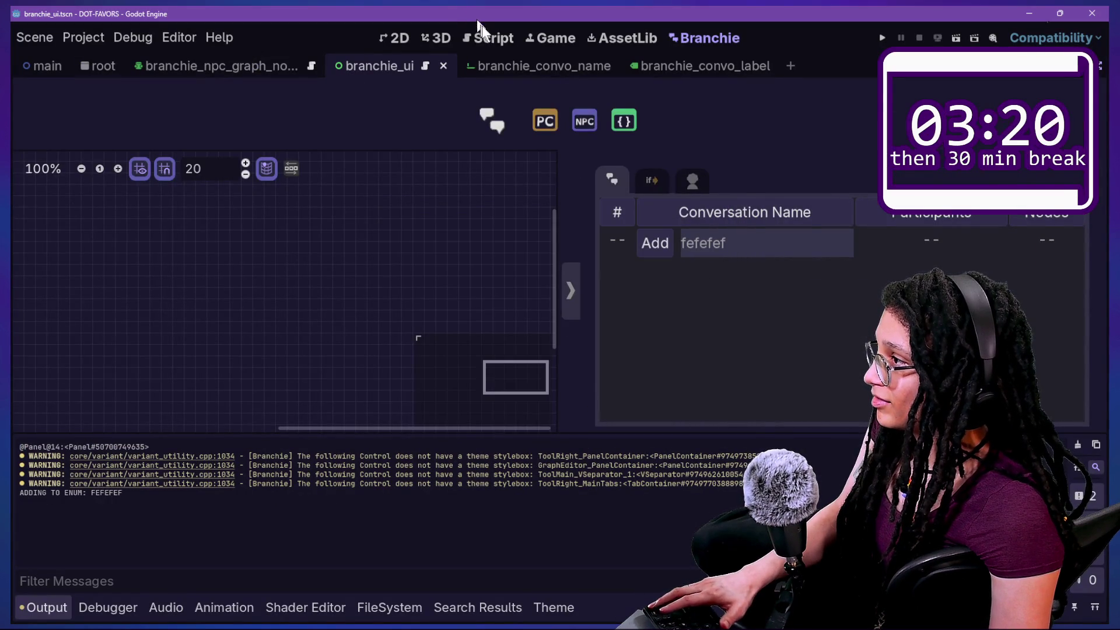
pyautogui.click(489, 37)
pyautogui.hotkey('ctrl', 'alt', 'o')
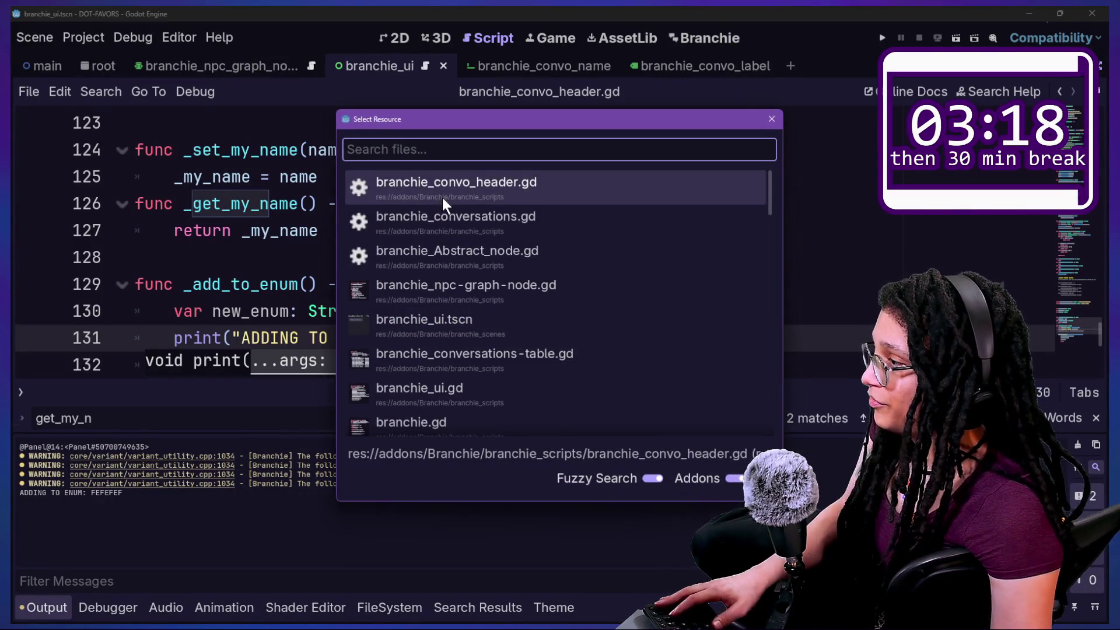
# Open branchie_conversations.gd, then branchie_convo_header.gd, through the quick file search
pyautogui.press('Down')
pyautogui.press('Return')
pyautogui.hotkey('ctrl', 'alt', 'o')
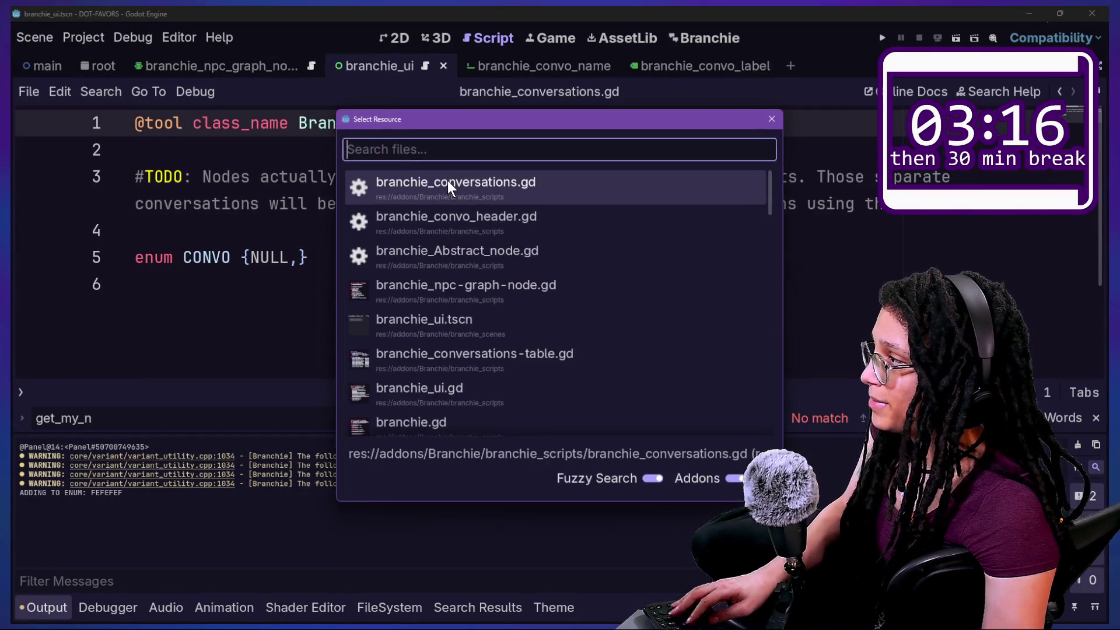
pyautogui.press('Down')
pyautogui.press('Down')
pyautogui.press('Up')
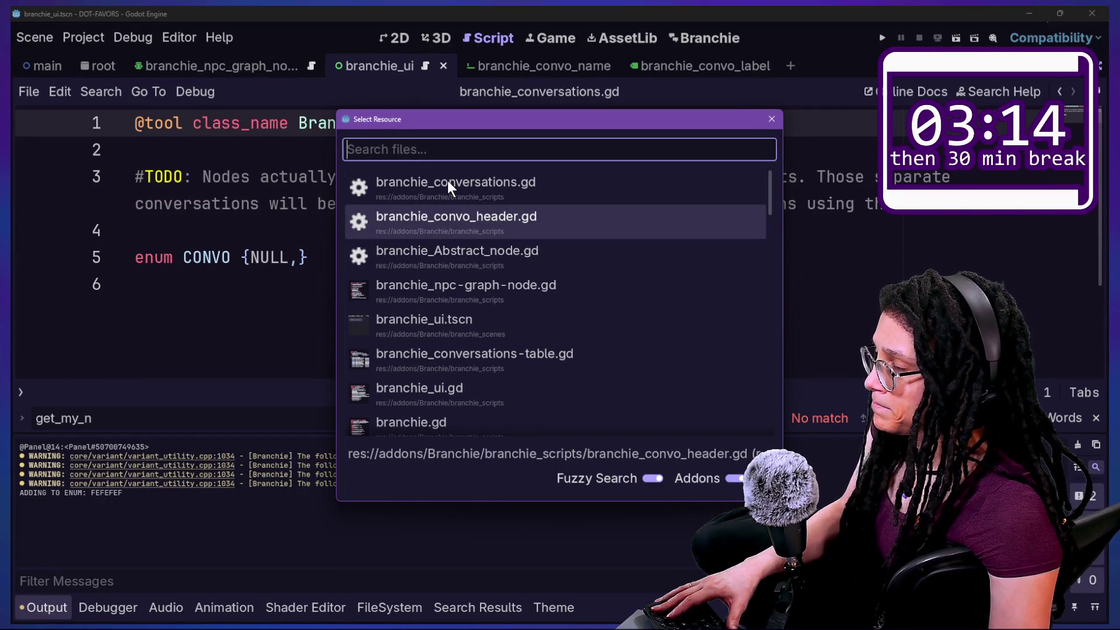
pyautogui.press('Down')
pyautogui.press('Down')
pyautogui.press('Up')
pyautogui.press('Up')
pyautogui.press('Down')
pyautogui.press('Down')
pyautogui.press('Down')
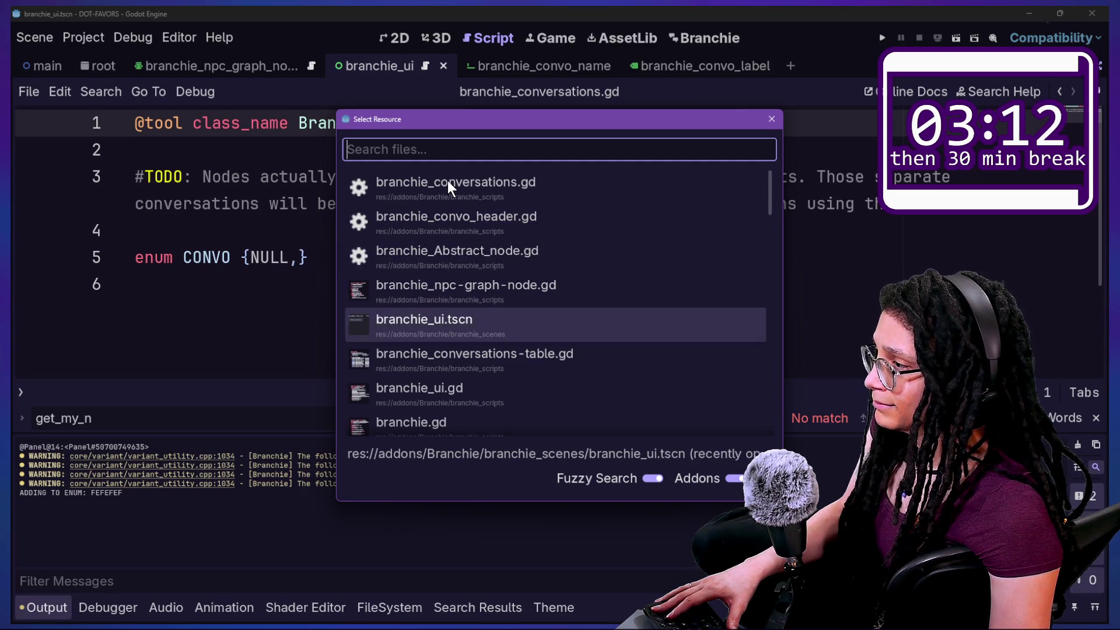
pyautogui.press('Up')
pyautogui.press('Up')
pyautogui.press('Up')
pyautogui.press('Return')
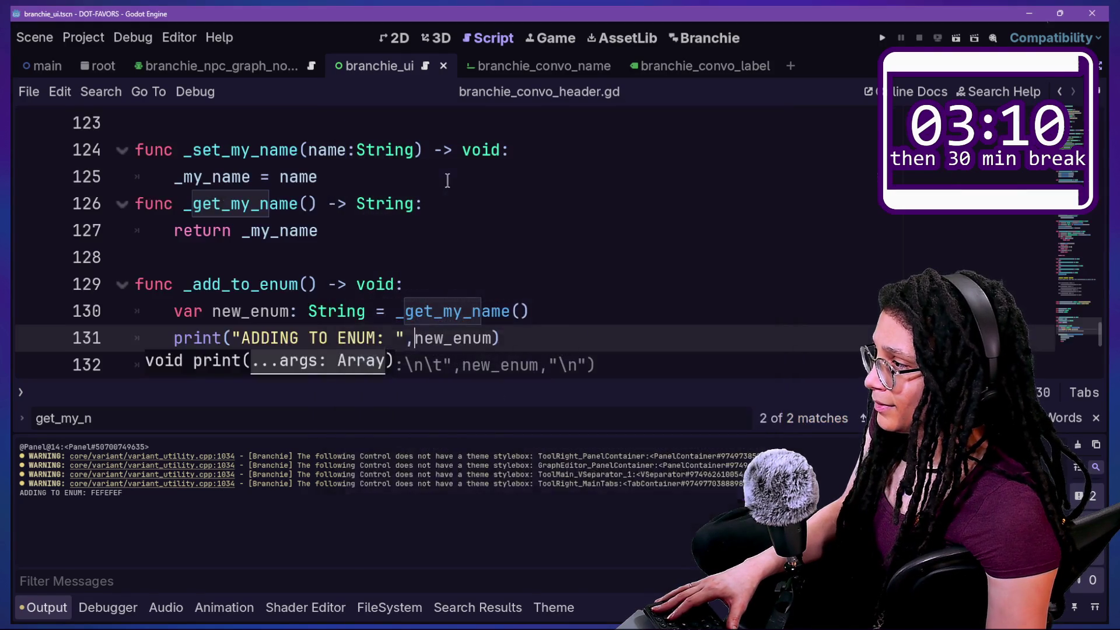
pyautogui.press('Up')
pyautogui.press('Up')
# Trace how the _my_name variable is used and returned in branchie_convo_header.gd
pyautogui.hotkey('ctrl', 'j')
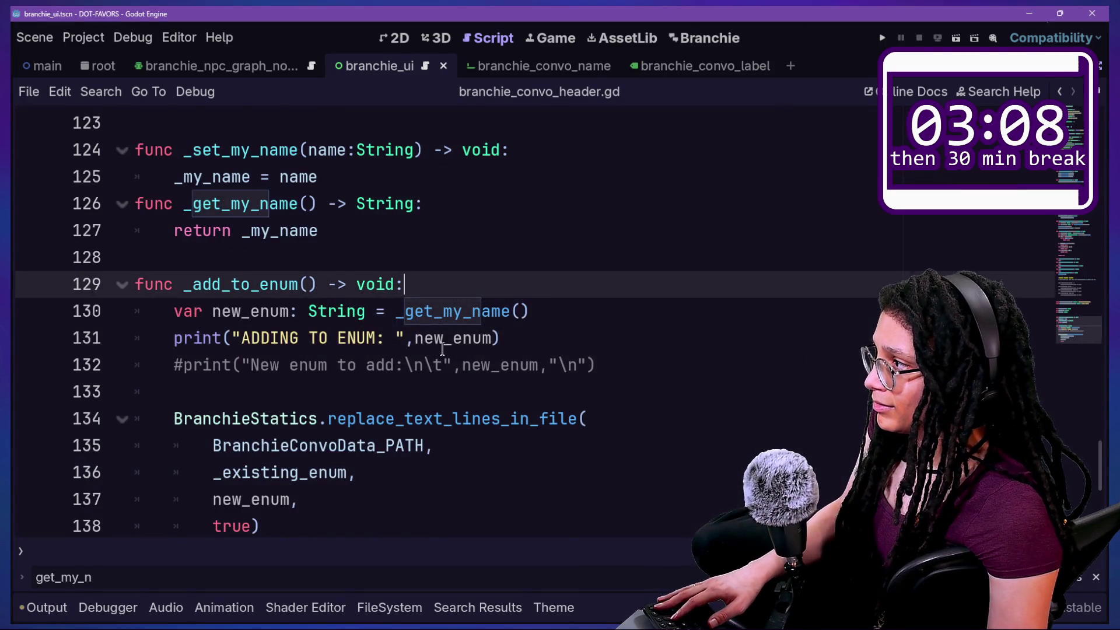
pyautogui.scroll(1, 442, 349)
pyautogui.press('Up')
pyautogui.press('Up')
pyautogui.press('Up')
pyautogui.scroll(2, 222, 269)
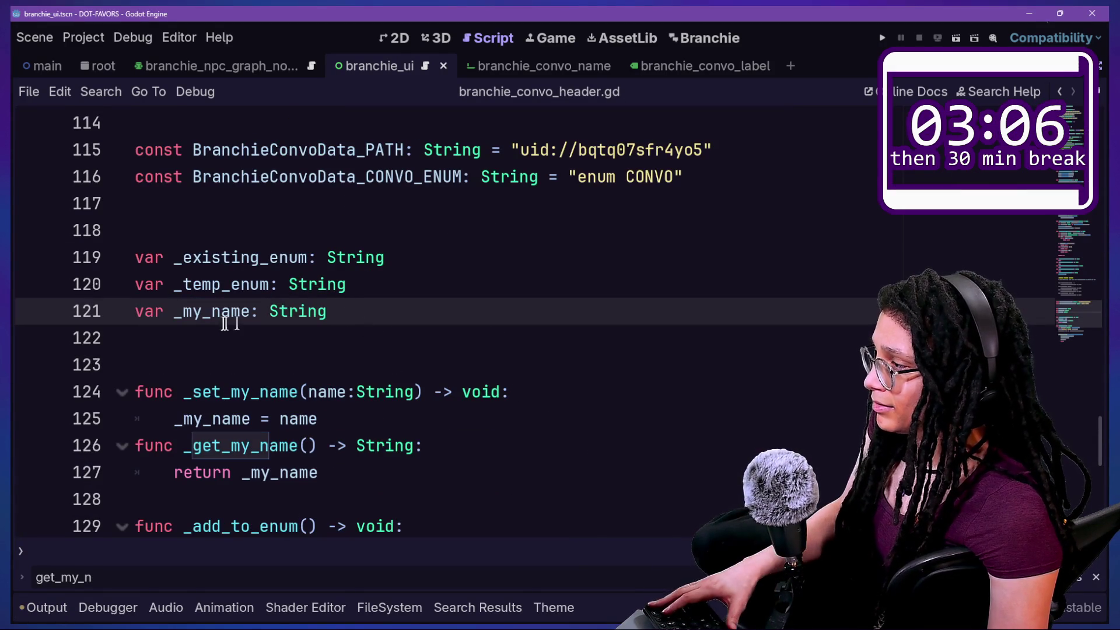
pyautogui.moveTo(198, 321); pyautogui.dragTo(250, 318)
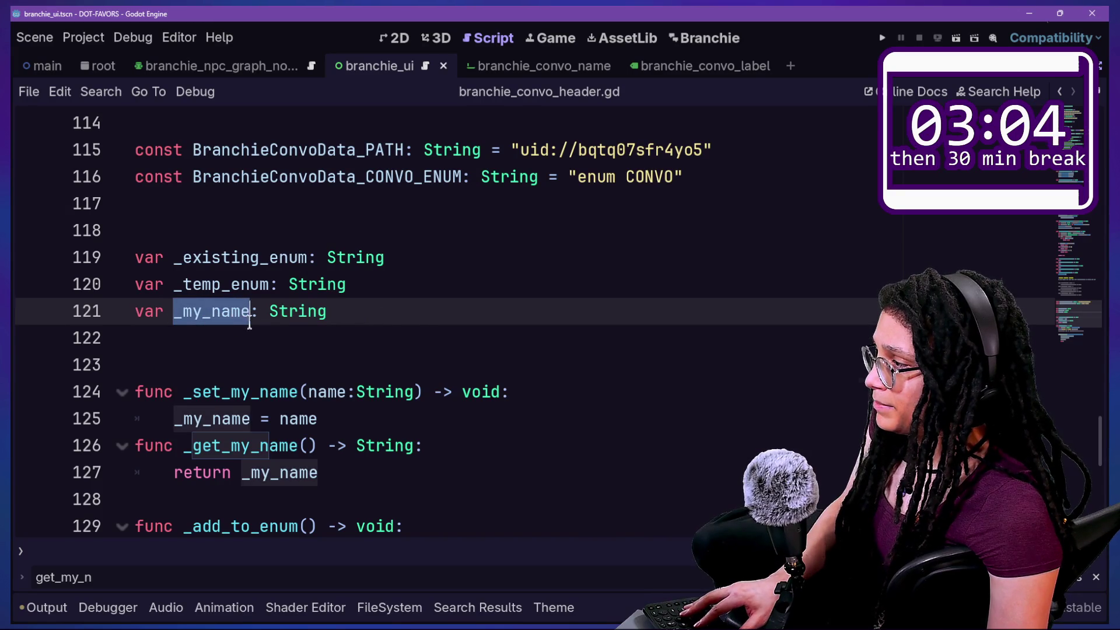
pyautogui.scroll(-8, 429, 315)
pyautogui.scroll(8, 428, 316)
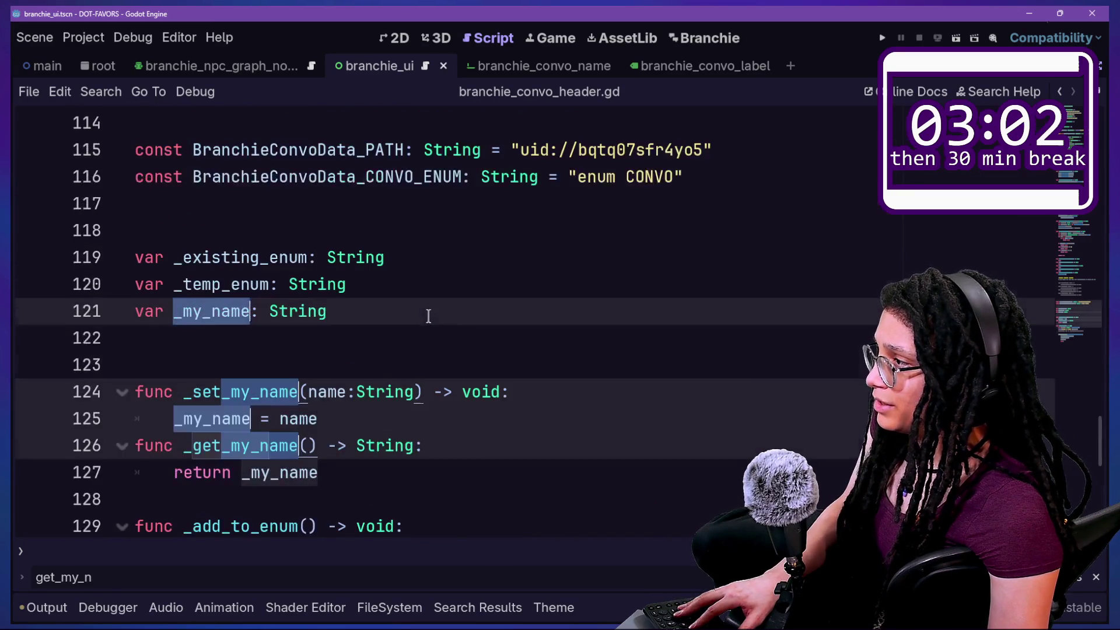
pyautogui.scroll(-4, 429, 316)
pyautogui.scroll(1, 428, 316)
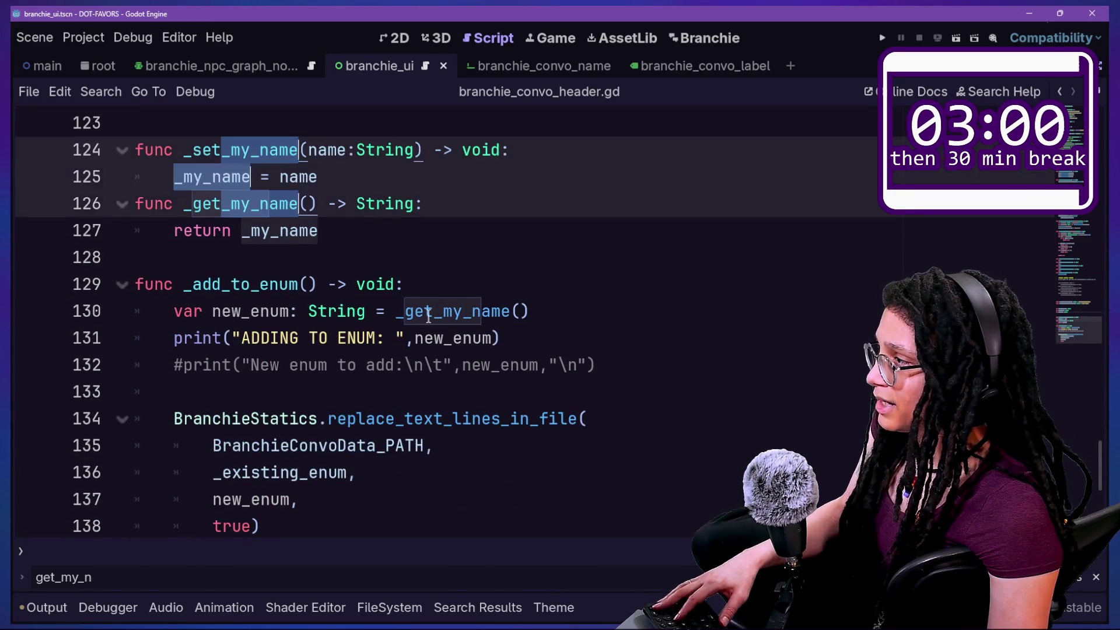
pyautogui.click(260, 231)
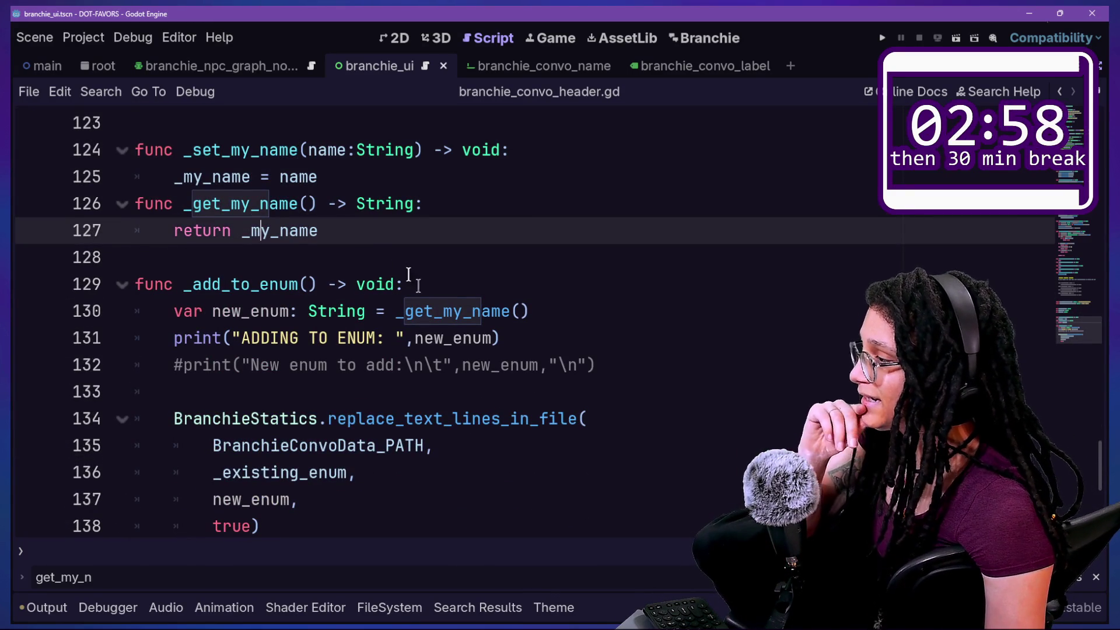
# Inspect the replace call's file path argument and the _existing_enum declaration
pyautogui.scroll(-2, 457, 375)
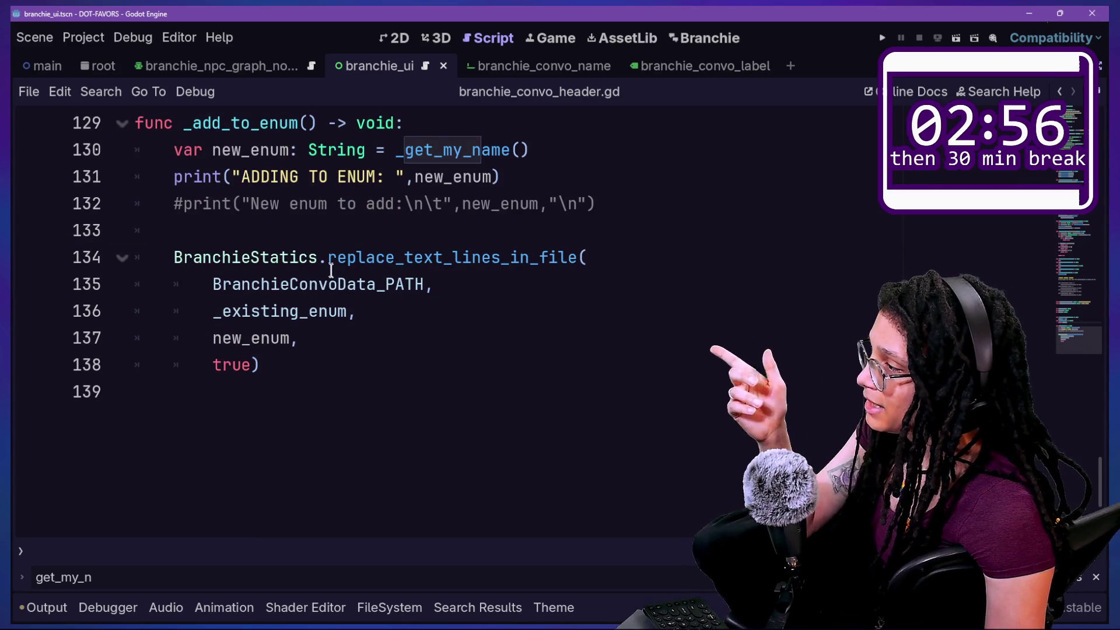
pyautogui.moveTo(319, 257); pyautogui.dragTo(425, 259)
pyautogui.click(424, 258)
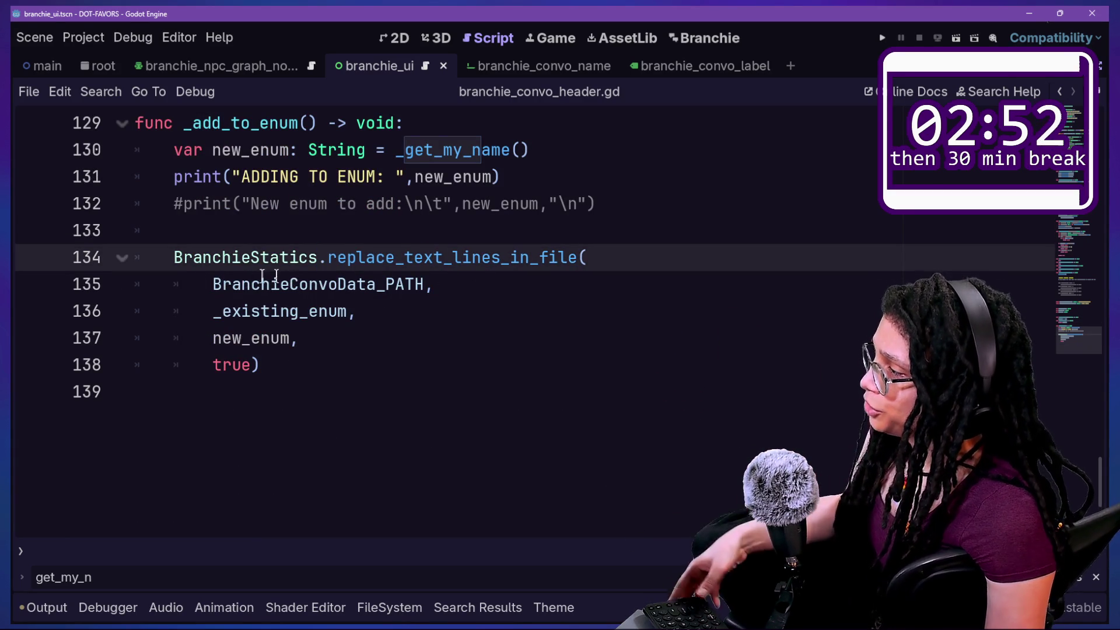
pyautogui.moveTo(206, 284); pyautogui.dragTo(431, 284)
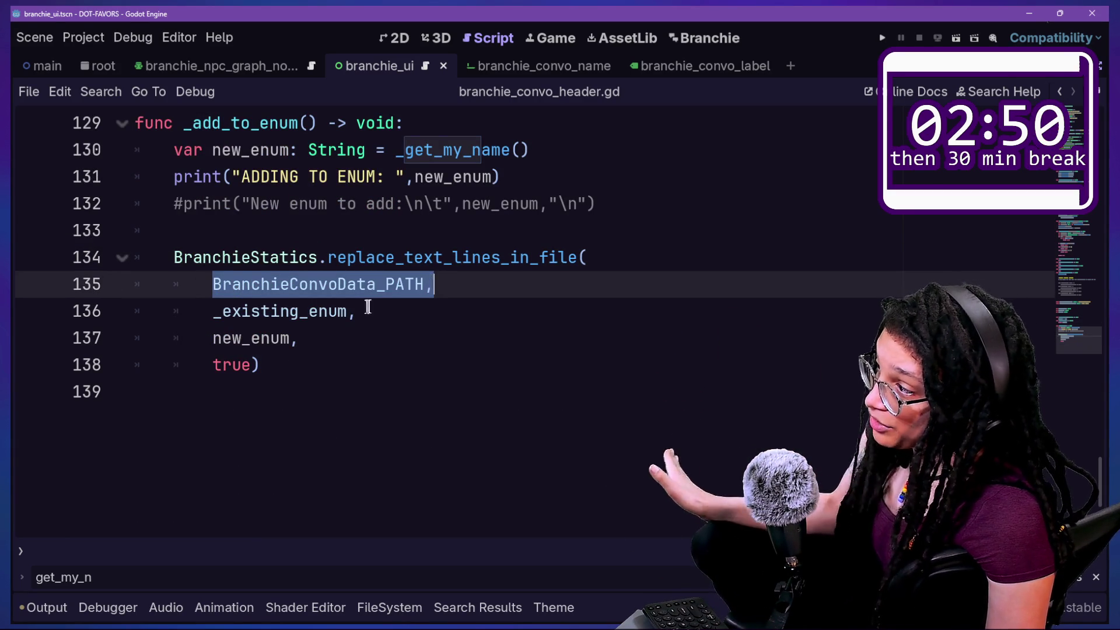
pyautogui.click(237, 311)
pyautogui.keyDown('ctrl'); pyautogui.click(232, 311); pyautogui.keyUp('ctrl')
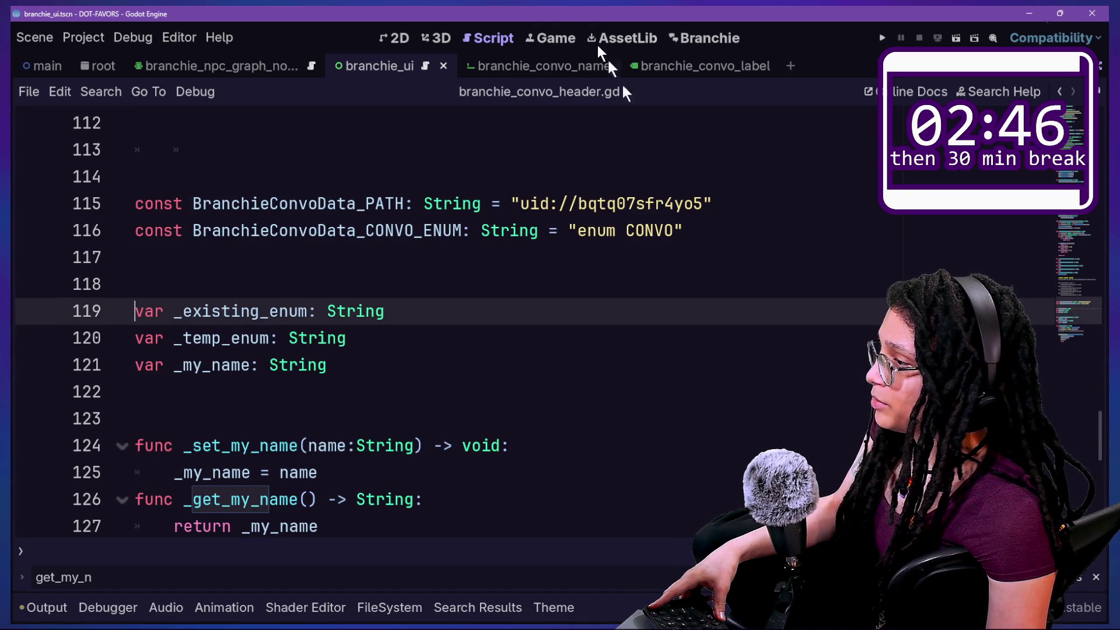
# Switch to branchie_conversations.gd and briefly check the project's plugin settings
pyautogui.hotkey('shift', 'alt', 'o')
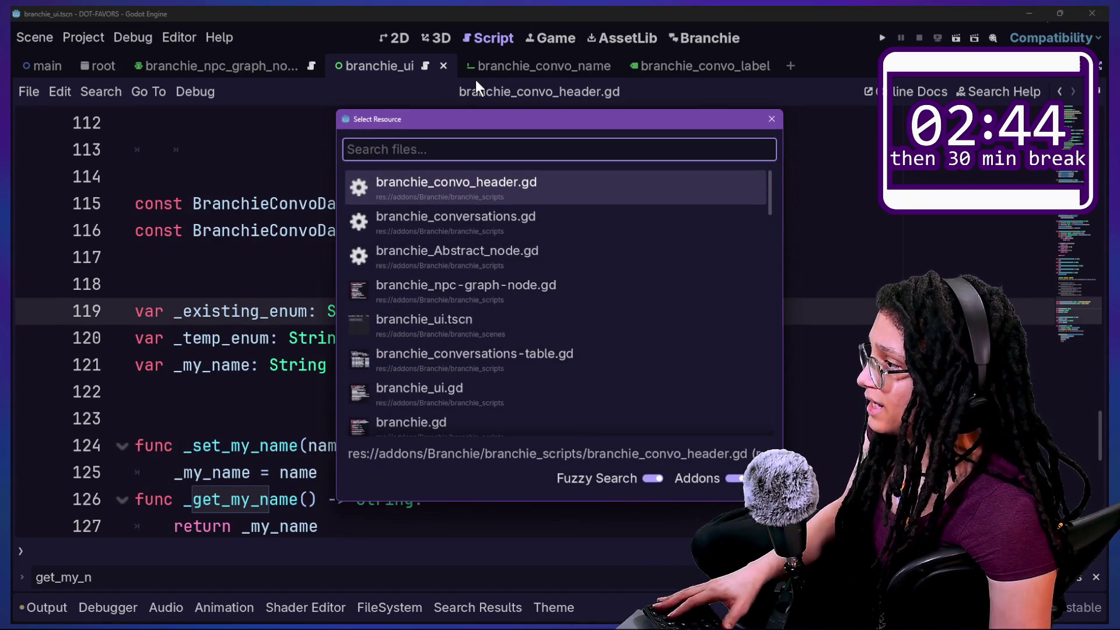
pyautogui.press('Down')
pyautogui.press('Return')
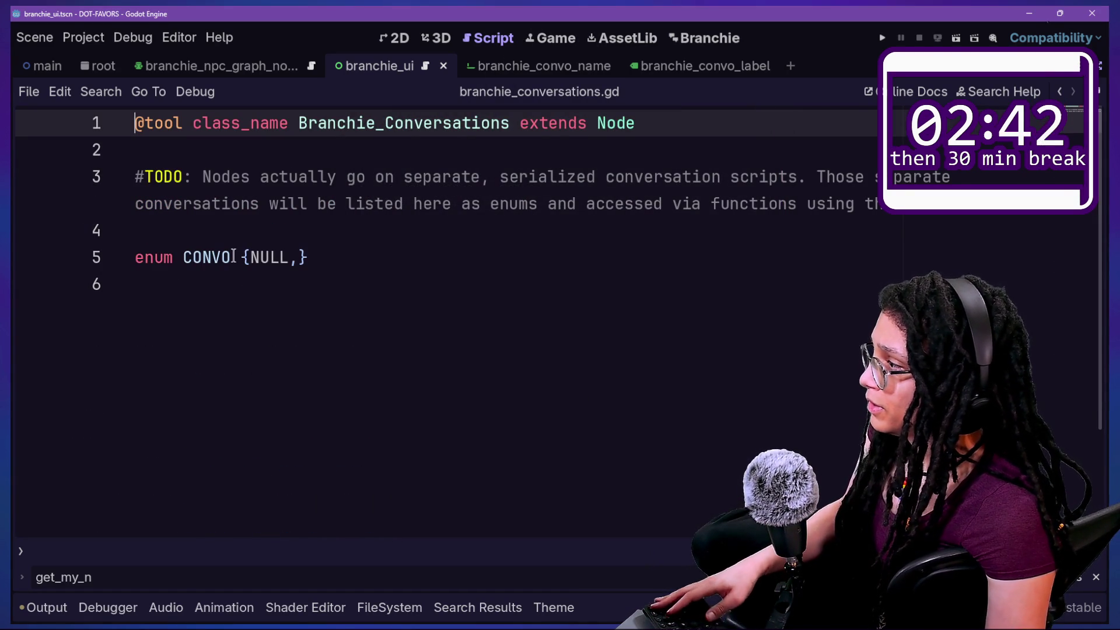
pyautogui.hotkey('shift', 'alt', 'o')
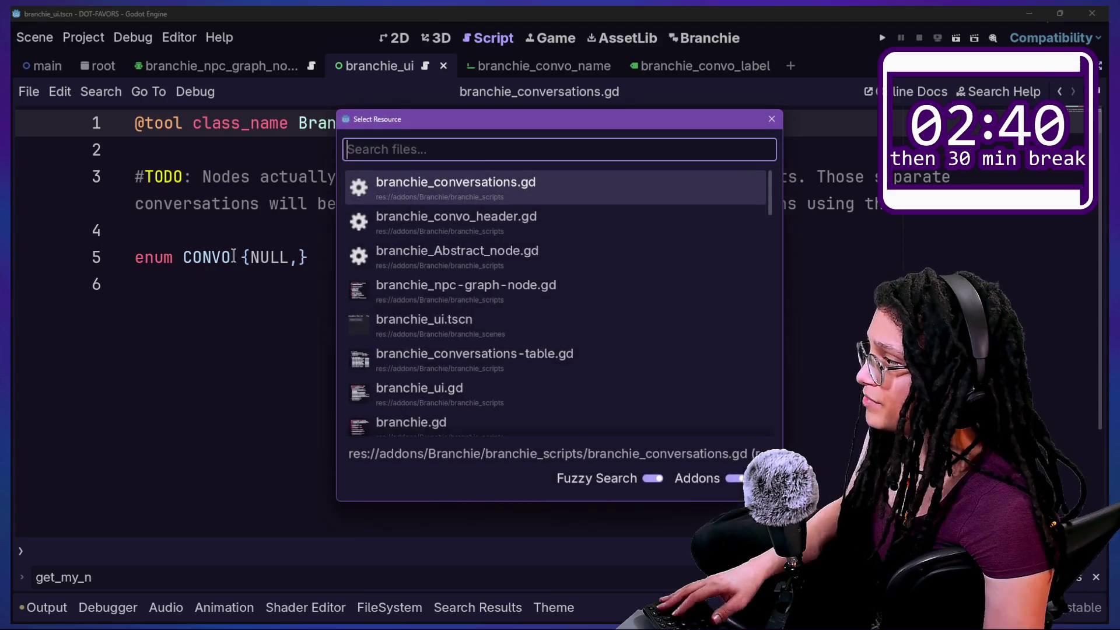
pyautogui.press('Down')
pyautogui.press('Up')
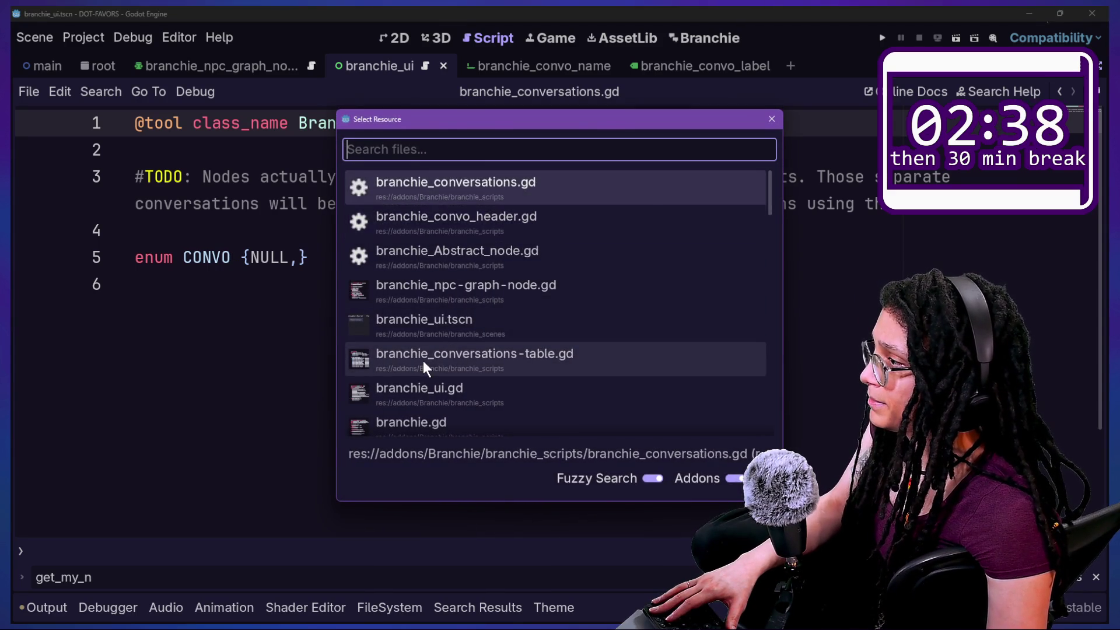
pyautogui.press('Escape')
pyautogui.hotkey('alt', 'p')
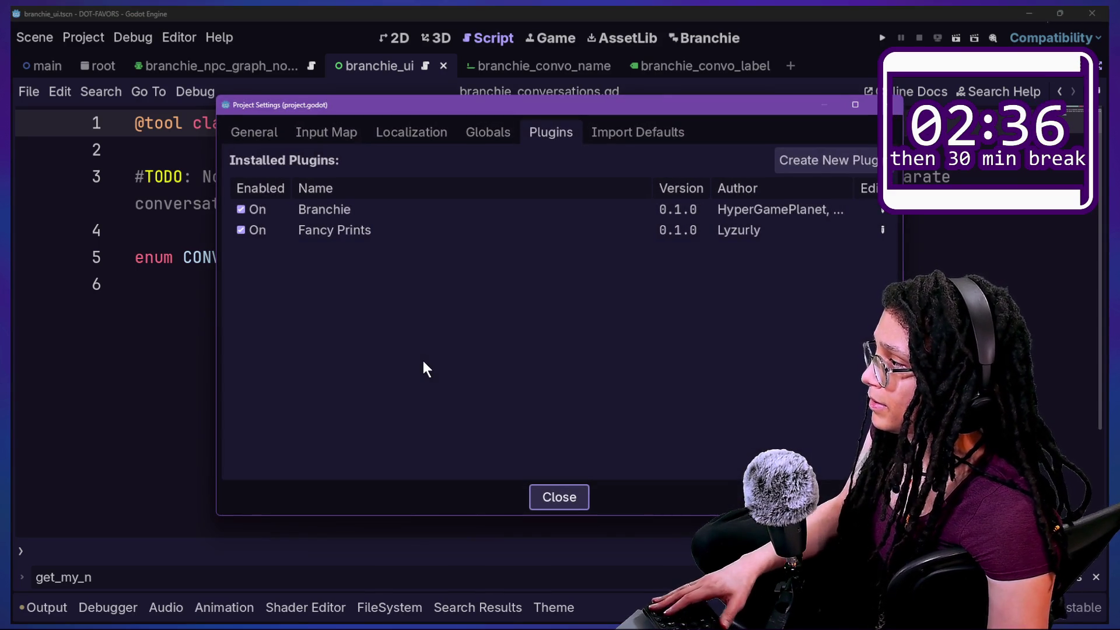
pyautogui.press('Escape')
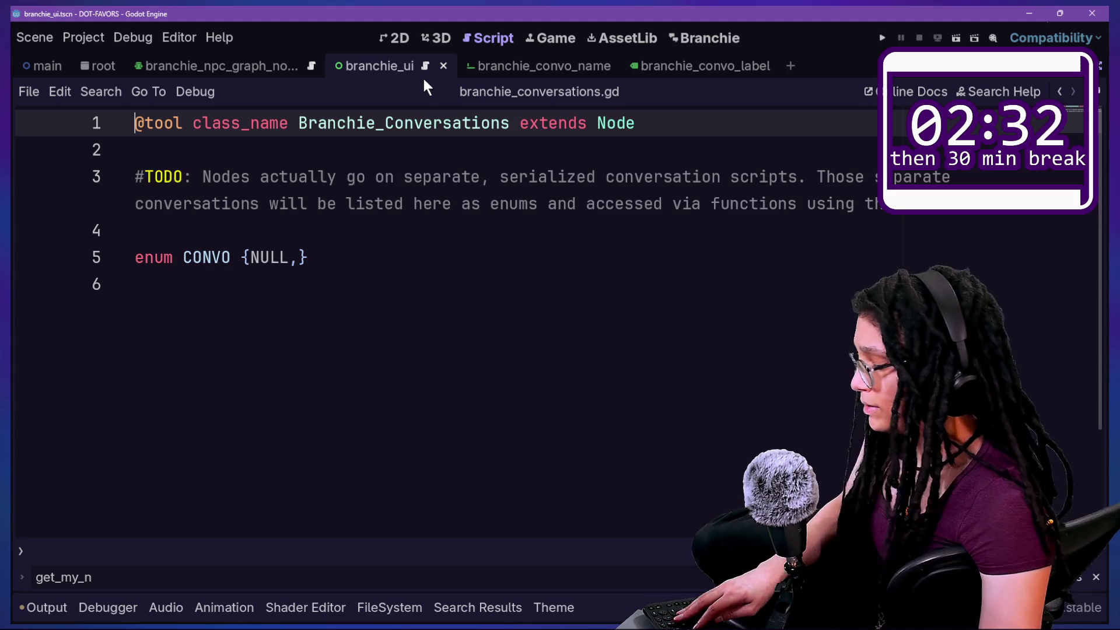
# Compare against the enum NODES string constant in branchie_Abstract_node.gd
pyautogui.hotkey('shift', 'alt', 'o')
pyautogui.press('Down')
pyautogui.press('Return')
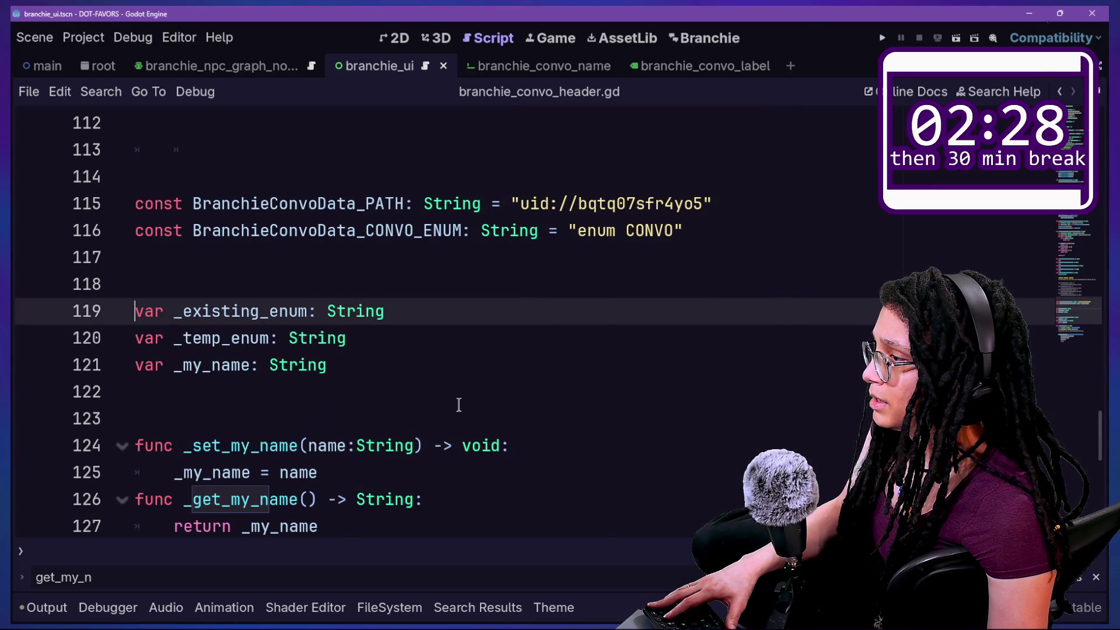
pyautogui.hotkey('shift', 'alt', 'o')
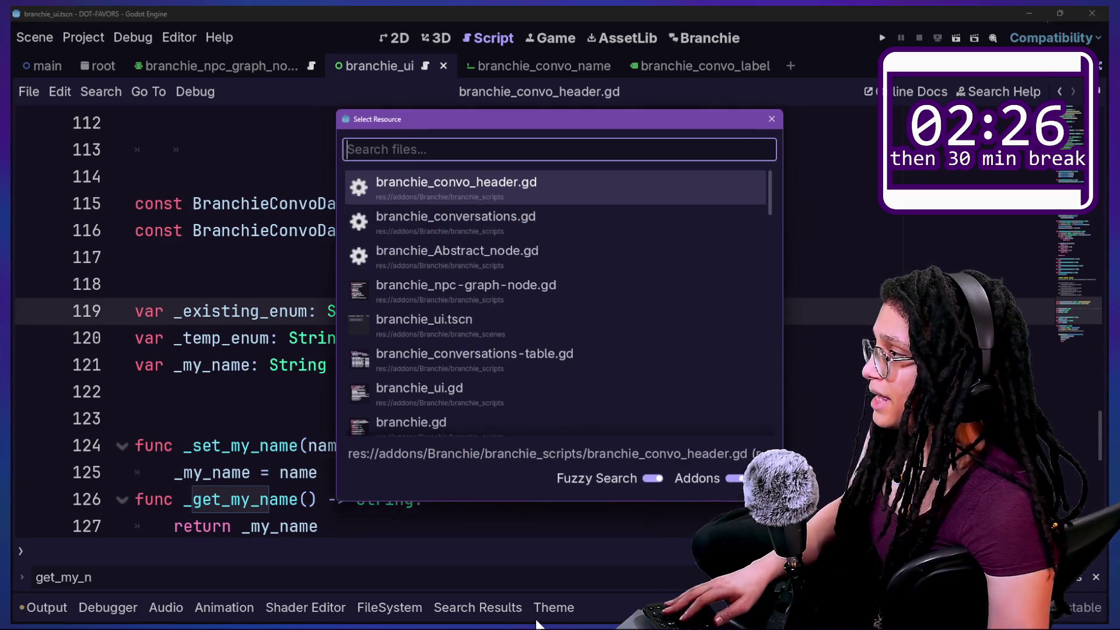
pyautogui.press('Down')
pyautogui.press('Down')
pyautogui.press('Return')
pyautogui.scroll(20, 578, 462)
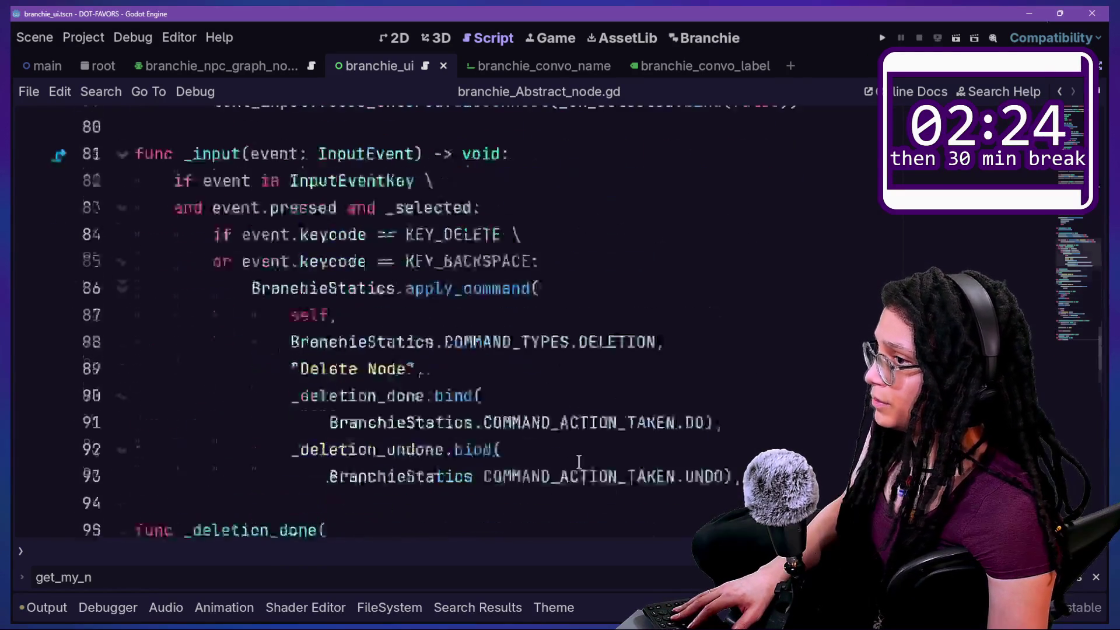
pyautogui.scroll(2, 579, 462)
pyautogui.moveTo(569, 204); pyautogui.dragTo(688, 210)
pyautogui.click(688, 210)
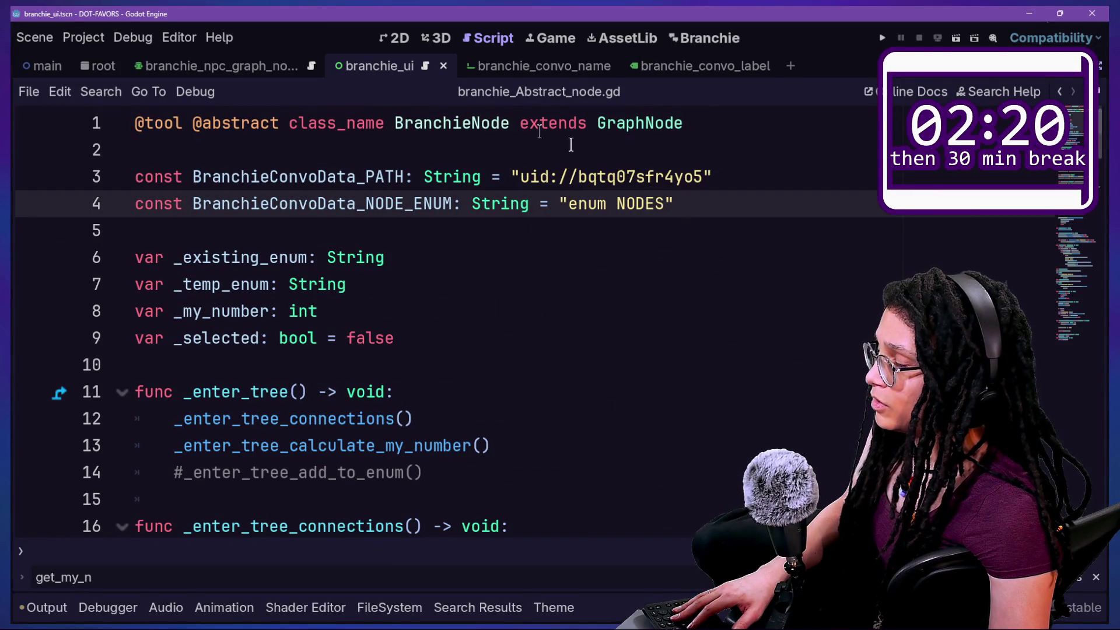
# Rename the CONVO enum to CONVOS in branchie_conversations.gd and save
pyautogui.hotkey('shift', 'alt', 'o')
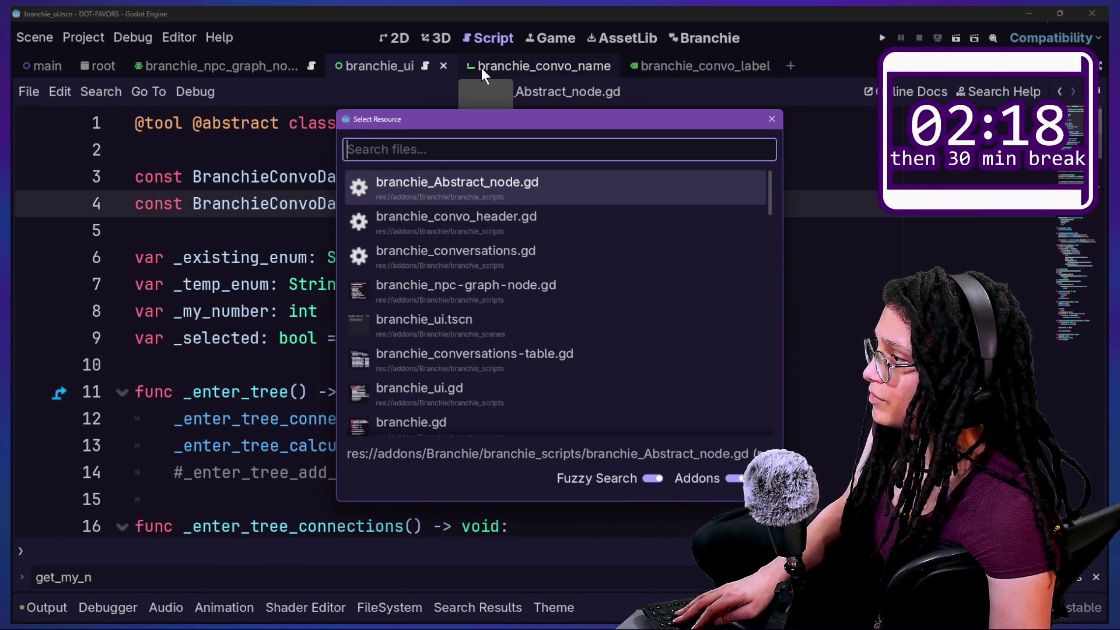
pyautogui.press('Down')
pyautogui.press('Down')
pyautogui.press('Return')
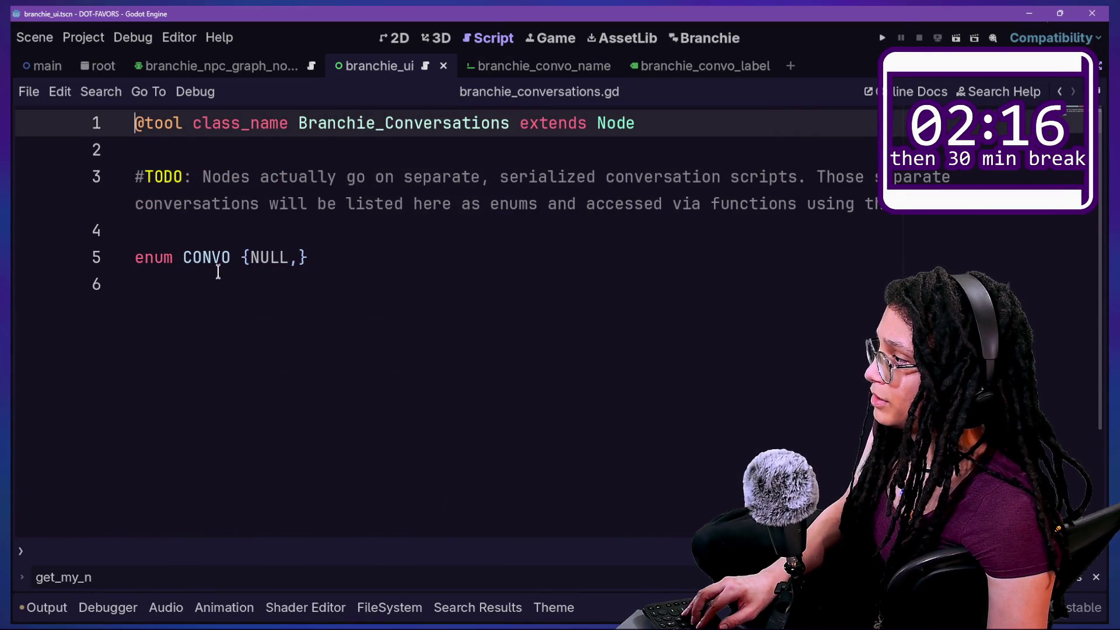
pyautogui.click(231, 257)
pyautogui.write('S')
pyautogui.hotkey('shift', 'alt', 'o')
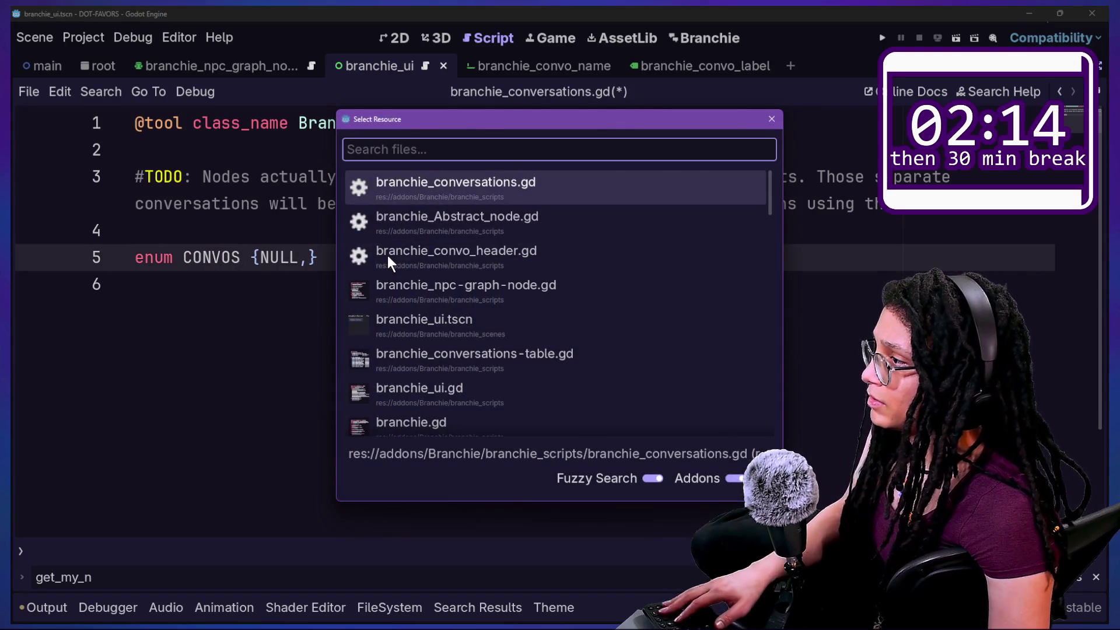
pyautogui.press('Escape')
pyautogui.hotkey('ctrl', 's')
# Change the CONVO_ENUM string in branchie_convo_header.gd to "enum CONVOS" and save
pyautogui.hotkey('alt', 'p')
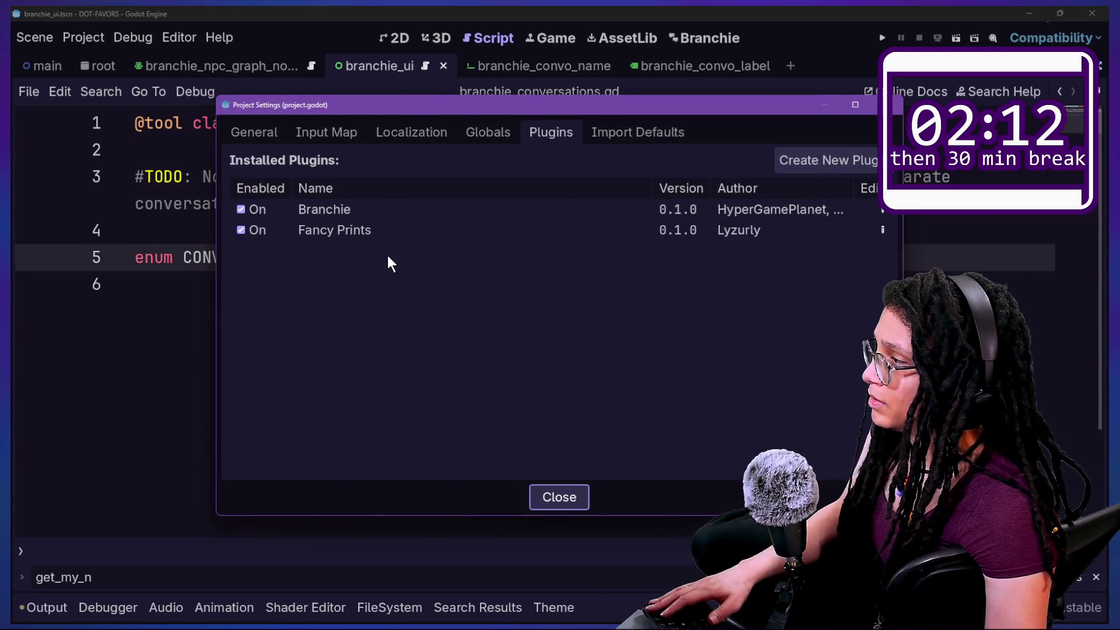
pyautogui.press('Escape')
pyautogui.hotkey('shift', 'alt', 'o')
pyautogui.press('Down')
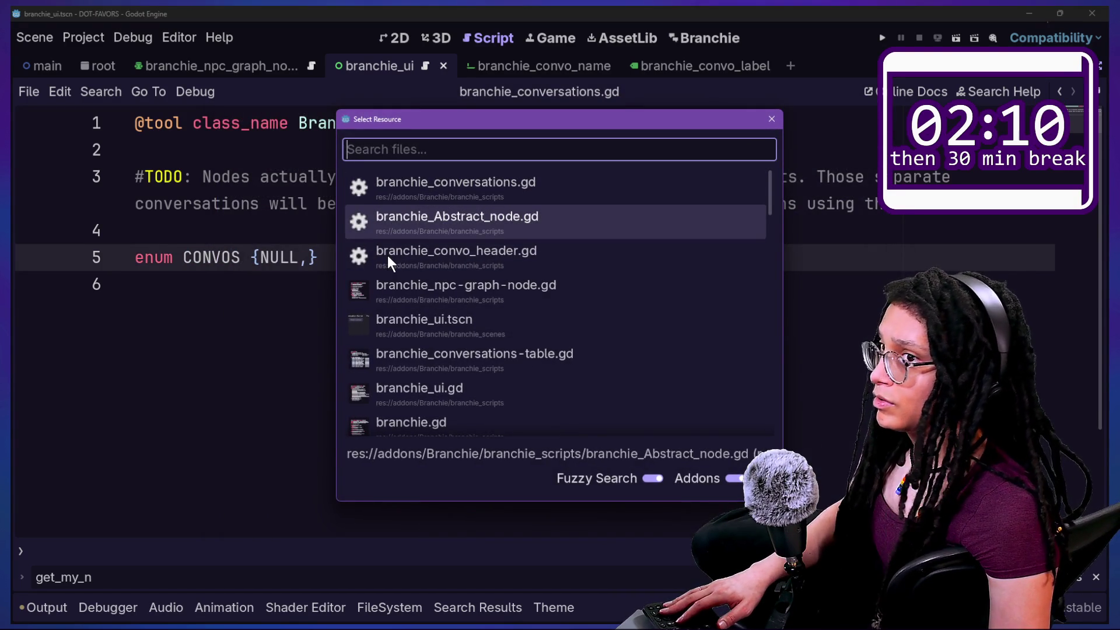
pyautogui.click(387, 255)
pyautogui.click(686, 230)
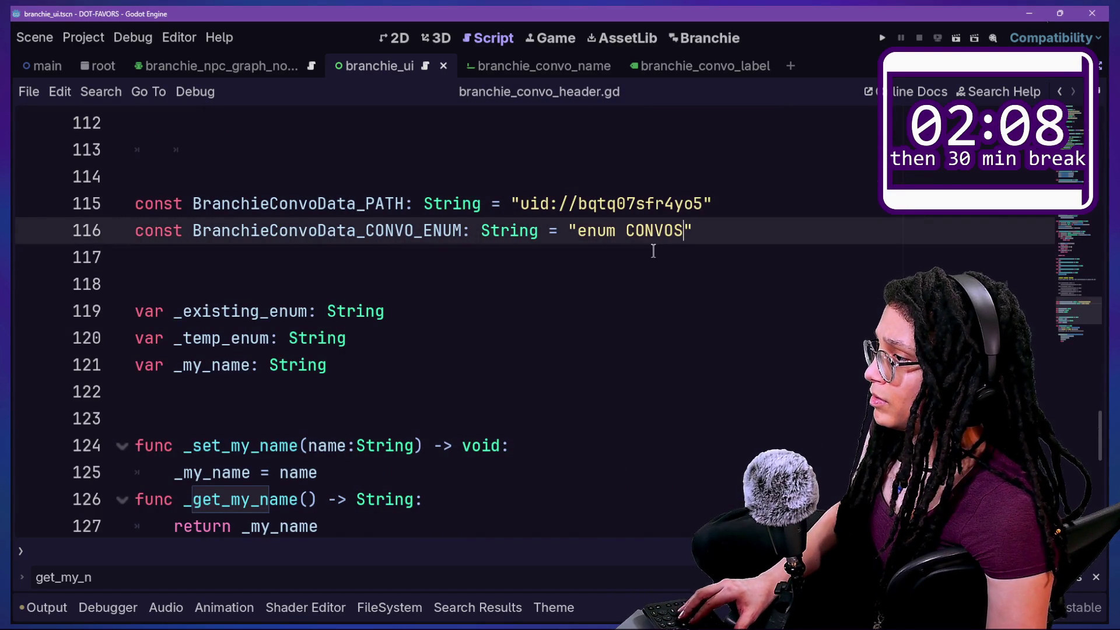
pyautogui.write('S')
pyautogui.hotkey('ctrl', 's')
pyautogui.scroll(-8, 393, 313)
pyautogui.scroll(3, 394, 314)
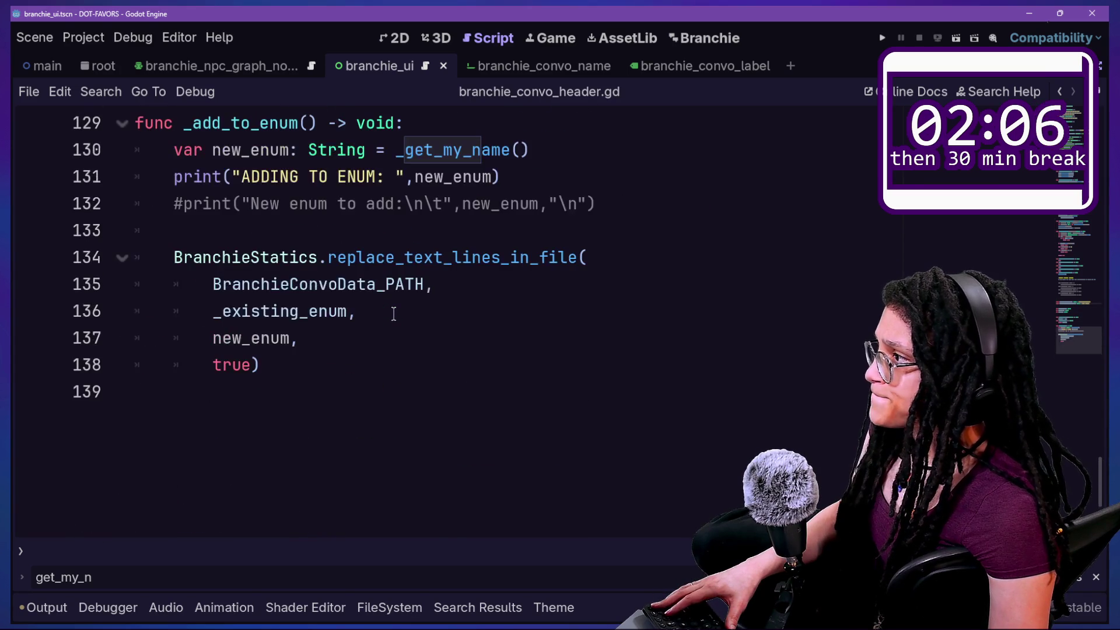
# Examine the replace_text_lines_in_file call and its _existing_enum and new_enum arguments
pyautogui.click(221, 338)
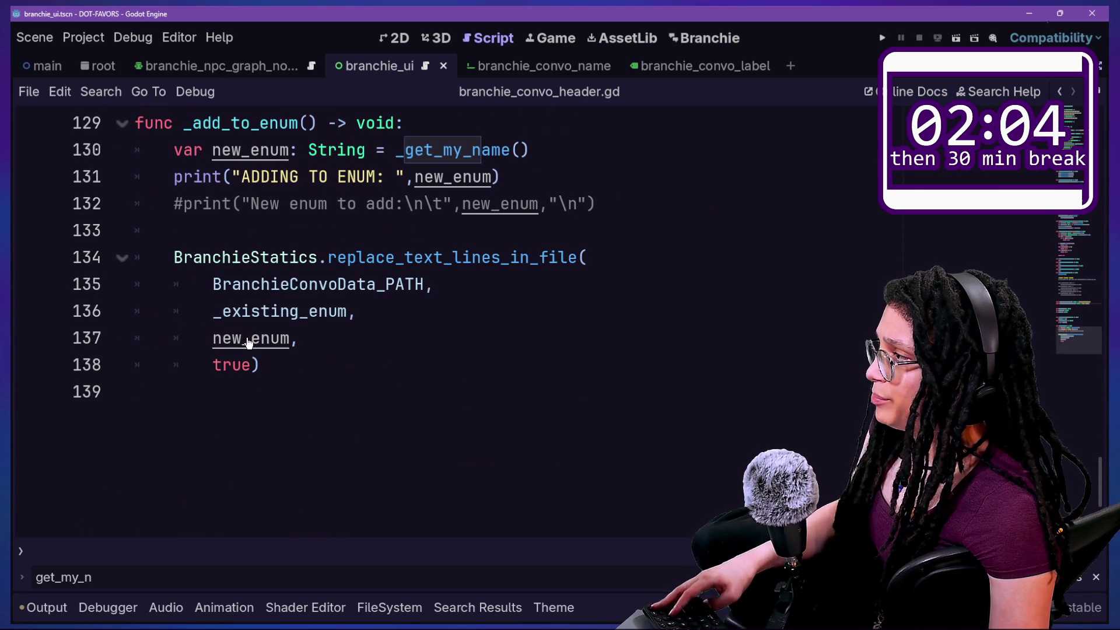
pyautogui.moveTo(363, 261)
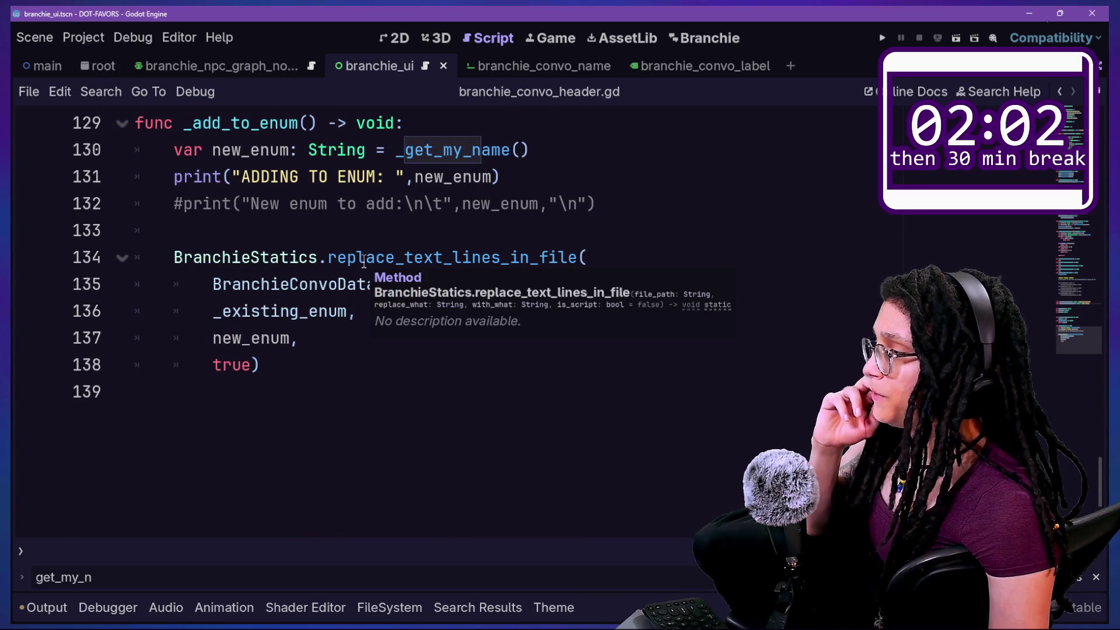
pyautogui.click(493, 259)
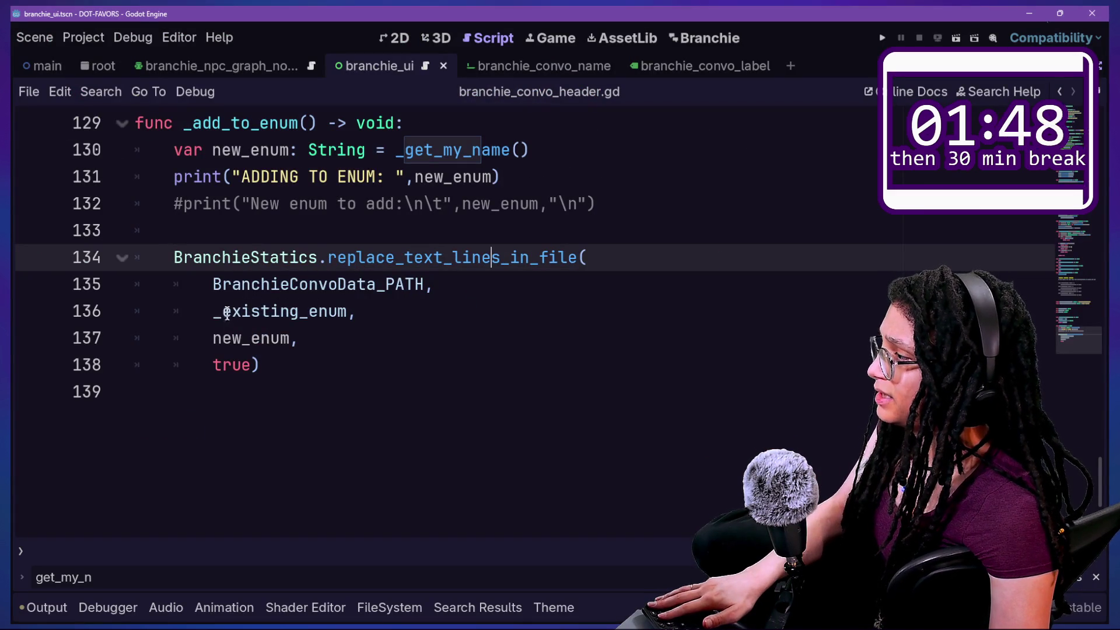
pyautogui.click(212, 315)
pyautogui.moveTo(211, 316); pyautogui.dragTo(341, 312)
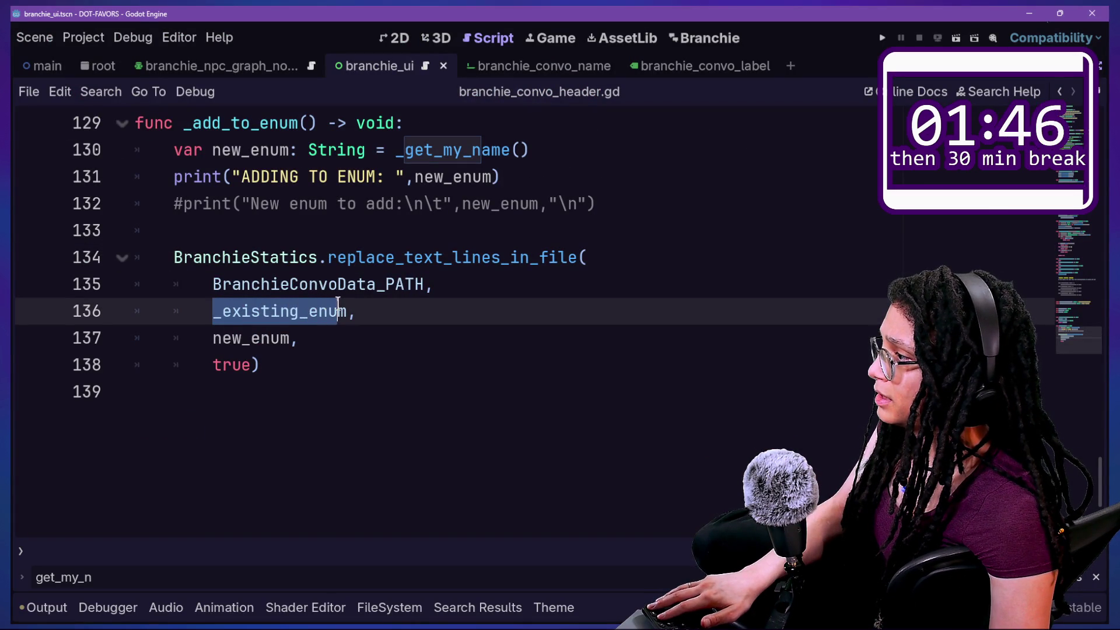
pyautogui.click(226, 321)
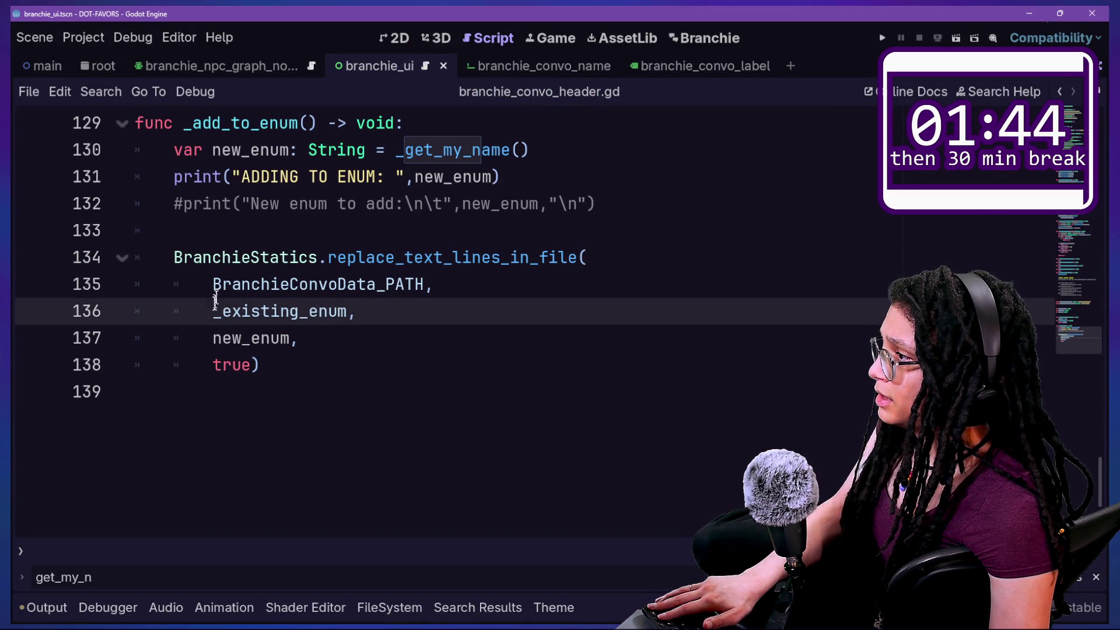
pyautogui.moveTo(212, 338); pyautogui.dragTo(270, 338)
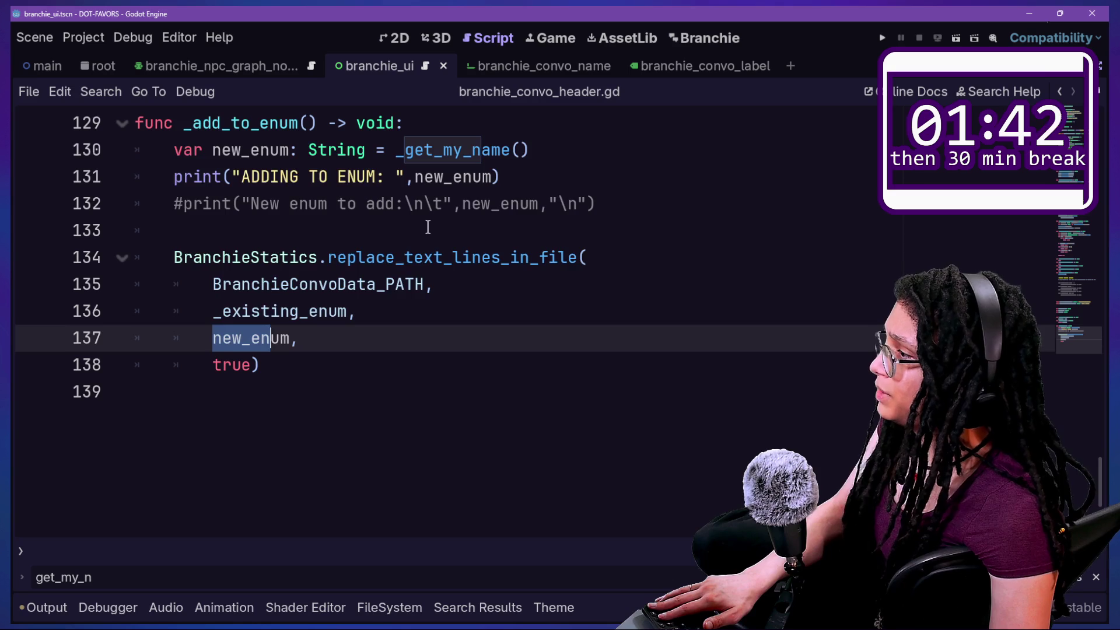
# Check the _get_my_name call, then Ctrl+click through to the definition in branchie_statics.gd
pyautogui.scroll(1, 428, 227)
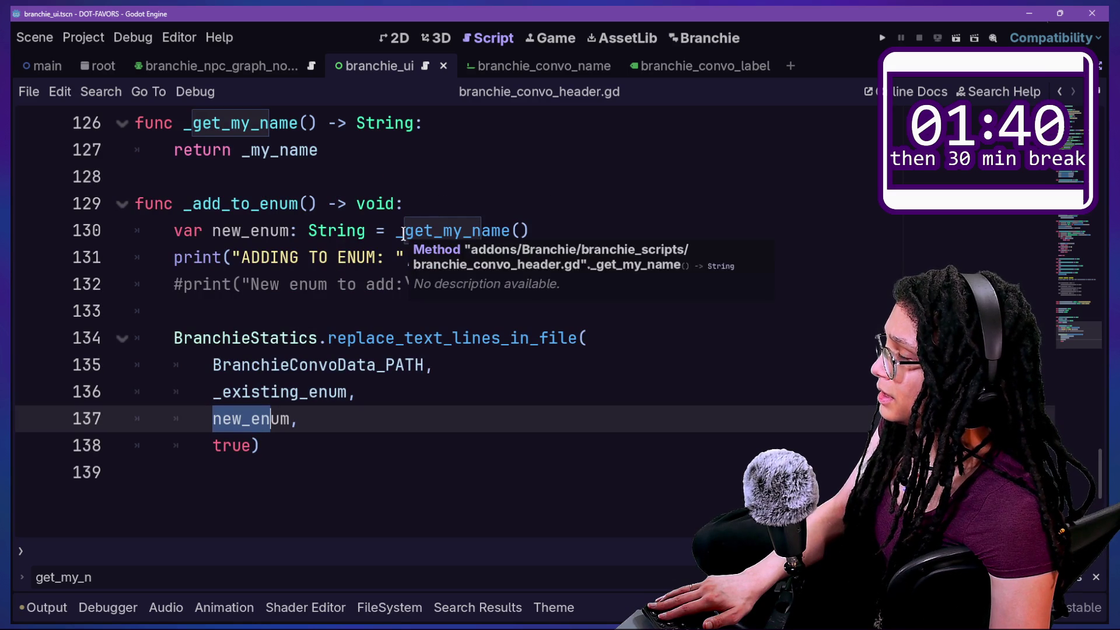
pyautogui.click(400, 229)
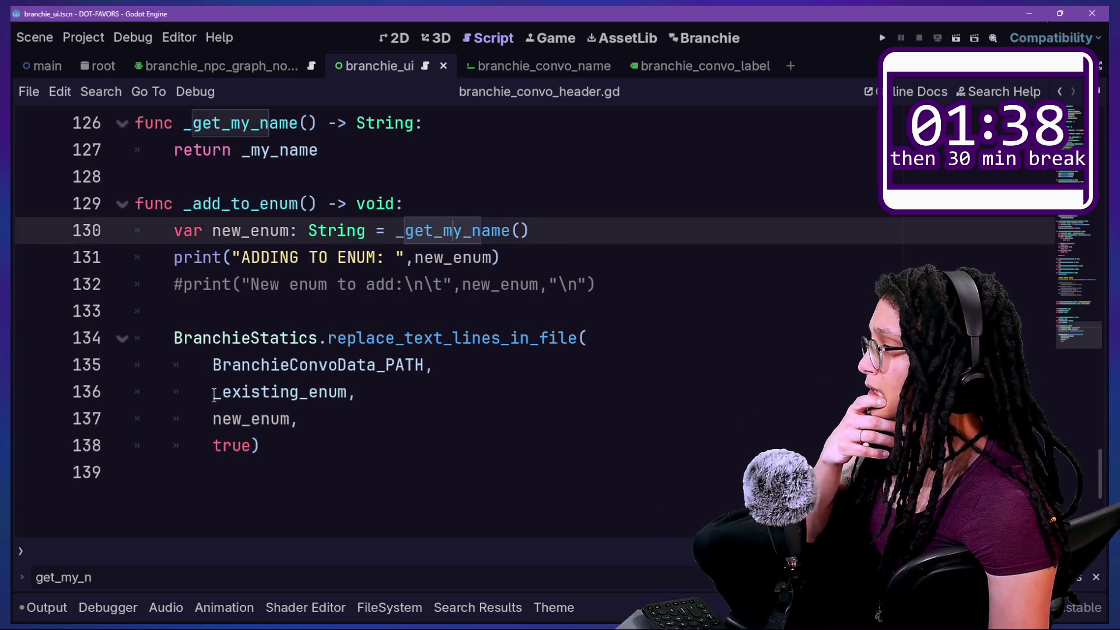
pyautogui.moveTo(212, 392); pyautogui.dragTo(362, 392)
pyautogui.click(358, 392)
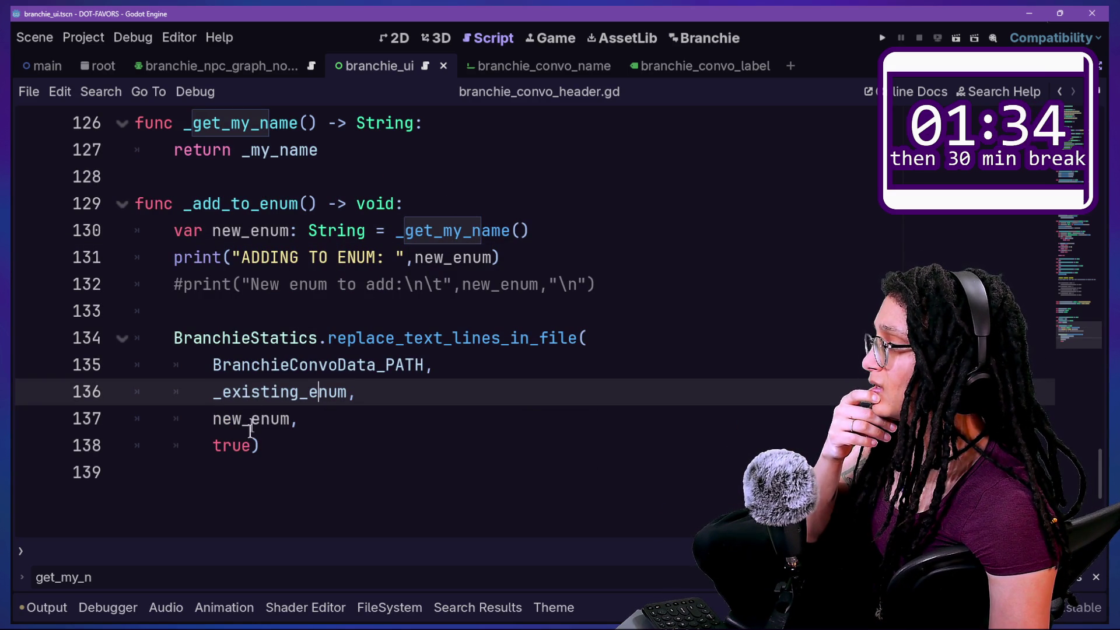
pyautogui.moveTo(348, 339)
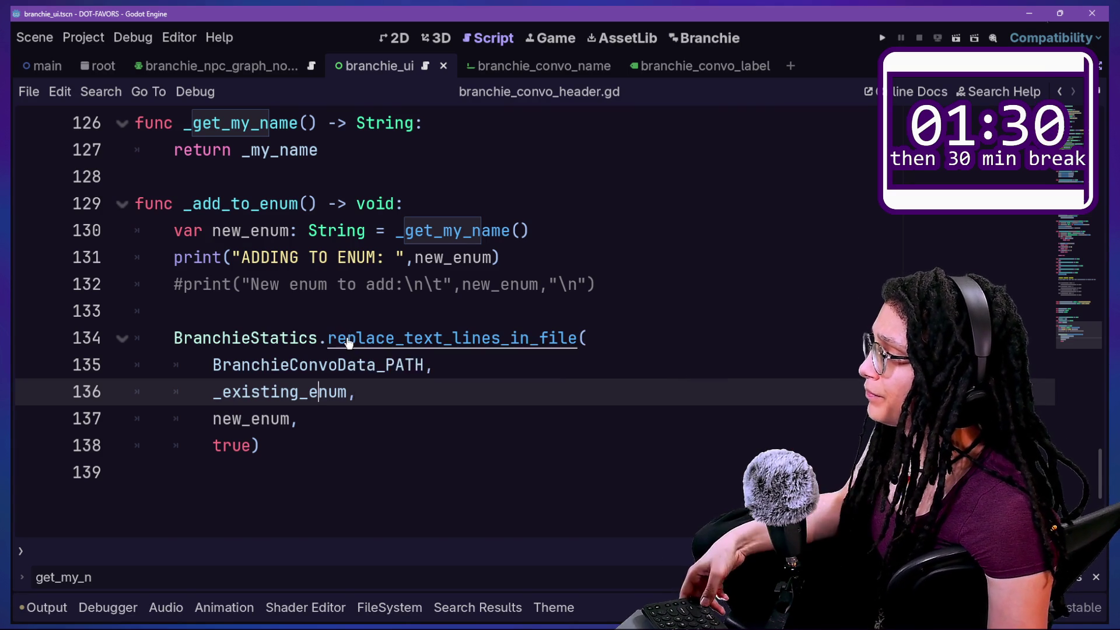
pyautogui.keyDown('ctrl'); pyautogui.click(348, 339); pyautogui.keyUp('ctrl')
pyautogui.scroll(-2, 363, 339)
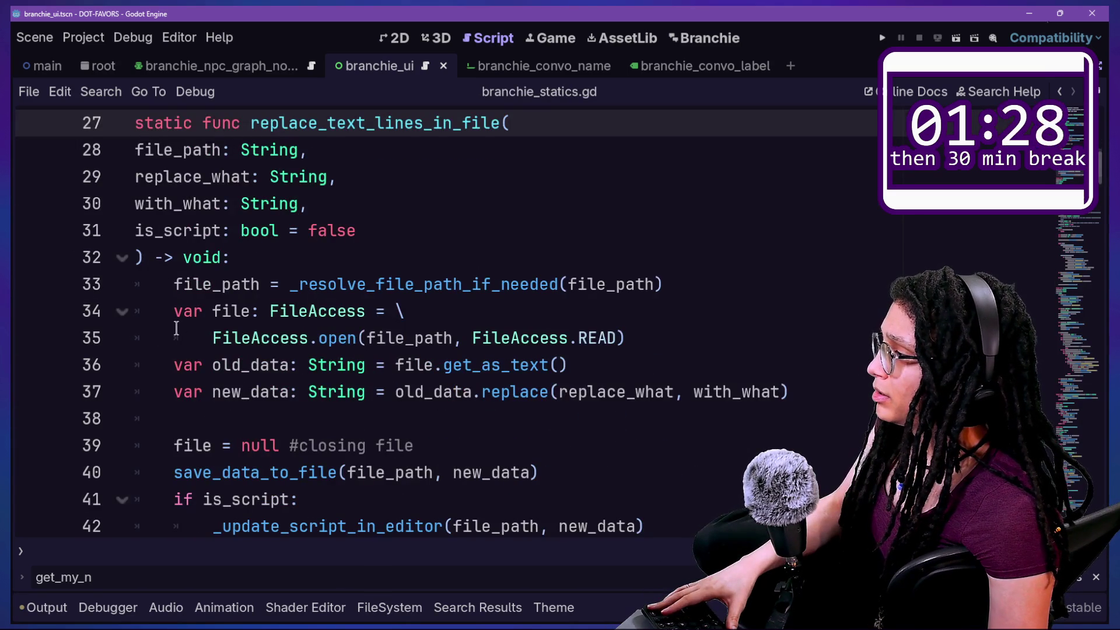
# Add print(old_data) after the file-reading line 36 and save
pyautogui.scroll(-1, 177, 298)
pyautogui.moveTo(190, 239); pyautogui.dragTo(475, 232)
pyautogui.click(478, 236)
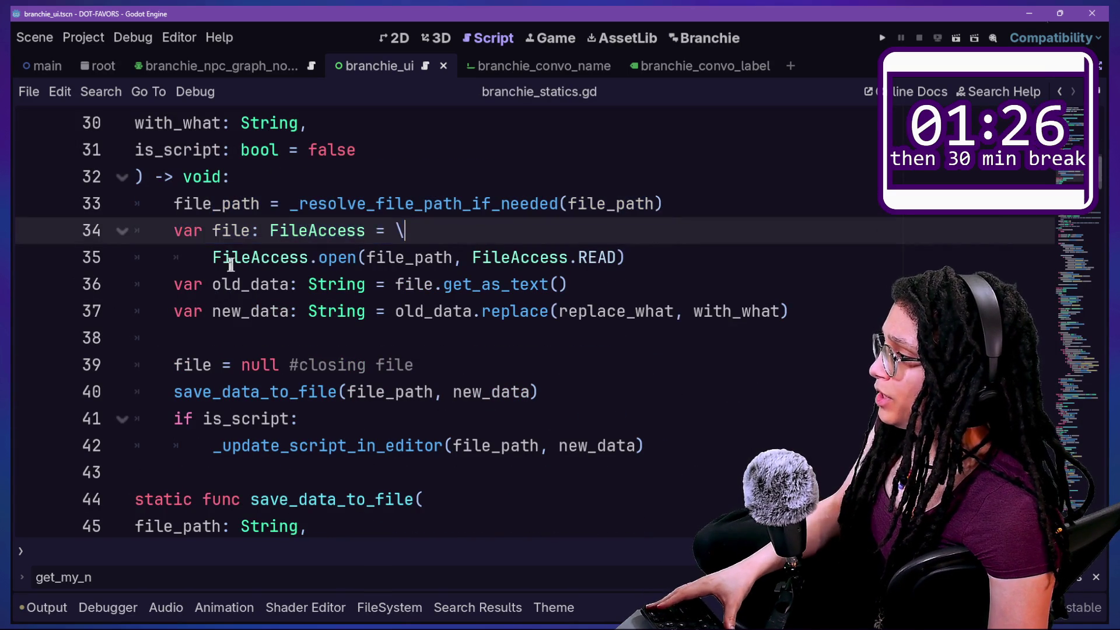
pyautogui.moveTo(228, 257); pyautogui.dragTo(472, 257)
pyautogui.click(492, 257)
pyautogui.moveTo(288, 284); pyautogui.dragTo(645, 290)
pyautogui.click(645, 290)
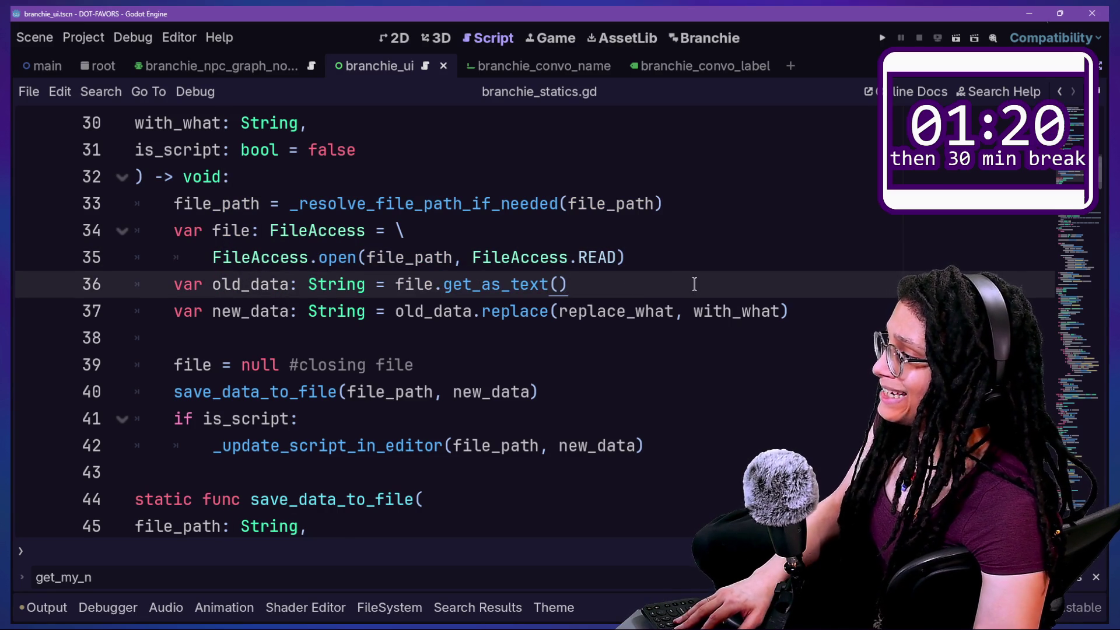
pyautogui.press('Return')
pyautogui.write('print(')
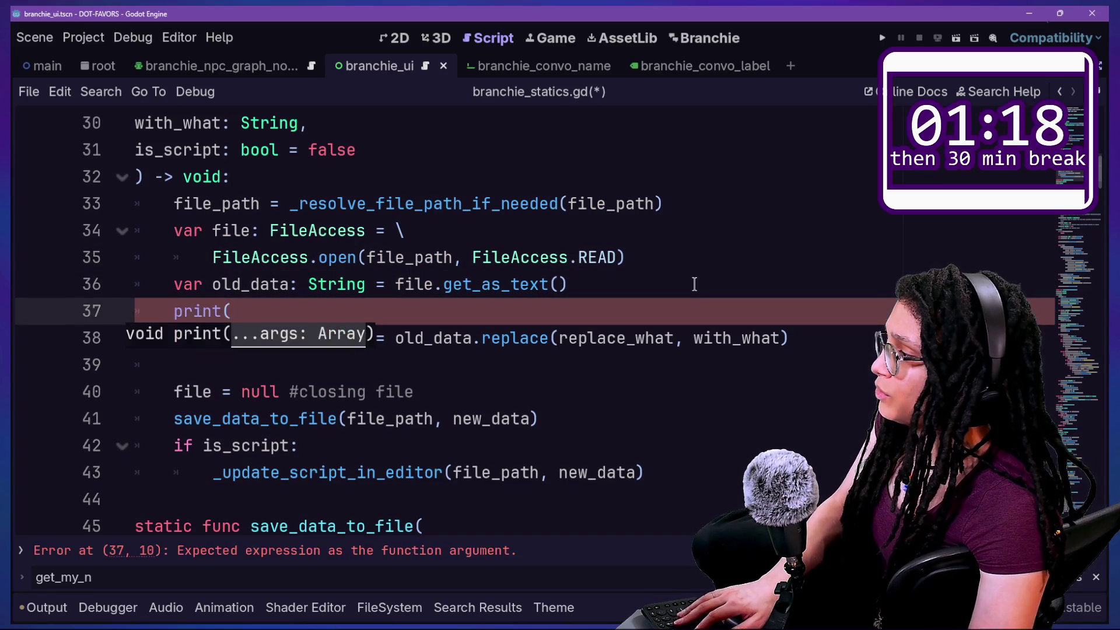
pyautogui.write('old_dat')
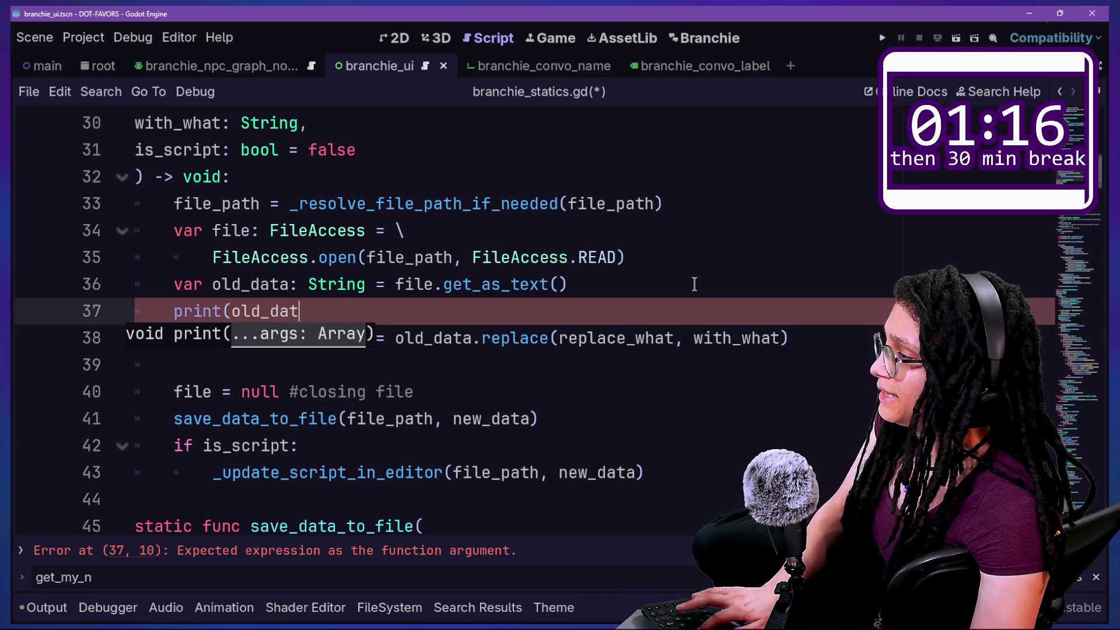
pyautogui.write('a')
pyautogui.hotkey('ctrl', 's')
# Add print(new_data) after the replace line and save branchie_statics.gd
pyautogui.click(844, 328)
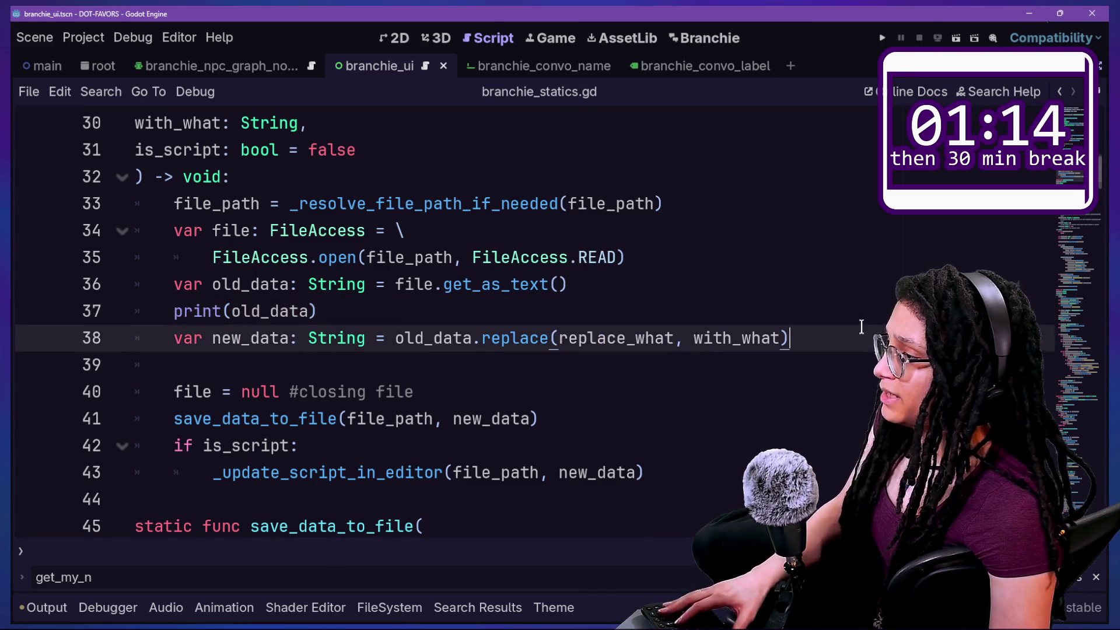
pyautogui.press('Return')
pyautogui.write('print_ne')
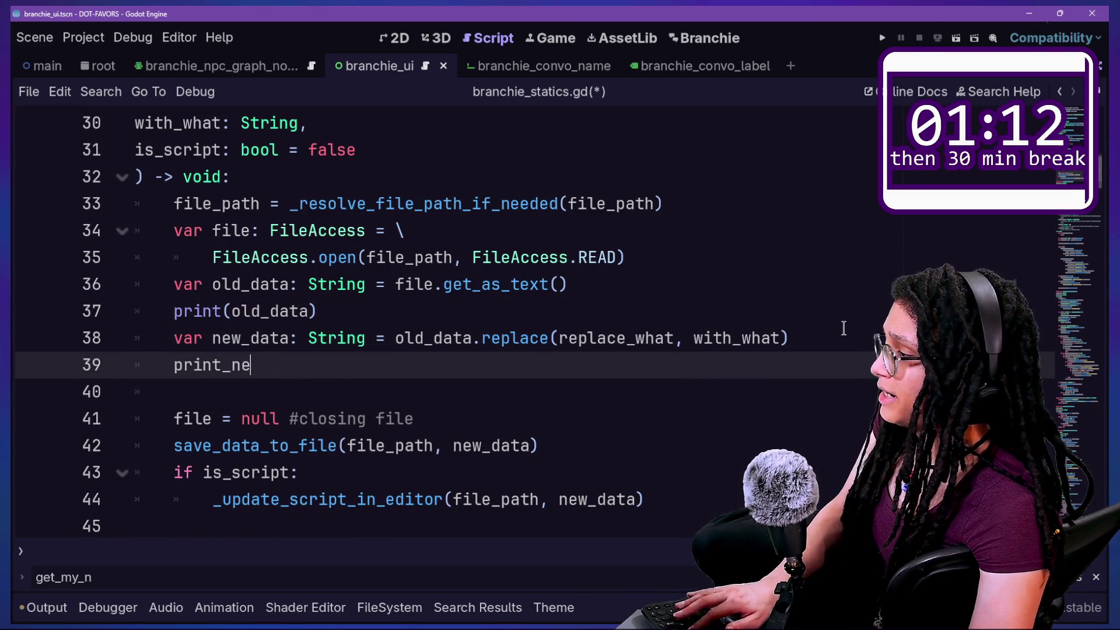
pyautogui.write('w_data')
pyautogui.press('BackSpace')
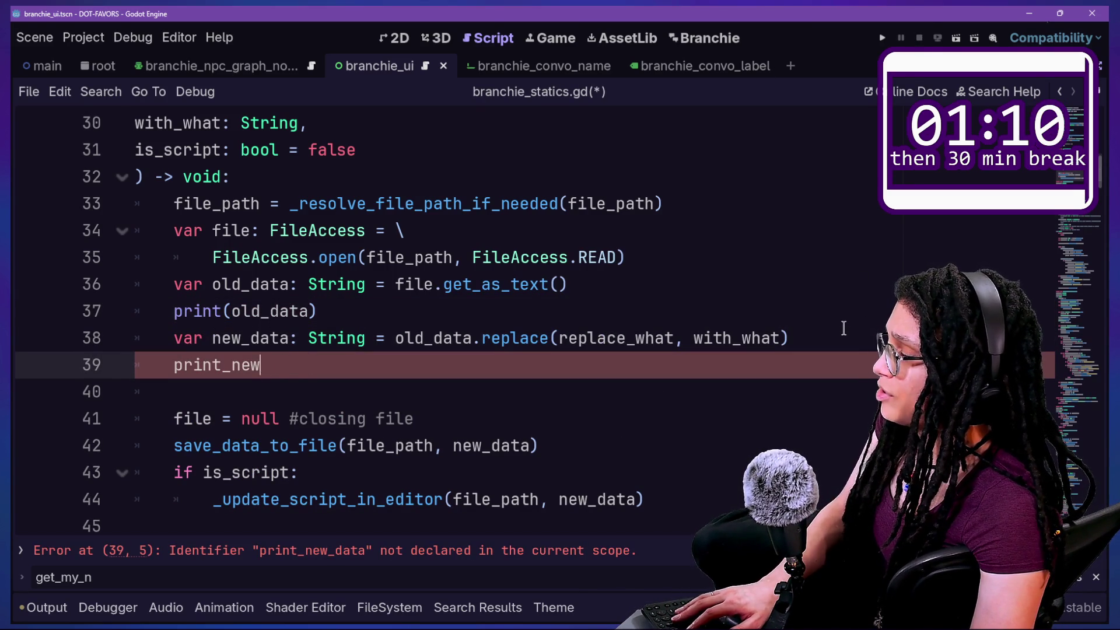
pyautogui.press('BackSpace')
pyautogui.press('BackSpace')
pyautogui.press('BackSpace')
pyautogui.write('(new_')
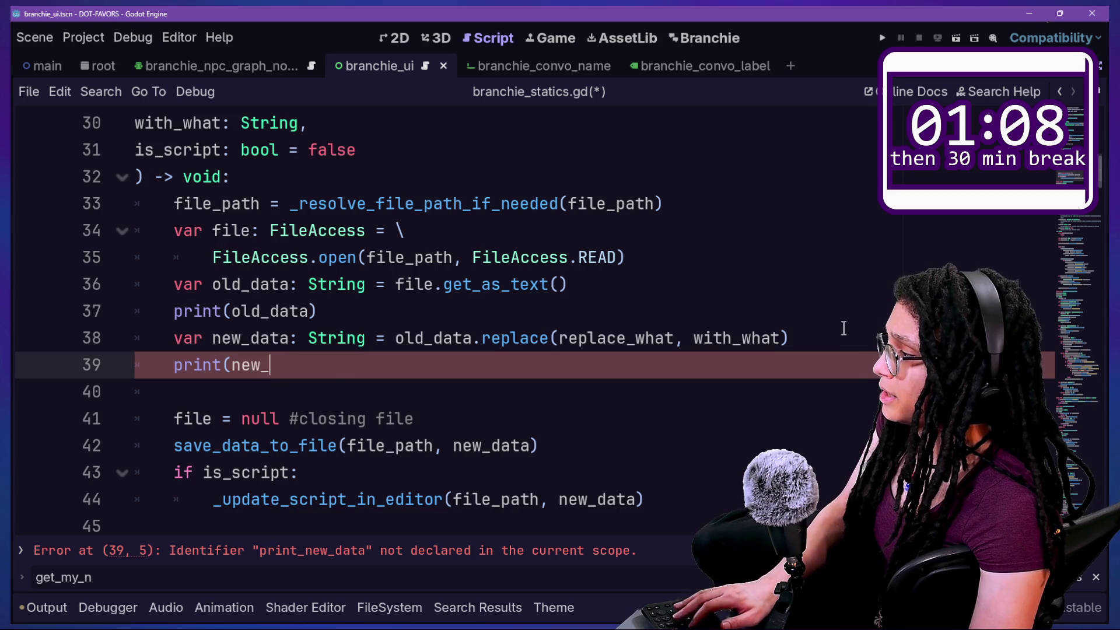
pyautogui.write('data)')
pyautogui.hotkey('ctrl', 's')
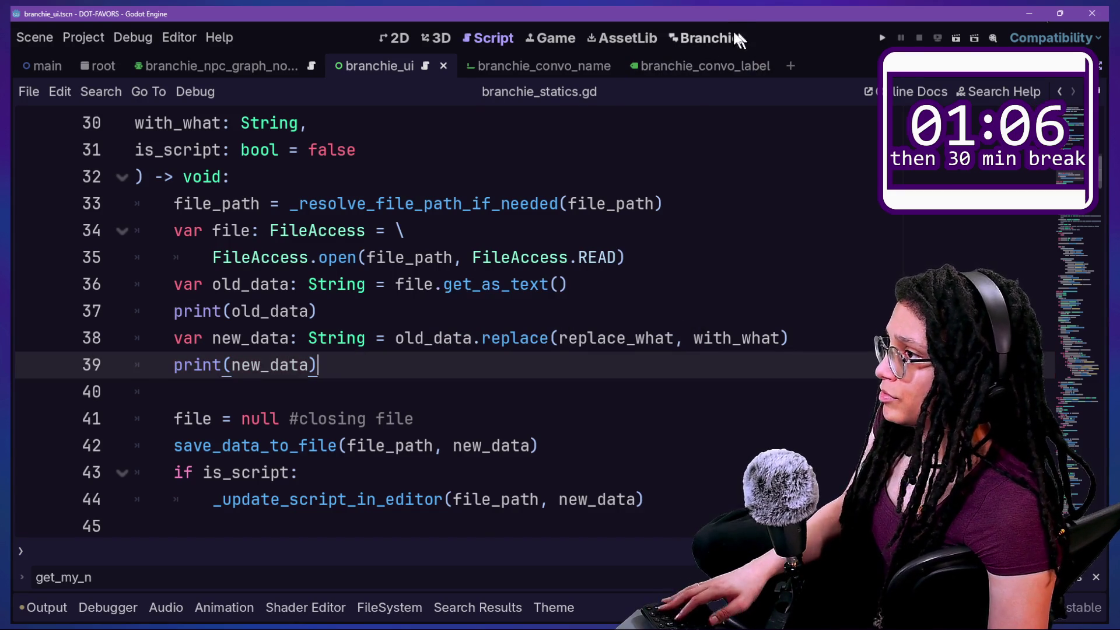
pyautogui.click(742, 39)
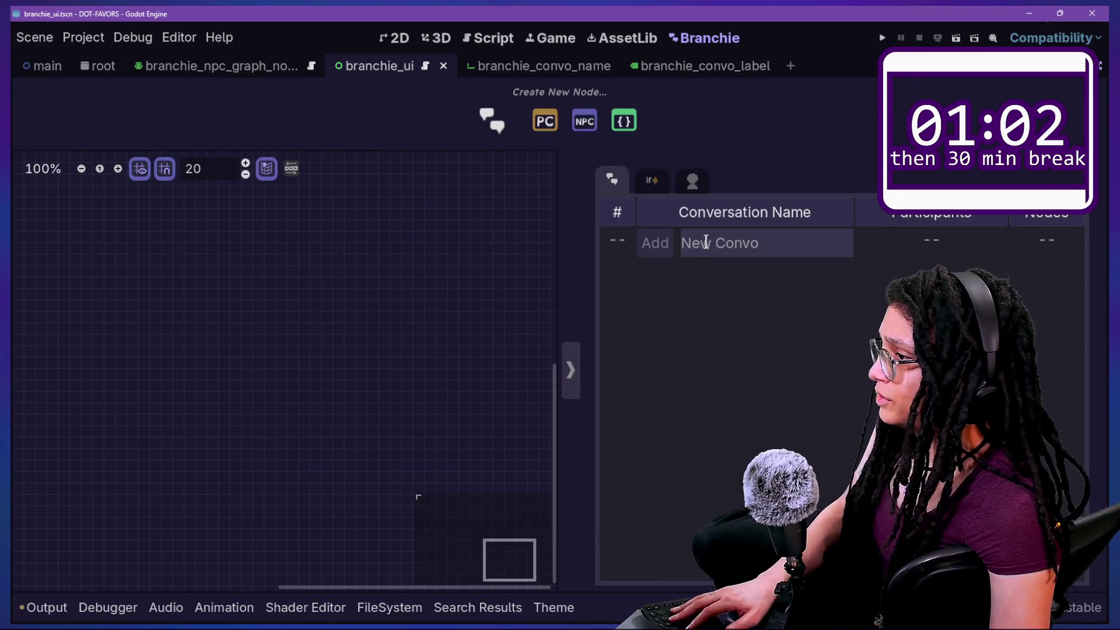
# Clear the Output log and add a new Branchie conversation to test the printing
pyautogui.click(46, 608)
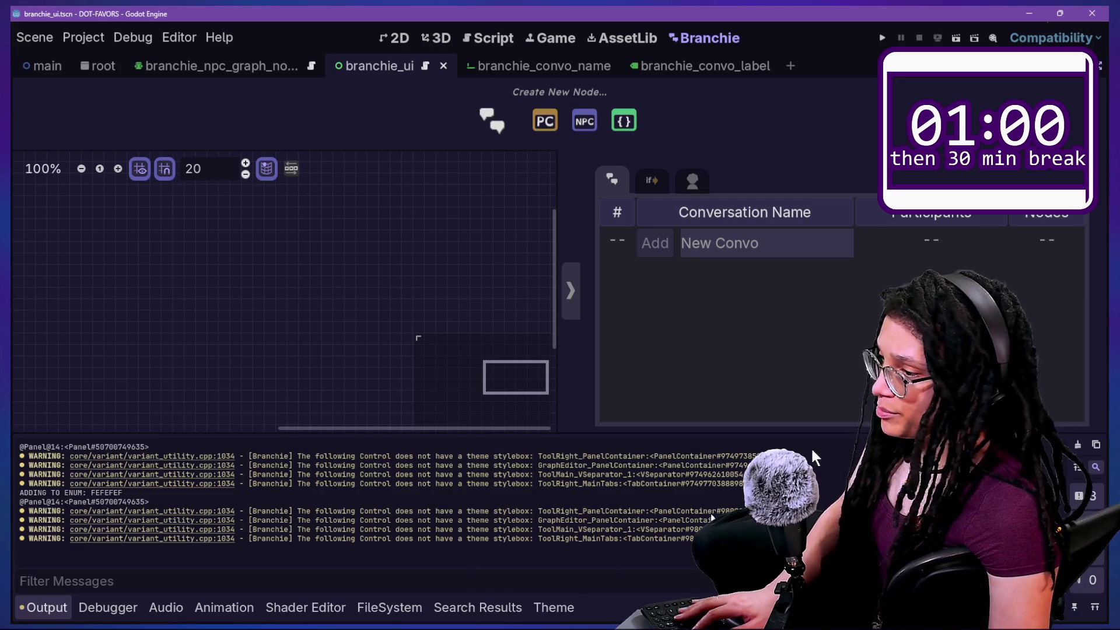
pyautogui.click(1080, 446)
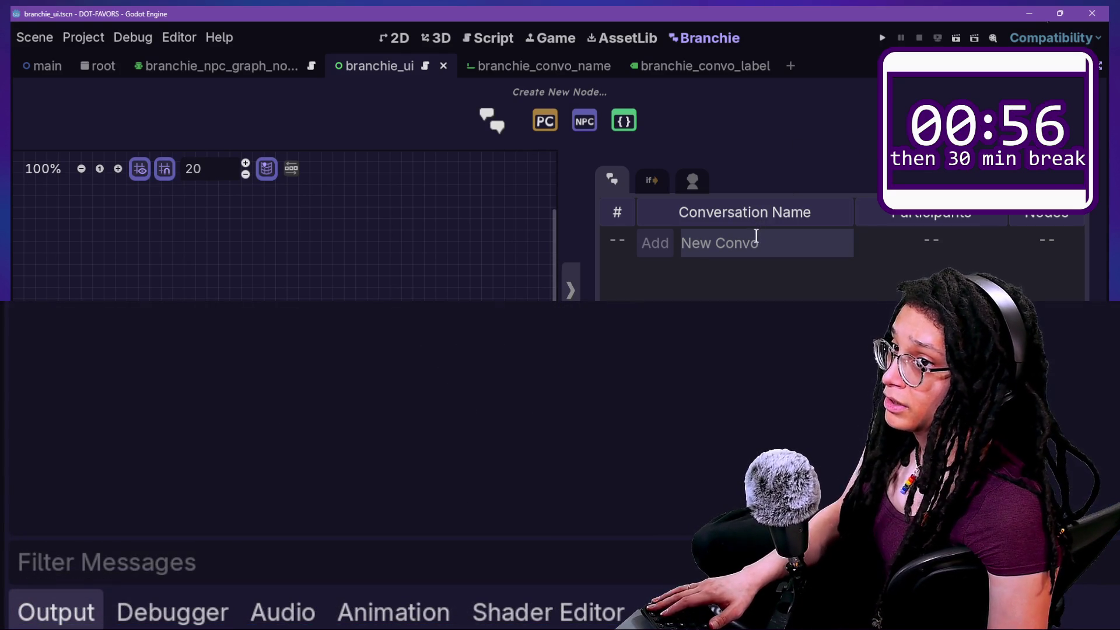
pyautogui.click(656, 251)
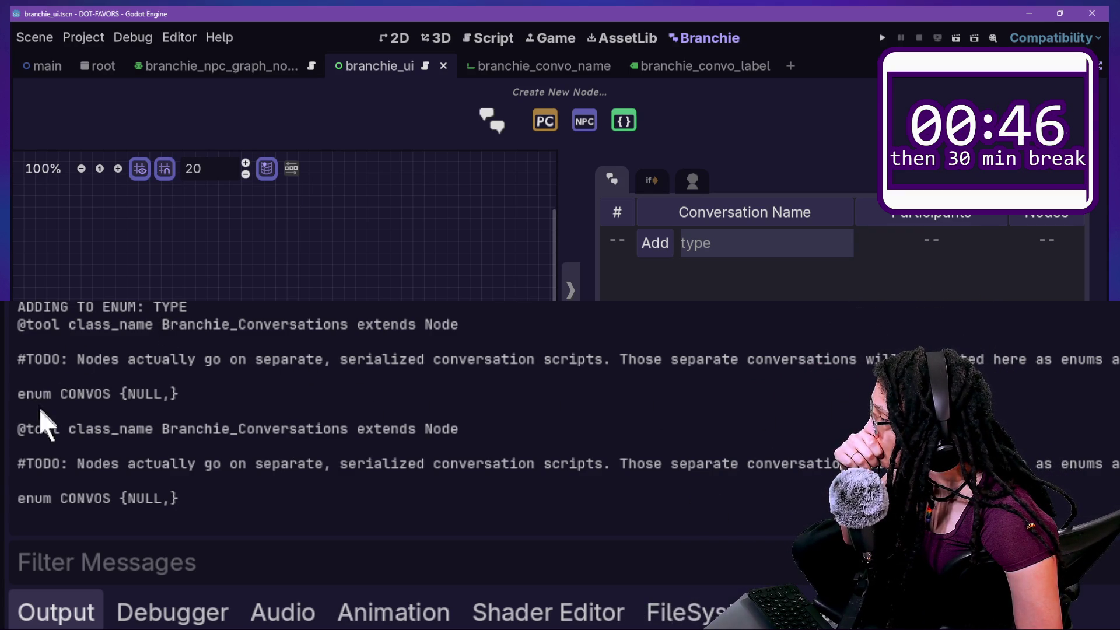
# Read the printed old and new data, both showing enum CONVOS {NULL,}, then return to scripts
pyautogui.moveTo(35, 362); pyautogui.dragTo(336, 380)
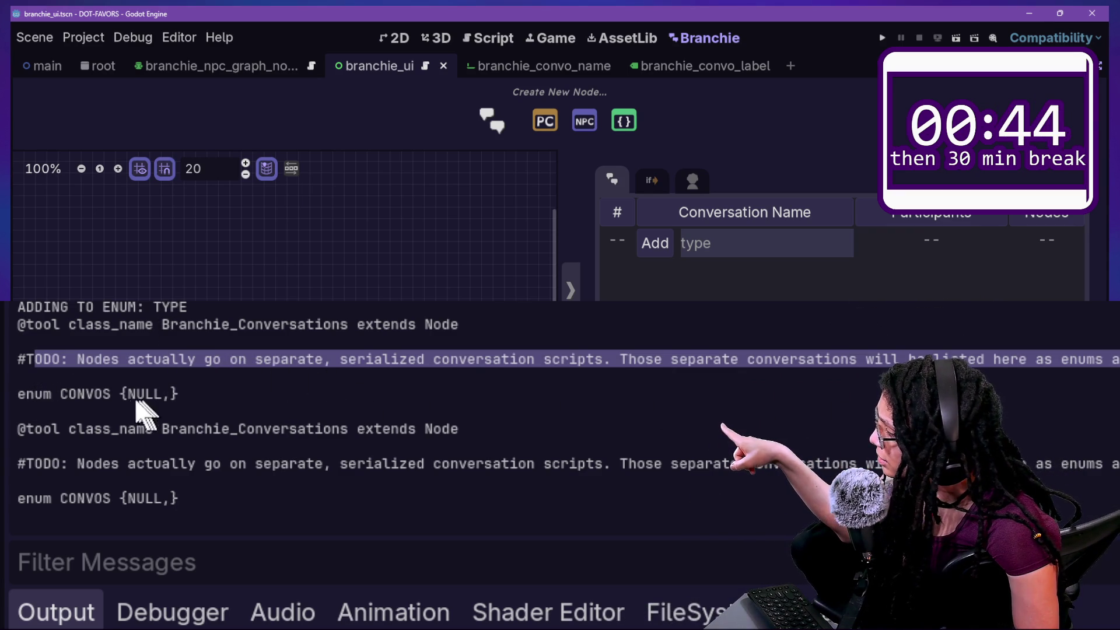
pyautogui.click(81, 401)
pyautogui.moveTo(54, 350)
pyautogui.mouseDown()
pyautogui.moveTo(725, 368)
pyautogui.moveTo(707, 391)
pyautogui.mouseUp()
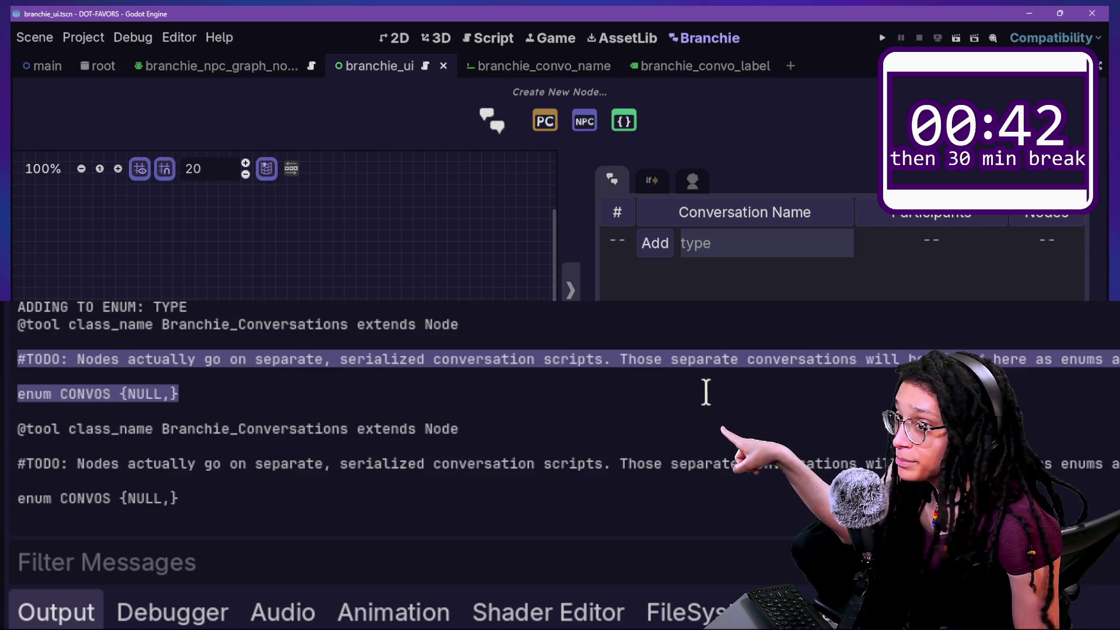
pyautogui.click(422, 412)
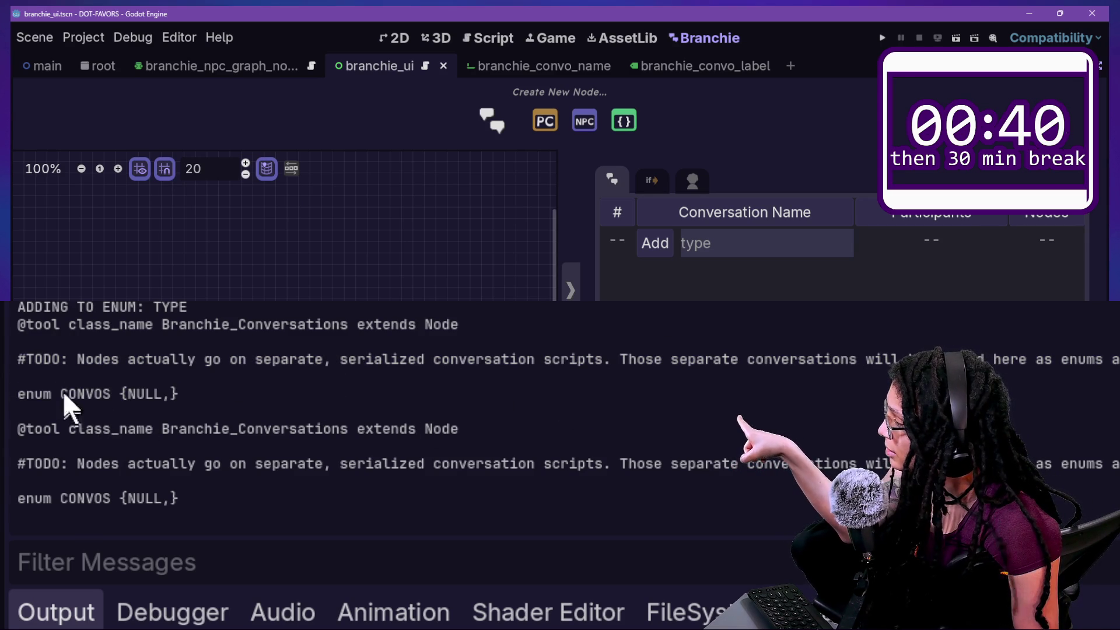
pyautogui.moveTo(61, 394); pyautogui.dragTo(172, 400)
pyautogui.click(170, 401)
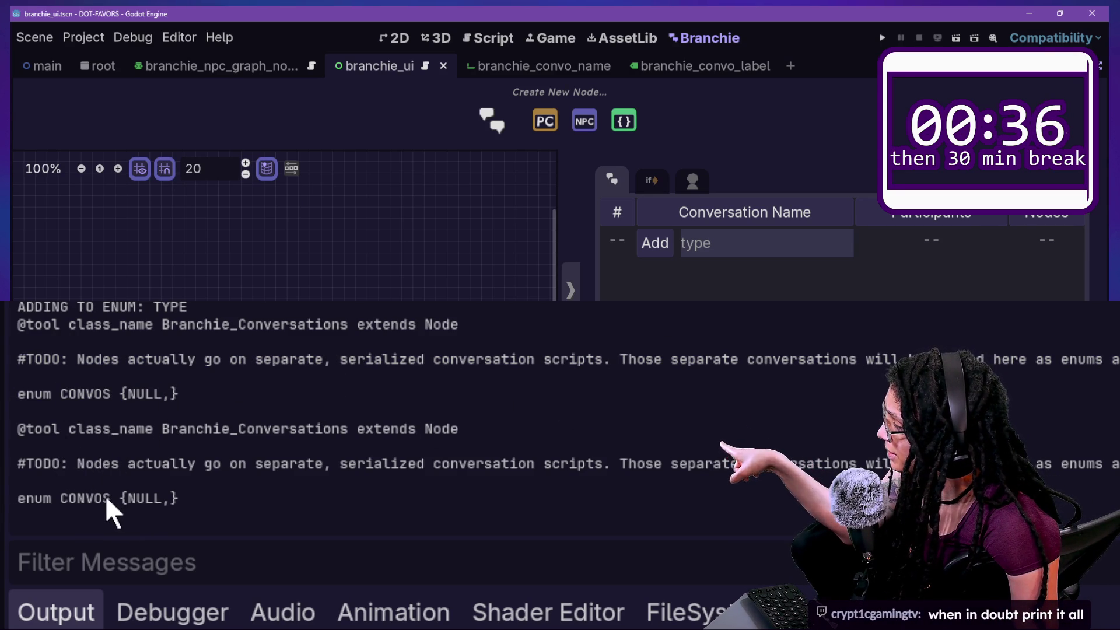
pyautogui.moveTo(177, 498)
pyautogui.mouseDown()
pyautogui.moveTo(44, 499)
pyautogui.moveTo(162, 500)
pyautogui.moveTo(90, 463)
pyautogui.mouseUp()
pyautogui.click(90, 458)
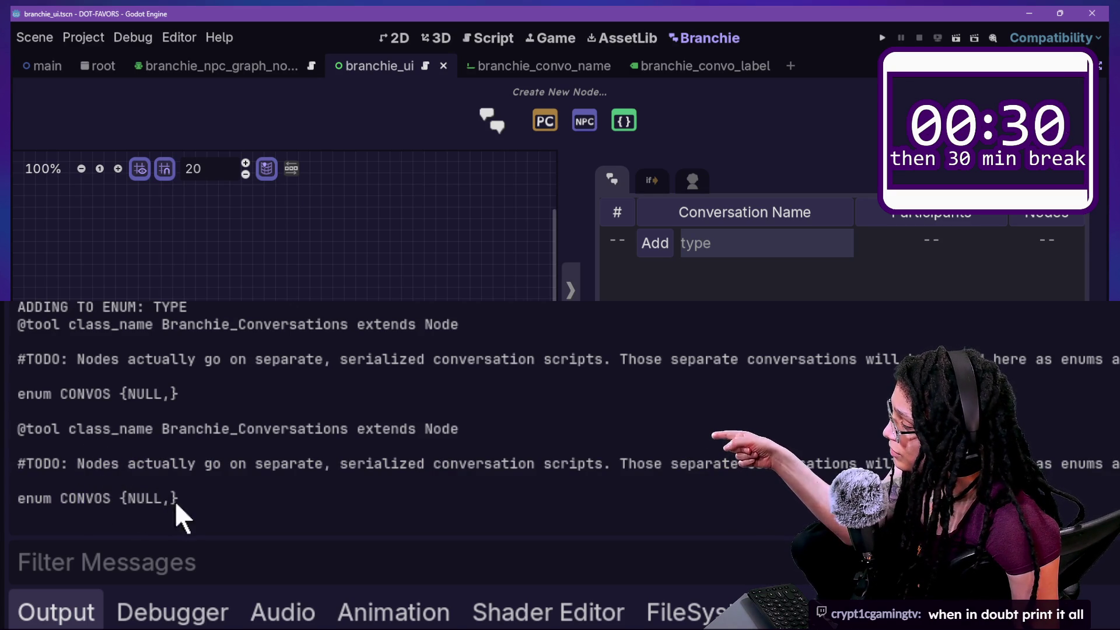
pyautogui.moveTo(177, 498); pyautogui.dragTo(117, 498)
pyautogui.click(99, 508)
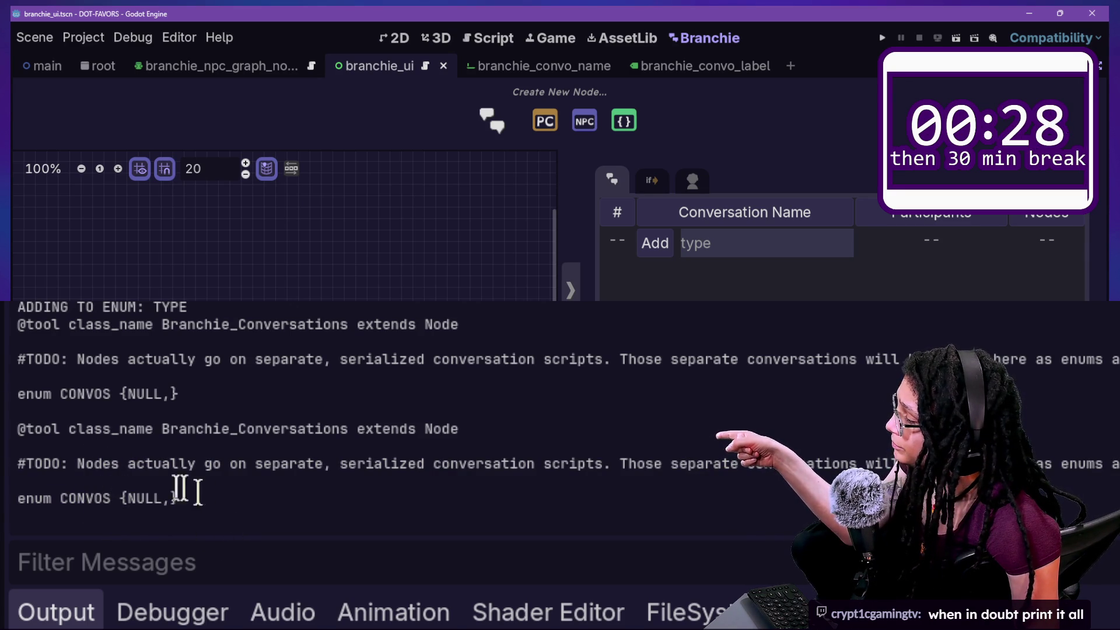
pyautogui.moveTo(153, 498); pyautogui.dragTo(103, 497)
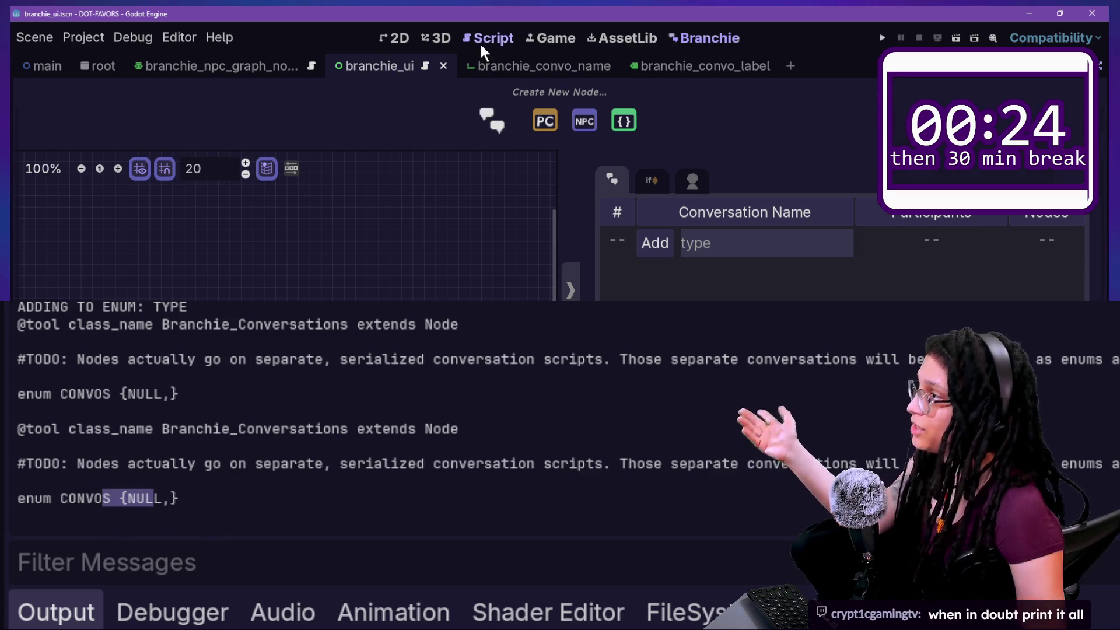
pyautogui.click(482, 40)
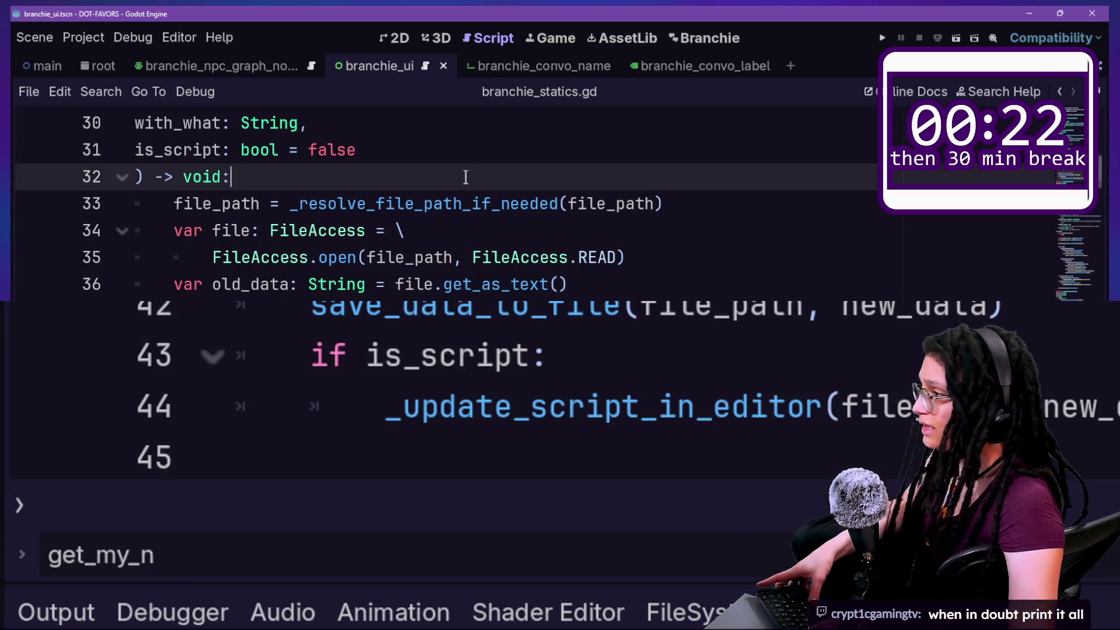
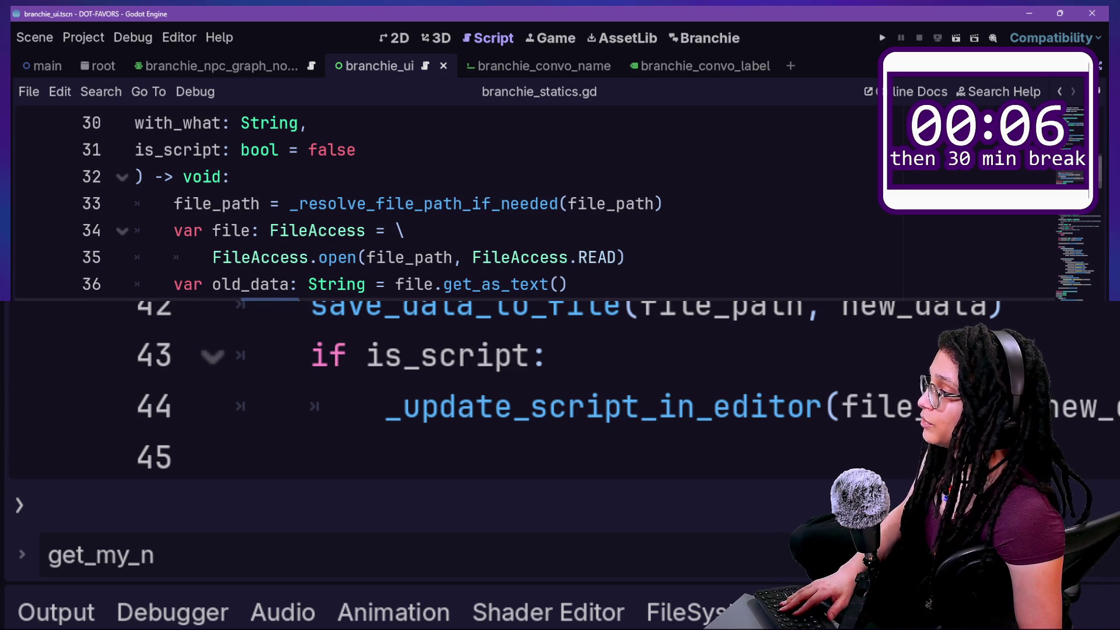
# Finish the 'replace' debug print on line 37 of branchie_statics.gd and save the script
pyautogui.write('replace')
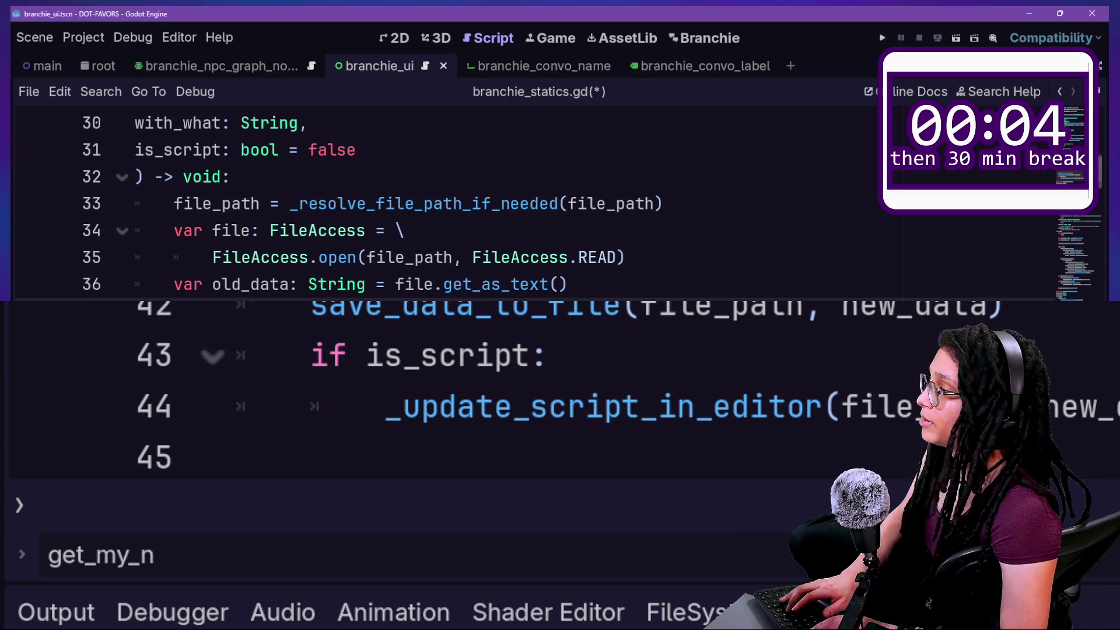
pyautogui.press('Escape')
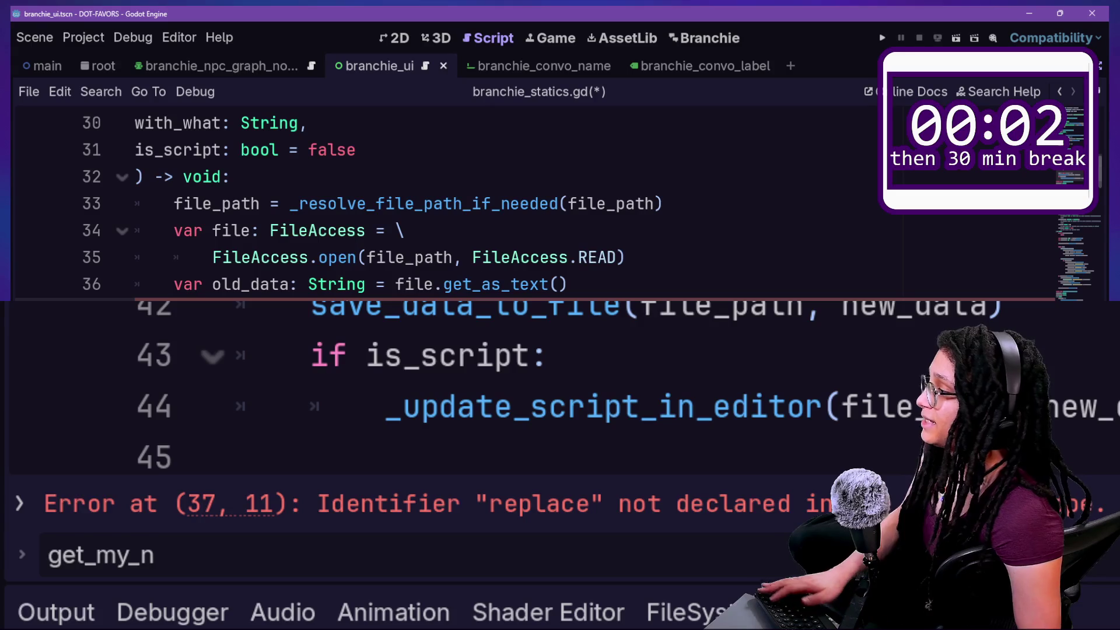
pyautogui.press('BackSpace')
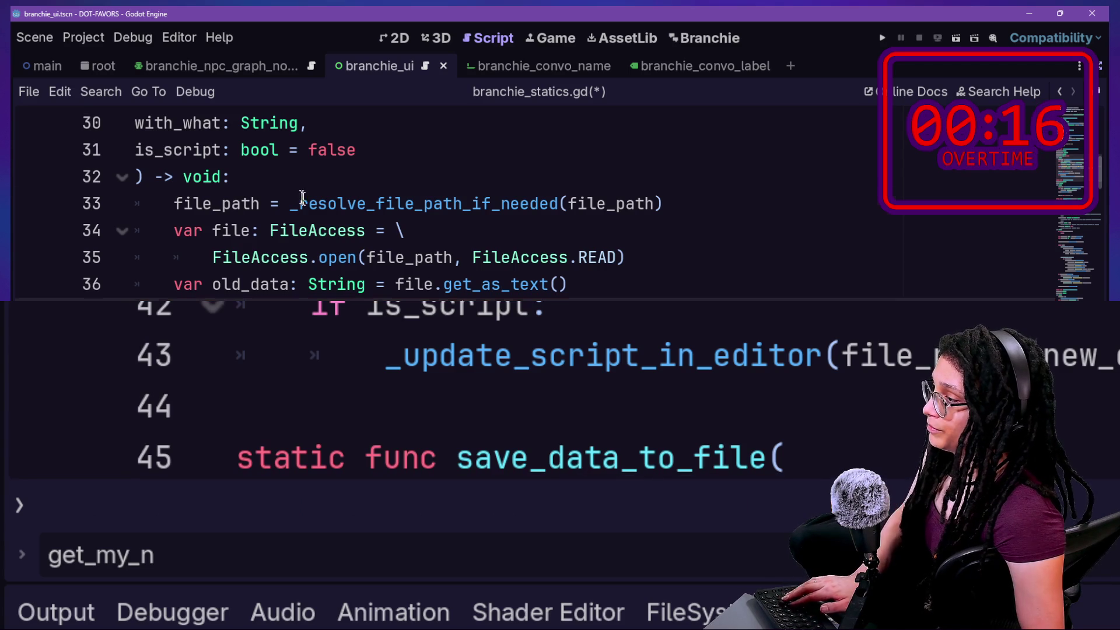
pyautogui.moveTo(299, 204); pyautogui.dragTo(665, 298)
pyautogui.hotkey('ctrl', 's')
pyautogui.click(654, 176)
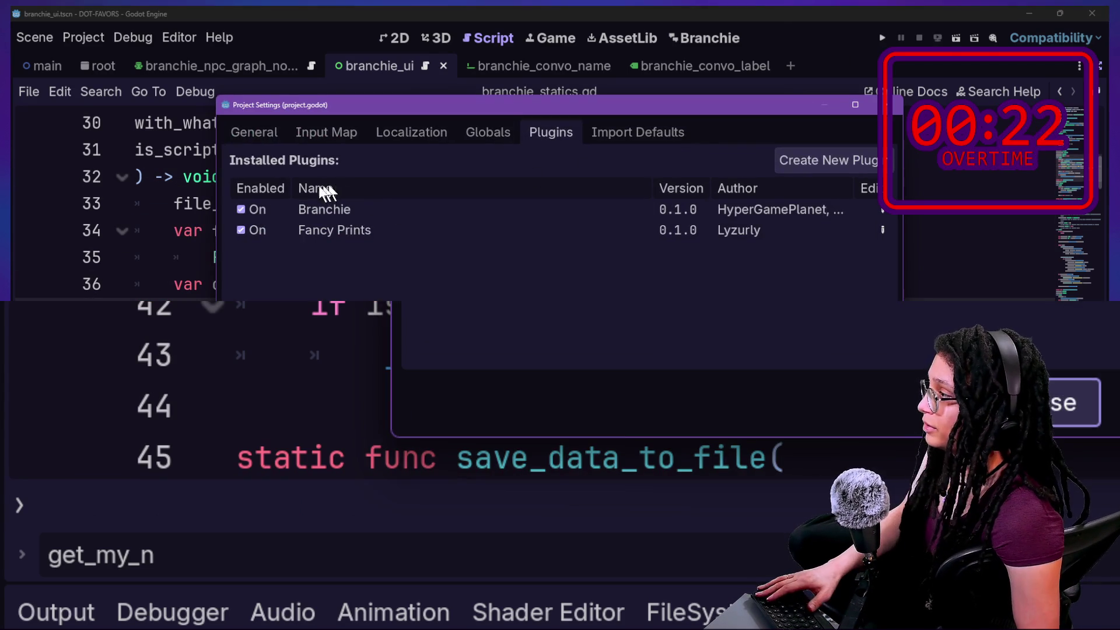
# Reload the Branchie plugin, clear the output log, and add a test conversation named fgrg
pyautogui.doubleClick(270, 209)
pyautogui.press('Escape')
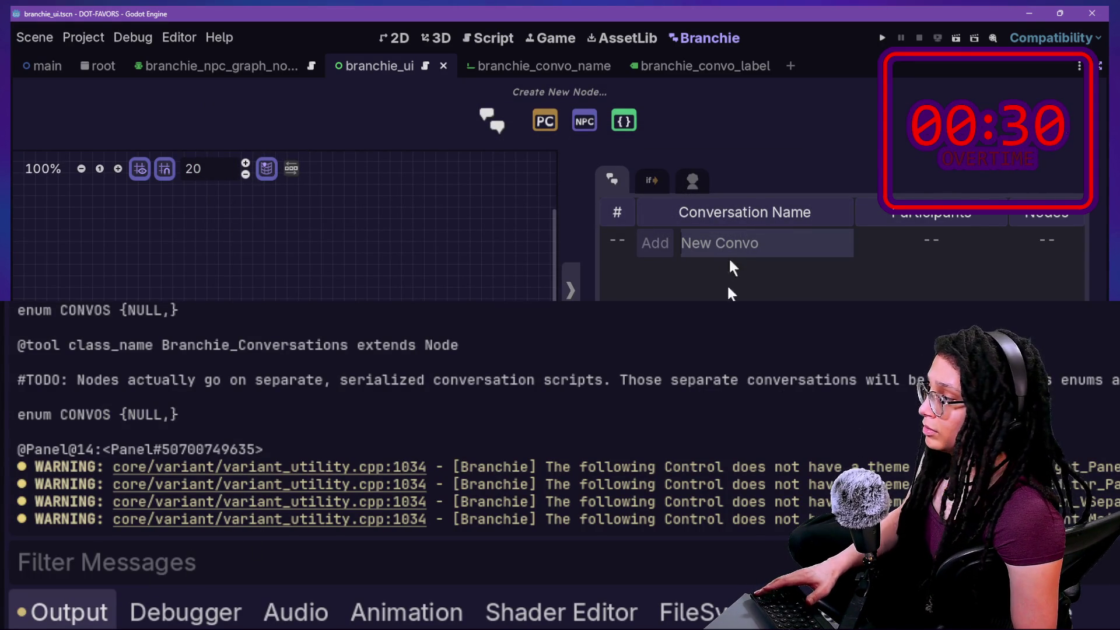
pyautogui.hotkey('ctrl', 'alt', 'k')
pyautogui.write('fgrg')
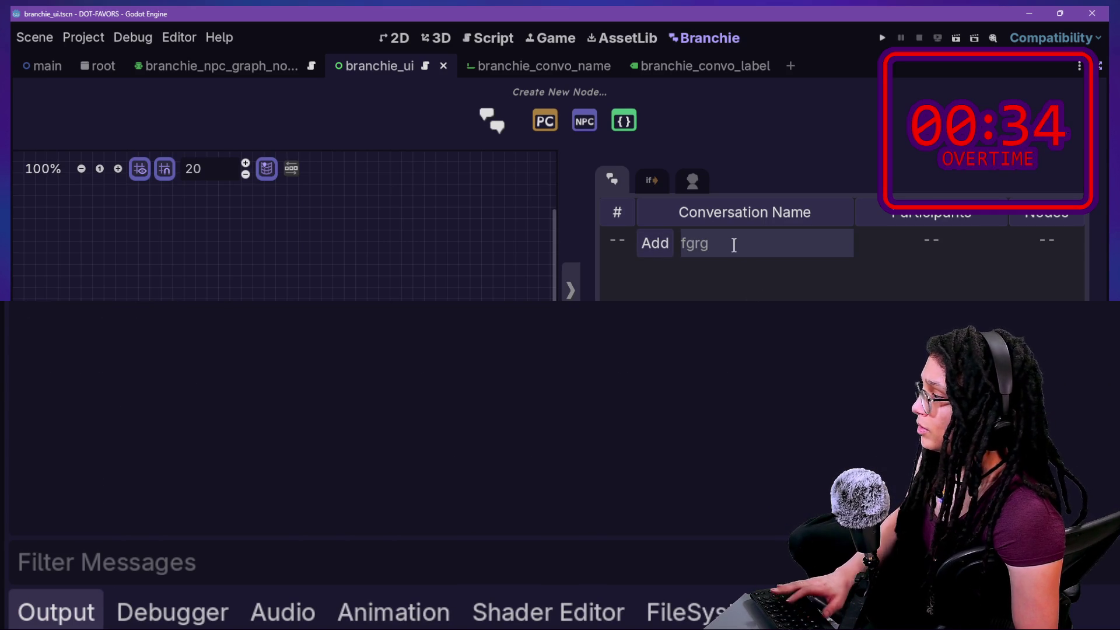
pyautogui.click(651, 249)
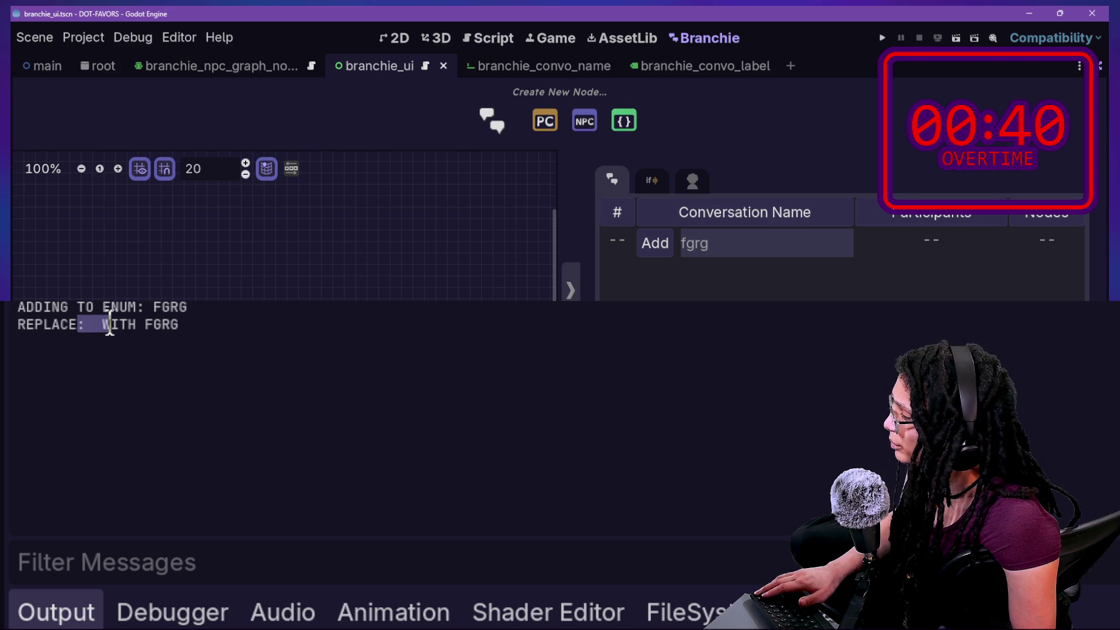
# Highlight FGRG in the REPLACE log line and return to the script editor at line 32
pyautogui.moveTo(145, 325); pyautogui.dragTo(218, 331)
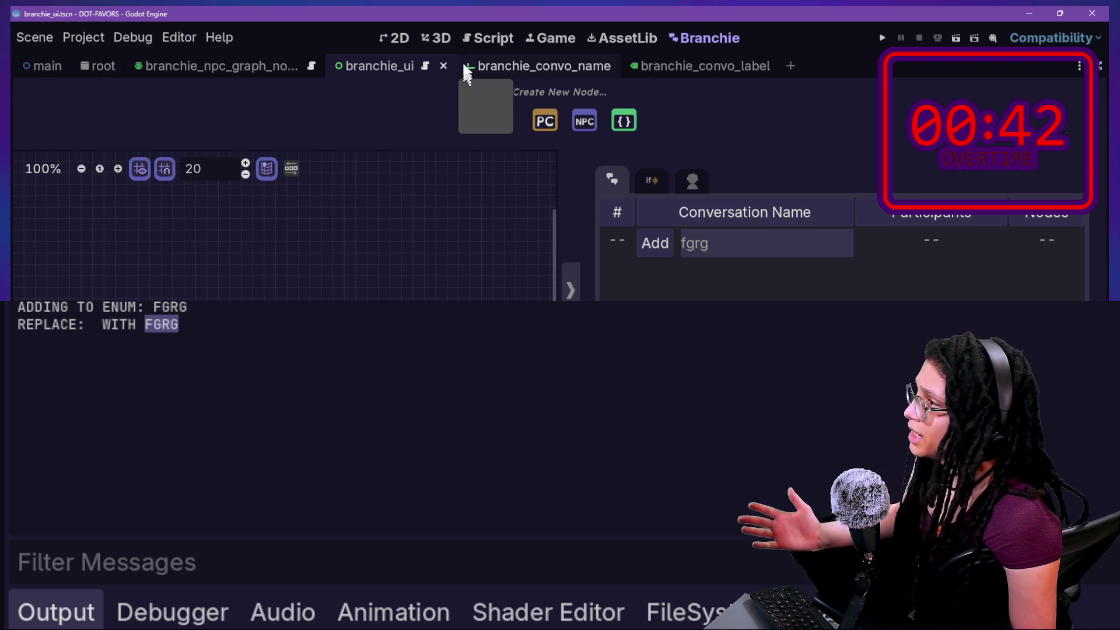
pyautogui.click(472, 36)
pyautogui.click(417, 177)
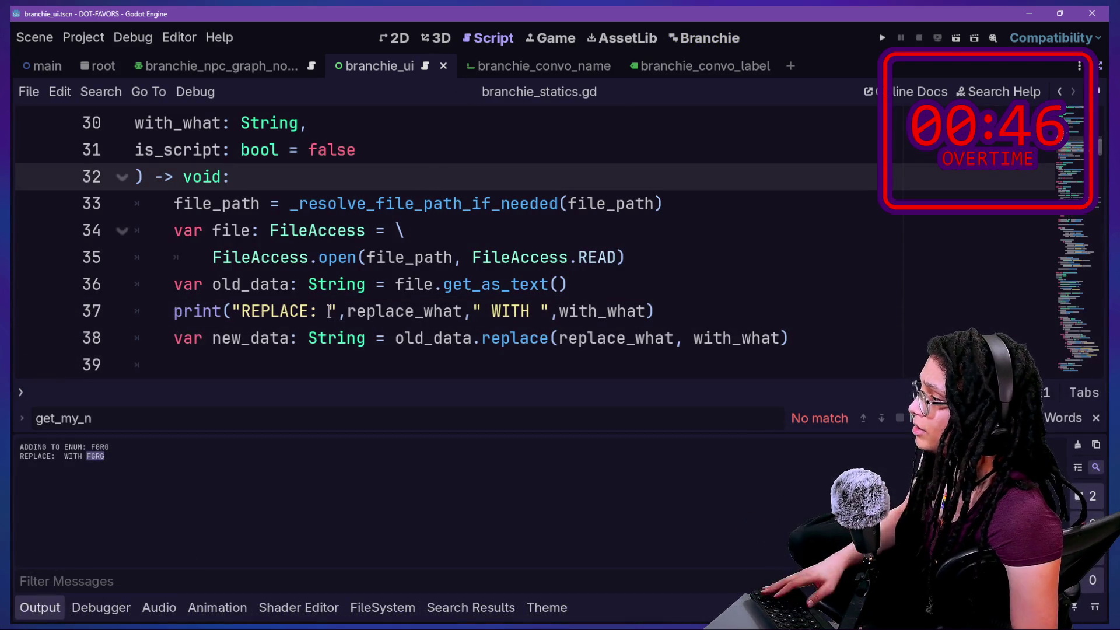
# Open branchie_convo_header.gd with the quick file finder and hide the bottom output panel
pyautogui.hotkey('shift', 'alt', 'o')
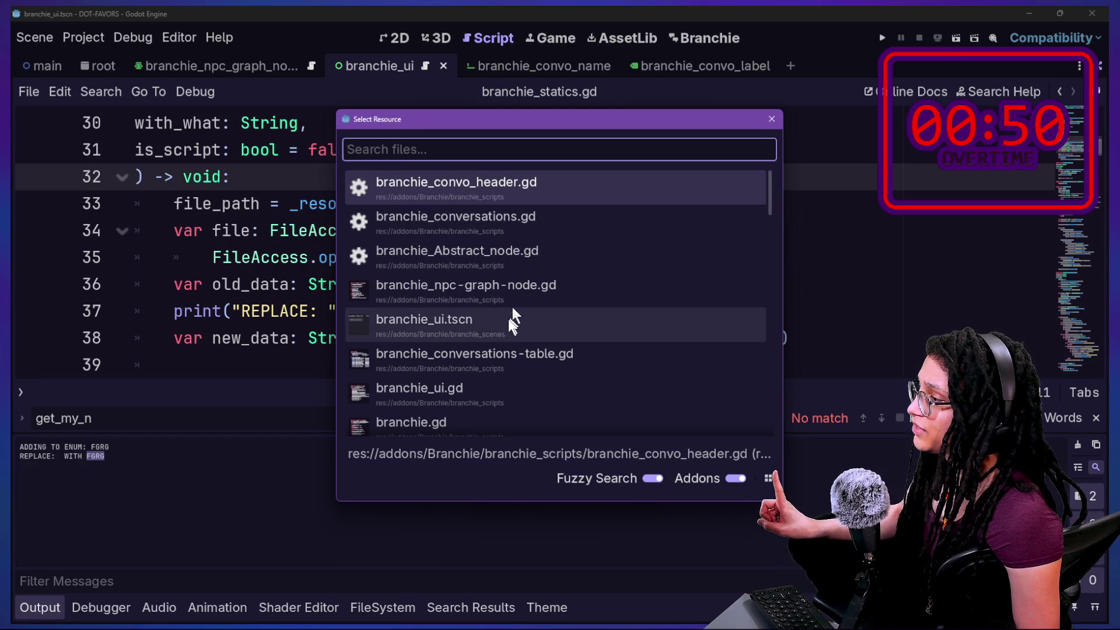
pyautogui.press('Escape')
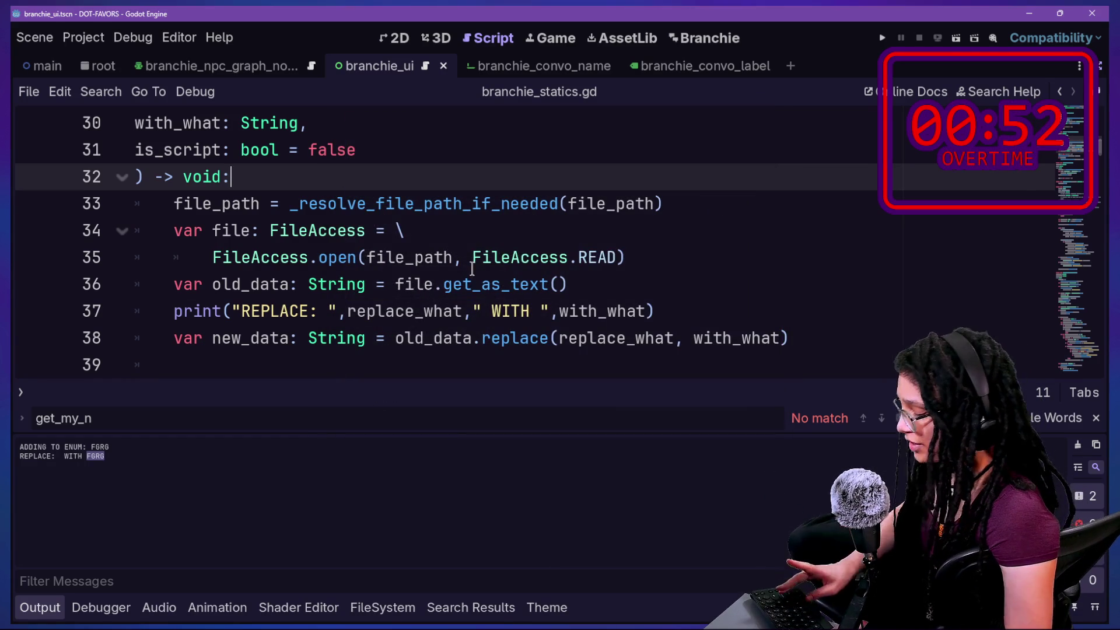
pyautogui.hotkey('shift', 'alt', 'o')
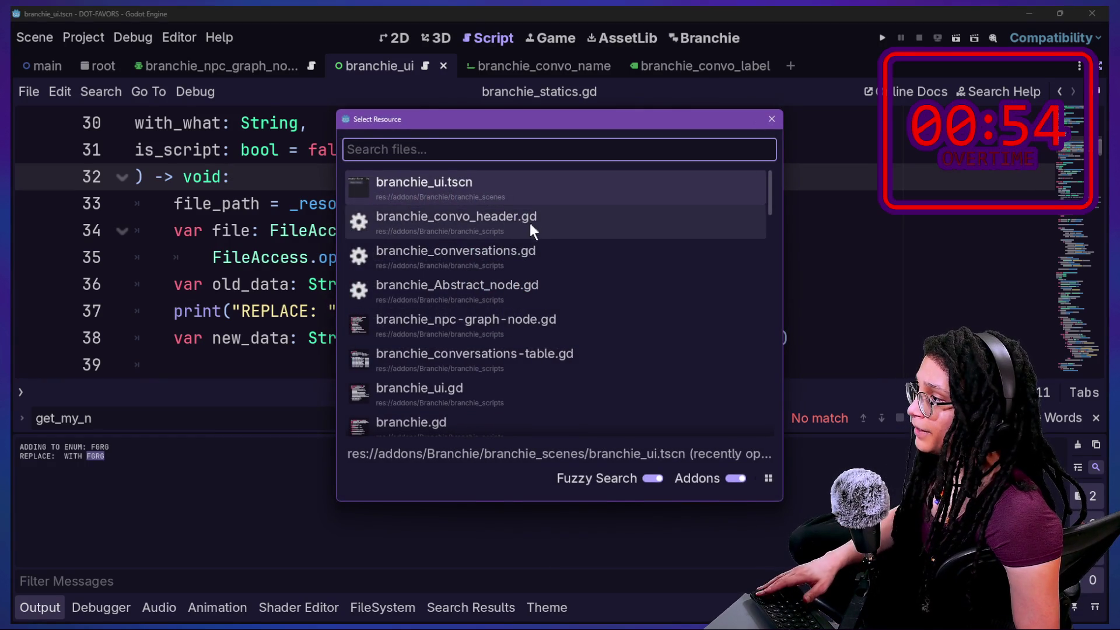
pyautogui.click(530, 222)
pyautogui.hotkey('ctrl', 'j')
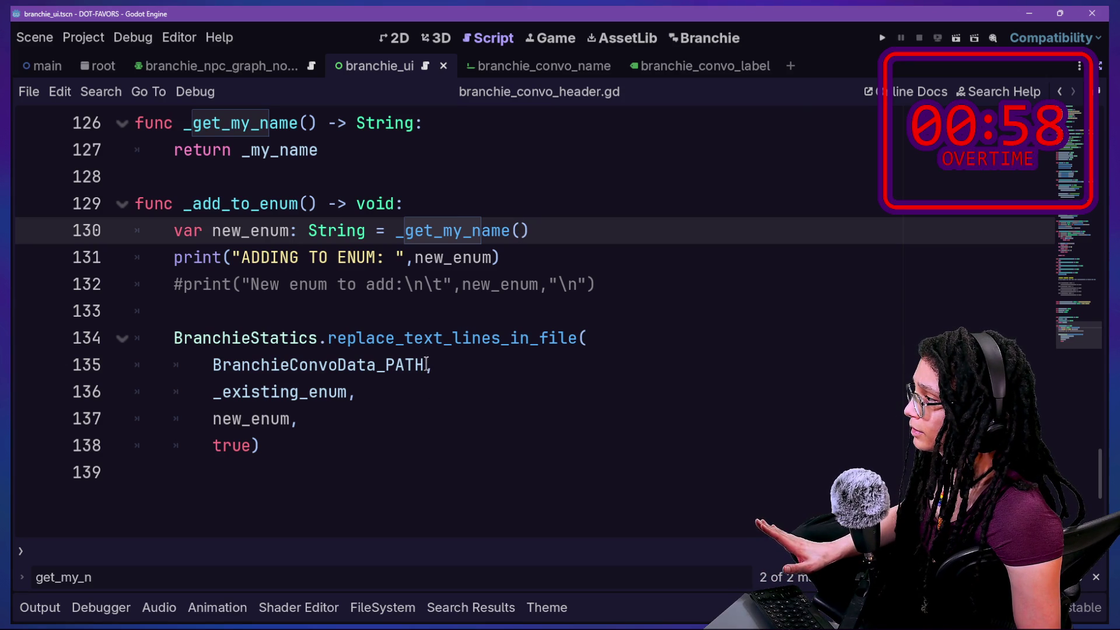
# Jump from _existing_enum on line 136 to its declaration on line 119
pyautogui.moveTo(396, 355)
pyautogui.click(388, 395)
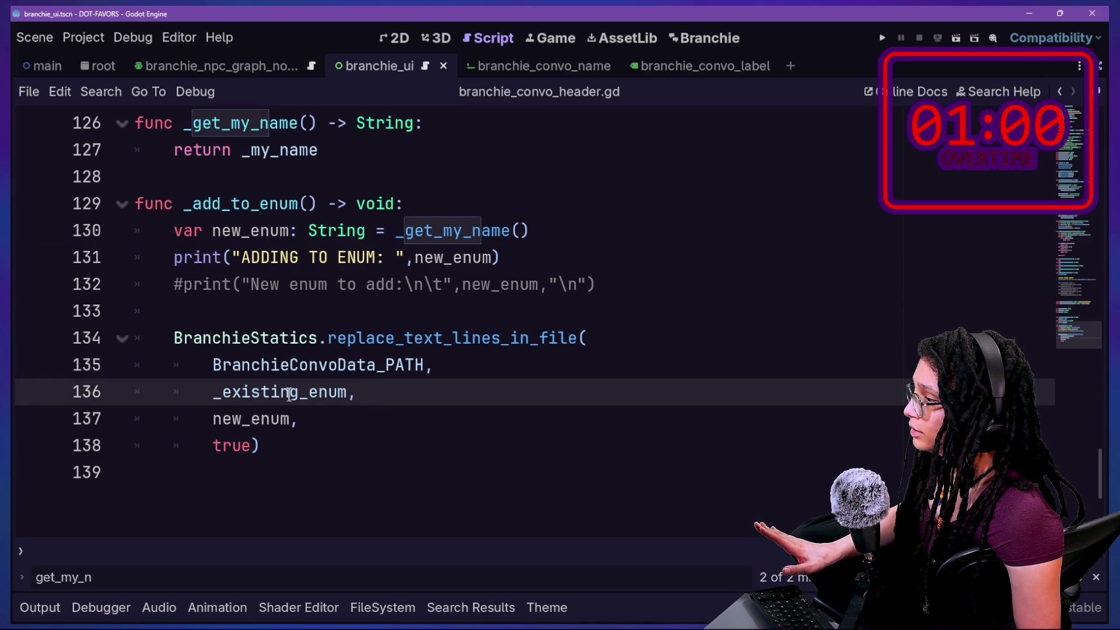
pyautogui.moveTo(212, 392); pyautogui.dragTo(352, 393)
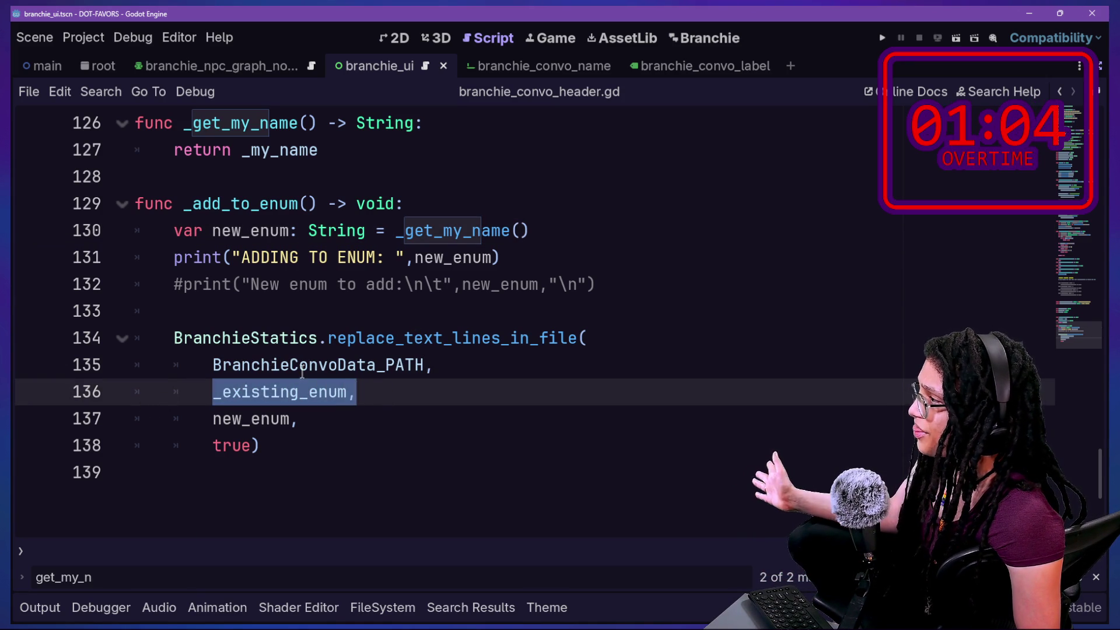
pyautogui.keyDown('ctrl'); pyautogui.click(299, 392); pyautogui.keyUp('ctrl')
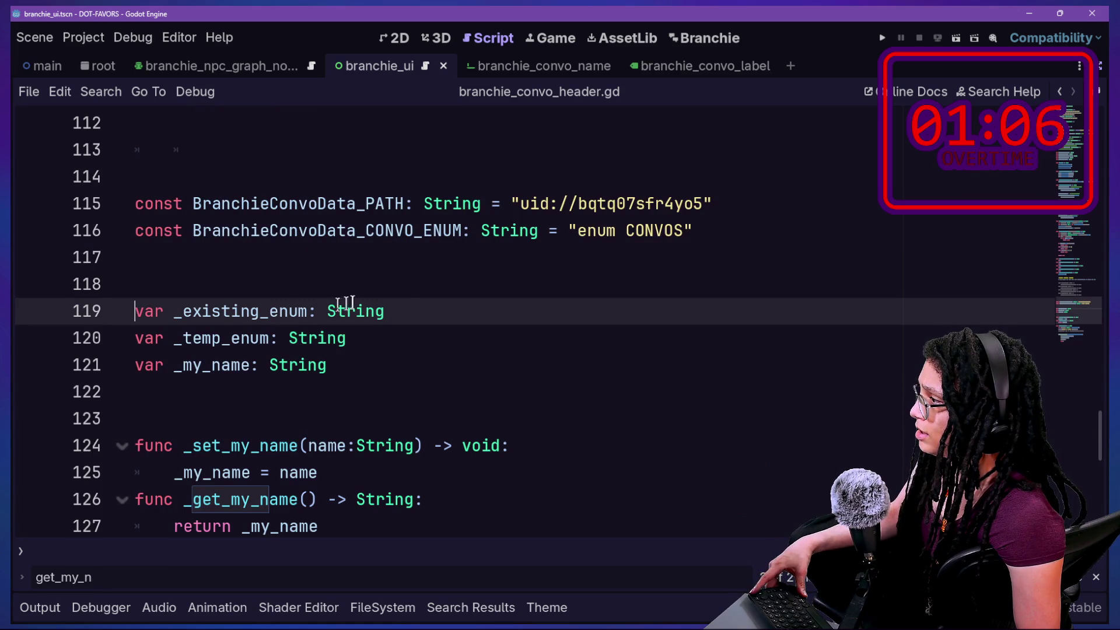
pyautogui.click(408, 304)
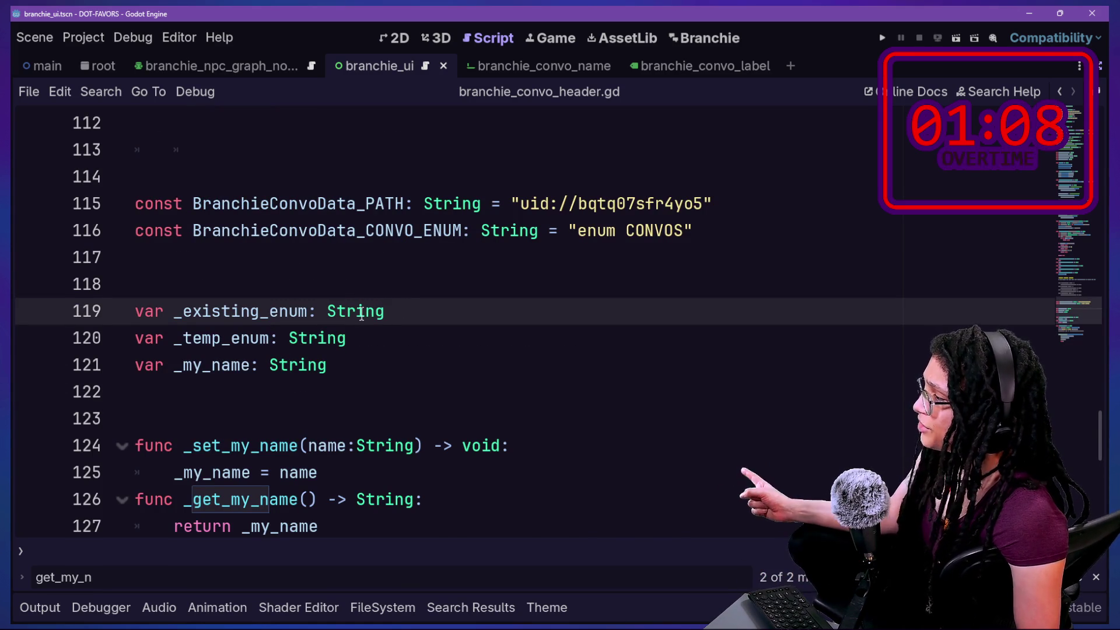
pyautogui.moveTo(362, 315)
pyautogui.press('Up')
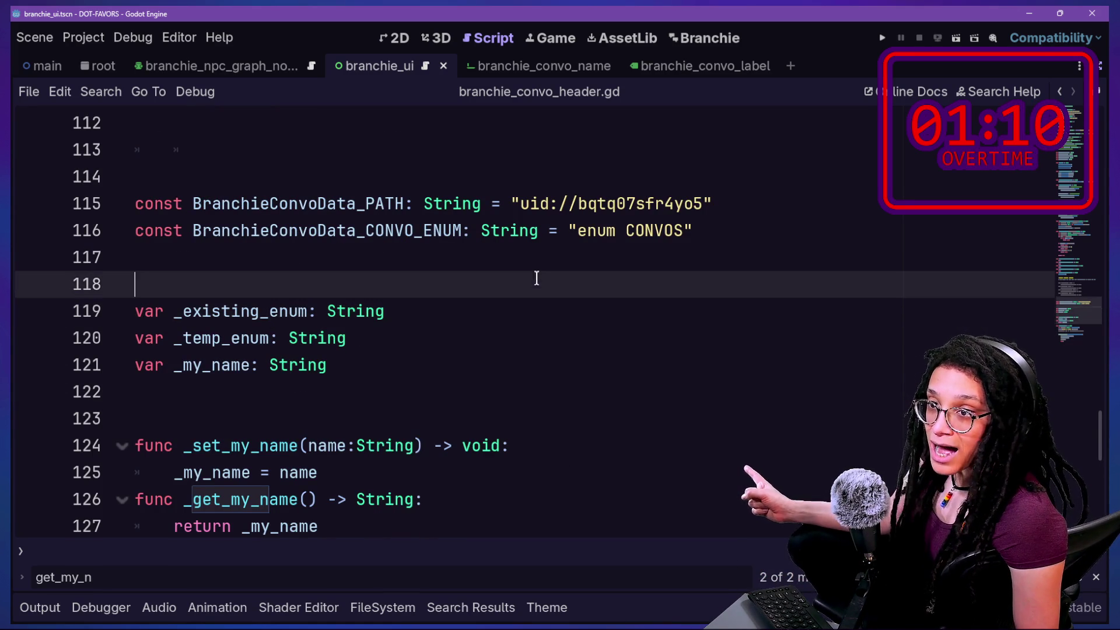
pyautogui.press('Down')
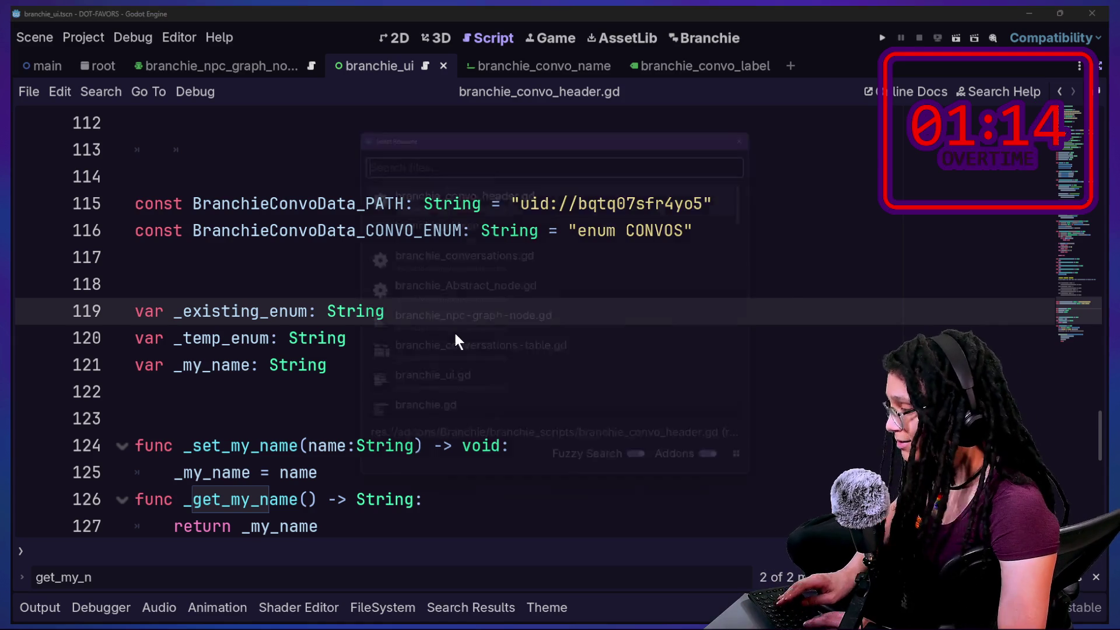
# Search project files for 'abs' to locate branchie_Abstract_node.gd
pyautogui.hotkey('shift', 'alt', 'o')
pyautogui.write('abs')
pyautogui.press('Down')
pyautogui.press('Down')
pyautogui.press('Down')
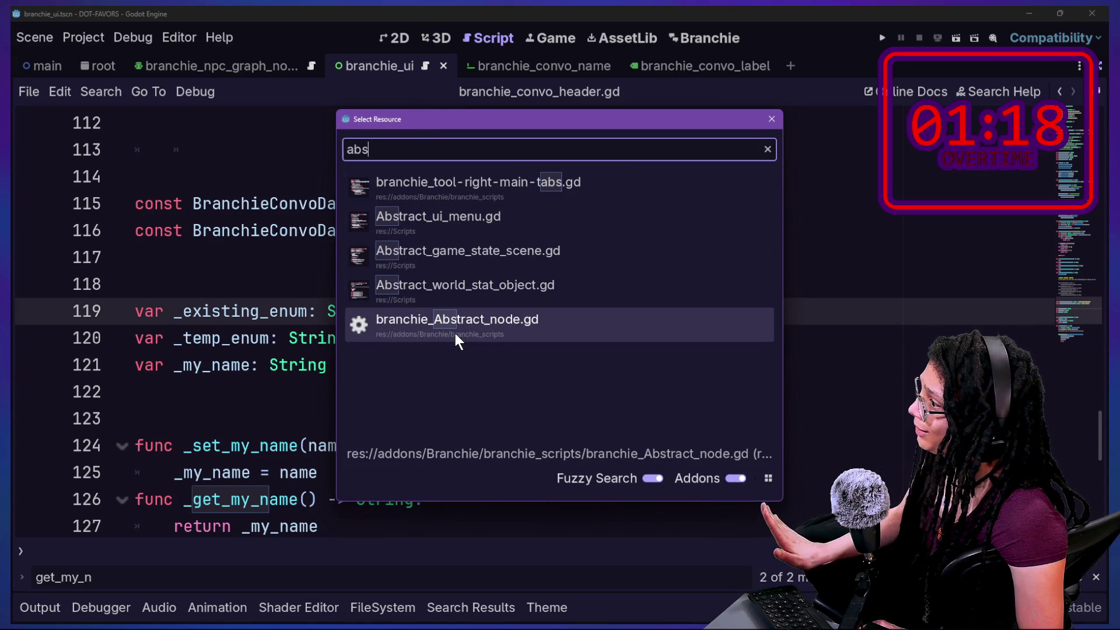
# Open branchie_Abstract_node.gd and find the next use of _existing_enum after line 6
pyautogui.click(456, 334)
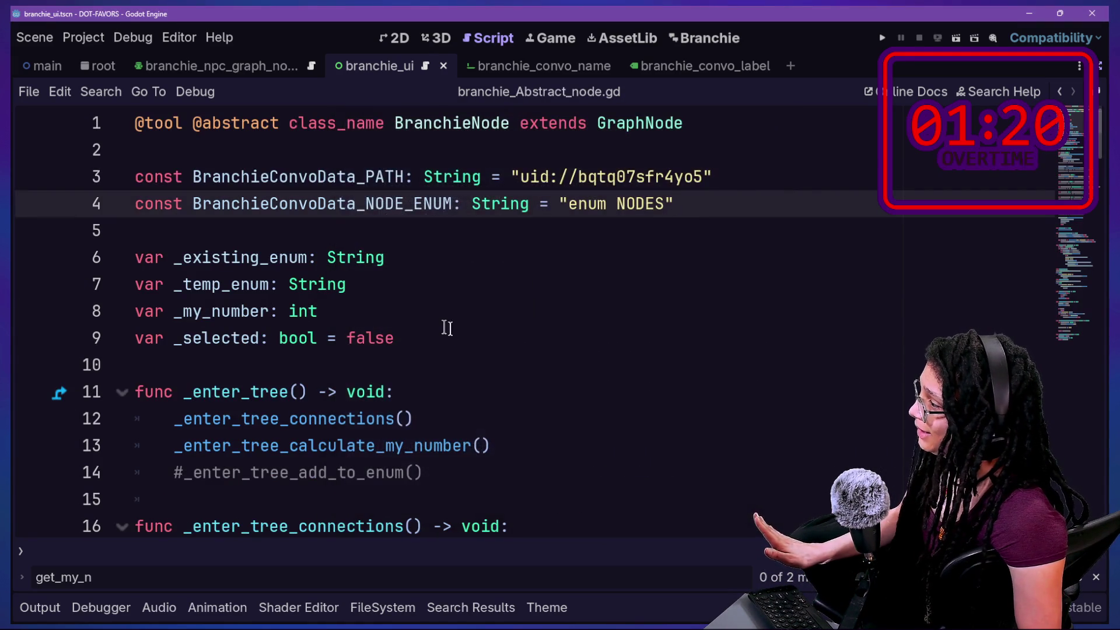
pyautogui.moveTo(174, 259)
pyautogui.mouseDown()
pyautogui.moveTo(305, 260)
pyautogui.moveTo(192, 267)
pyautogui.mouseUp()
pyautogui.click(306, 259)
pyautogui.hotkey('ctrl', 'd')
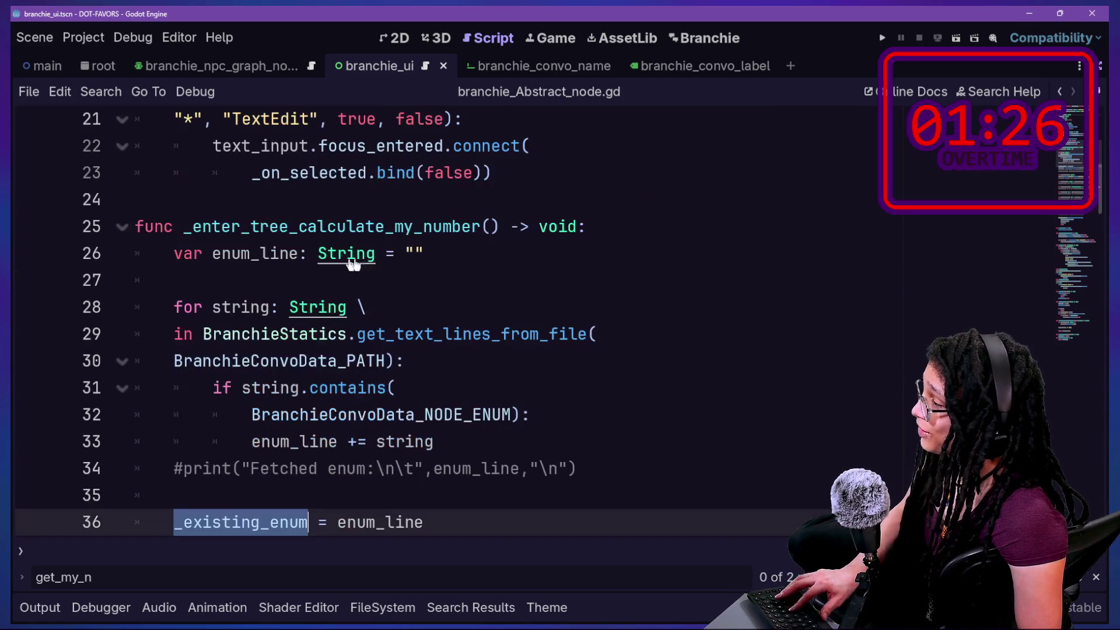
pyautogui.scroll(-1, 318, 251)
# Inspect line 36, where enum_line is assigned to _existing_enum
pyautogui.click(213, 441)
pyautogui.moveTo(470, 450)
pyautogui.mouseDown()
pyautogui.moveTo(175, 415)
pyautogui.moveTo(176, 437)
pyautogui.mouseUp()
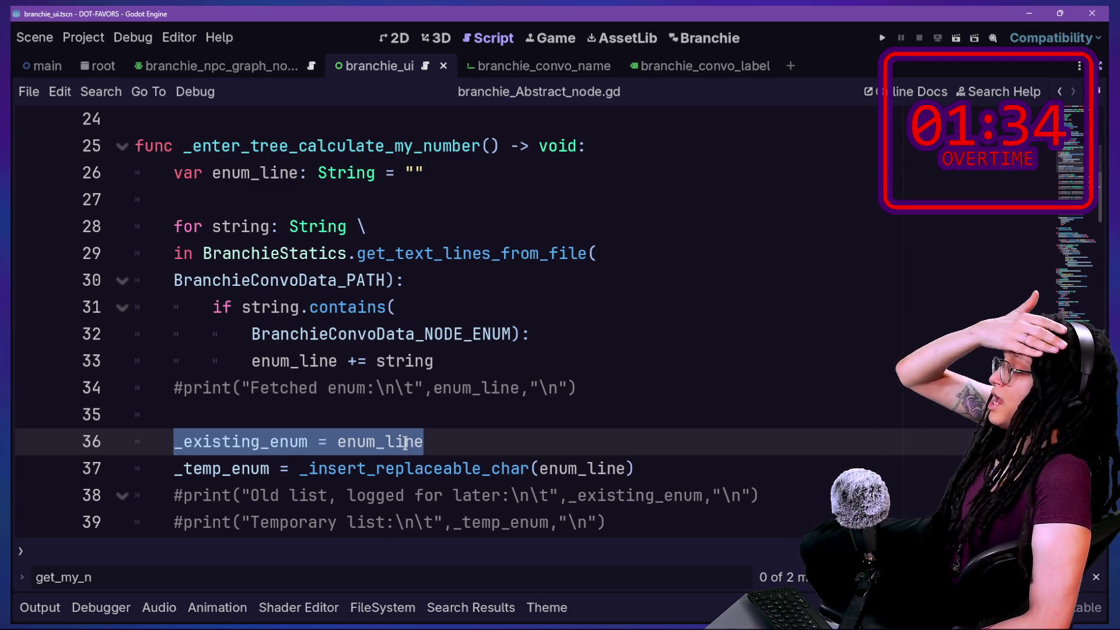
pyautogui.click(194, 442)
pyautogui.moveTo(194, 441); pyautogui.dragTo(429, 442)
pyautogui.click(449, 442)
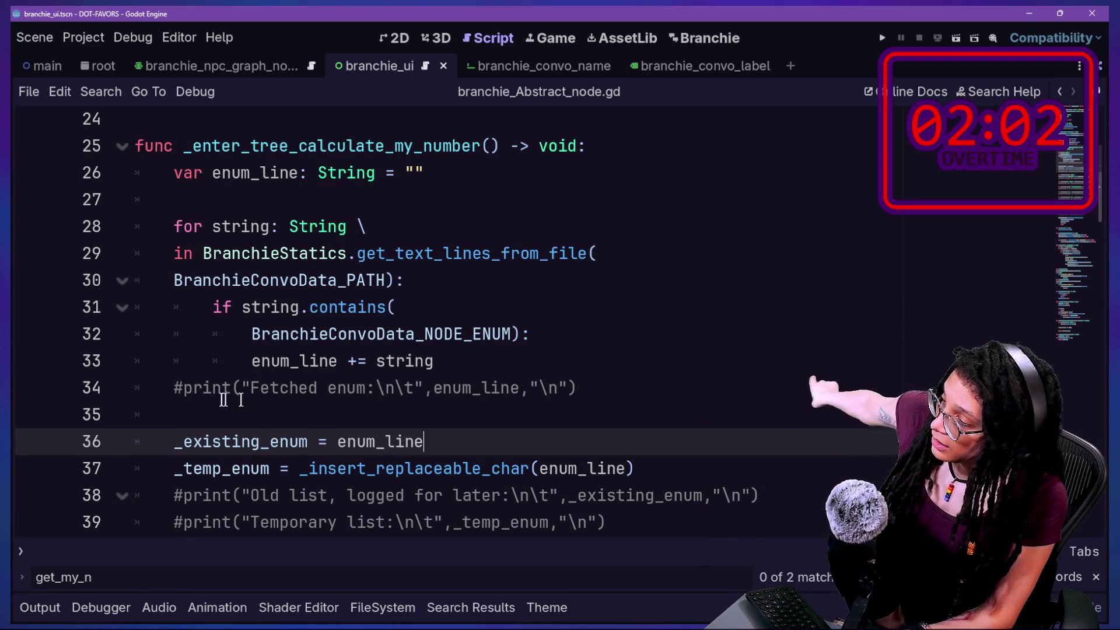
pyautogui.doubleClick(185, 441)
pyautogui.moveTo(175, 441); pyautogui.dragTo(601, 495)
pyautogui.click(507, 422)
pyautogui.click(484, 441)
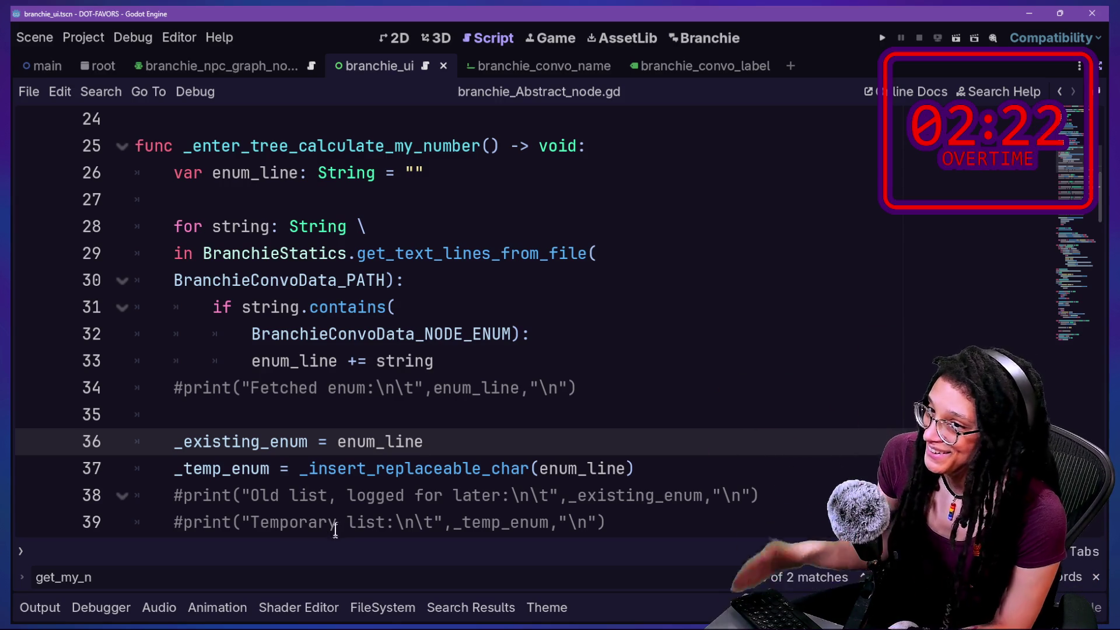
# Examine the enum_line accumulation on lines 33–34 and its use on line 36
pyautogui.moveTo(251, 361); pyautogui.dragTo(348, 415)
pyautogui.click(213, 426)
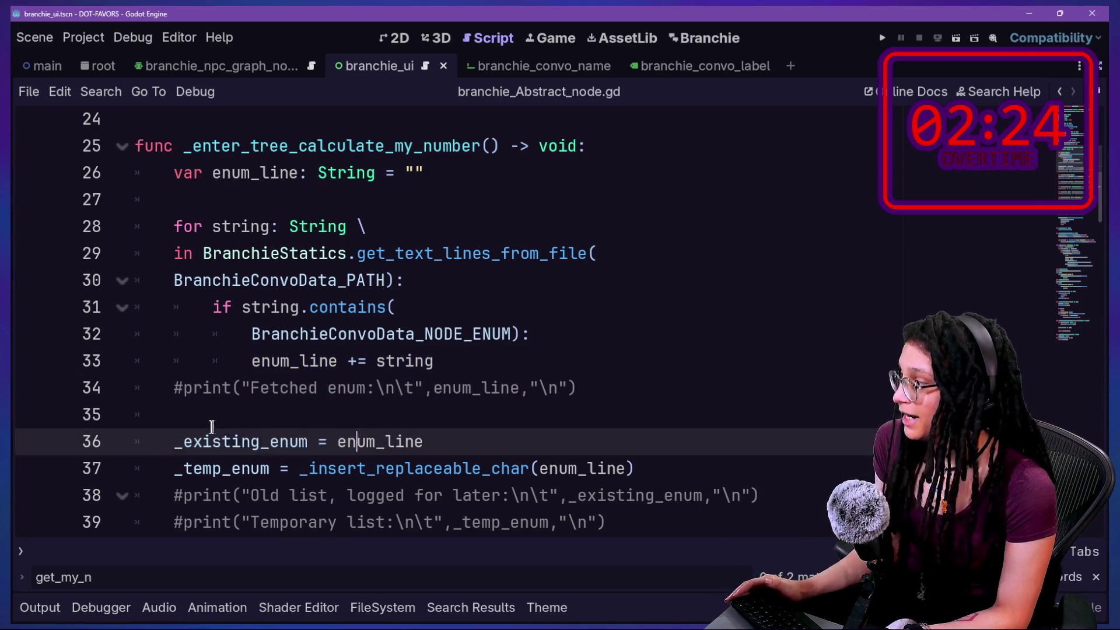
pyautogui.click(346, 442)
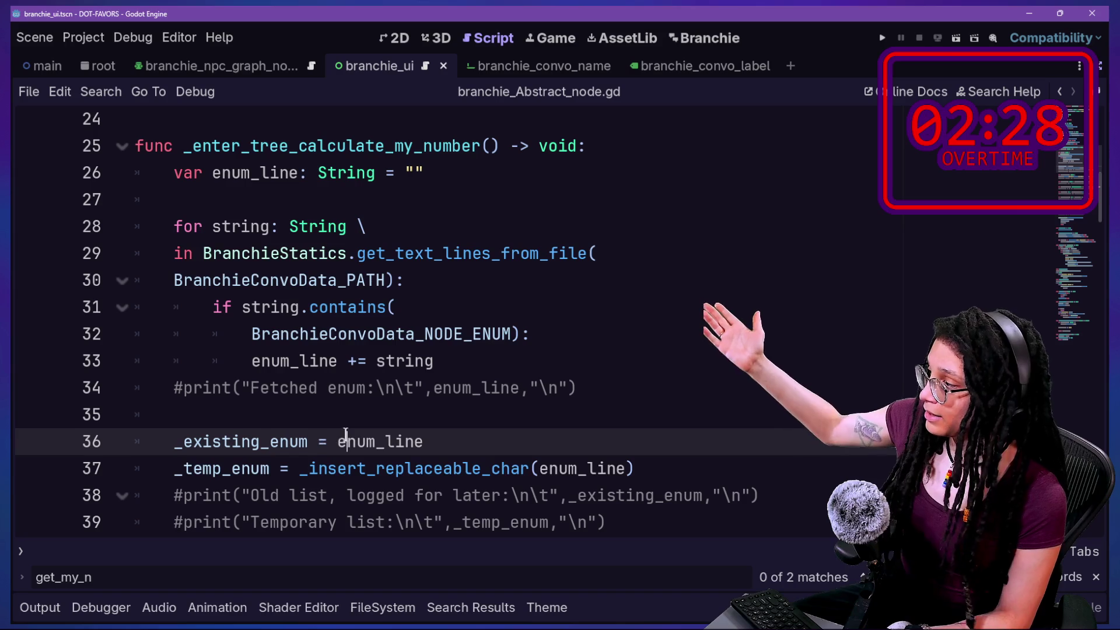
pyautogui.moveTo(337, 437)
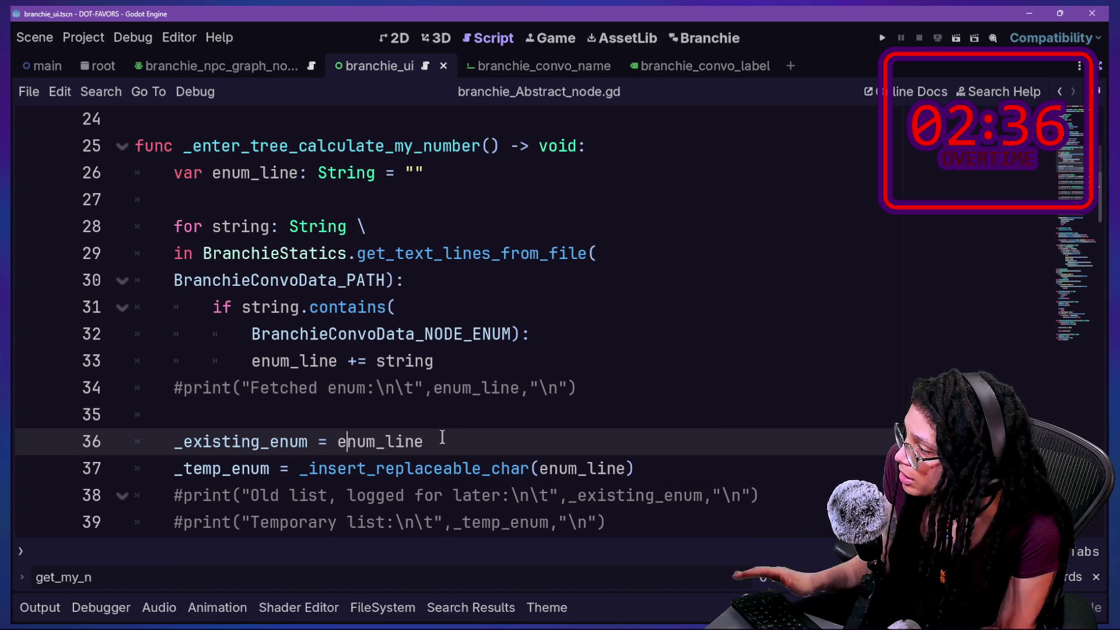
# Review and select the enum-fetching lines of _enter_tree_calculate_my_number through line 39
pyautogui.scroll(-2, 453, 441)
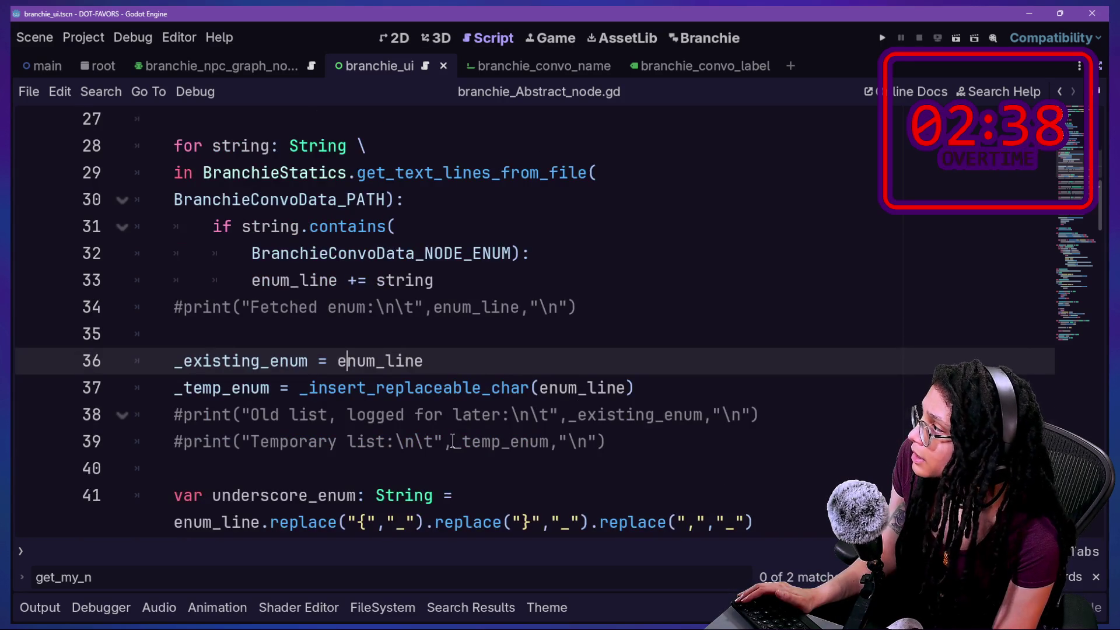
pyautogui.scroll(2, 453, 441)
pyautogui.moveTo(174, 254); pyautogui.dragTo(300, 363)
pyautogui.scroll(-3, 300, 363)
pyautogui.scroll(-1, 299, 362)
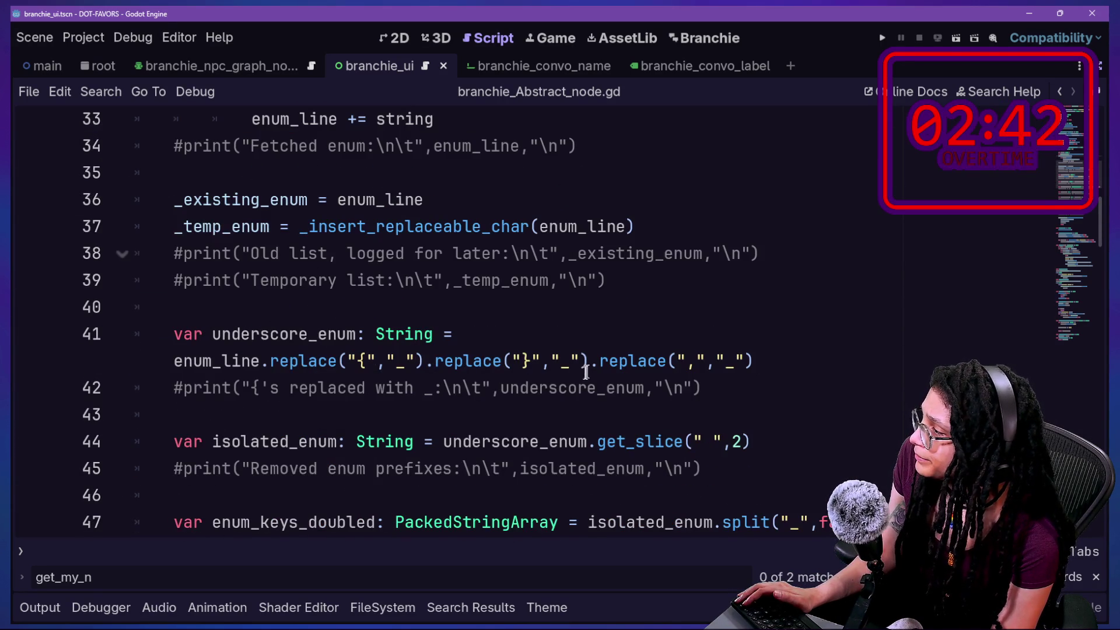
pyautogui.scroll(1, 600, 359)
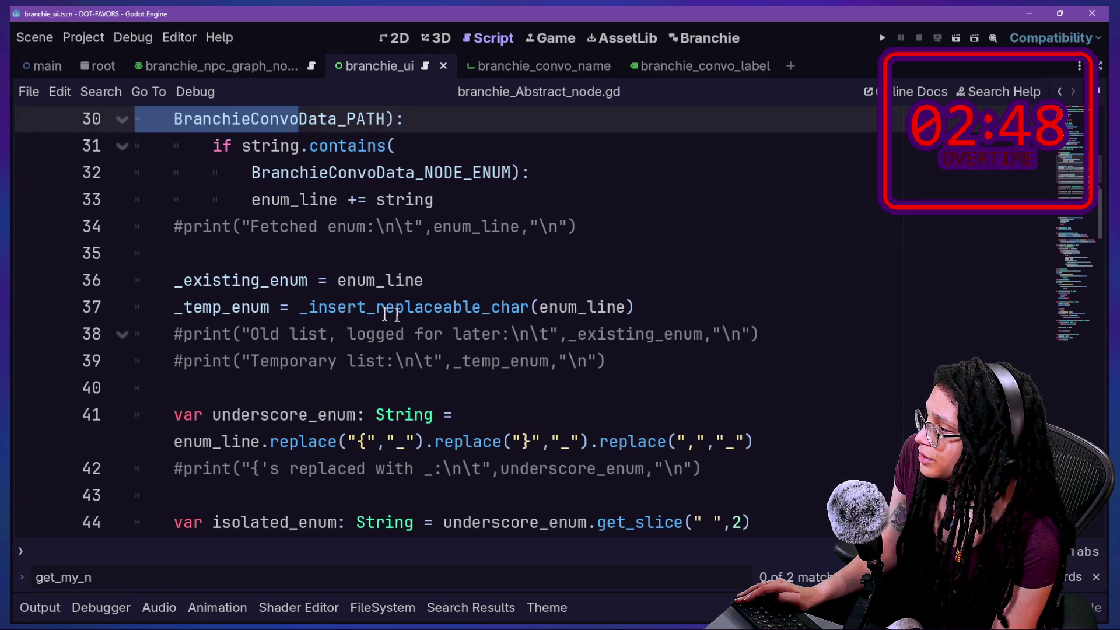
pyautogui.moveTo(485, 311)
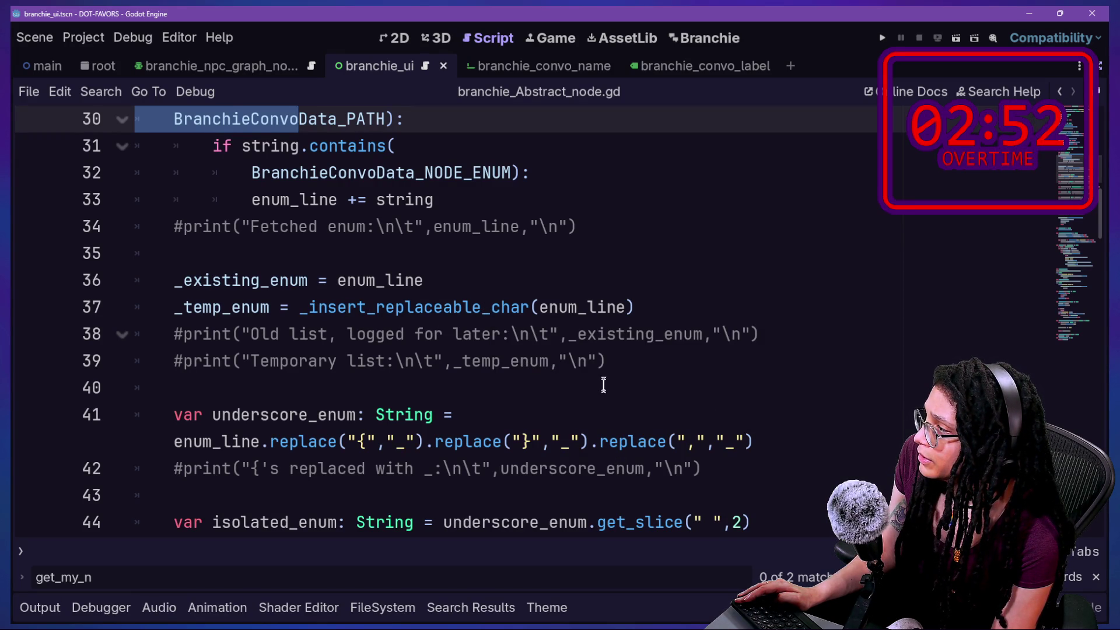
pyautogui.keyDown('shift'); pyautogui.click(634, 364); pyautogui.keyUp('shift')
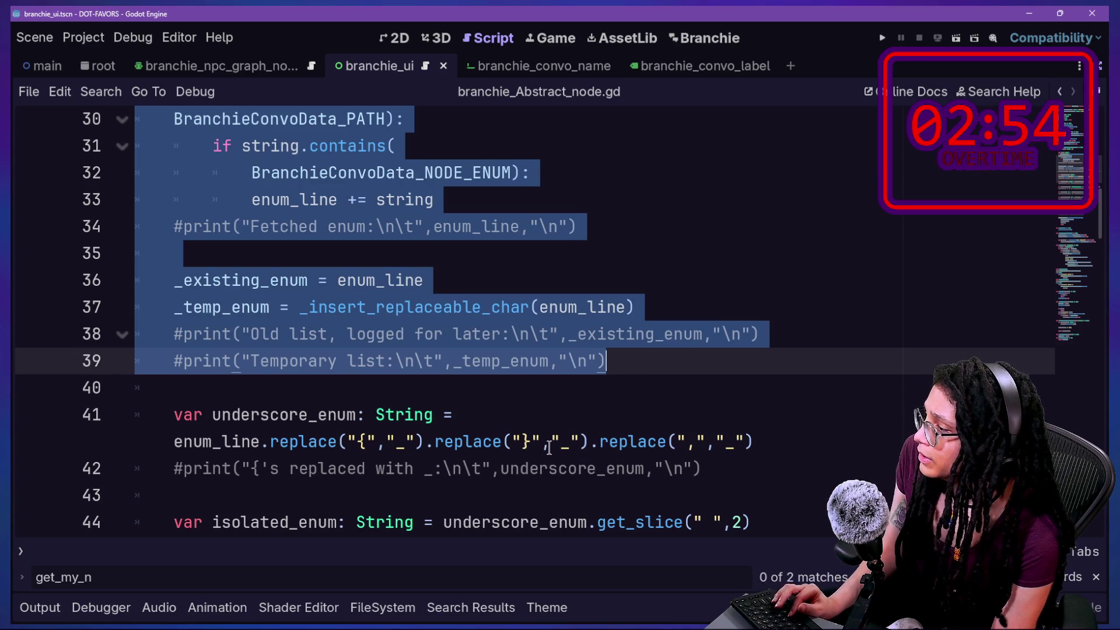
pyautogui.scroll(-2, 548, 446)
pyautogui.scroll(-5, 549, 446)
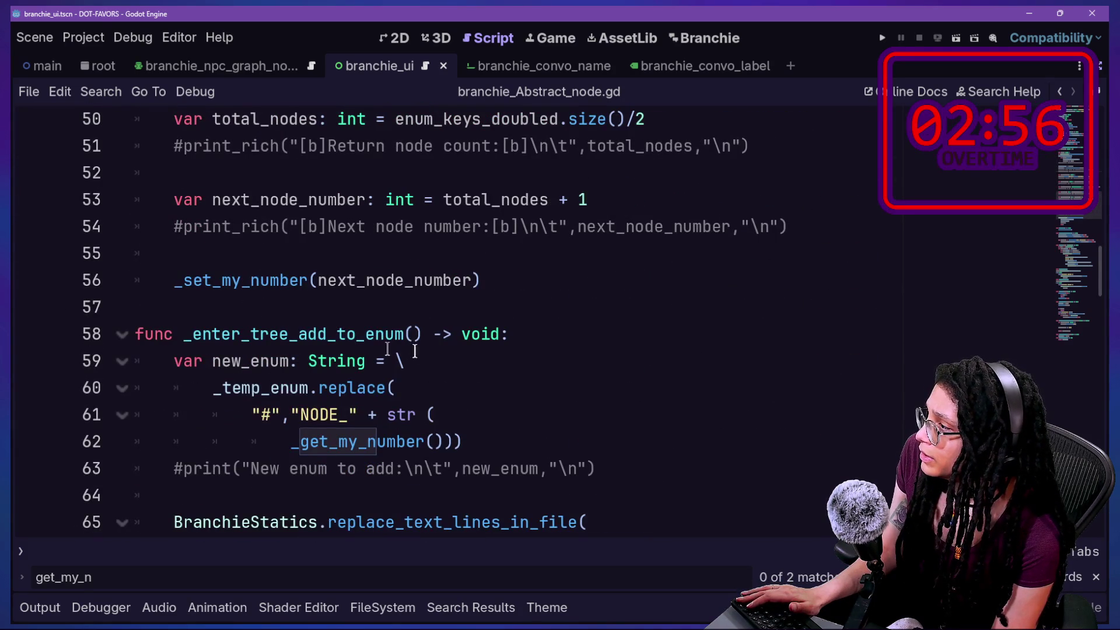
pyautogui.scroll(1, 248, 314)
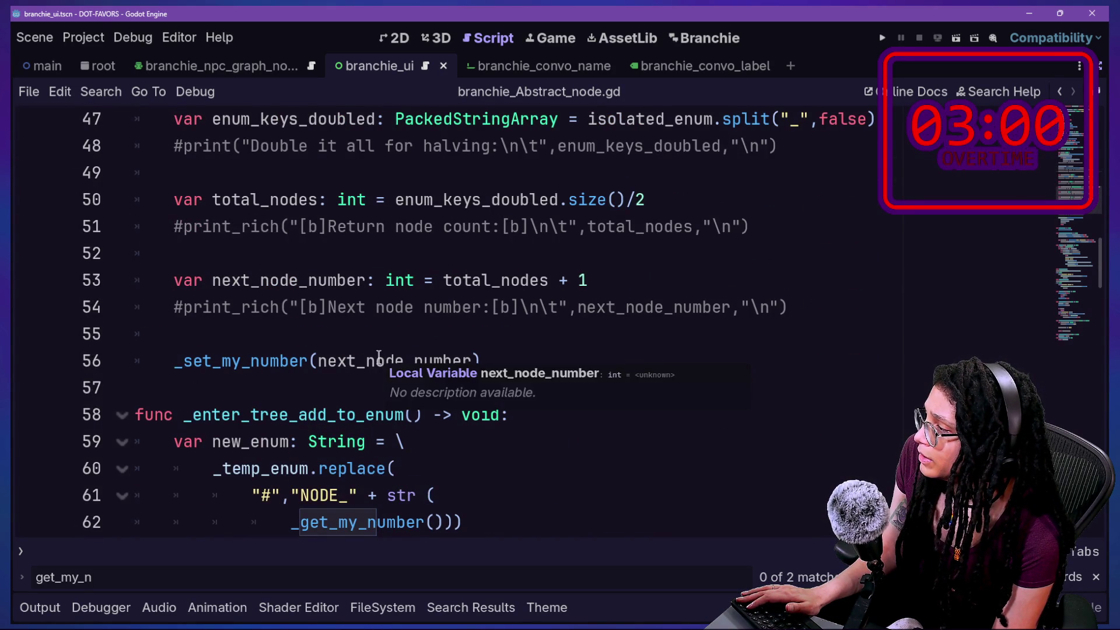
pyautogui.scroll(2, 380, 356)
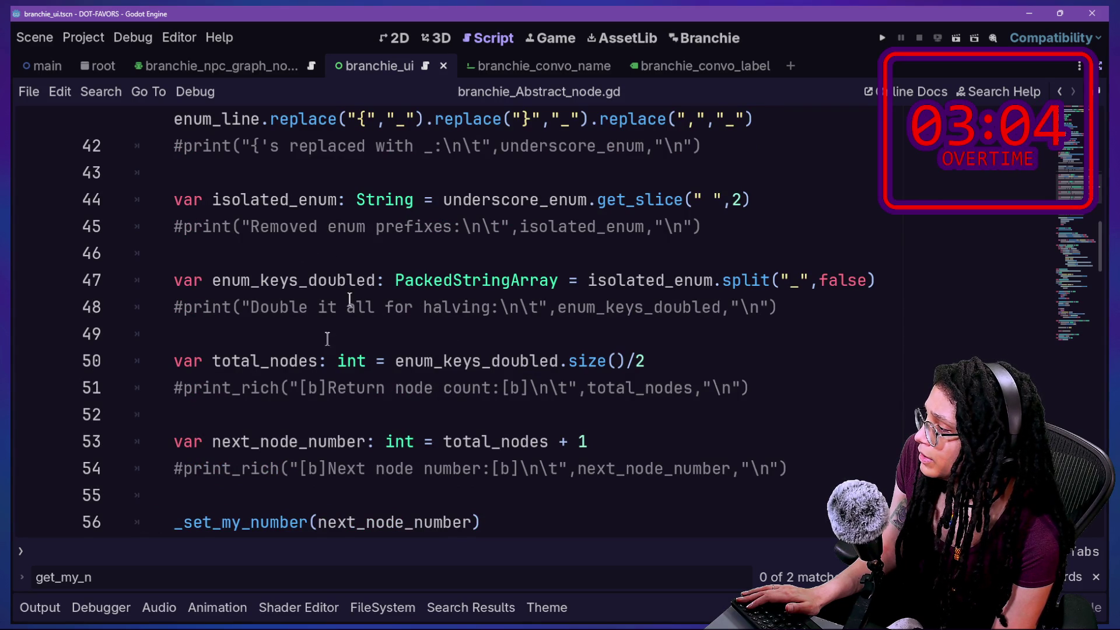
pyautogui.scroll(-2, 299, 386)
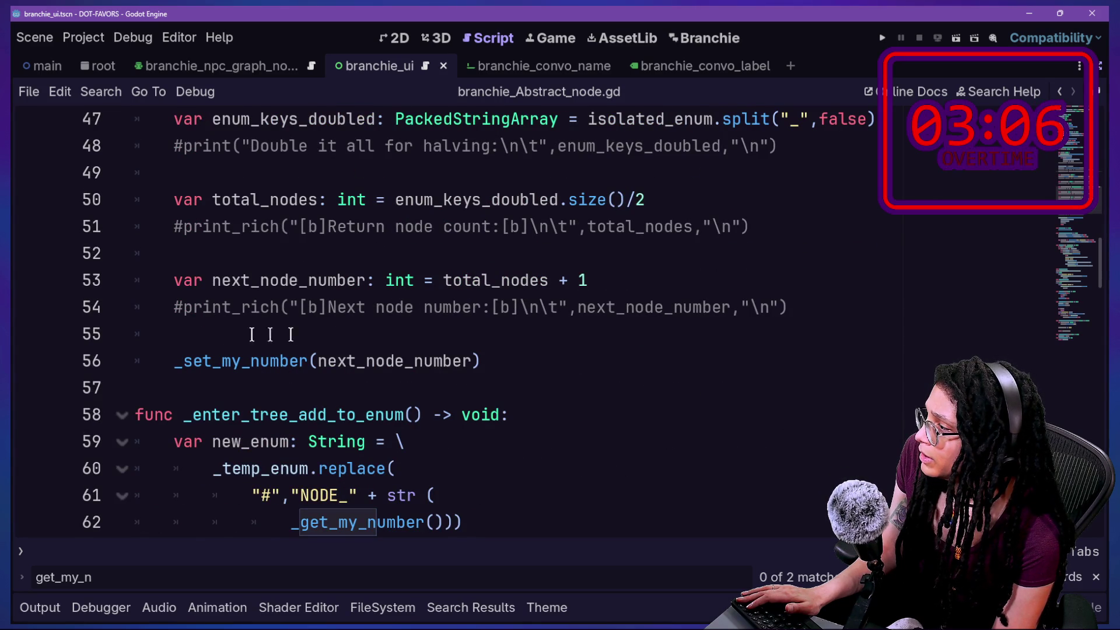
pyautogui.scroll(8, 343, 334)
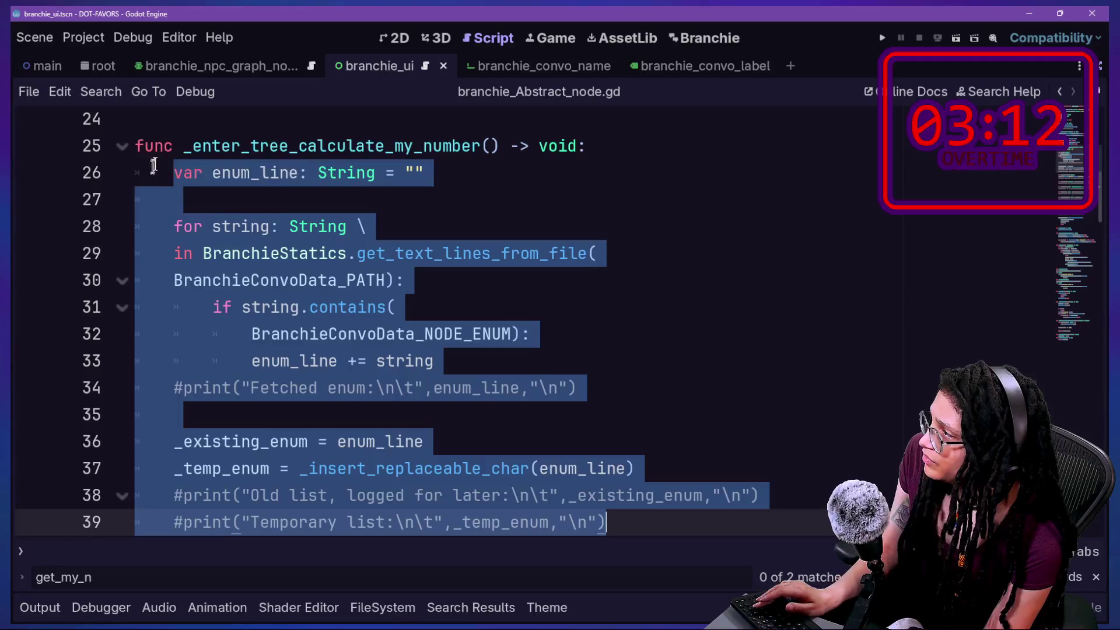
pyautogui.moveTo(103, 125)
pyautogui.mouseDown()
pyautogui.moveTo(478, 248)
pyautogui.moveTo(478, 76)
pyautogui.mouseUp()
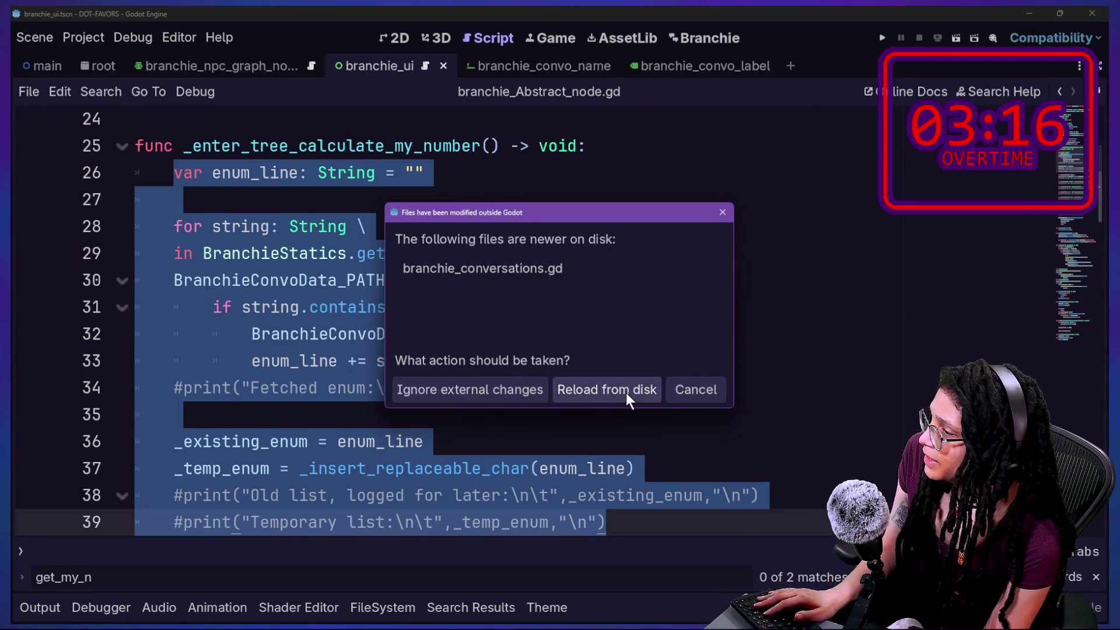
# Reload the externally changed conversations script from disk and scroll back to the top
pyautogui.click(625, 392)
pyautogui.scroll(-4, 626, 392)
pyautogui.moveTo(114, 241)
pyautogui.mouseDown()
pyautogui.moveTo(273, 232)
pyautogui.moveTo(736, 261)
pyautogui.mouseUp()
pyautogui.moveTo(775, 382)
pyautogui.mouseDown()
pyautogui.moveTo(759, 464)
pyautogui.moveTo(840, 353)
pyautogui.mouseUp()
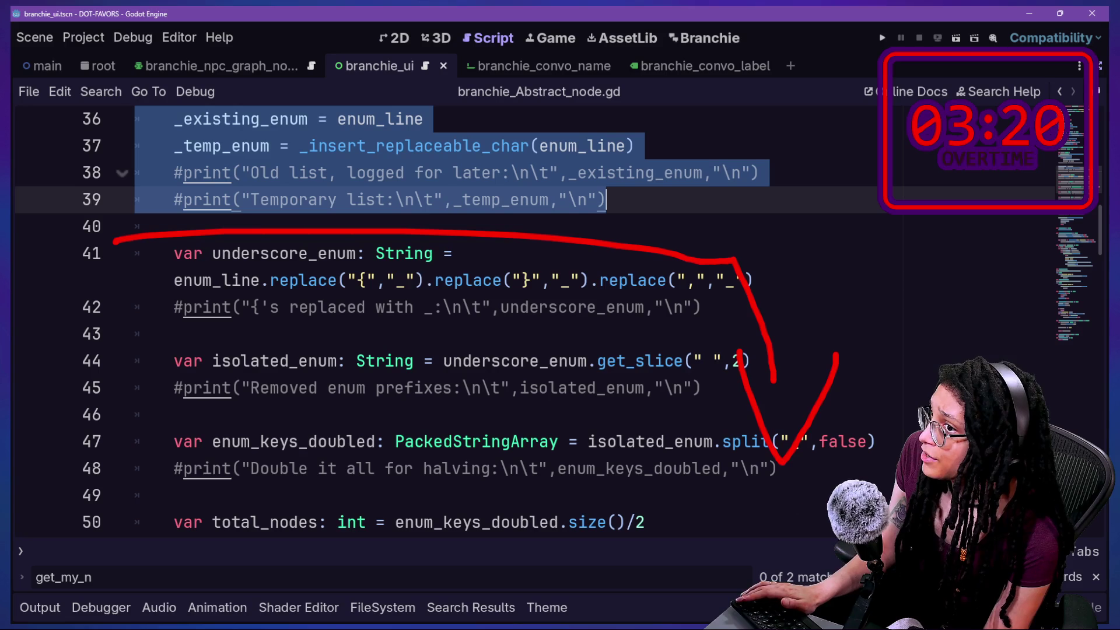
pyautogui.scroll(3, 478, 286)
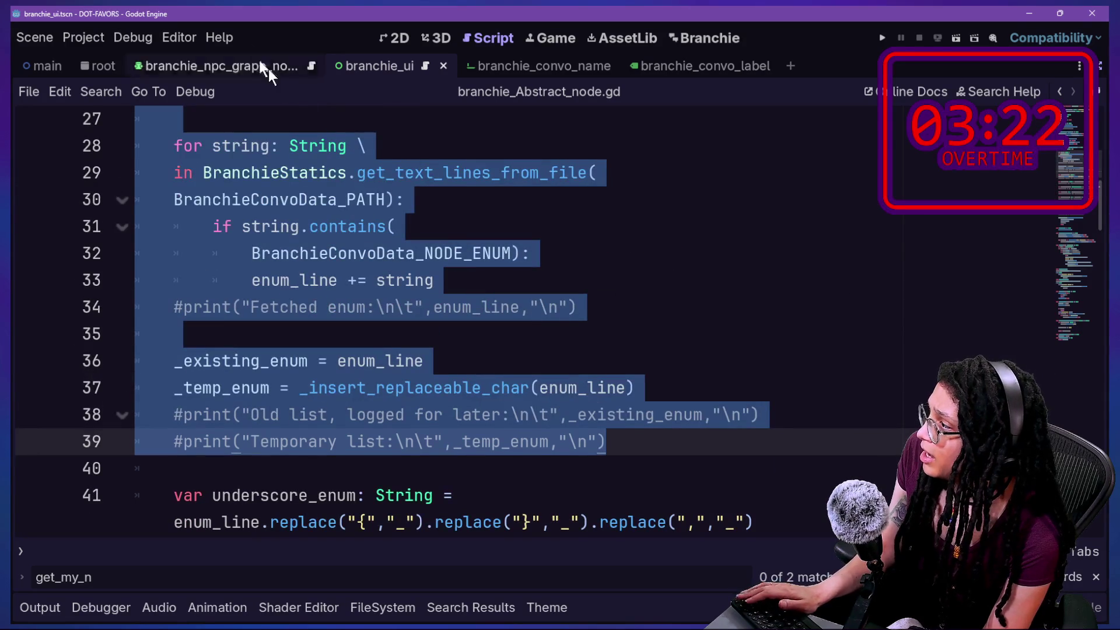
pyautogui.moveTo(323, 98)
pyautogui.mouseDown()
pyautogui.moveTo(327, 82)
pyautogui.moveTo(251, 53)
pyautogui.mouseUp()
pyautogui.scroll(2, 362, 406)
pyautogui.scroll(-2, 361, 407)
pyautogui.scroll(1, 483, 407)
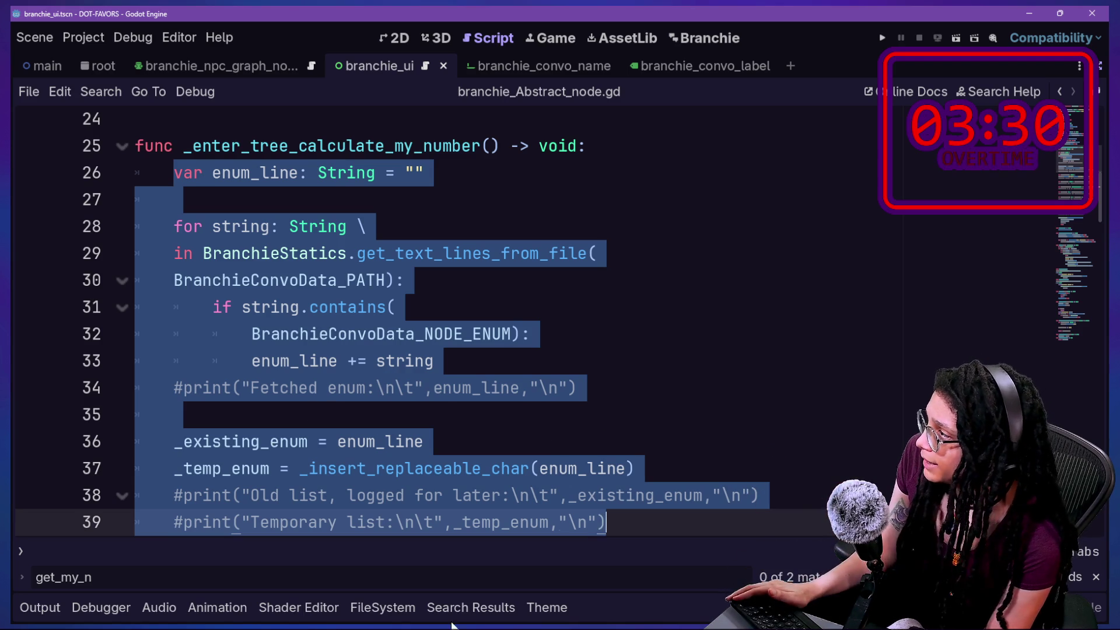
pyautogui.scroll(2, 446, 385)
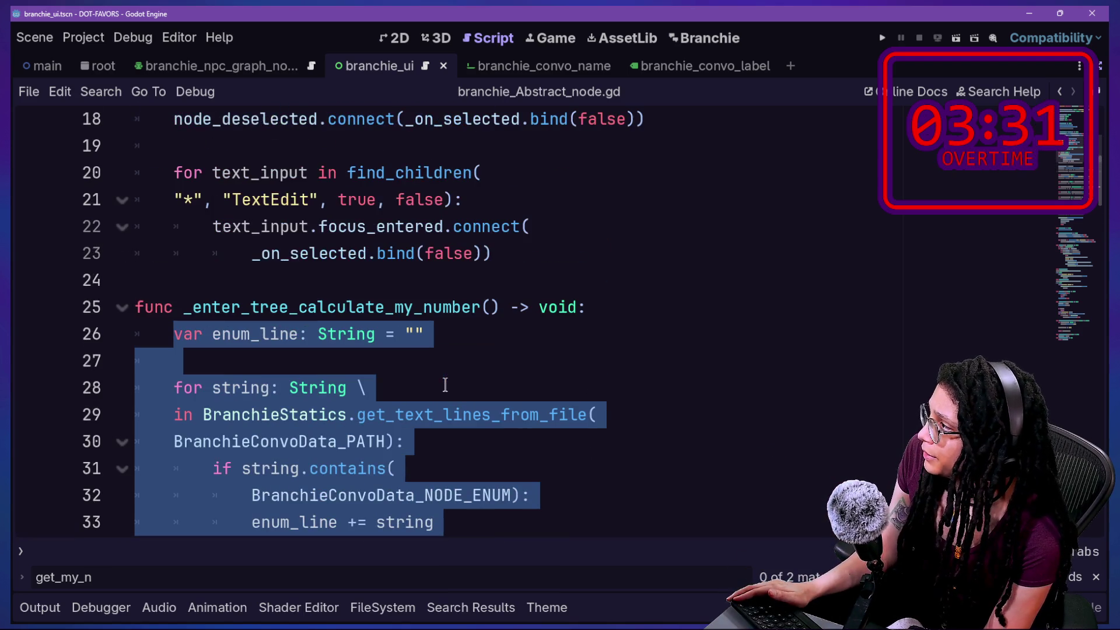
# Add a new function func _enter_tree_fetch_old_enum() -> void: below line 23
pyautogui.click(589, 257)
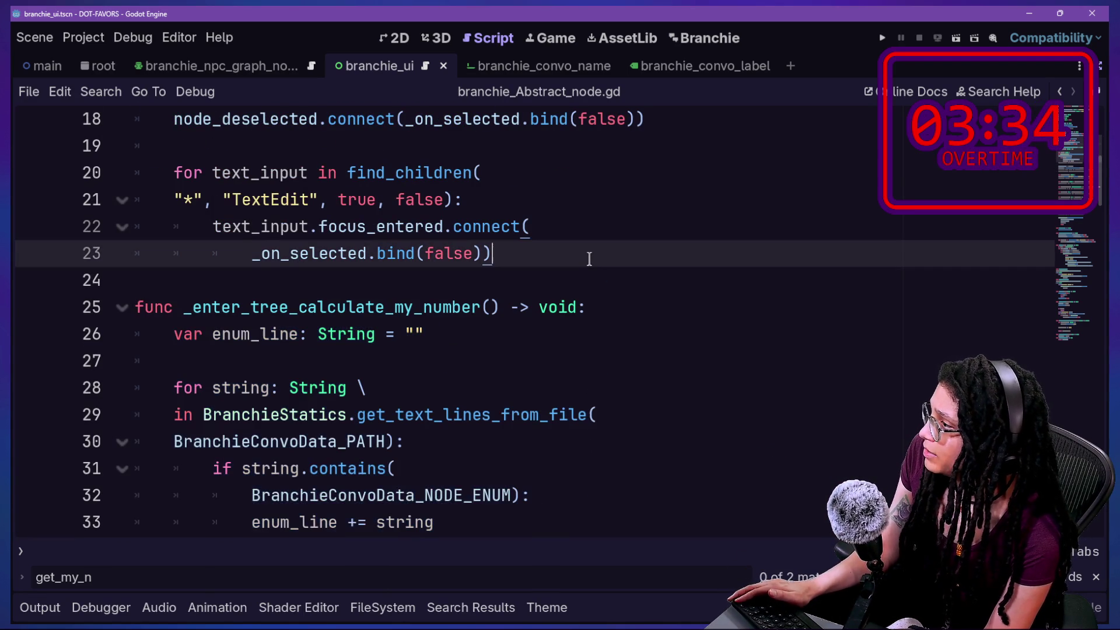
pyautogui.press('Return')
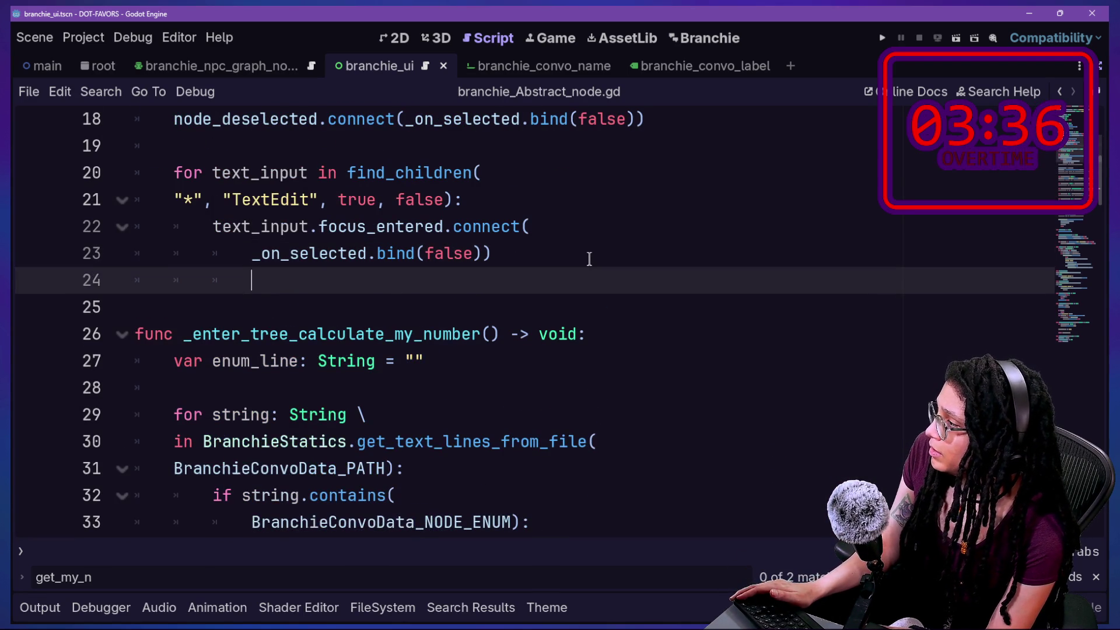
pyautogui.press('Return')
pyautogui.write('func')
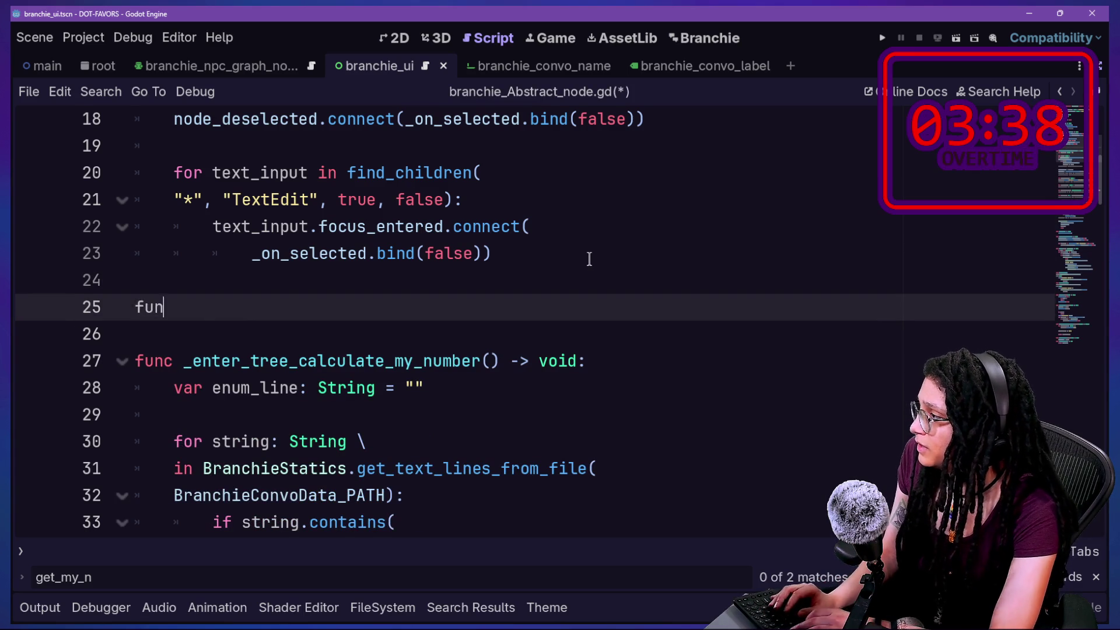
pyautogui.scroll(-4, 590, 259)
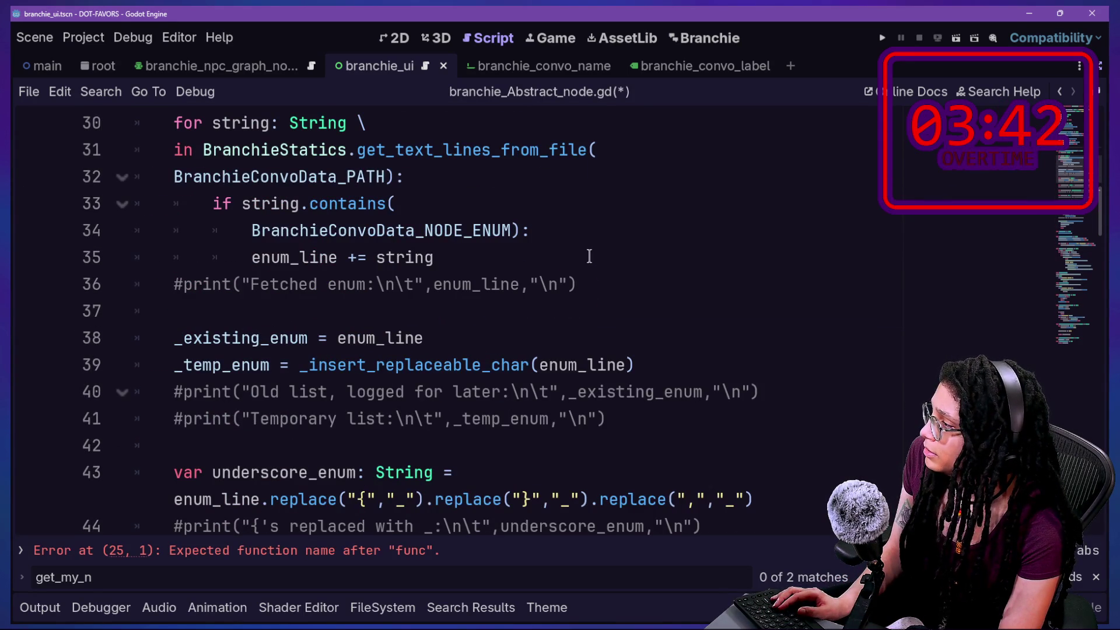
pyautogui.scroll(4, 589, 257)
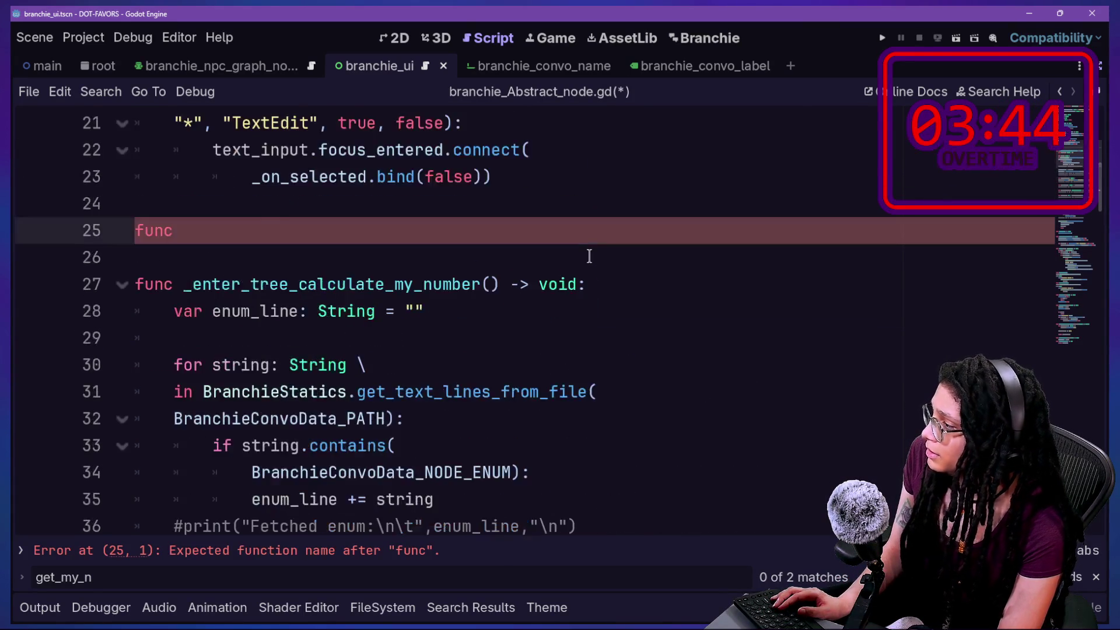
pyautogui.write('e')
pyautogui.press('BackSpace')
pyautogui.press('BackSpace')
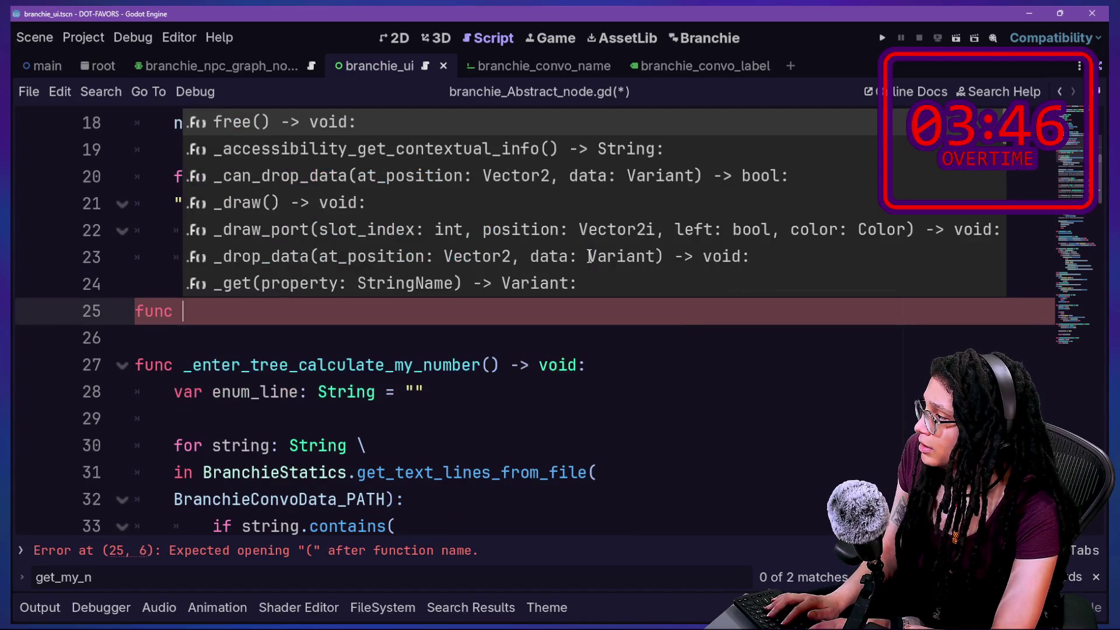
pyautogui.write('_enter')
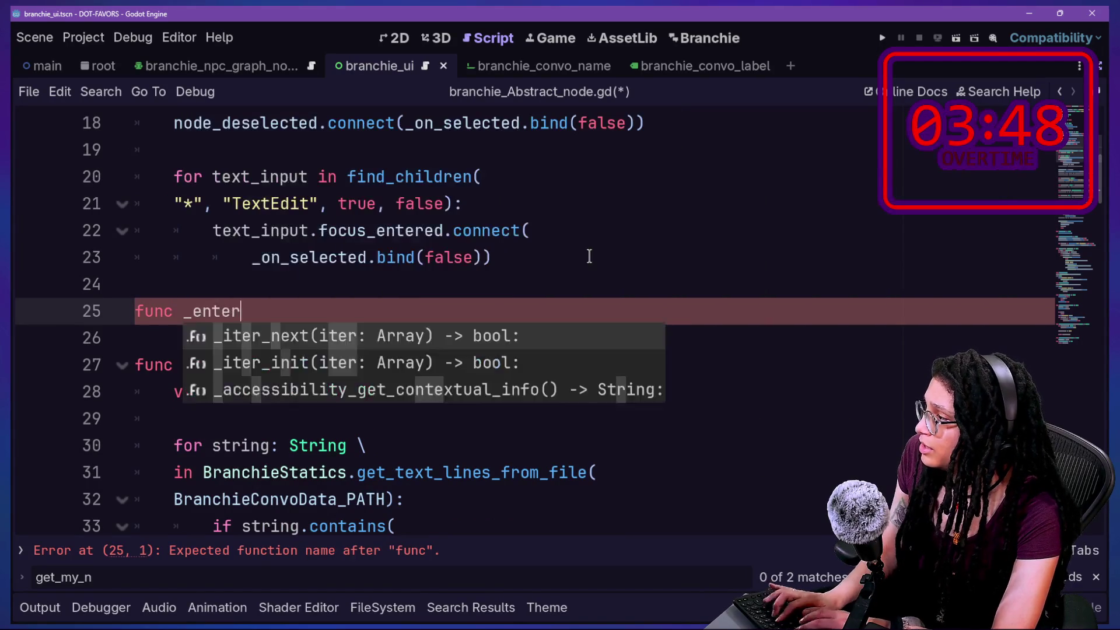
pyautogui.write('_tree_fetch_')
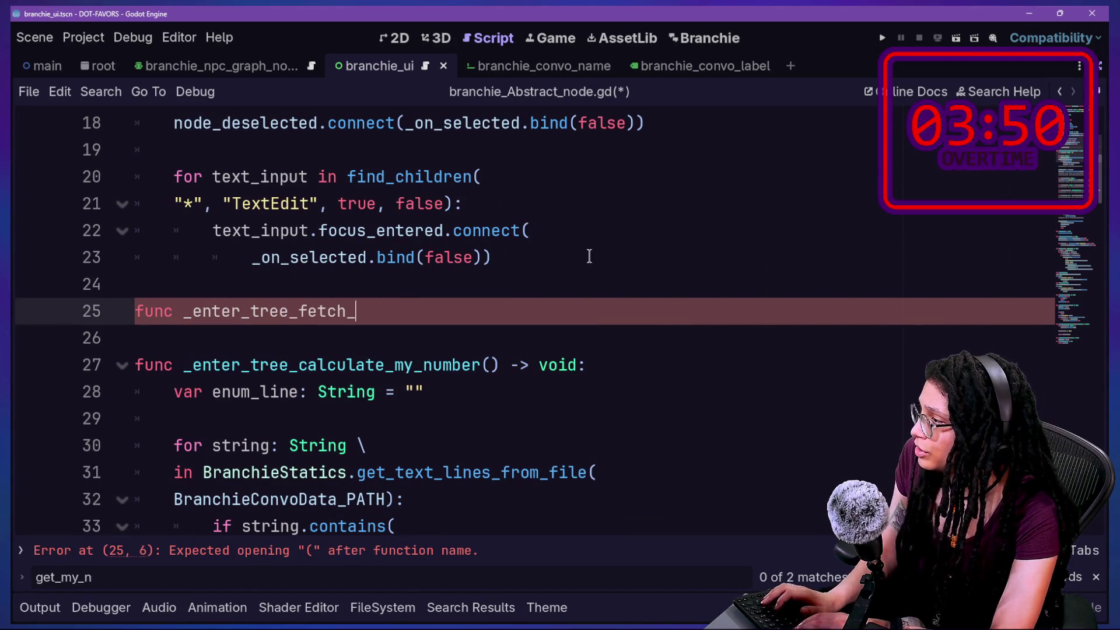
pyautogui.write('old_en')
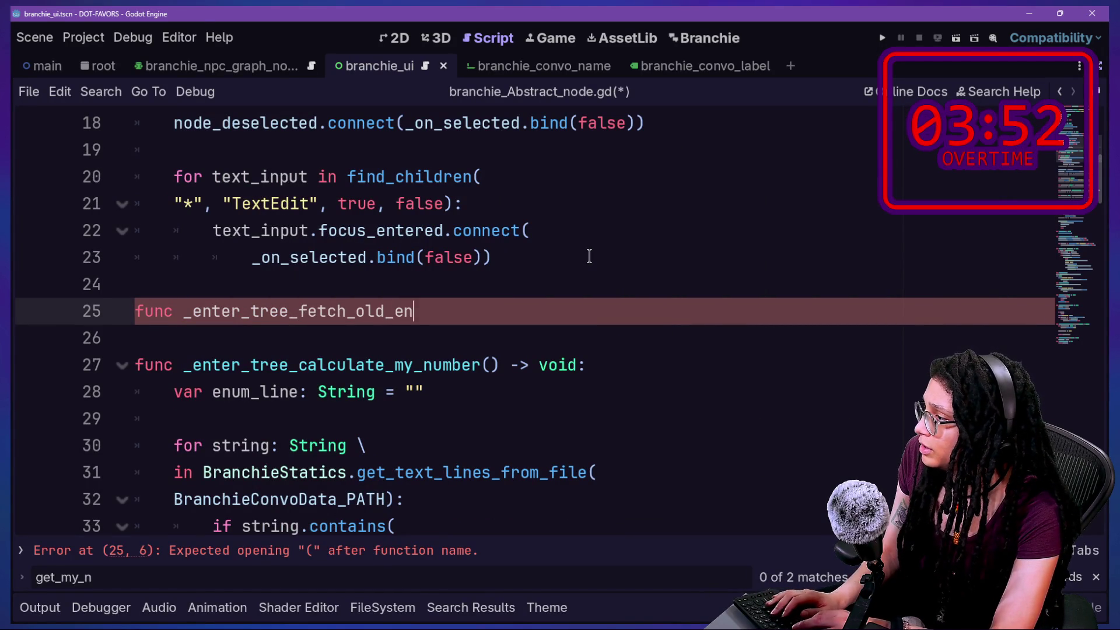
pyautogui.write('um() -> voi')
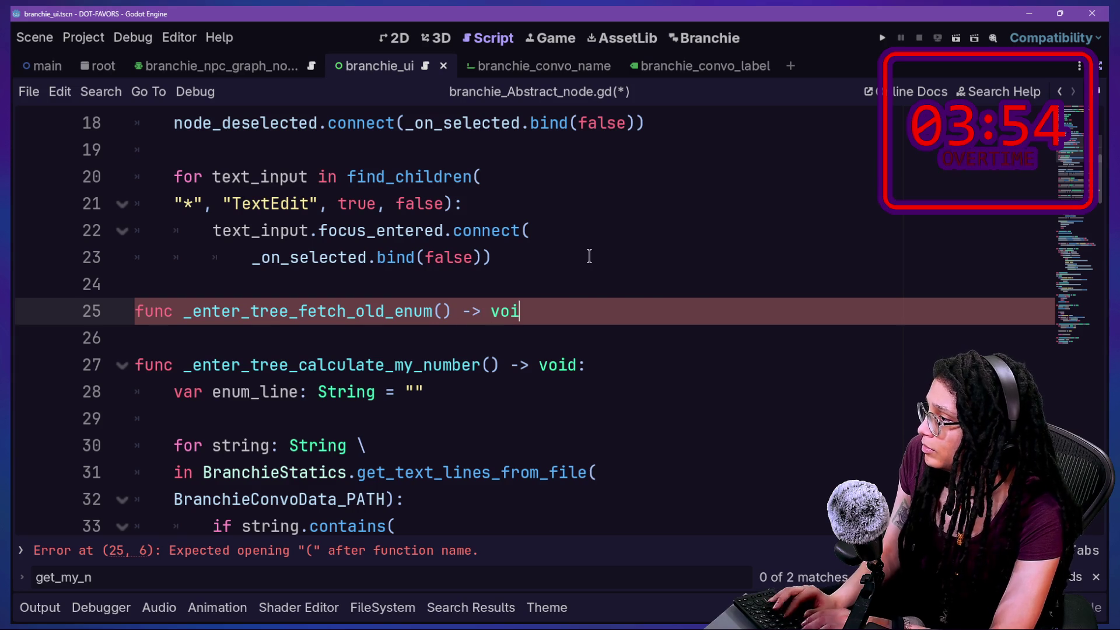
pyautogui.write('d:')
pyautogui.press('Return')
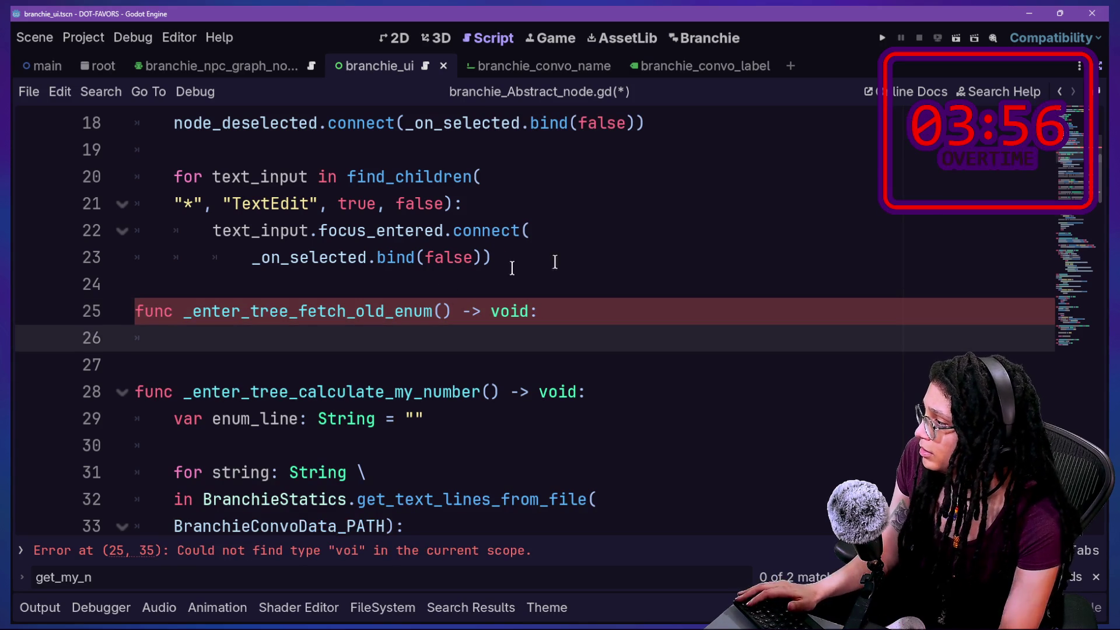
# Move the enum_line fetching block into _enter_tree_fetch_old_enum
pyautogui.moveTo(172, 408); pyautogui.dragTo(258, 450)
pyautogui.scroll(-5, 939, 362)
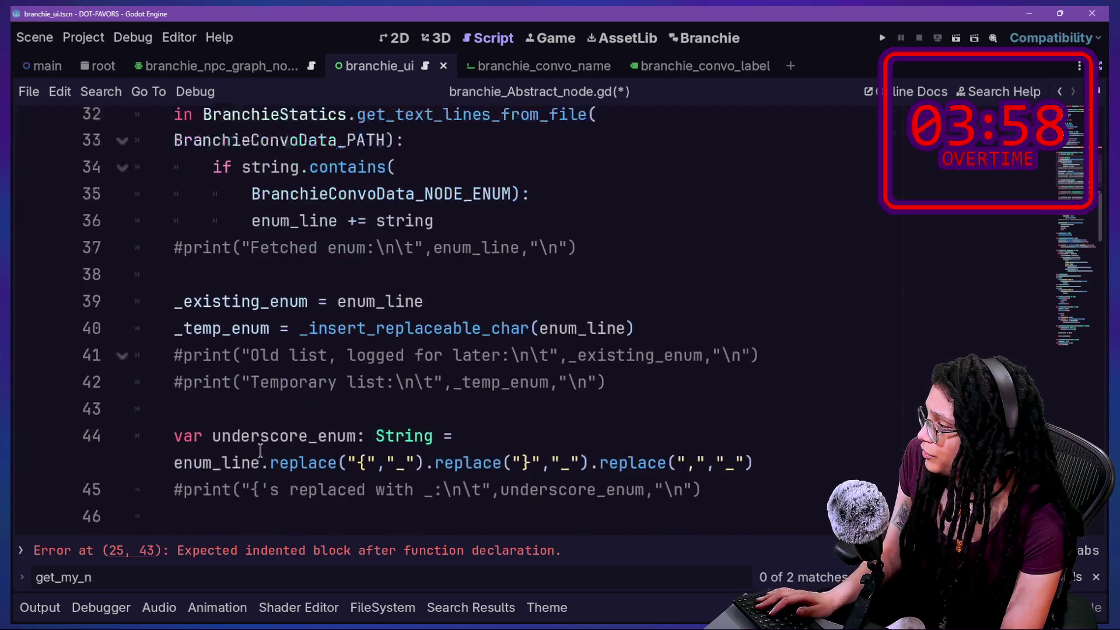
pyautogui.keyDown('shift'); pyautogui.click(665, 354); pyautogui.keyUp('shift')
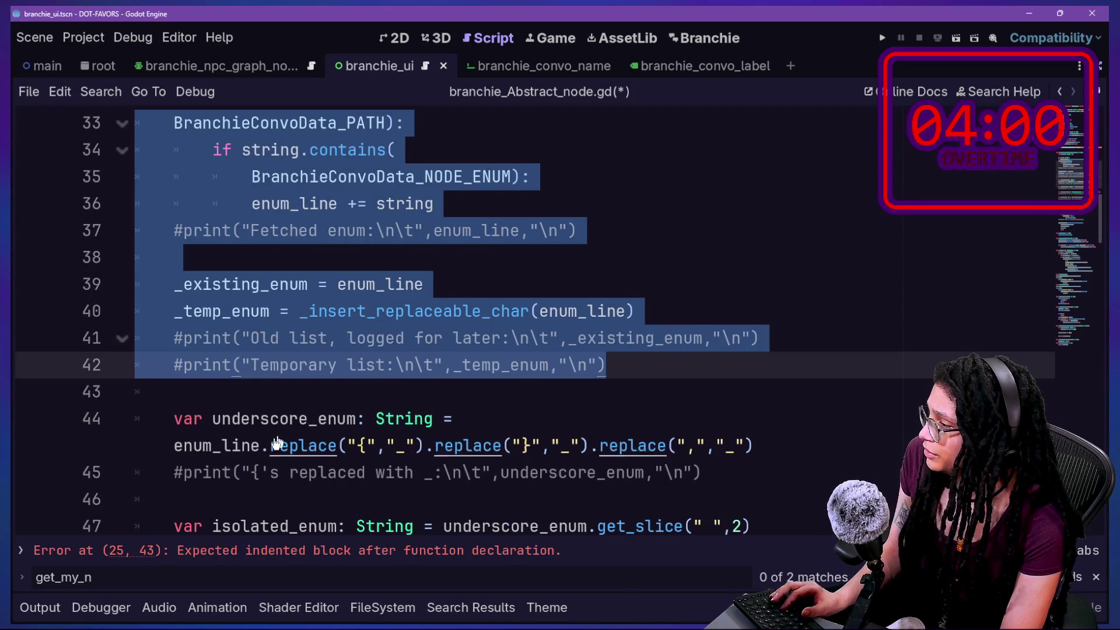
pyautogui.press('BackSpace')
pyautogui.press('BackSpace')
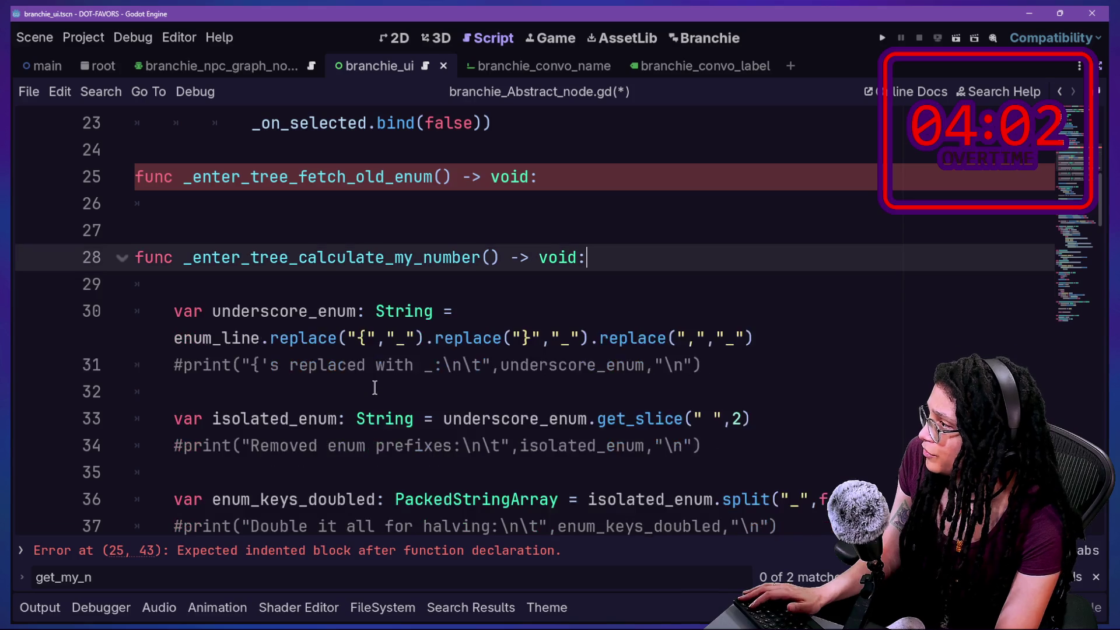
pyautogui.click(437, 219)
pyautogui.hotkey('ctrl', 'v')
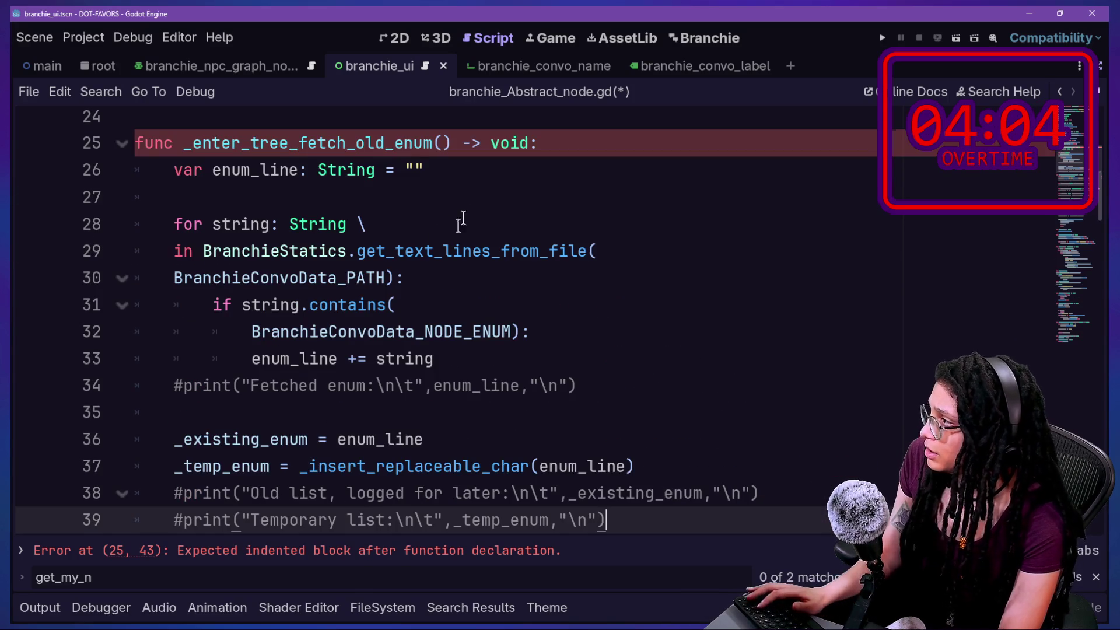
pyautogui.scroll(-4, 458, 226)
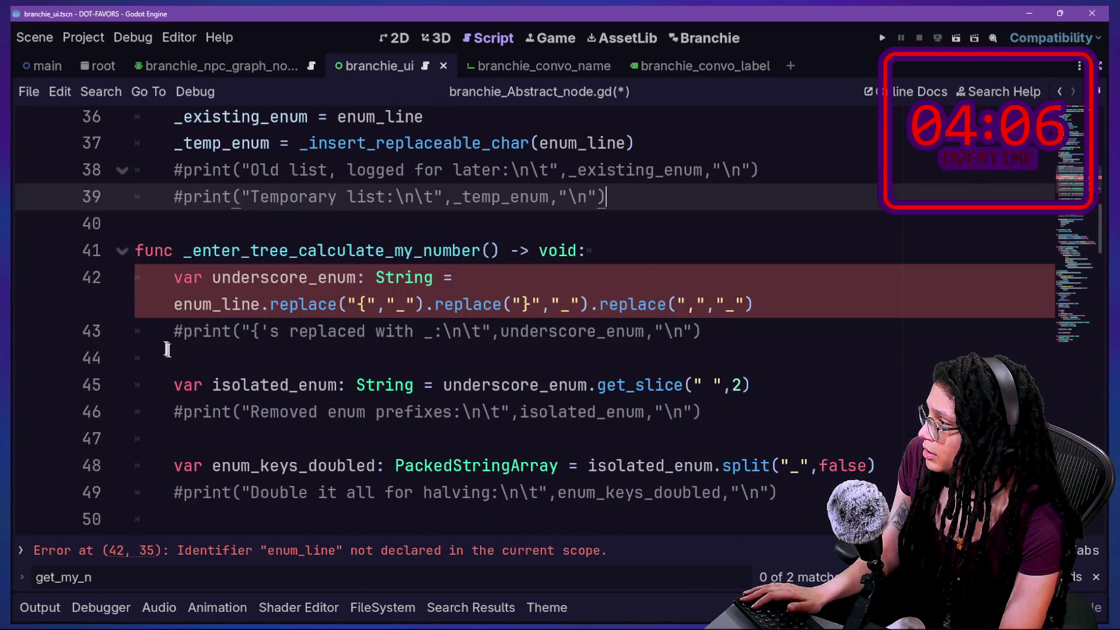
# Look over the enum_line replace call and try prefixing _existing on line 42, then remove it
pyautogui.click(168, 310)
pyautogui.doubleClick(204, 322)
pyautogui.click(460, 306)
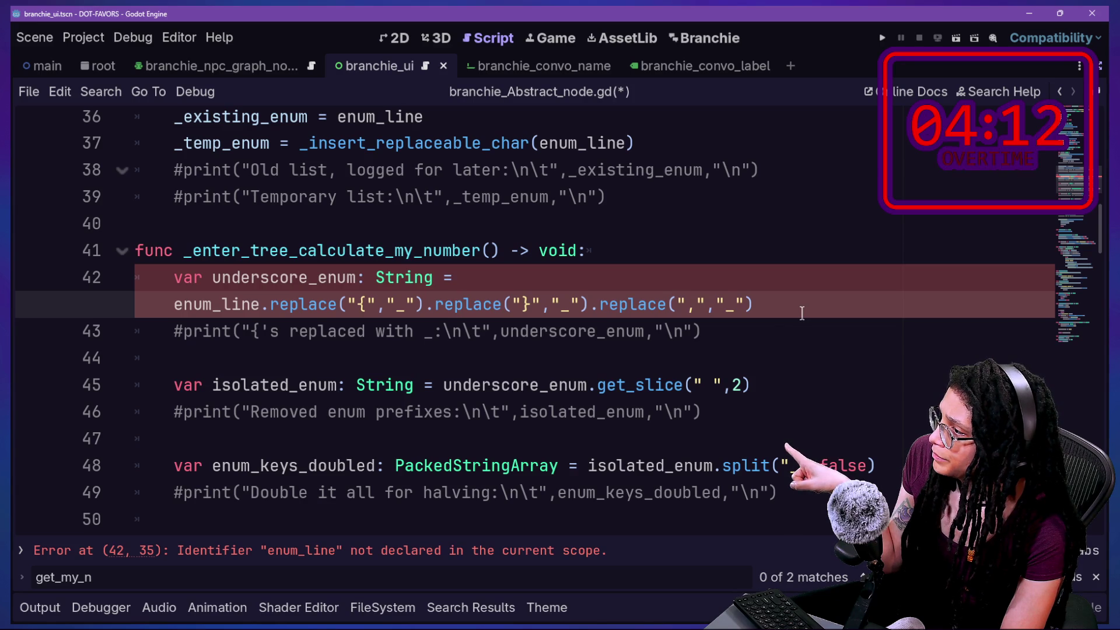
pyautogui.scroll(2, 605, 317)
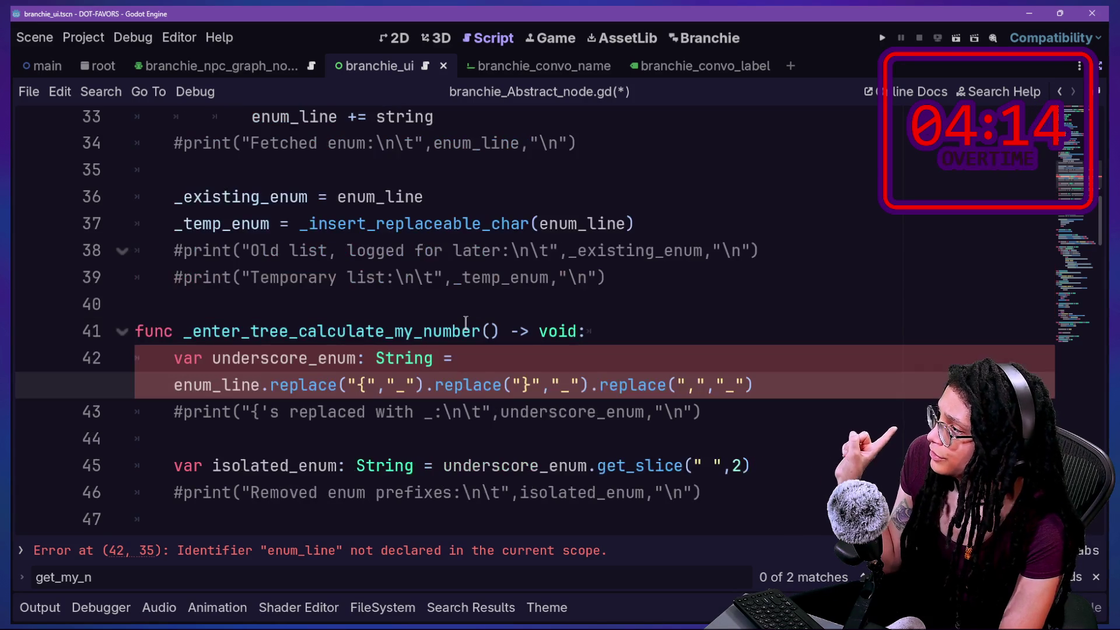
pyautogui.scroll(-1, 465, 322)
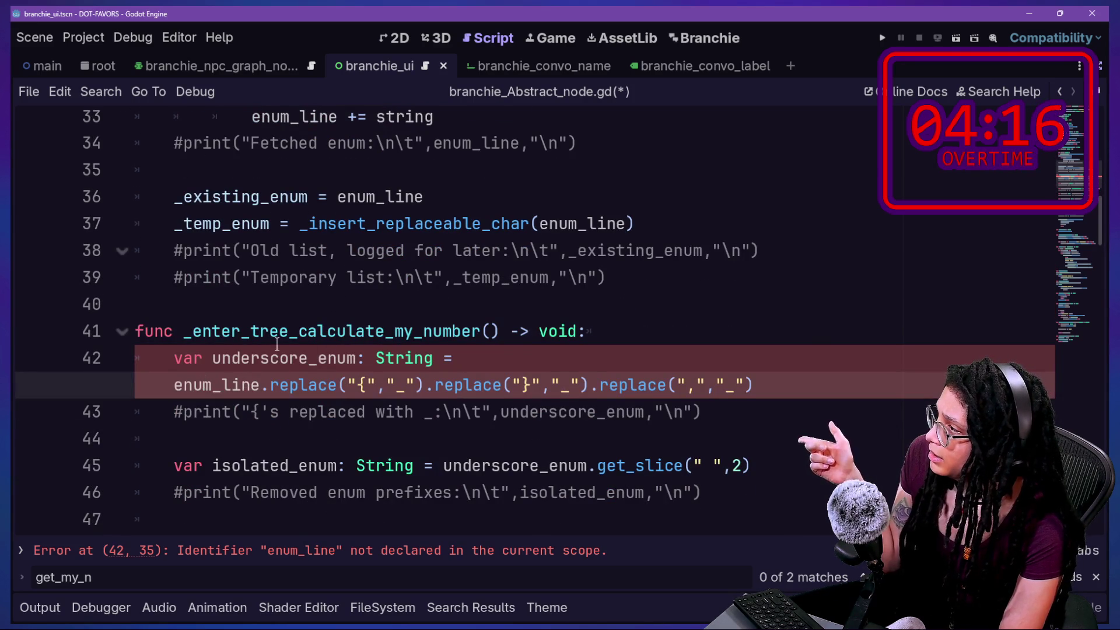
pyautogui.moveTo(169, 385); pyautogui.dragTo(220, 385)
pyautogui.press('Left')
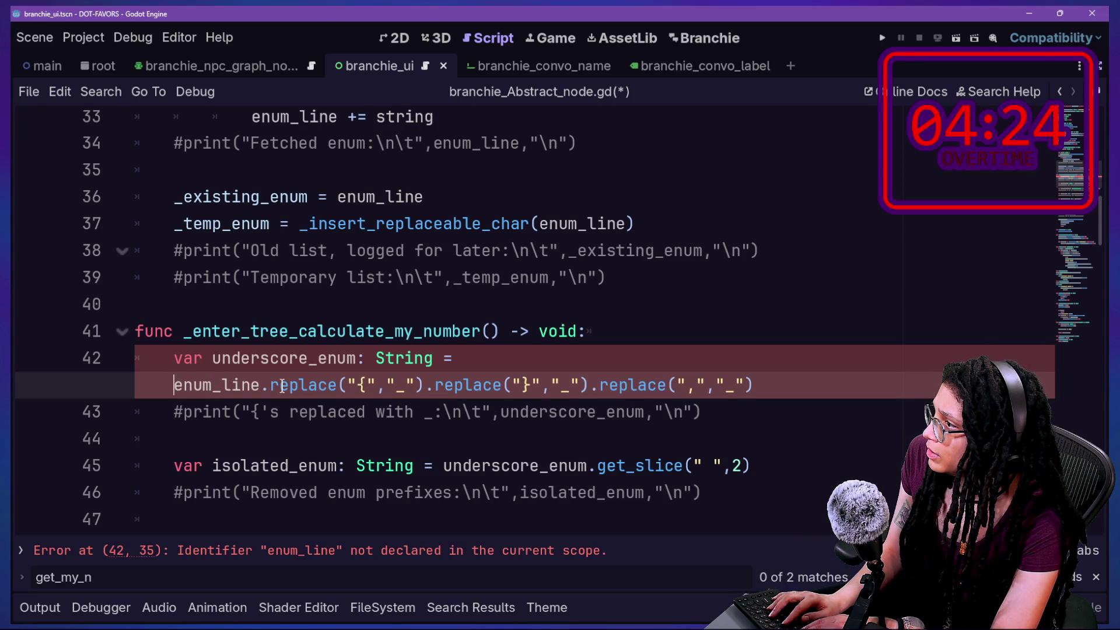
pyautogui.write('_existing')
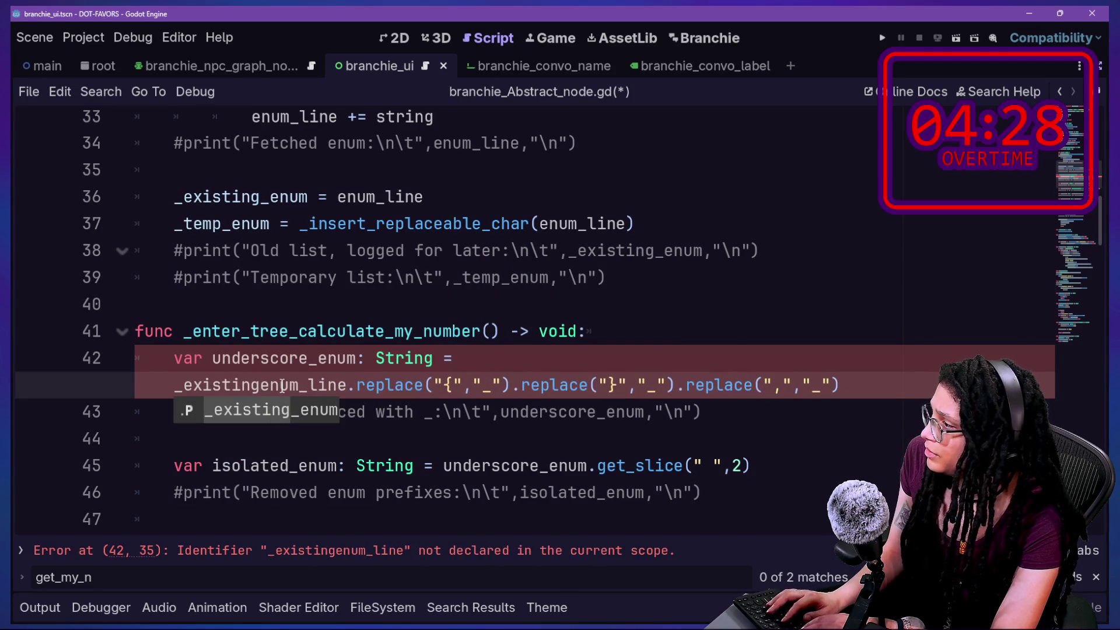
pyautogui.press('BackSpace')
pyautogui.press('BackSpace')
pyautogui.press('BackSpace')
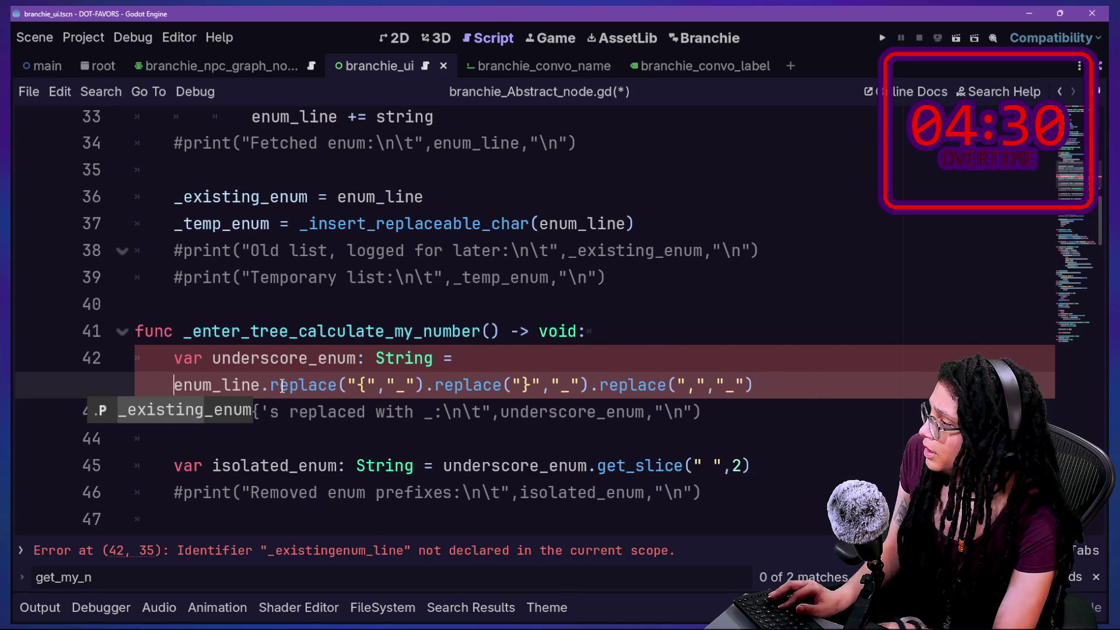
# Declare var enum_line = _existing_enum at the top of _enter_tree_calculate_my_number
pyautogui.click(736, 330)
pyautogui.press('Return')
pyautogui.write('var')
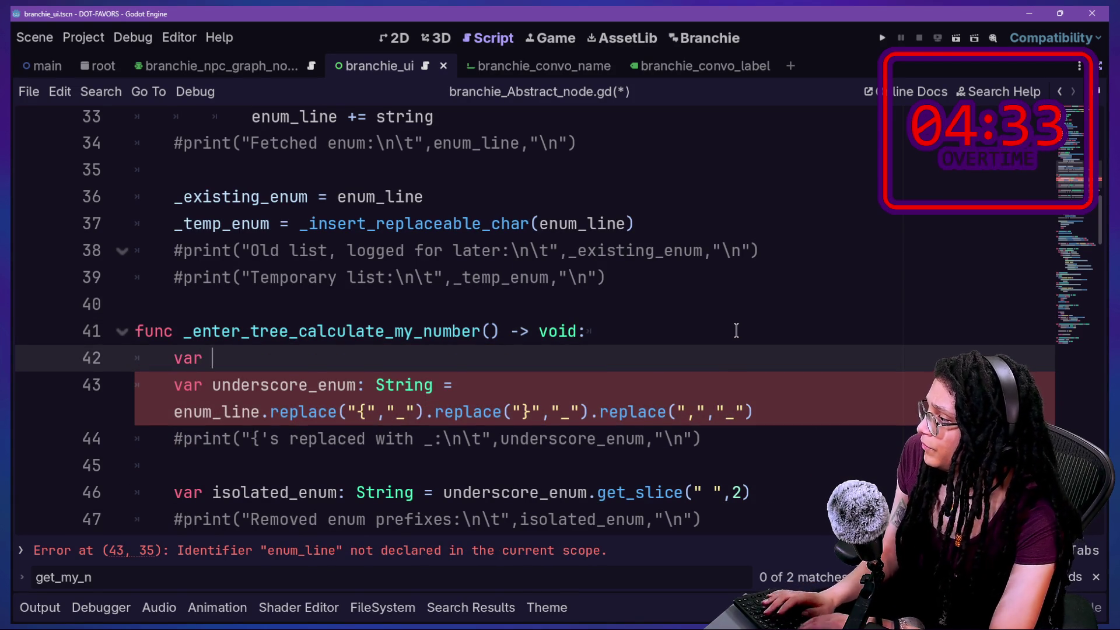
pyautogui.write('_e')
pyautogui.write('m_li')
pyautogui.write('_ex')
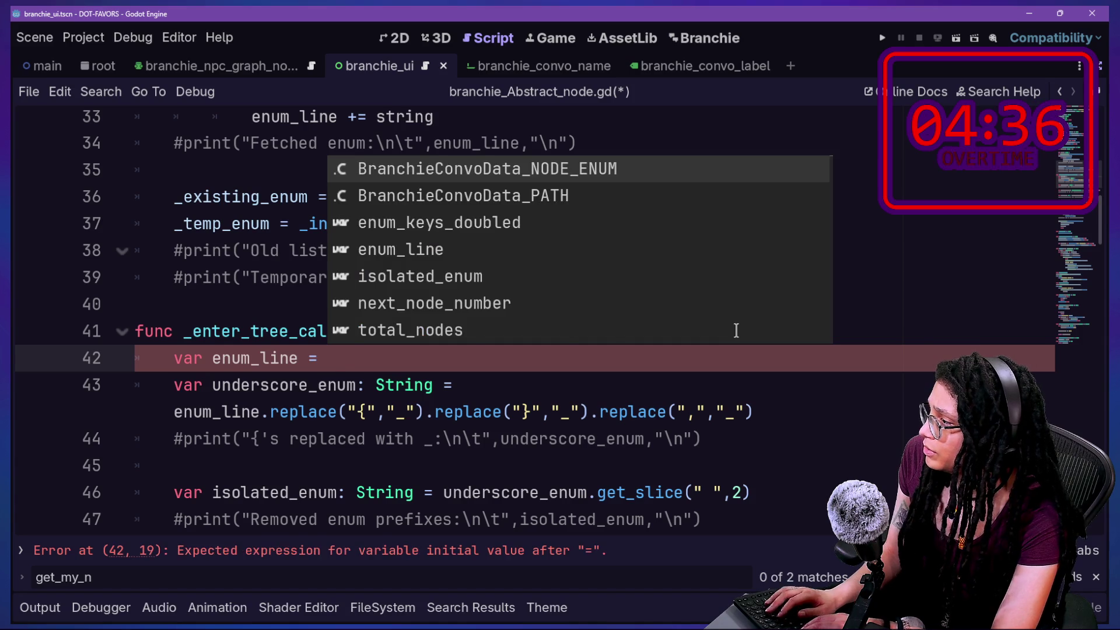
pyautogui.press('Return')
pyautogui.click(396, 366)
pyautogui.scroll(1, 447, 290)
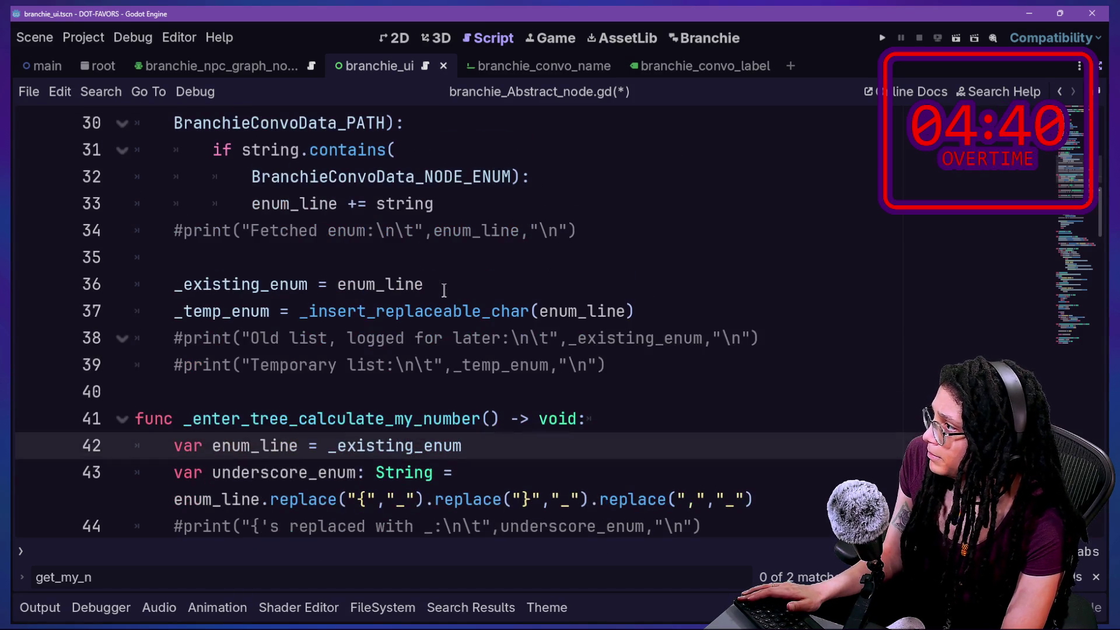
pyautogui.scroll(7, 660, 275)
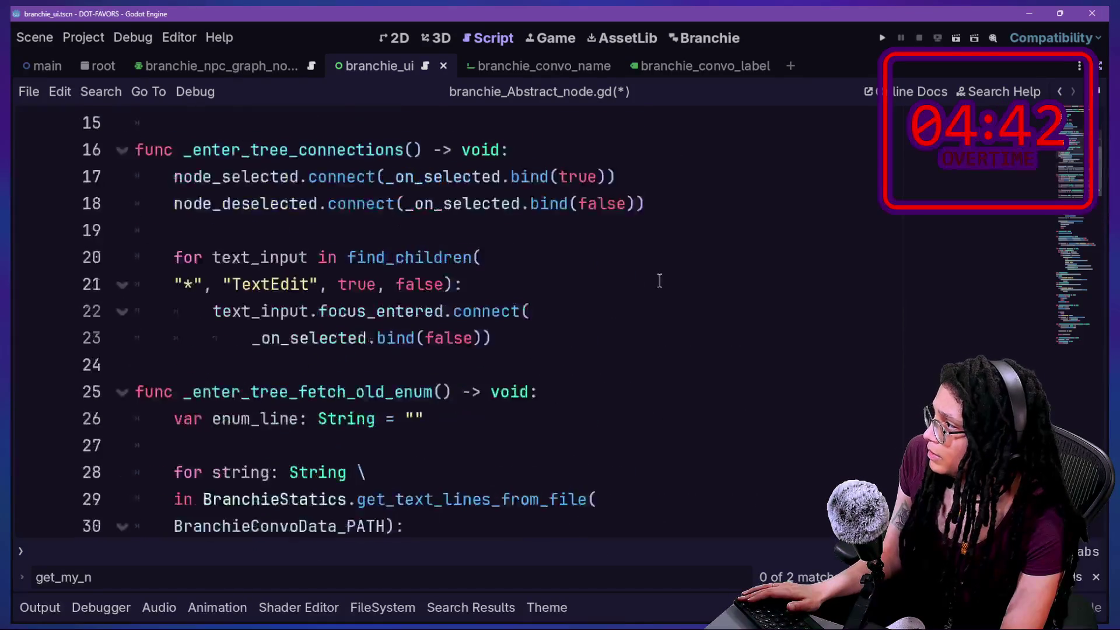
pyautogui.scroll(1, 659, 280)
# Call _enter_tree_fetch_old_enum() in _enter_tree right after _enter_tree_connections()
pyautogui.click(653, 282)
pyautogui.press('Return')
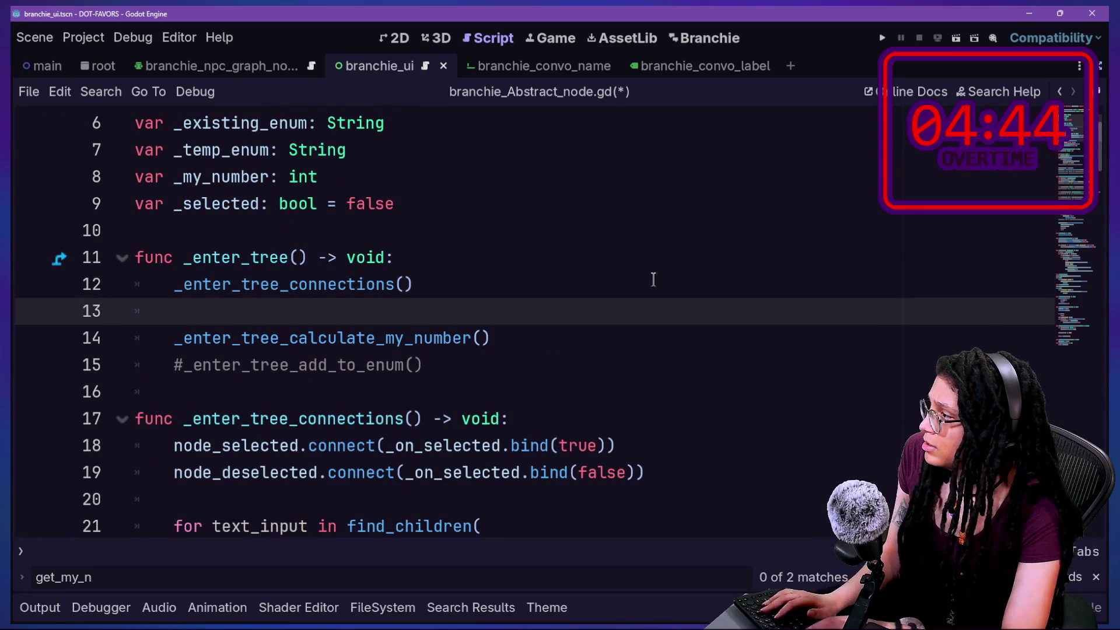
pyautogui.write('_enter_')
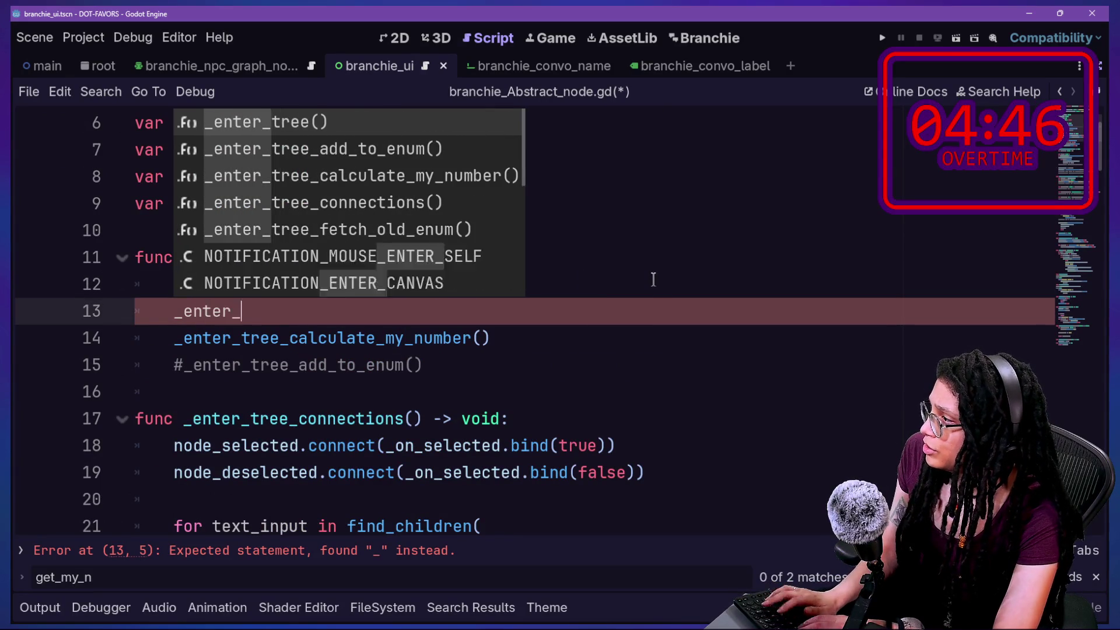
pyautogui.write('tree_ex')
pyautogui.press('BackSpace')
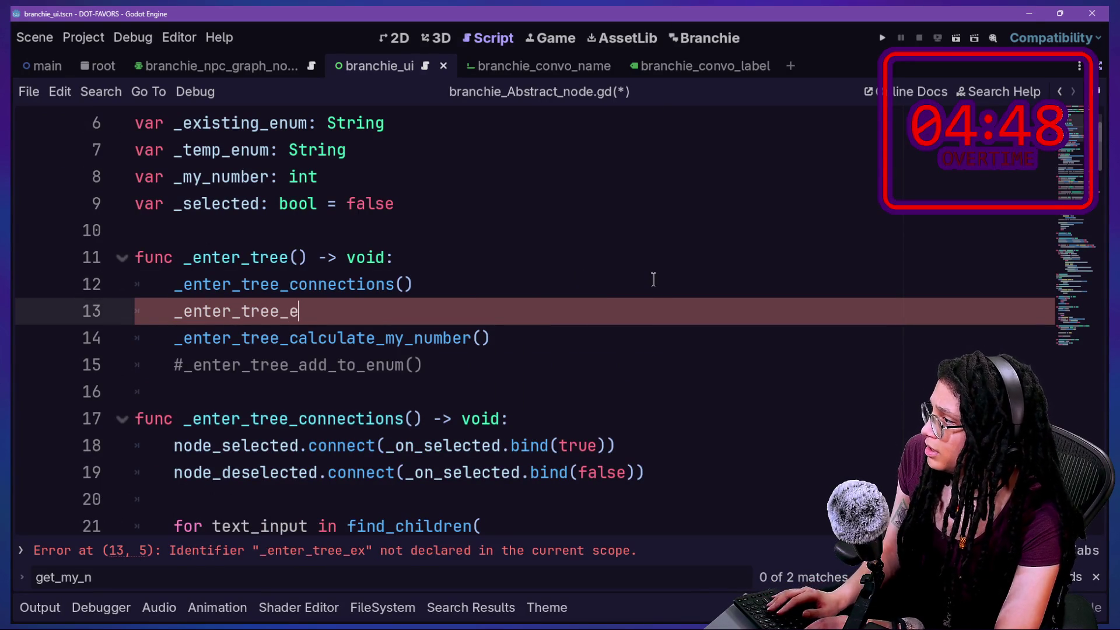
pyautogui.write('f')
pyautogui.press('Return')
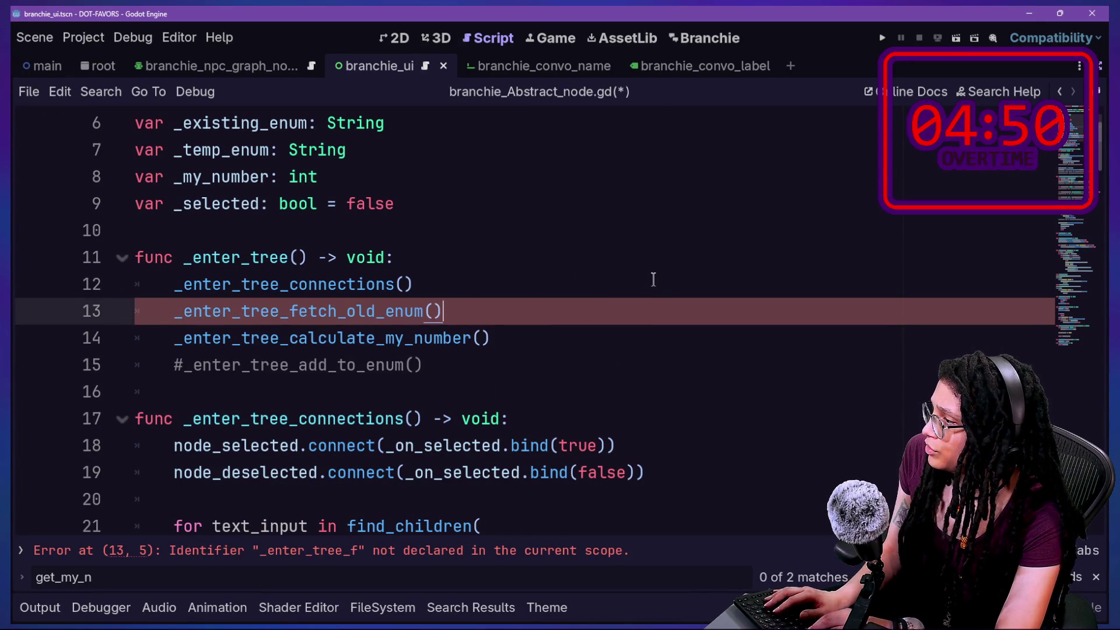
# Save branchie_Abstract_node.gd and bring up the quick file picker
pyautogui.hotkey('ctrl', 's')
pyautogui.hotkey('shift', 'Up')
pyautogui.hotkey('ctrl', 'c')
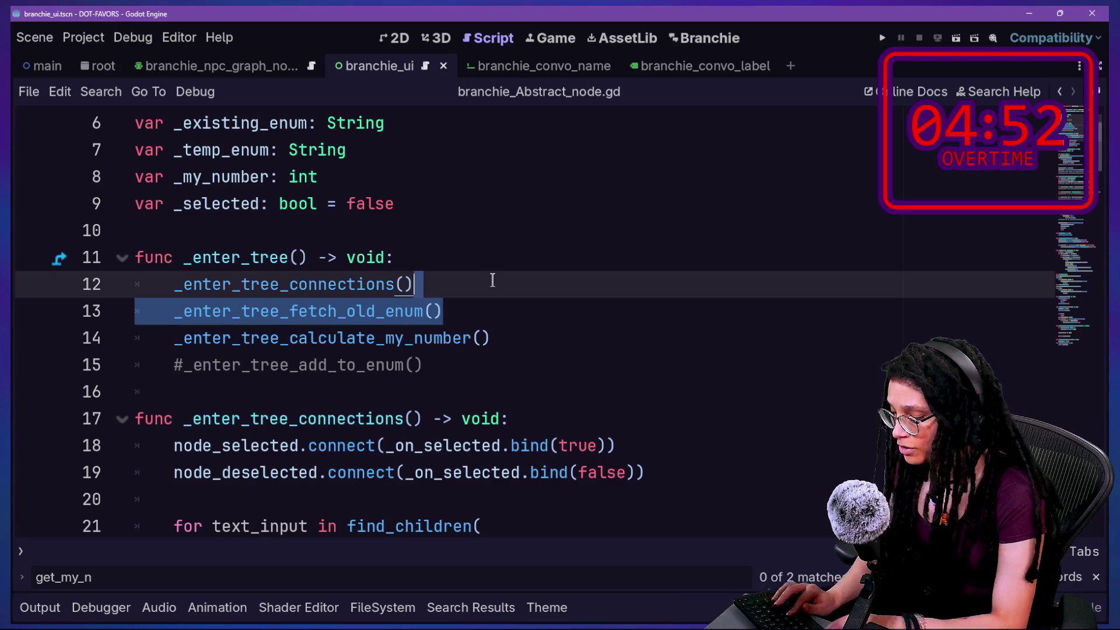
pyautogui.hotkey('shift', 'alt', 'o')
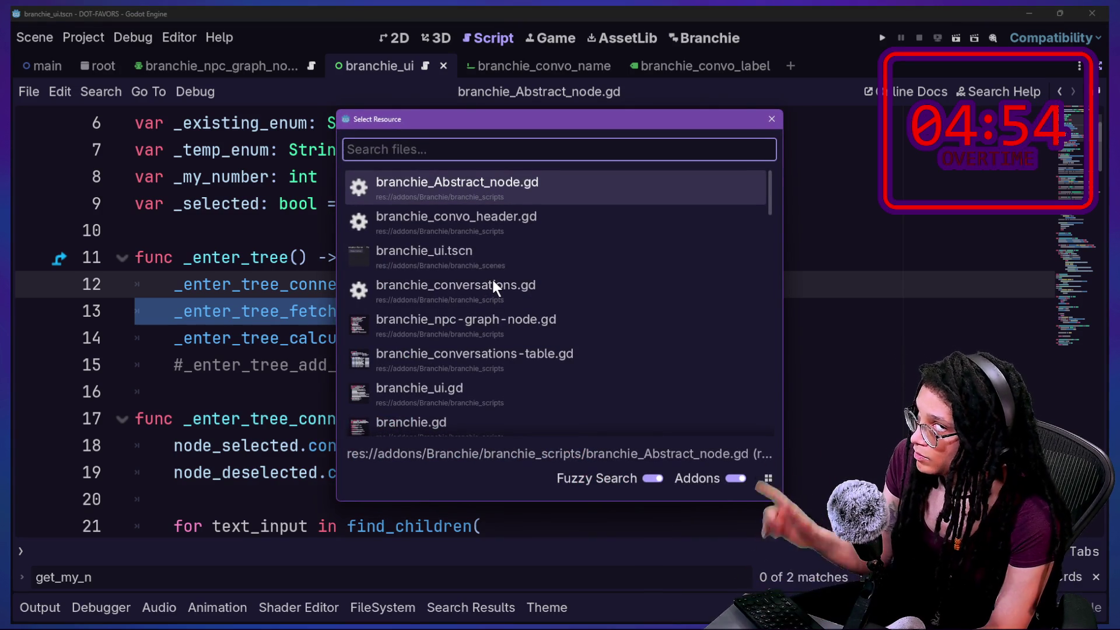
# Arrow through the Select Resource list to branchie_convo_header.gd and open it
pyautogui.press('Down')
pyautogui.press('Down')
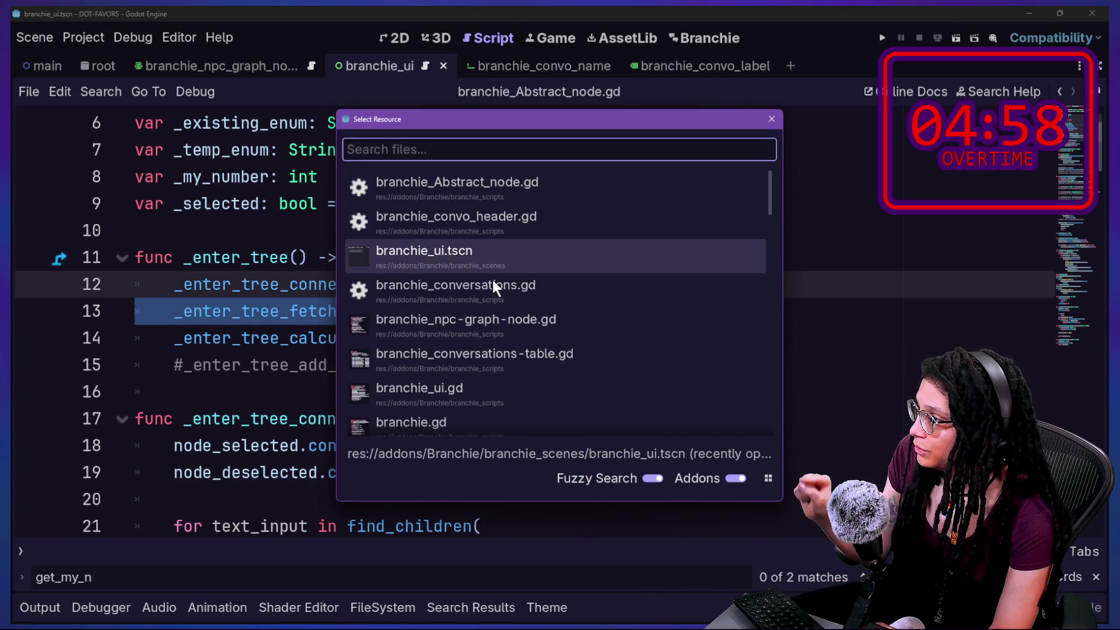
pyautogui.press('Down')
pyautogui.press('Down')
pyautogui.press('Up')
pyautogui.press('Up')
pyautogui.press('Down')
pyautogui.press('Up')
pyautogui.press('Down')
pyautogui.press('Up')
pyautogui.press('Up')
pyautogui.press('Up')
pyautogui.press('Down')
pyautogui.press('Up')
pyautogui.press('Down')
pyautogui.press('Up')
pyautogui.press('Up')
pyautogui.press('Down')
pyautogui.press('Down')
pyautogui.press('Down')
pyautogui.press('Down')
pyautogui.press('Up')
pyautogui.press('Up')
pyautogui.press('Down')
pyautogui.press('Down')
pyautogui.press('Up')
pyautogui.press('Up')
pyautogui.press('Up')
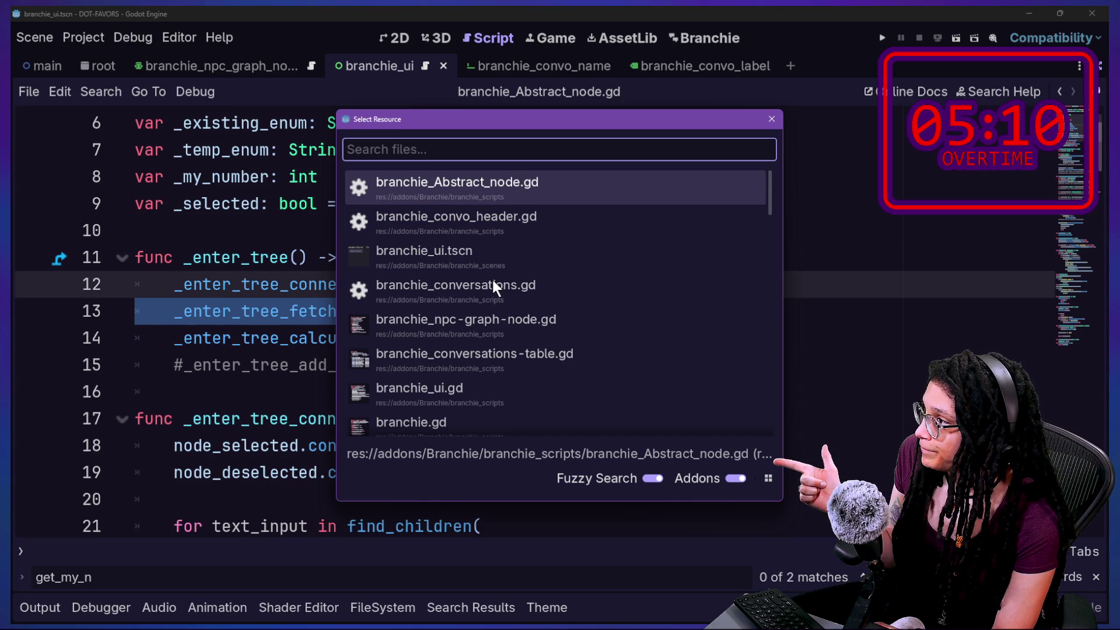
pyautogui.press('Down')
pyautogui.press('Return')
pyautogui.scroll(-4, 452, 374)
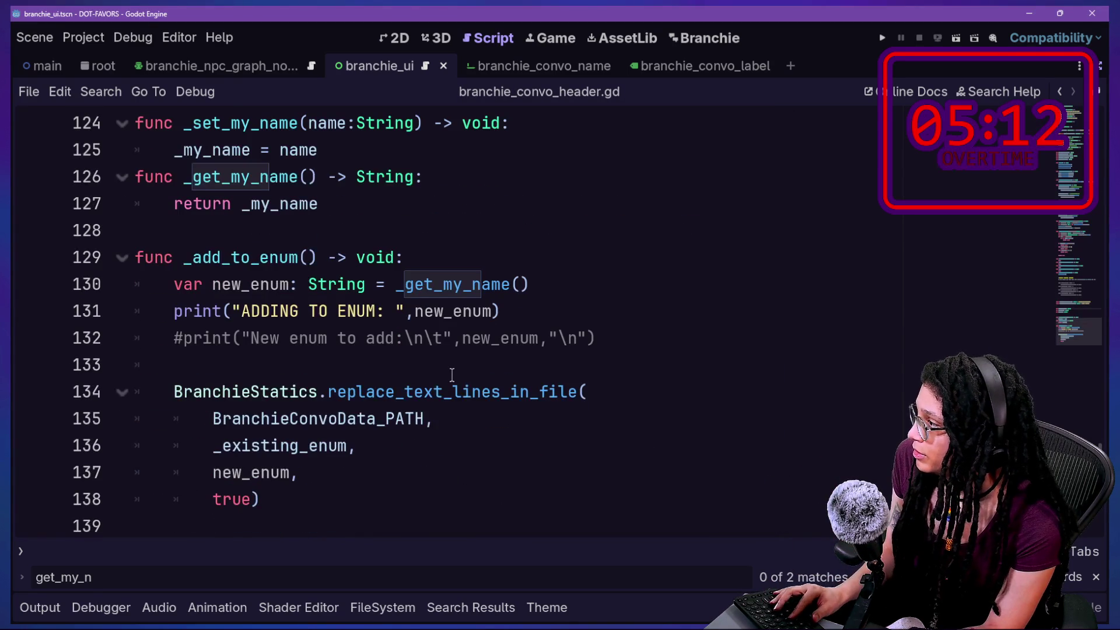
# Paste a _fetch_old_enum() call into the new-button handler, trimming off the enter_tree part
pyautogui.scroll(-1, 452, 375)
pyautogui.scroll(11, 452, 375)
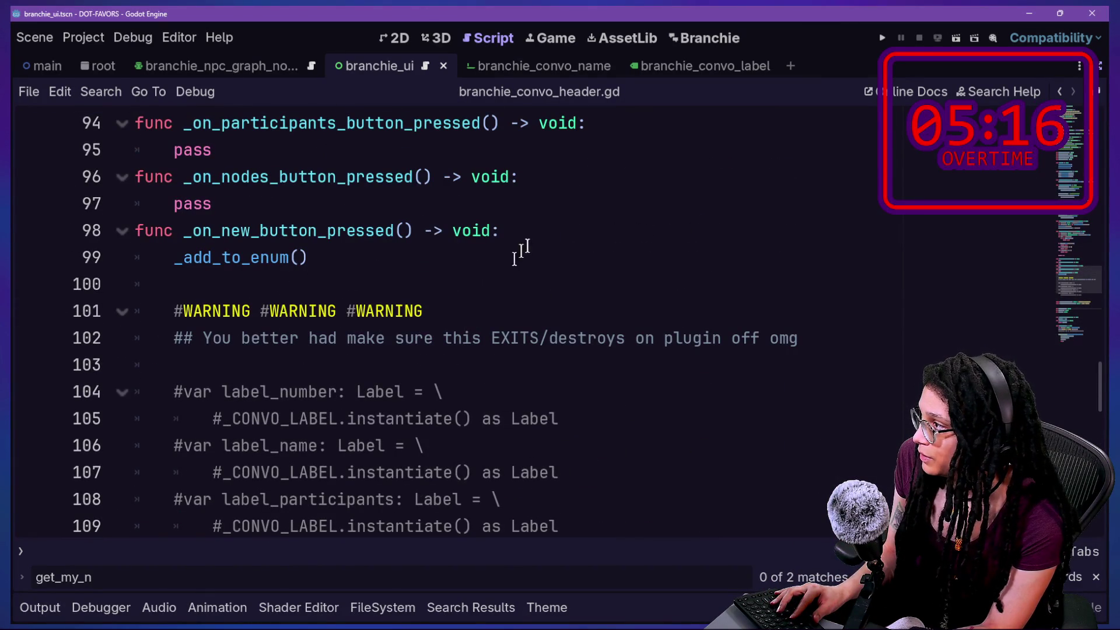
pyautogui.click(540, 224)
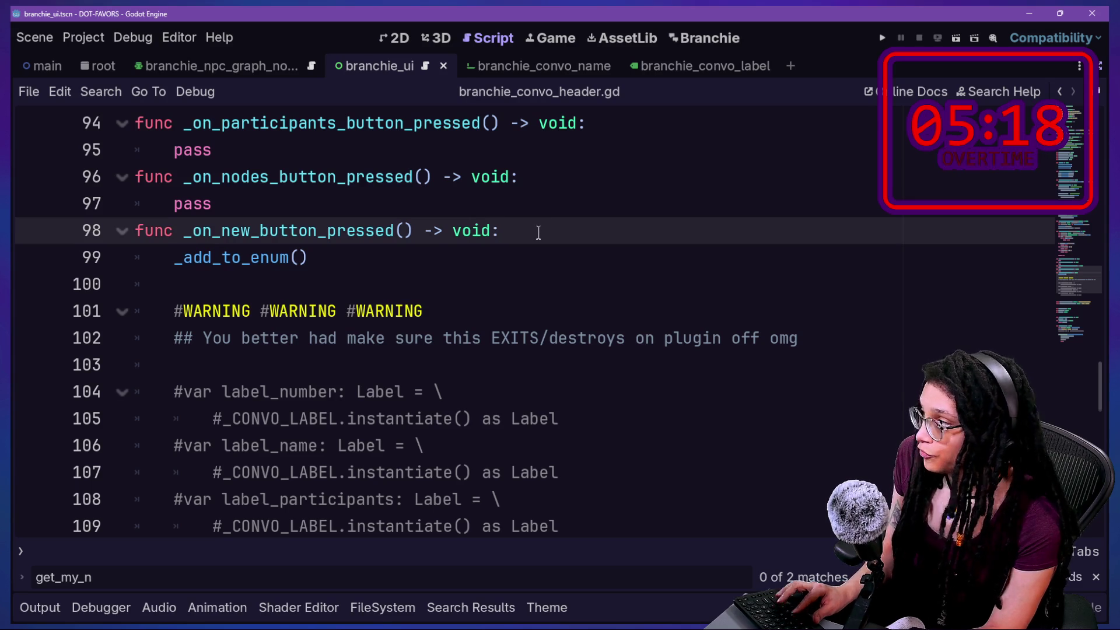
pyautogui.press('Return')
pyautogui.press('Return')
pyautogui.hotkey('ctrl', 'v')
pyautogui.moveTo(290, 284); pyautogui.dragTo(222, 284)
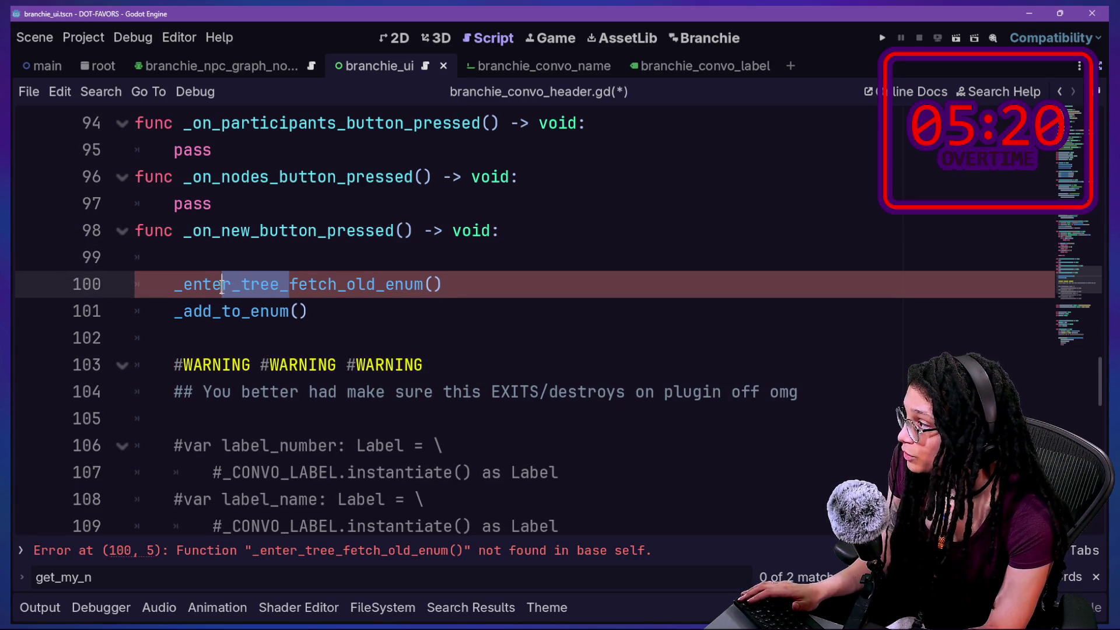
pyautogui.press('BackSpace')
pyautogui.press('BackSpace')
pyautogui.press('BackSpace')
pyautogui.press('BackSpace')
# Move the _fetch_old_enum() call inside _add_to_enum's parentheses and delete the leftover blank lines
pyautogui.click(383, 319)
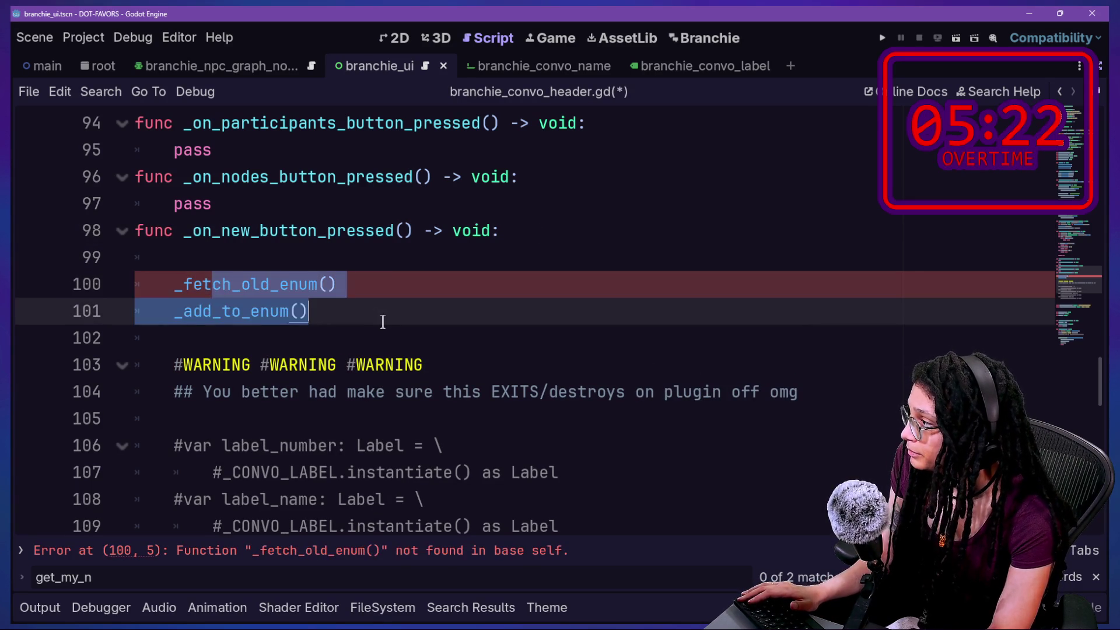
pyautogui.scroll(-5, 143, 282)
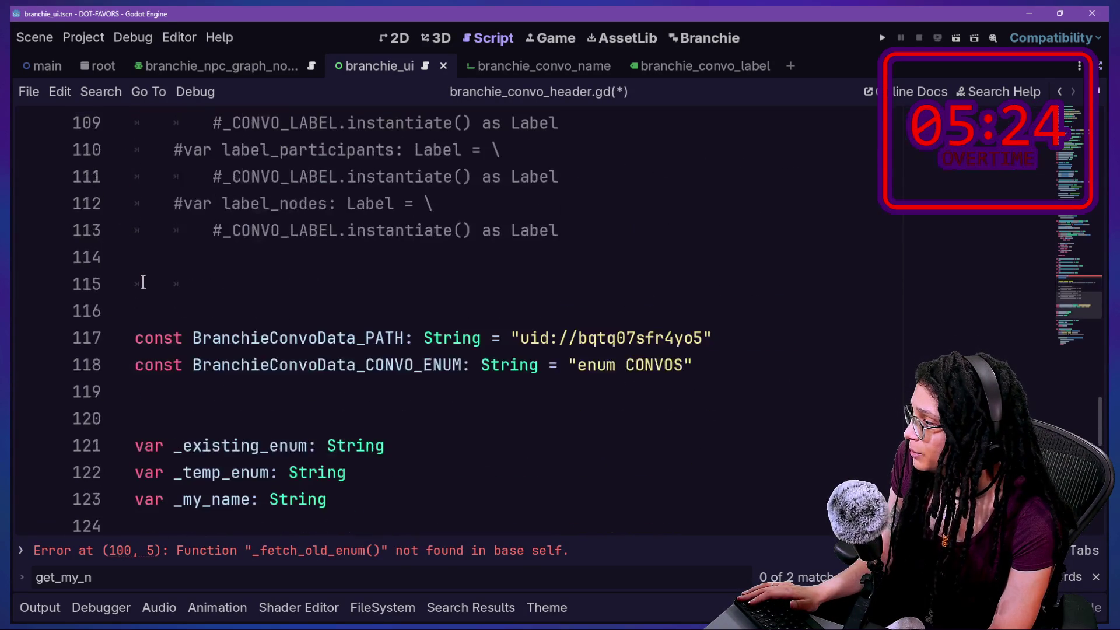
pyautogui.scroll(-3, 143, 282)
pyautogui.scroll(-2, 143, 283)
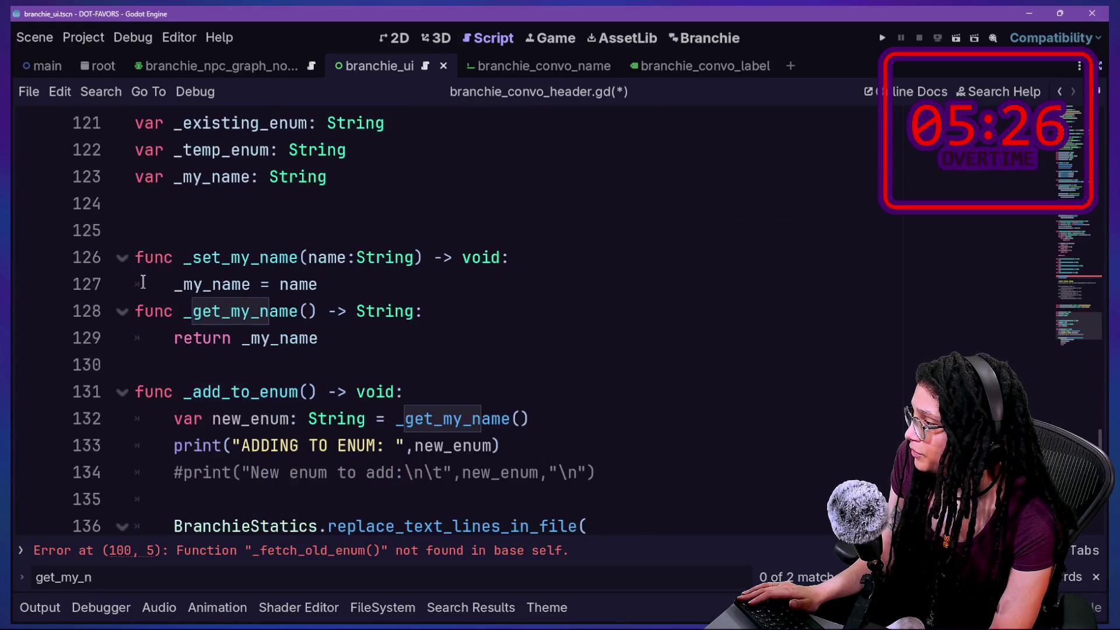
pyautogui.scroll(8, 143, 282)
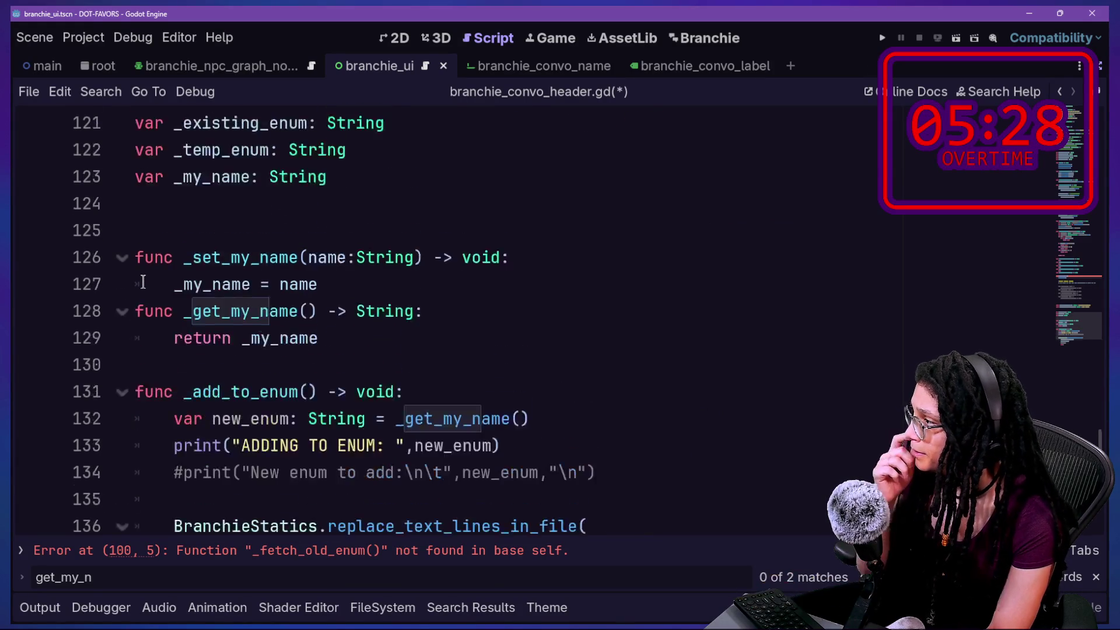
pyautogui.scroll(2, 143, 282)
pyautogui.moveTo(166, 289); pyautogui.dragTo(335, 285)
pyautogui.hotkey('ctrl', 'x')
pyautogui.click(295, 300)
pyautogui.hotkey('ctrl', 'v')
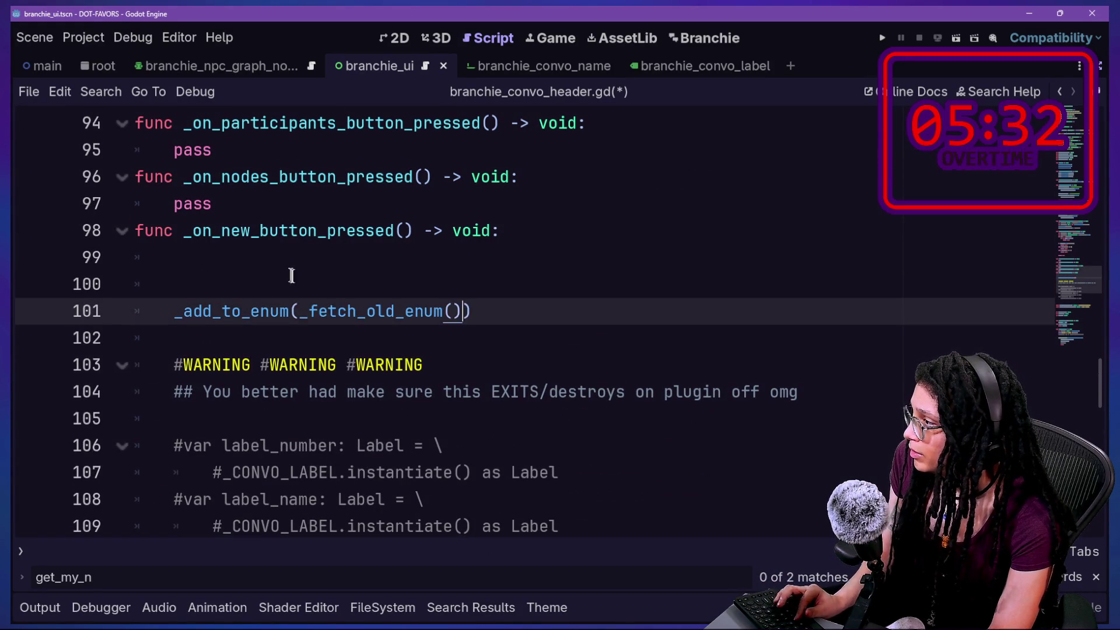
pyautogui.click(292, 278)
pyautogui.press('BackSpace')
pyautogui.press('BackSpace')
pyautogui.press('BackSpace')
# Add a _fetch_old_enum function after return _my_name with a placeholder return "", and save
pyautogui.scroll(-1, 290, 274)
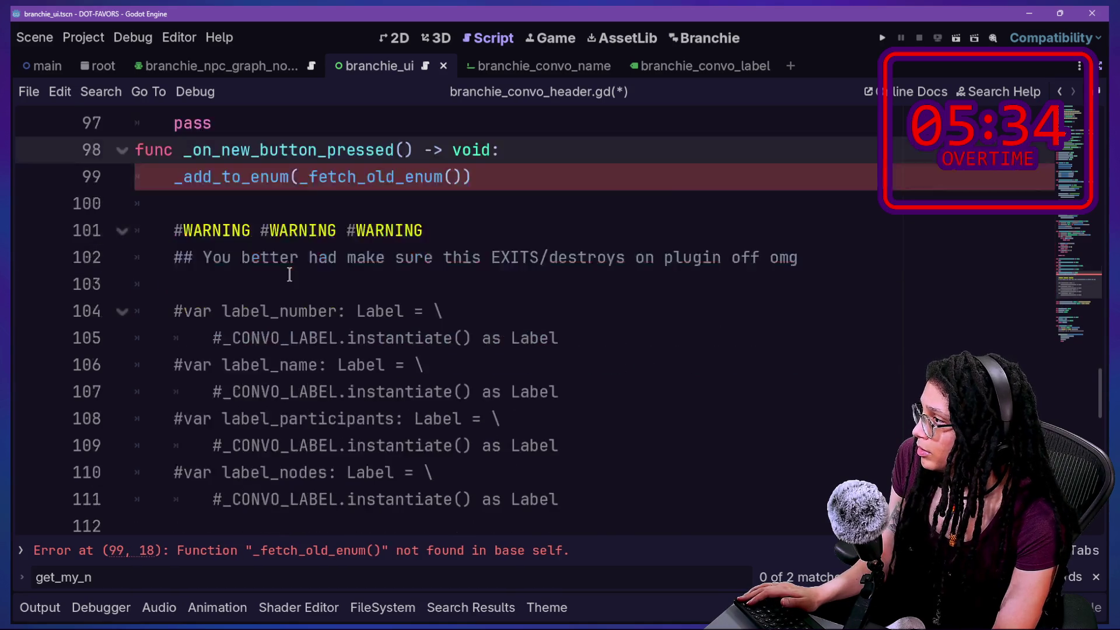
pyautogui.scroll(-8, 289, 274)
pyautogui.click(395, 285)
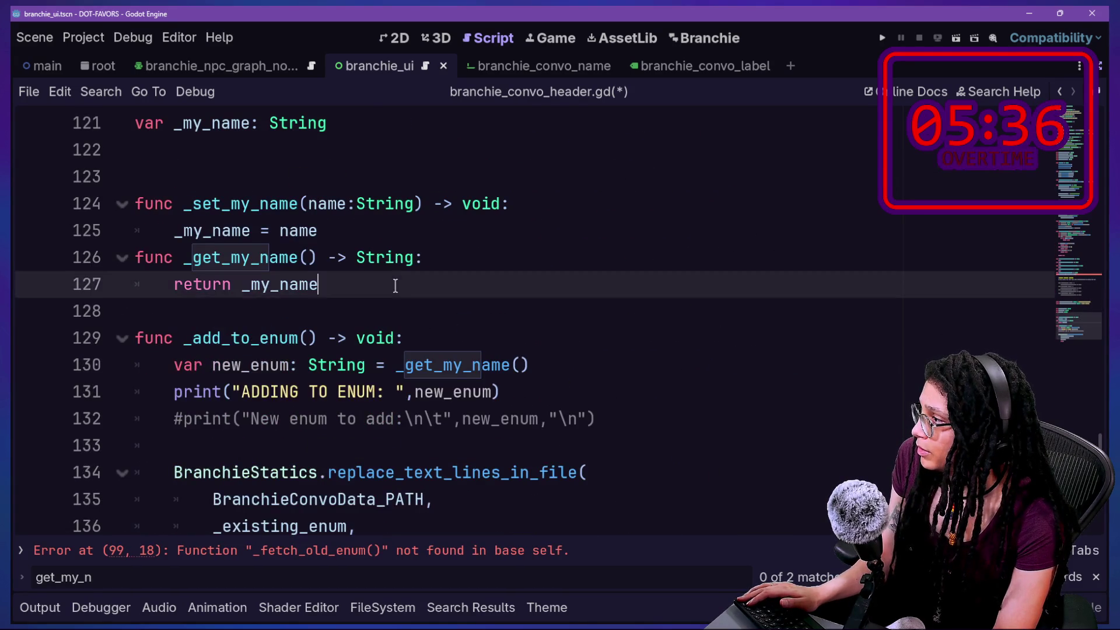
pyautogui.press('Return')
pyautogui.press('Return')
pyautogui.write('func _fet')
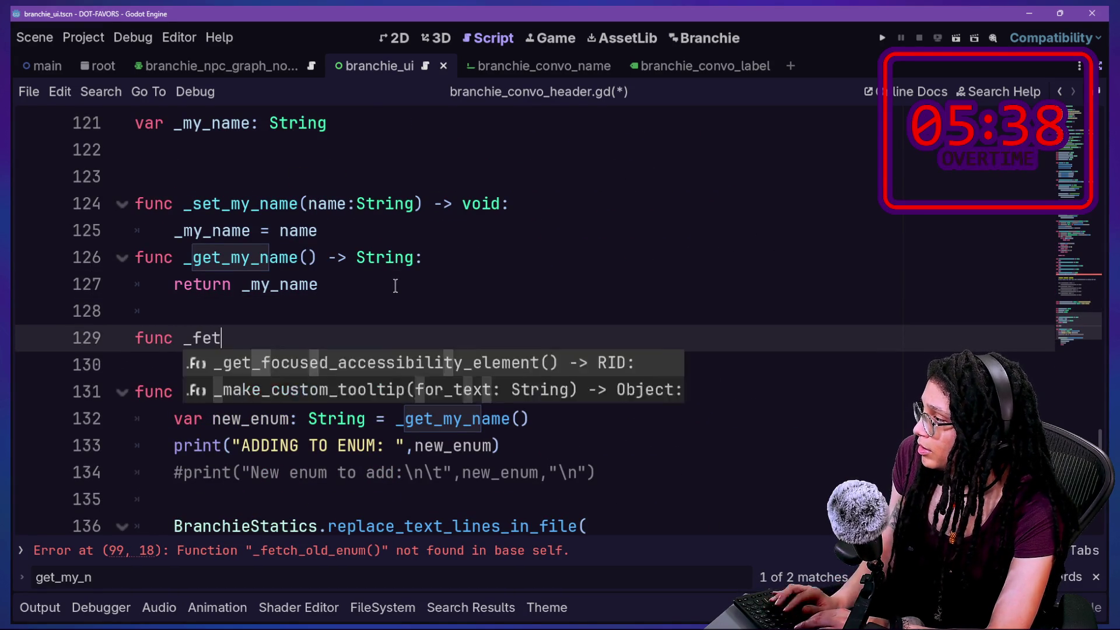
pyautogui.write('ch_old_enum')
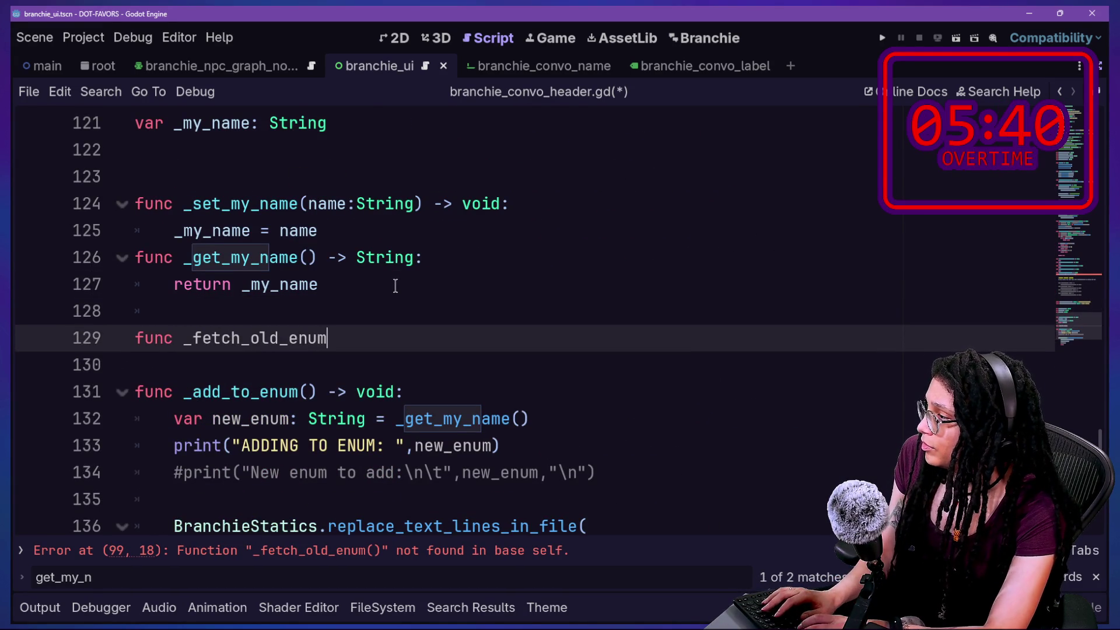
pyautogui.write('*(')
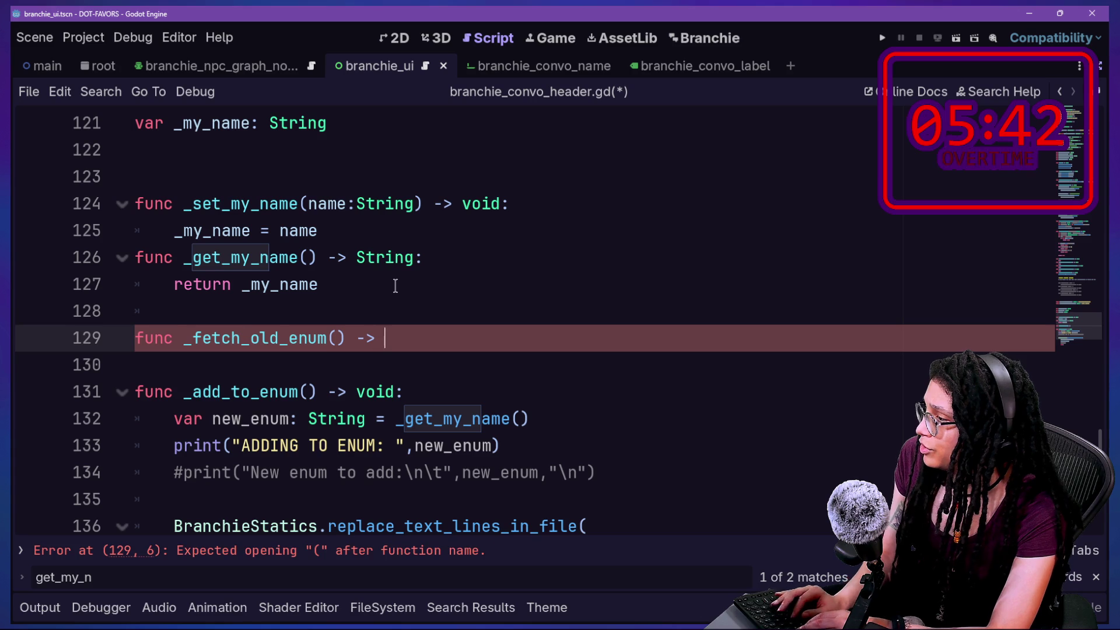
pyautogui.write('String')
pyautogui.press('Escape')
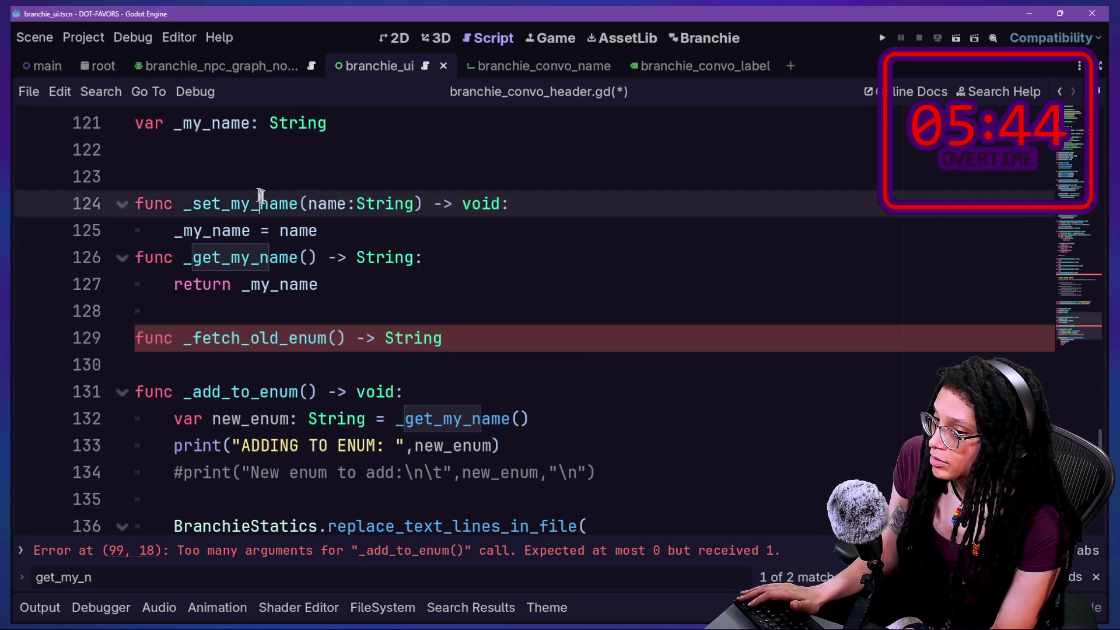
pyautogui.write(':')
pyautogui.press('Return')
pyautogui.write('pa')
pyautogui.press('BackSpace')
pyautogui.press('BackSpace')
pyautogui.write('return ""')
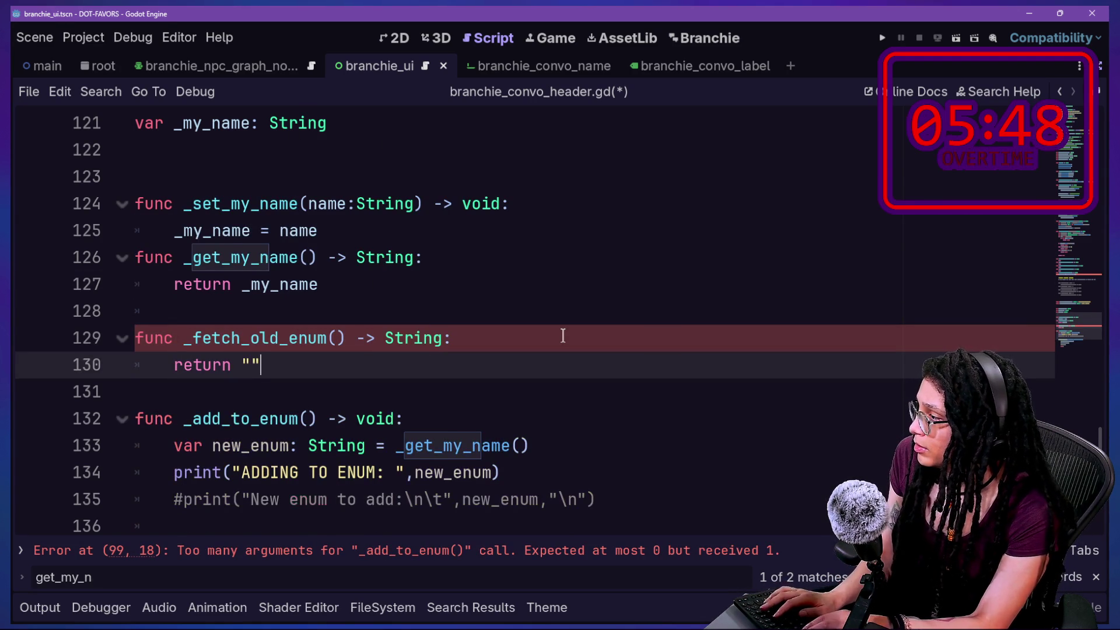
pyautogui.click(448, 415)
pyautogui.hotkey('ctrl', 's')
# Select the enum-fetching code on lines 27–40 in branchie_Abstract_node.gd
pyautogui.scroll(2, 448, 415)
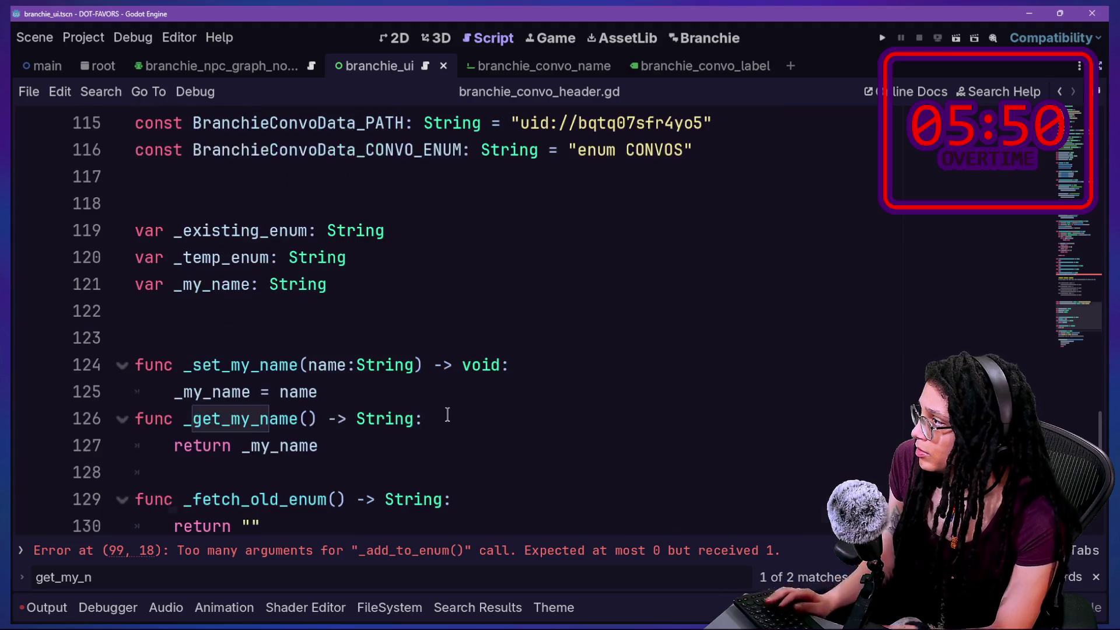
pyautogui.hotkey('shift', 'alt', 'o')
pyautogui.press('Return')
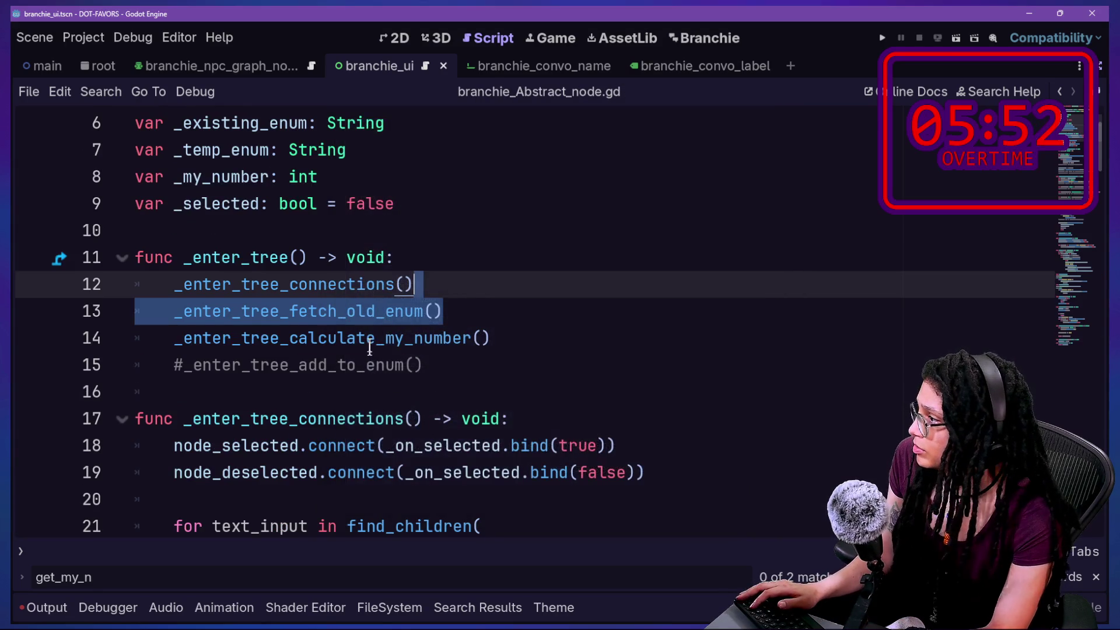
pyautogui.scroll(-4, 370, 341)
pyautogui.scroll(-1, 370, 346)
pyautogui.moveTo(135, 280)
pyautogui.mouseDown()
pyautogui.moveTo(457, 385)
pyautogui.moveTo(695, 365)
pyautogui.moveTo(758, 394)
pyautogui.mouseUp()
pyautogui.scroll(-3, 458, 385)
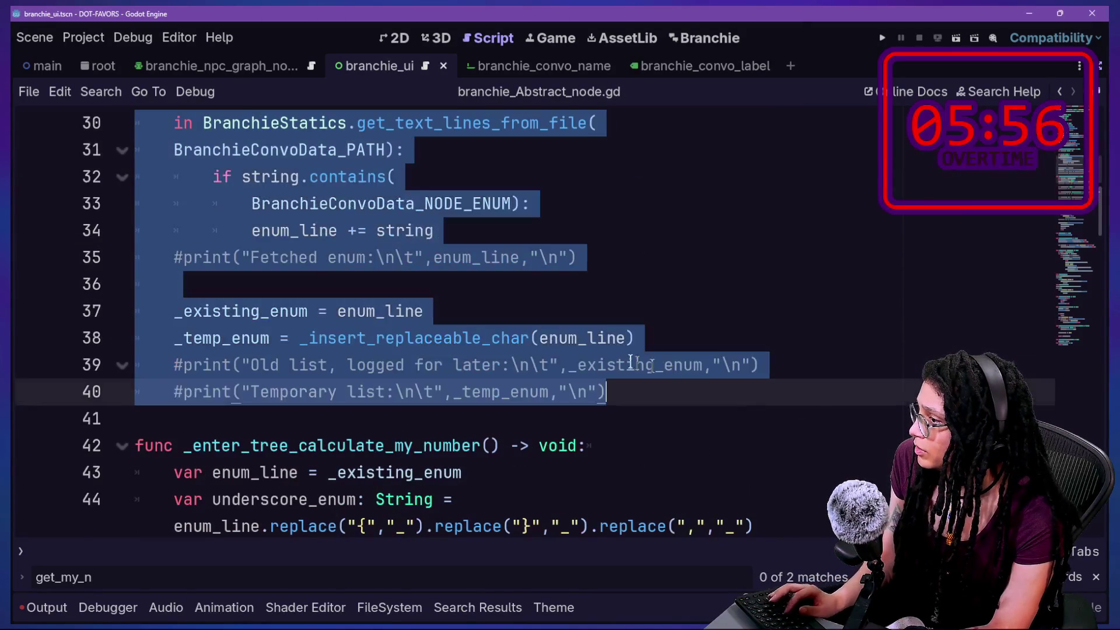
# Paste that code over the placeholder return "" line in branchie_convo_header.gd
pyautogui.hotkey('shift', 'alt', 'o')
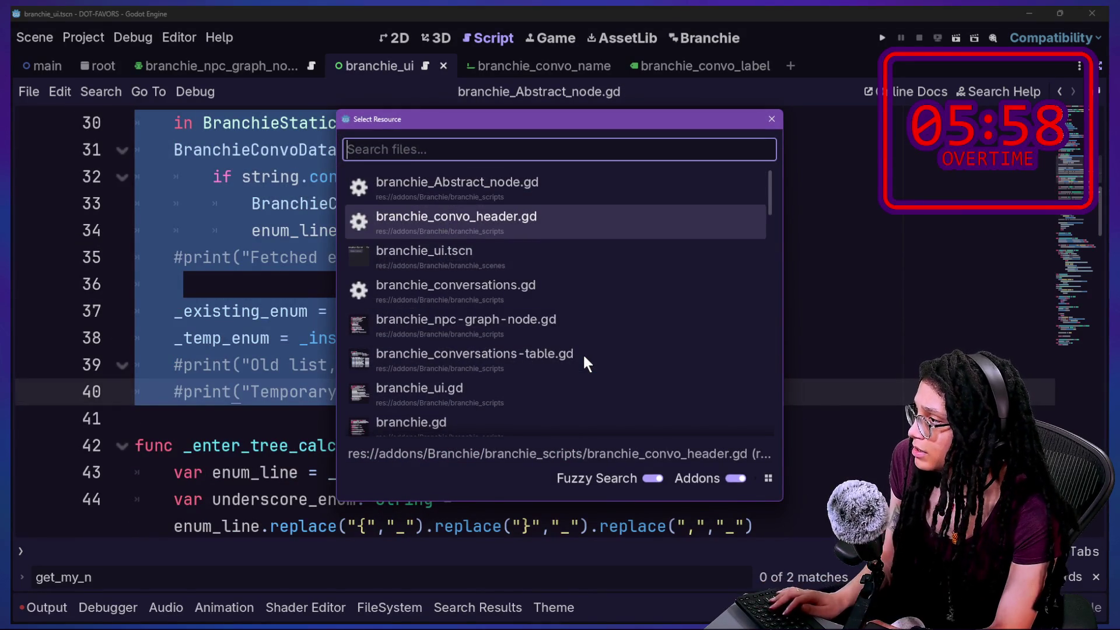
pyautogui.press('Return')
pyautogui.scroll(-2, 423, 362)
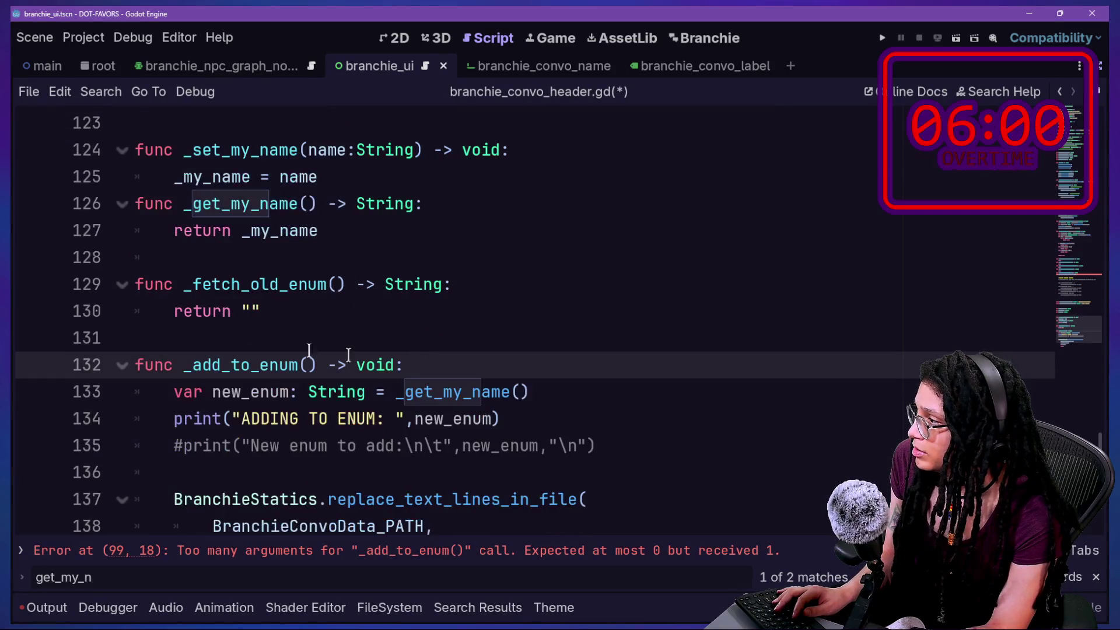
pyautogui.moveTo(174, 311); pyautogui.dragTo(398, 310)
pyautogui.hotkey('ctrl', 'v')
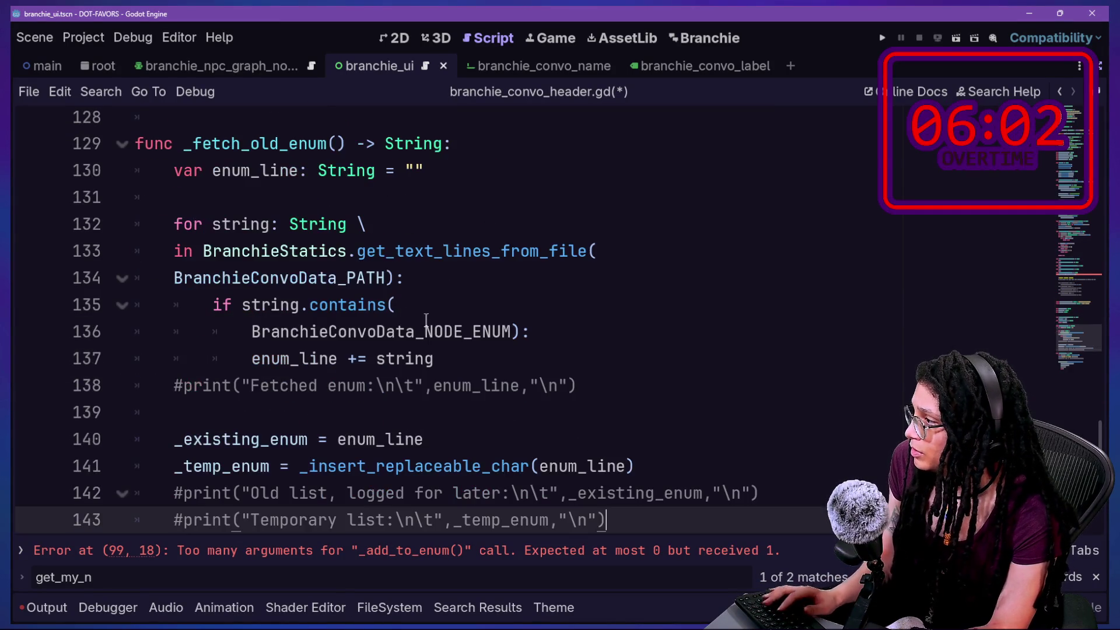
# End _fetch_old_enum with return _temp_enum, then go to the reported error line
pyautogui.scroll(-1, 425, 320)
pyautogui.press('Return')
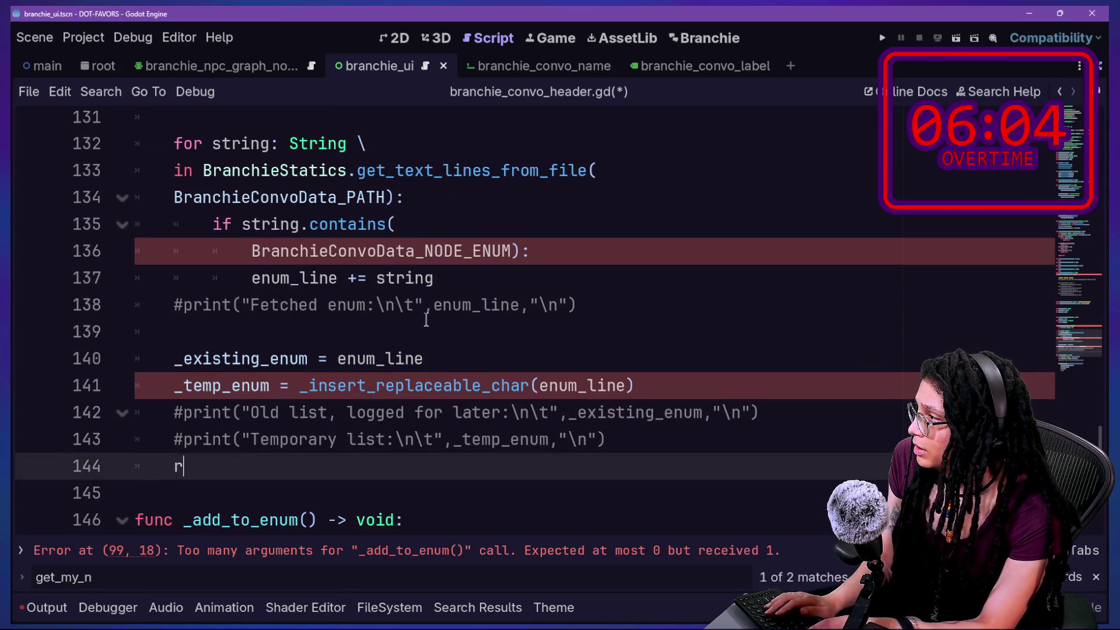
pyautogui.write('rety')
pyautogui.press('BackSpace')
pyautogui.press('BackSpace')
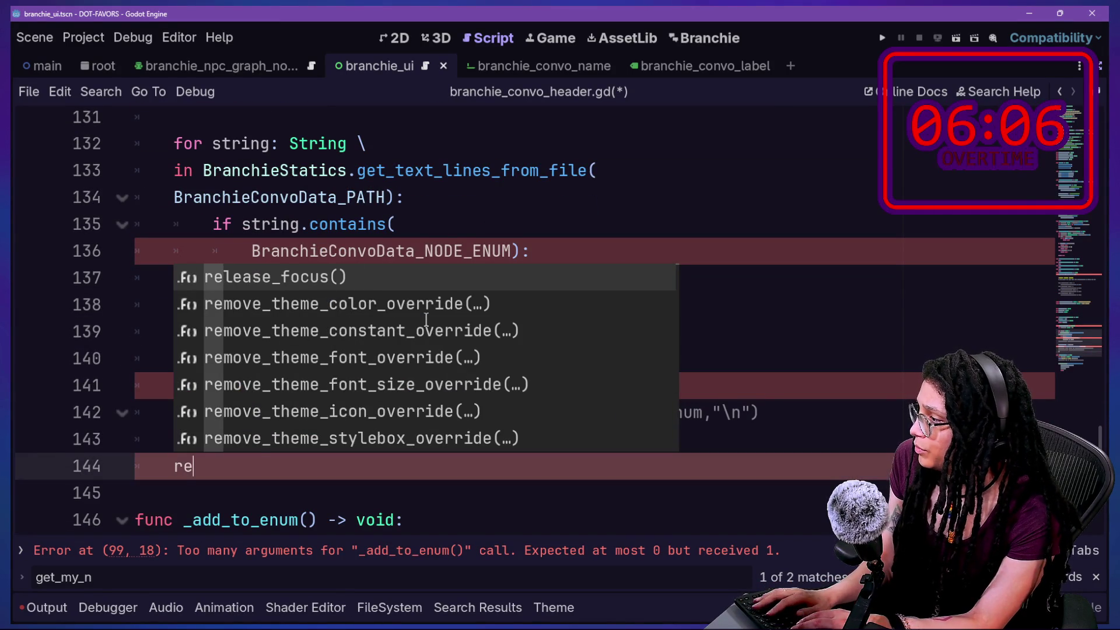
pyautogui.write('turn')
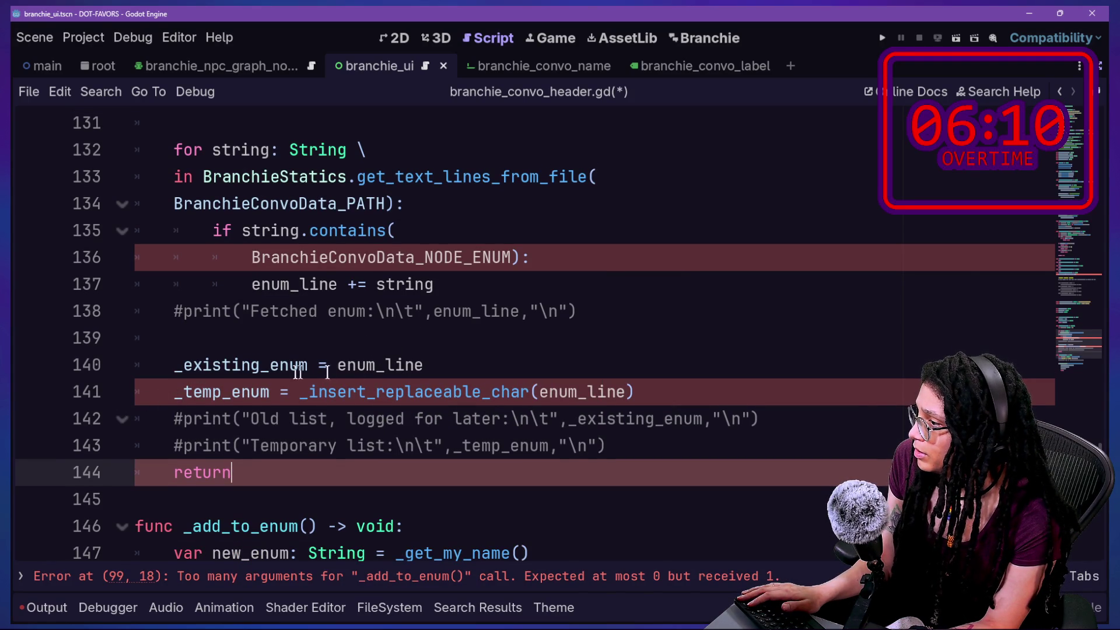
pyautogui.scroll(2, 273, 375)
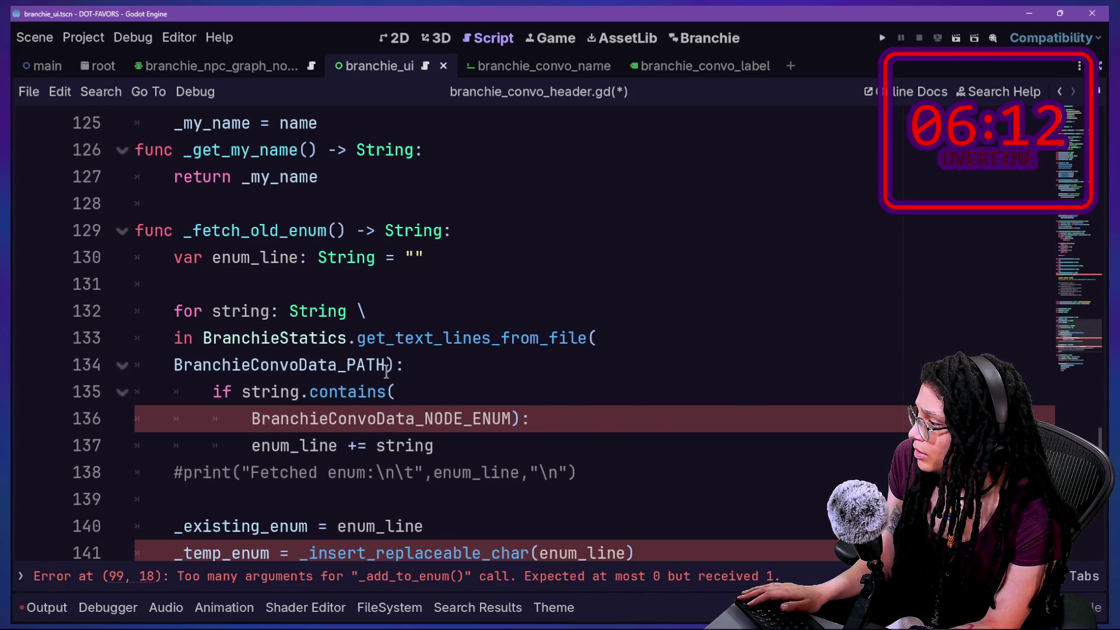
pyautogui.scroll(-3, 386, 372)
pyautogui.write('_temp_enum')
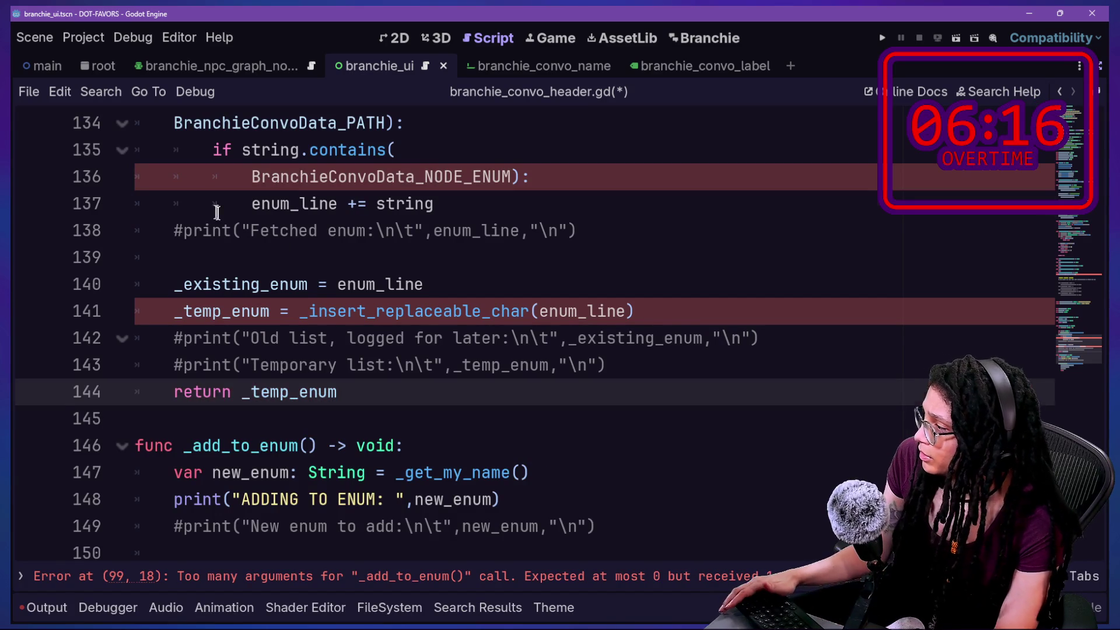
pyautogui.click(217, 212)
pyautogui.scroll(4, 523, 334)
pyautogui.scroll(-2, 524, 334)
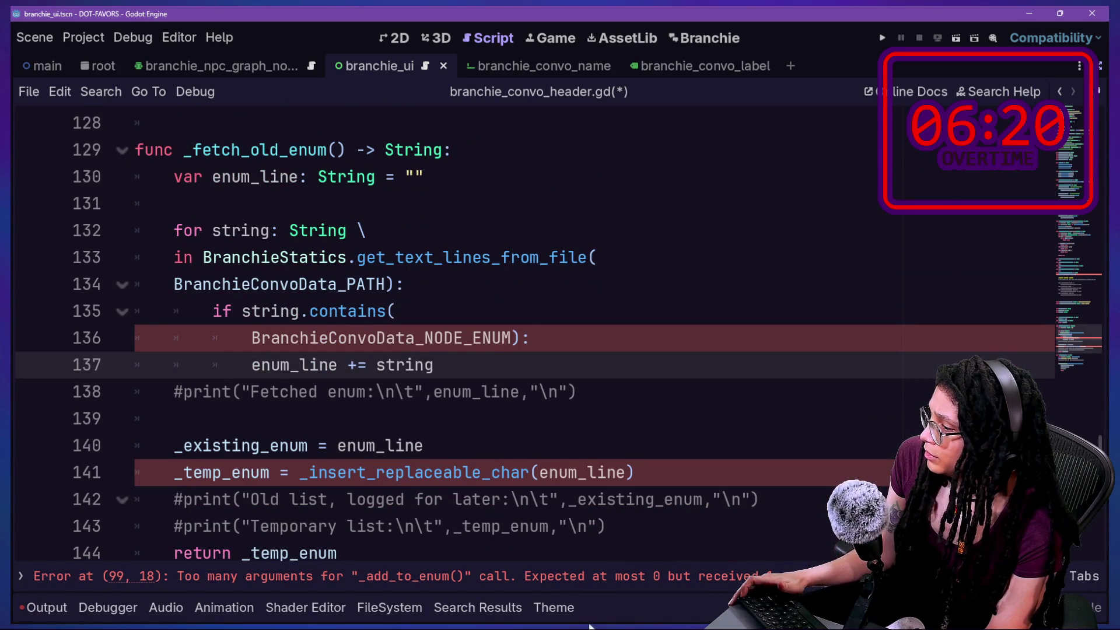
pyautogui.click(575, 578)
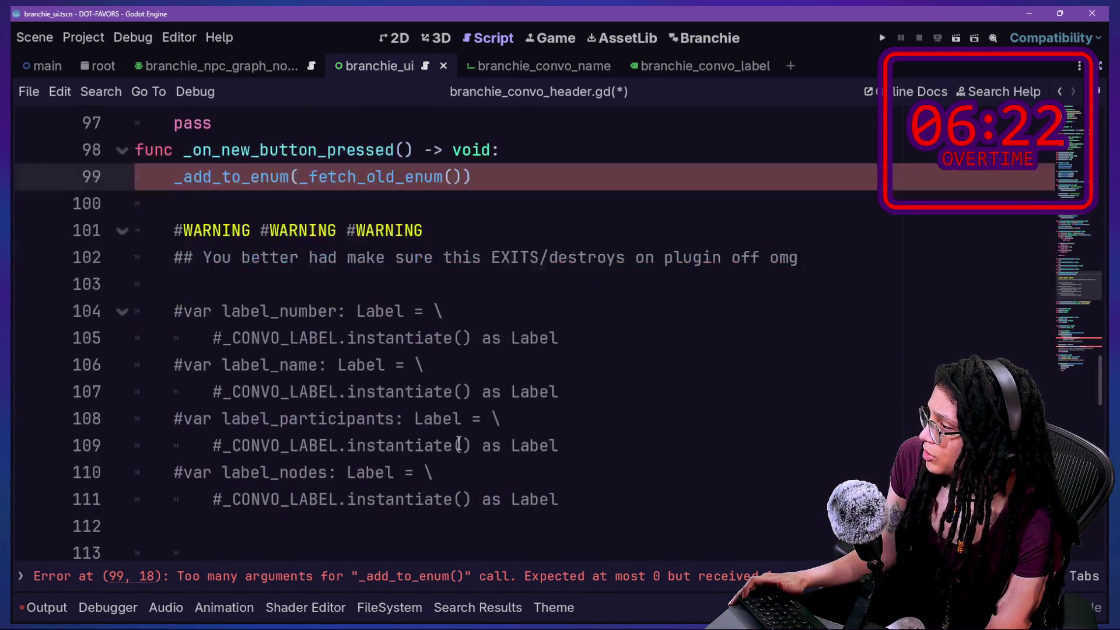
# Give _add_to_enum an existing_enum parameter and use it on line 153 instead of _existing_enum
pyautogui.scroll(-7, 458, 444)
pyautogui.scroll(-3, 394, 398)
pyautogui.scroll(-6, 394, 399)
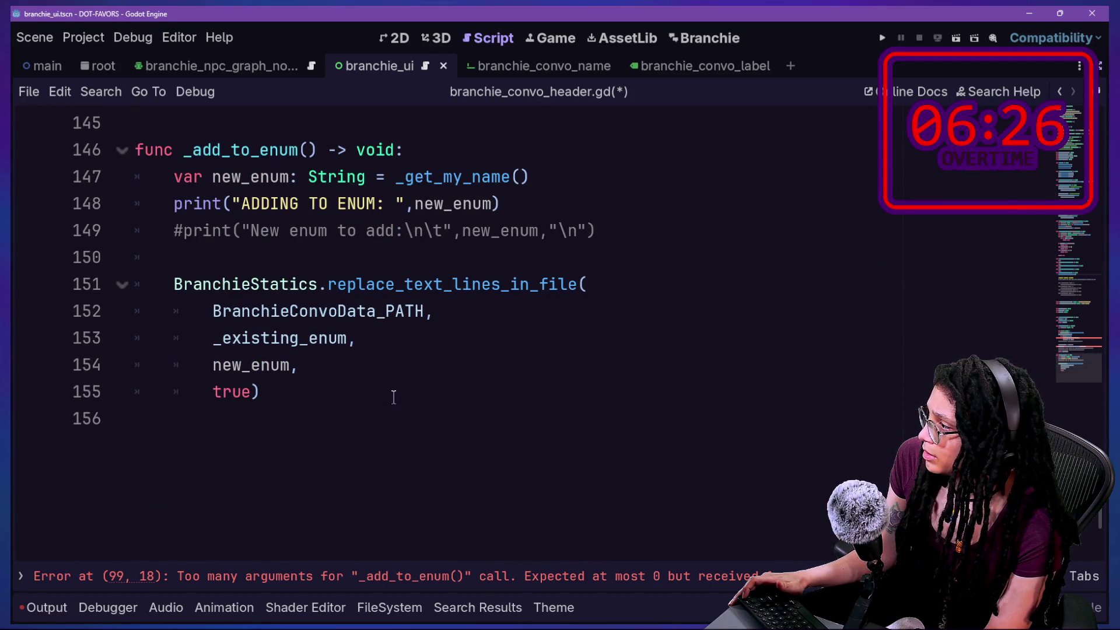
pyautogui.scroll(1, 310, 373)
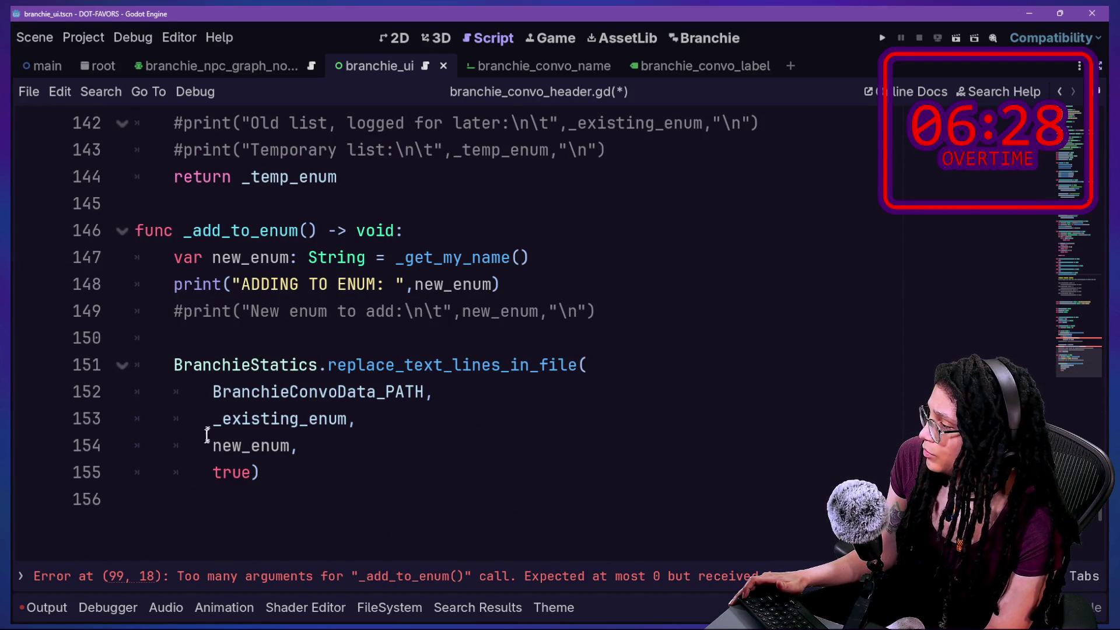
pyautogui.doubleClick(257, 446)
pyautogui.click(374, 231)
pyautogui.moveTo(260, 257); pyautogui.dragTo(285, 260)
pyautogui.hotkey('ctrl', 'End')
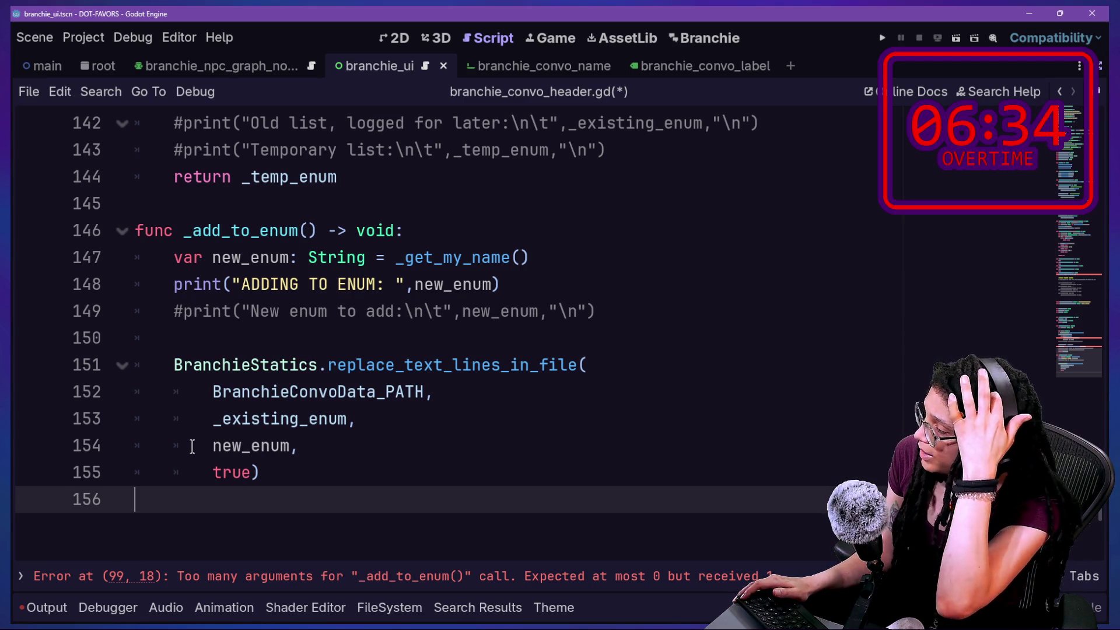
pyautogui.moveTo(213, 419); pyautogui.dragTo(283, 419)
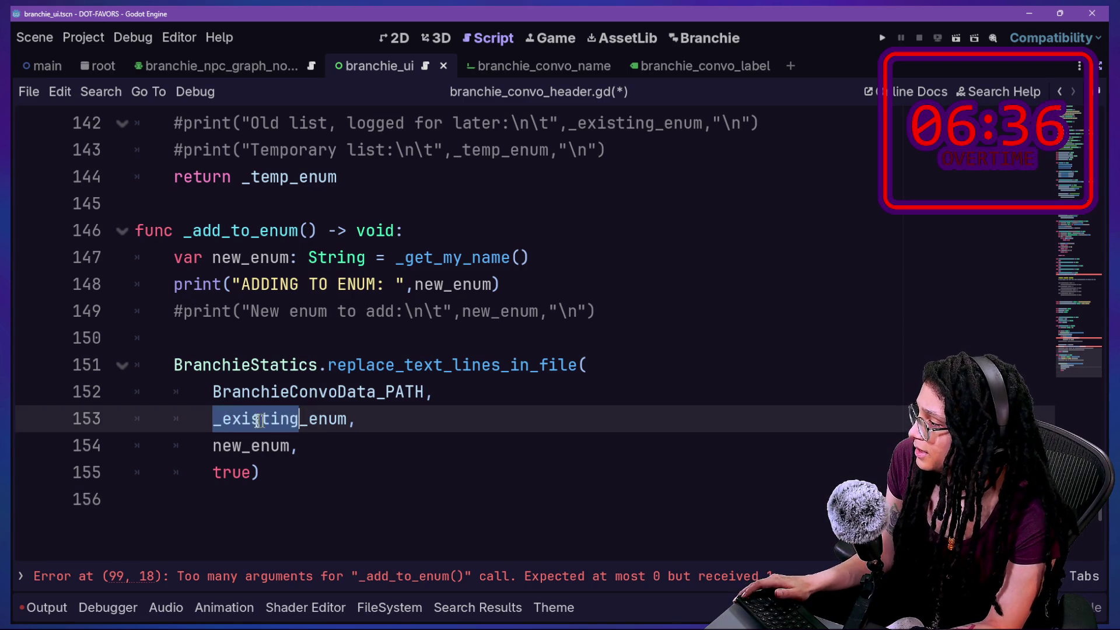
pyautogui.click(220, 419)
pyautogui.press('BackSpace')
pyautogui.click(308, 229)
pyautogui.write('ex')
pyautogui.press('BackSpace')
pyautogui.press('BackSpace')
pyautogui.press('BackSpace')
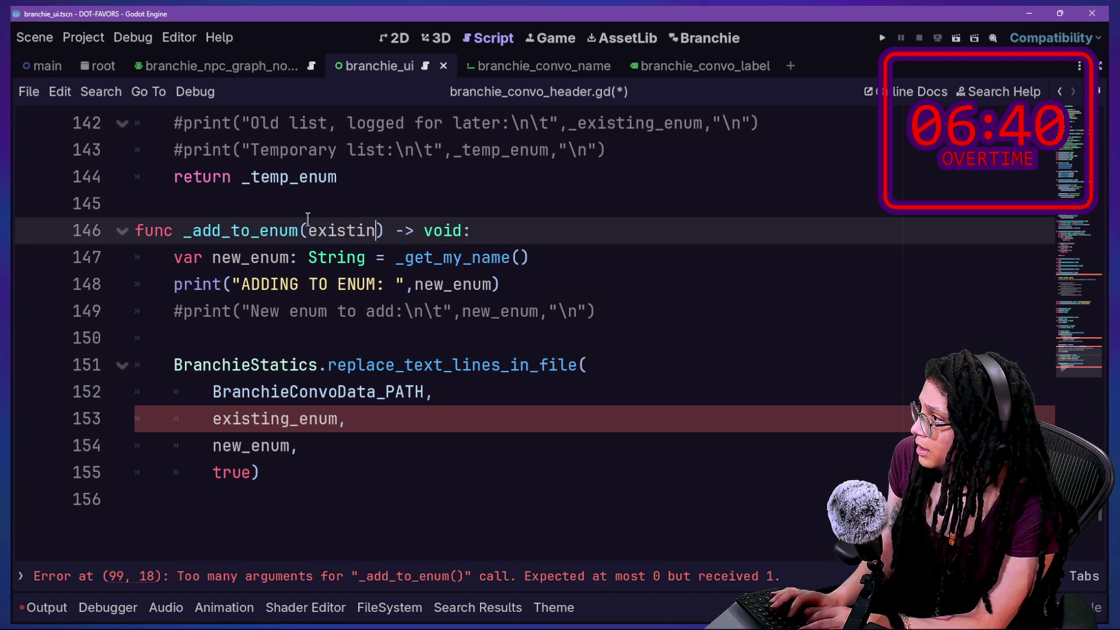
pyautogui.write('g_enum')
# Rename both existing_enum occurrences to old_enum with multi-caret editing
pyautogui.click(379, 449)
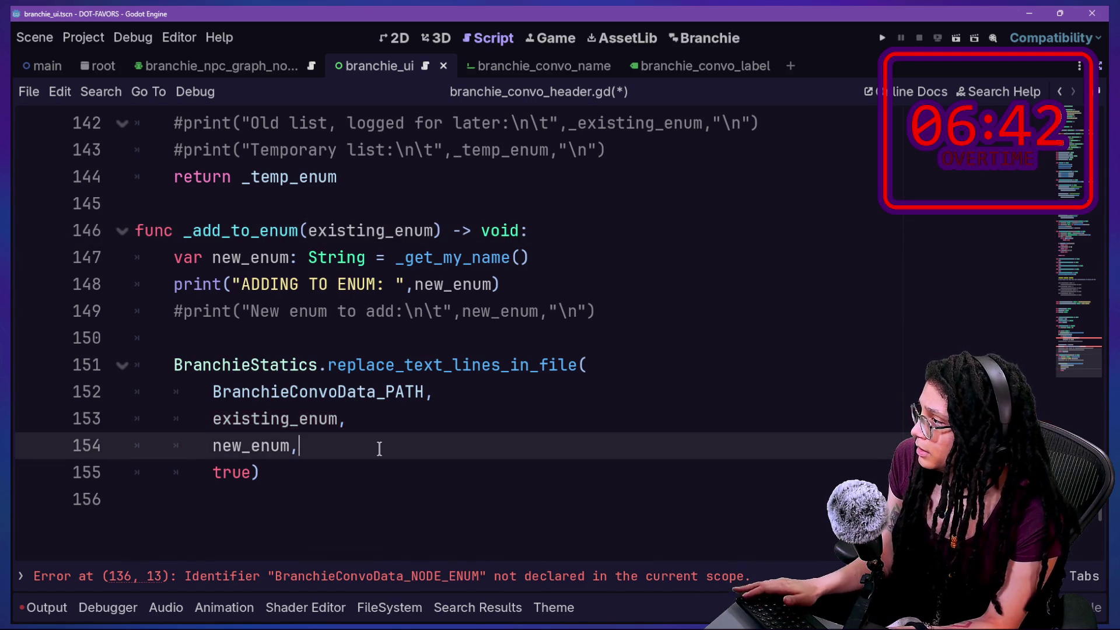
pyautogui.scroll(1, 379, 448)
pyautogui.moveTo(315, 326)
pyautogui.mouseDown()
pyautogui.moveTo(343, 316)
pyautogui.moveTo(310, 314)
pyautogui.moveTo(385, 314)
pyautogui.mouseUp()
pyautogui.hotkey('ctrl', 'd')
pyautogui.write('o')
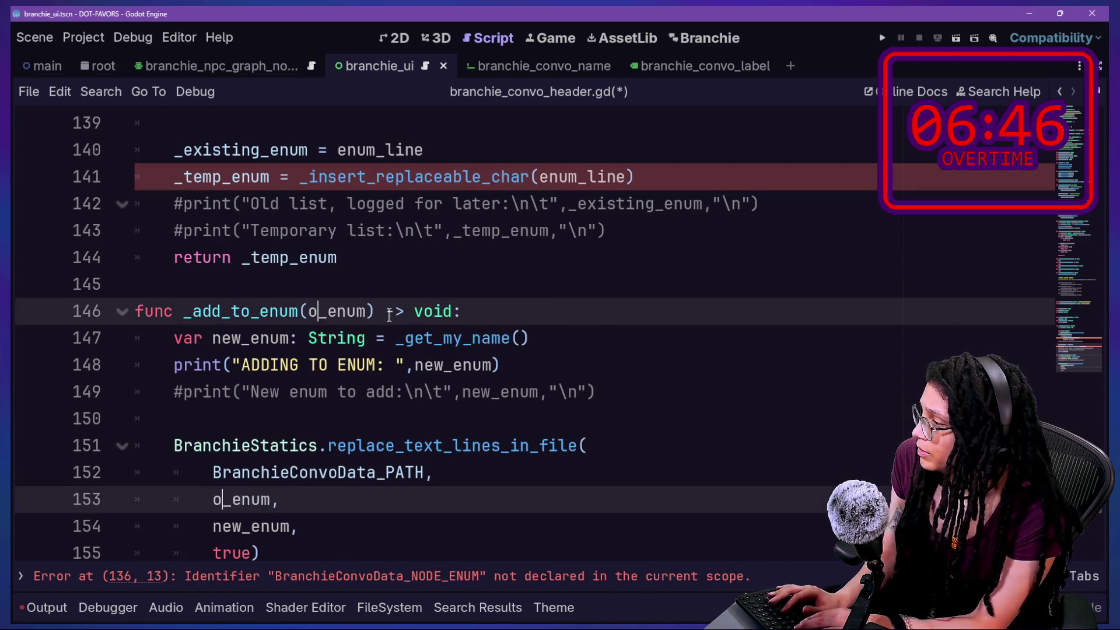
pyautogui.write('ld')
pyautogui.click(312, 205)
# Type the old_enum parameter as String and save the script
pyautogui.scroll(1, 303, 209)
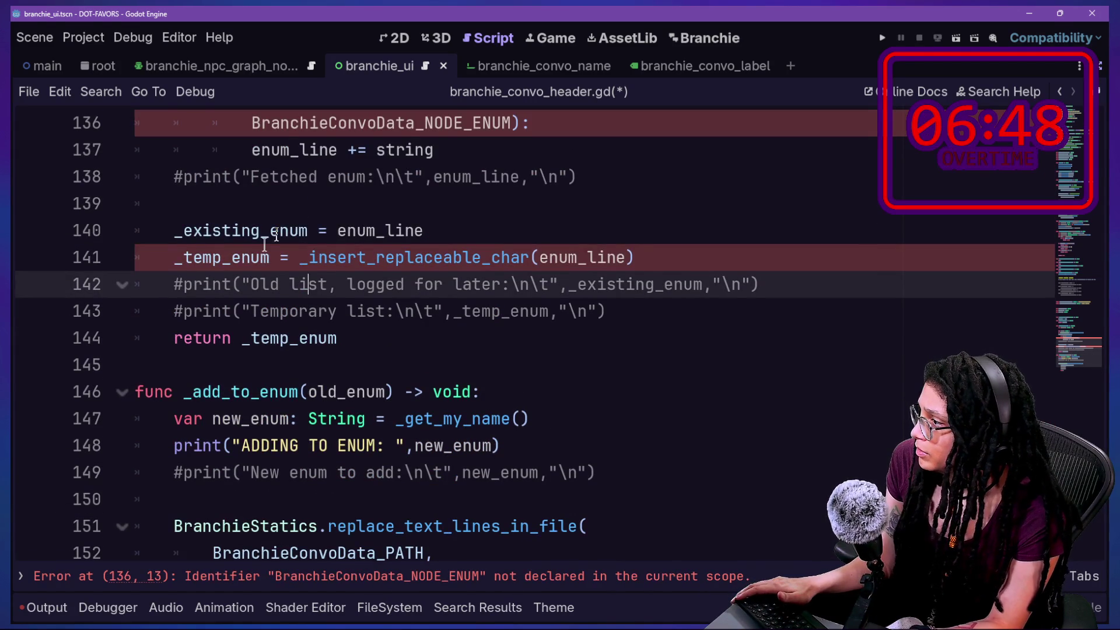
pyautogui.click(385, 392)
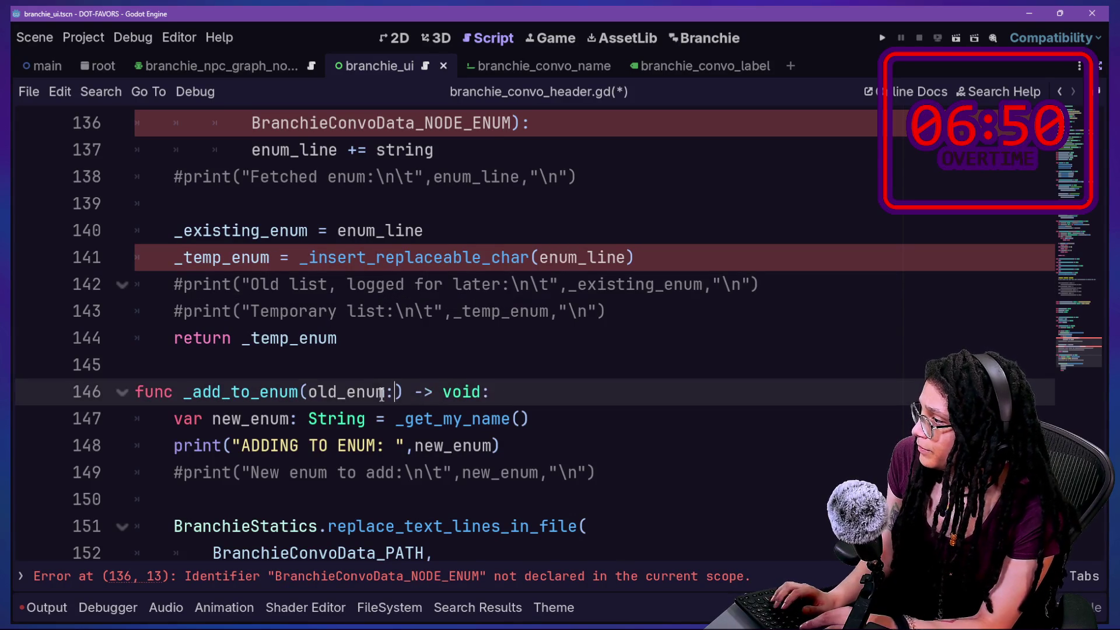
pyautogui.write('String')
pyautogui.click(207, 358)
pyautogui.scroll(1, 209, 352)
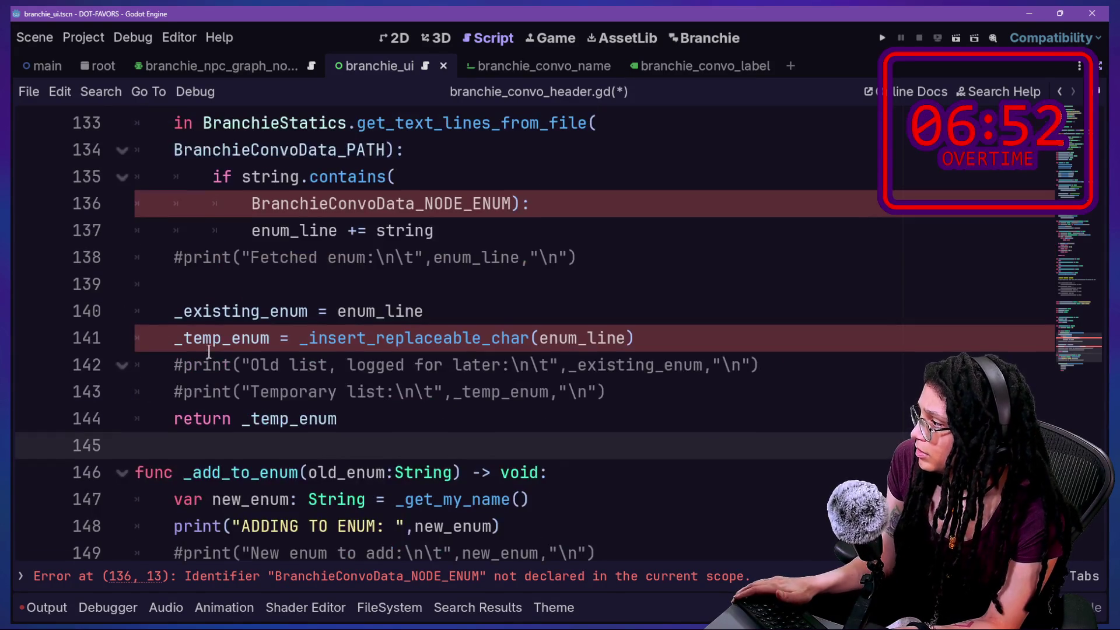
pyautogui.click(362, 414)
pyautogui.scroll(1, 362, 413)
pyautogui.hotkey('ctrl', 's')
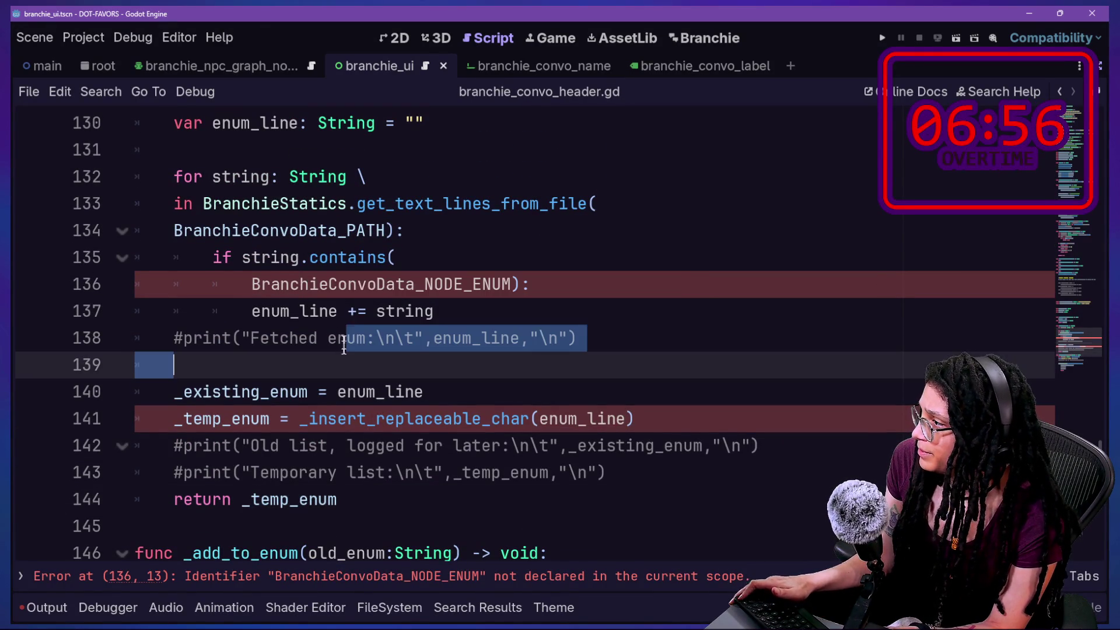
# Replace NODE_ENUM with CONVOS_ENUM on line 136, checking the constant's definition first
pyautogui.click(464, 284)
pyautogui.press('BackSpace')
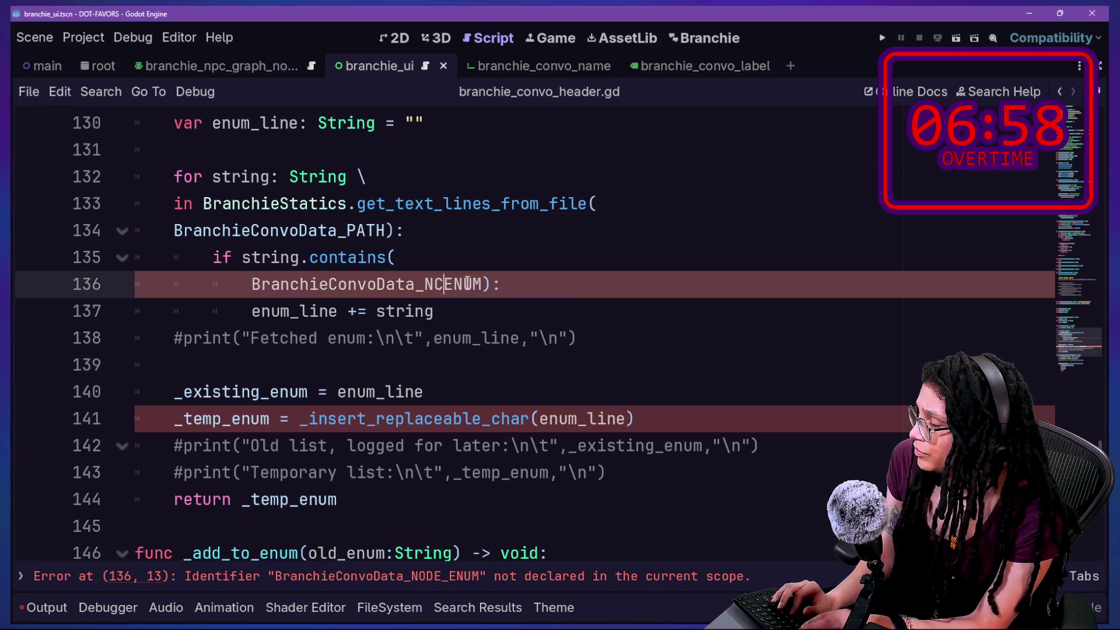
pyautogui.write('NVO_')
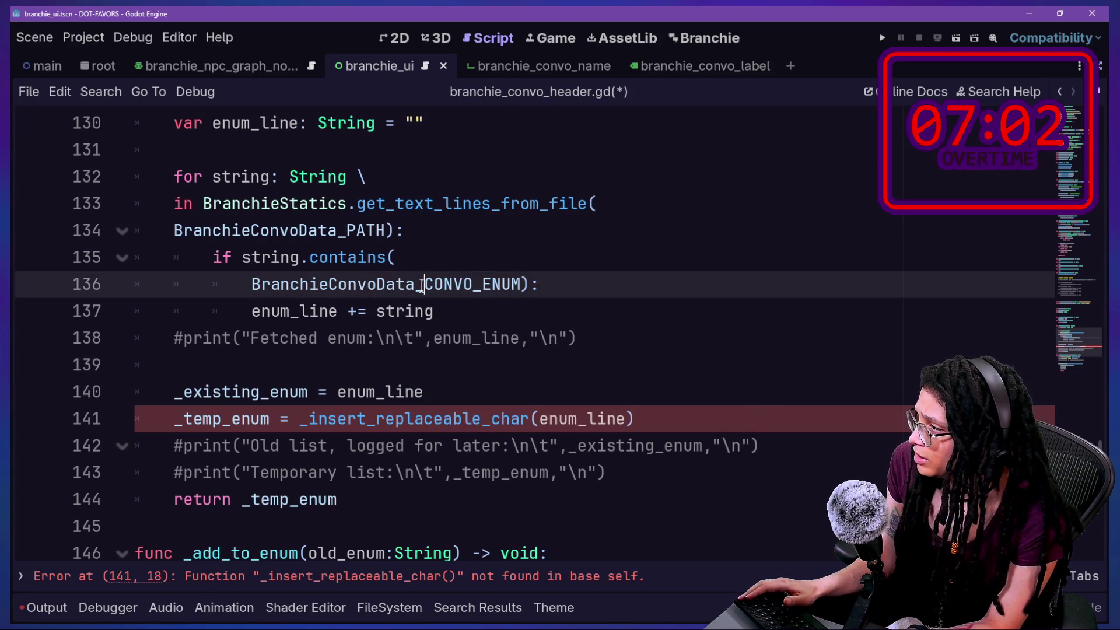
pyautogui.moveTo(467, 286); pyautogui.dragTo(519, 287)
pyautogui.keyDown('ctrl'); pyautogui.click(519, 287); pyautogui.keyUp('ctrl')
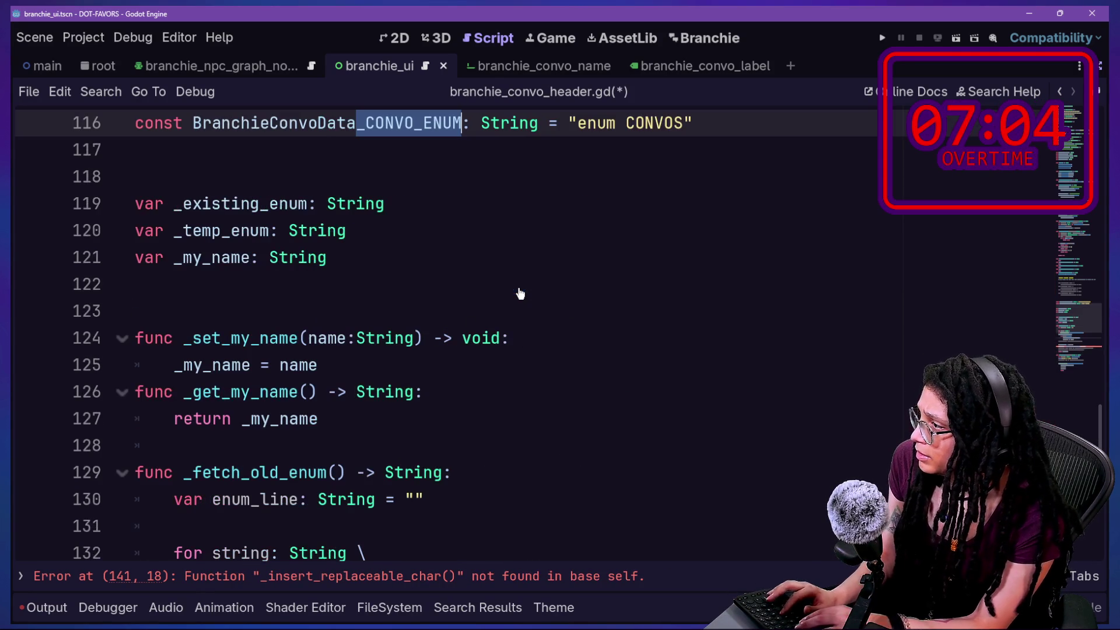
pyautogui.hotkey('alt', 'Left')
pyautogui.write('_CONVOS_E')
pyautogui.scroll(-3, 264, 382)
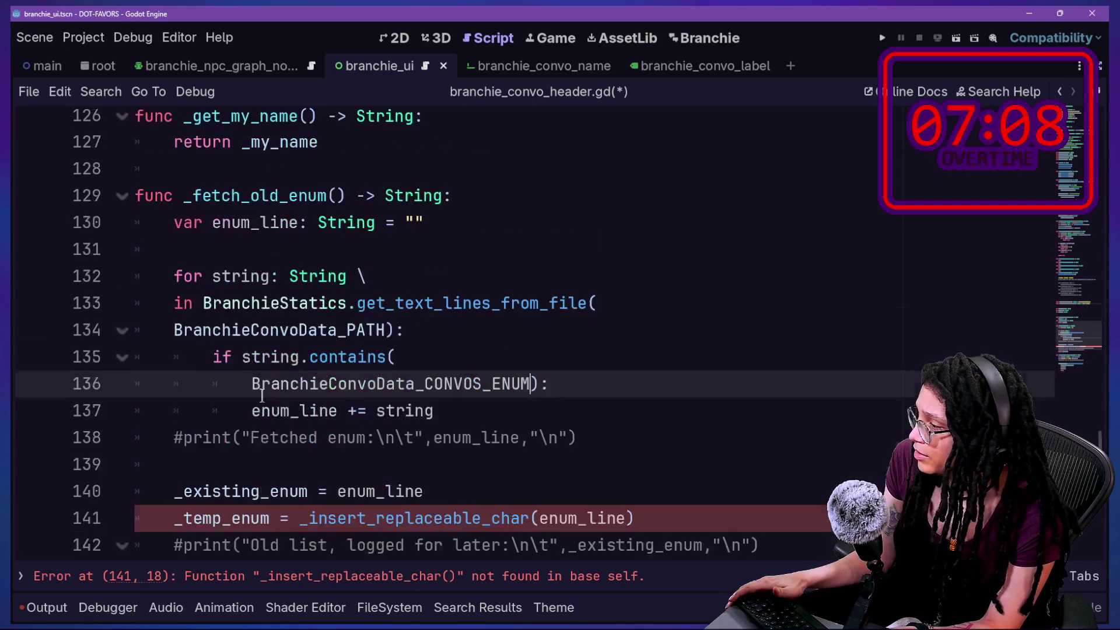
pyautogui.click(264, 385)
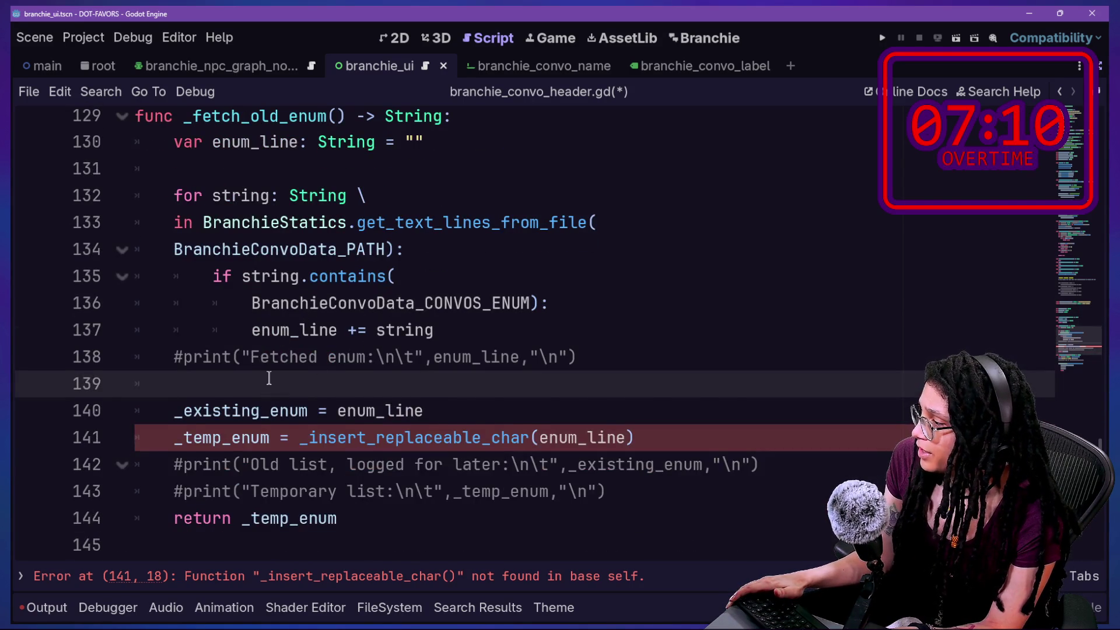
pyautogui.scroll(-1, 269, 378)
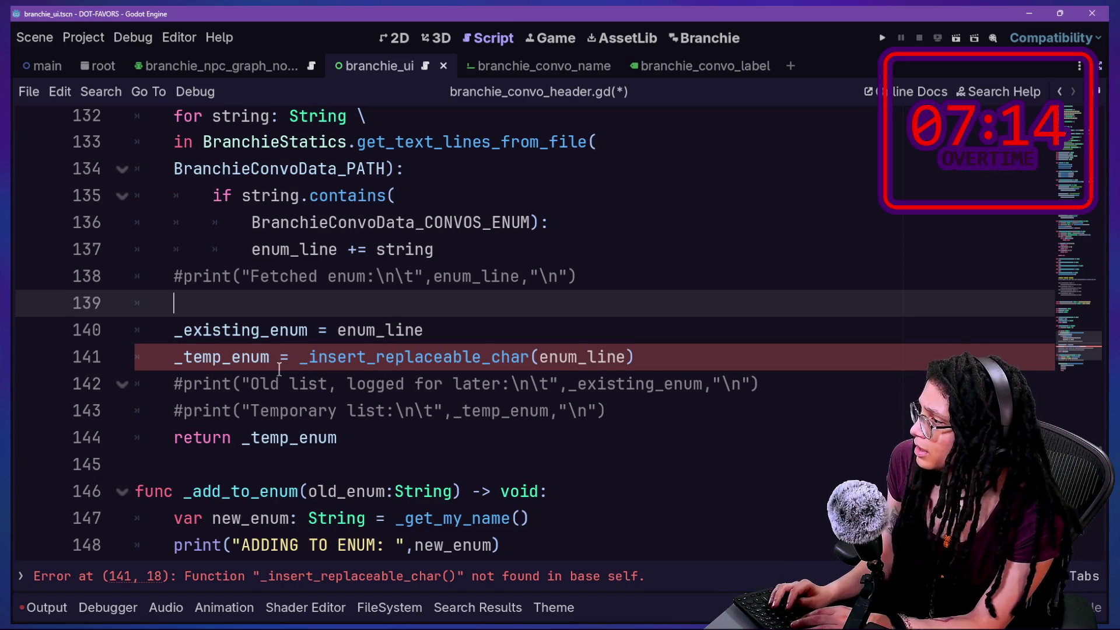
pyautogui.hotkey('ctrl', 'alt', 'o')
# Find _insert_replaceable_char in branchie_Abstract_node.gd and select the whole function
pyautogui.press('Down')
pyautogui.press('Return')
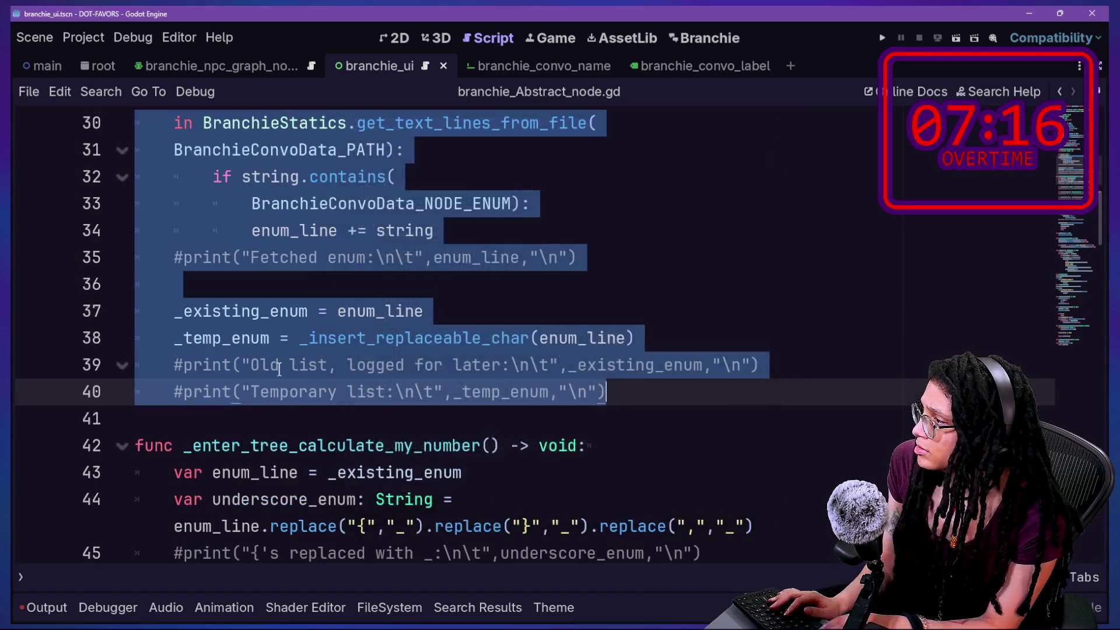
pyautogui.hotkey('ctrl', 'f')
pyautogui.write('replaceable')
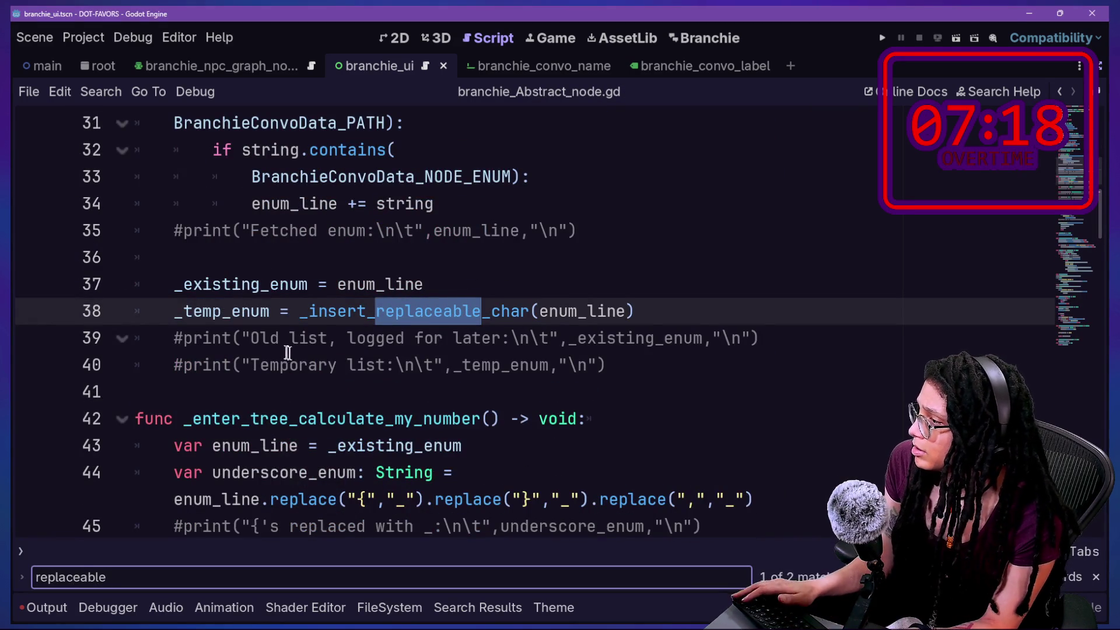
pyautogui.press('Return')
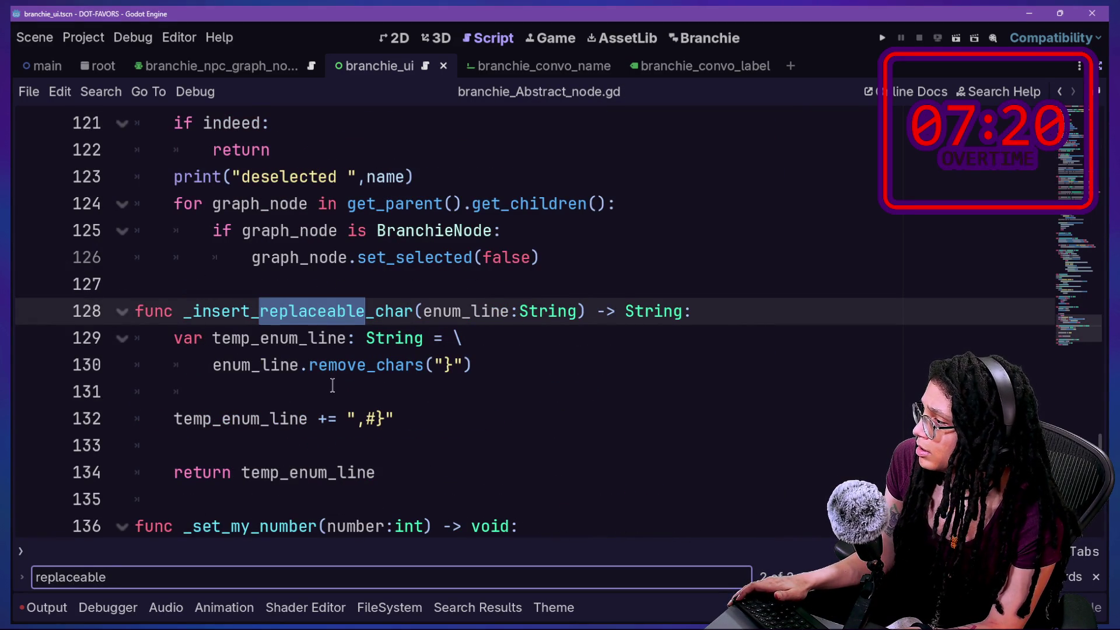
pyautogui.moveTo(422, 468); pyautogui.dragTo(333, 345)
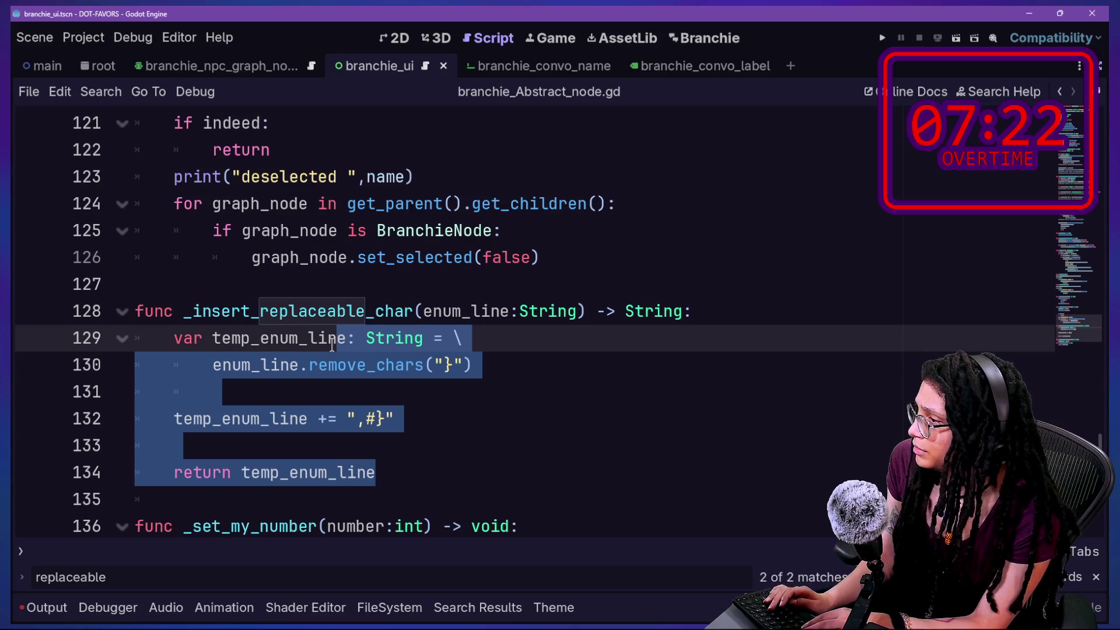
pyautogui.click(336, 359)
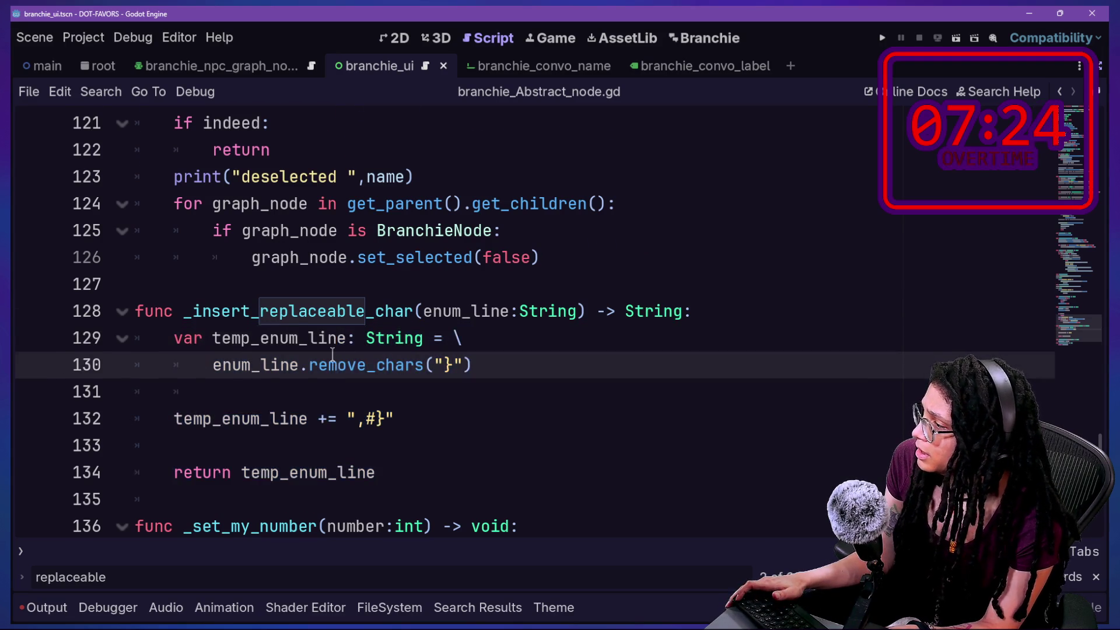
pyautogui.scroll(-1, 326, 347)
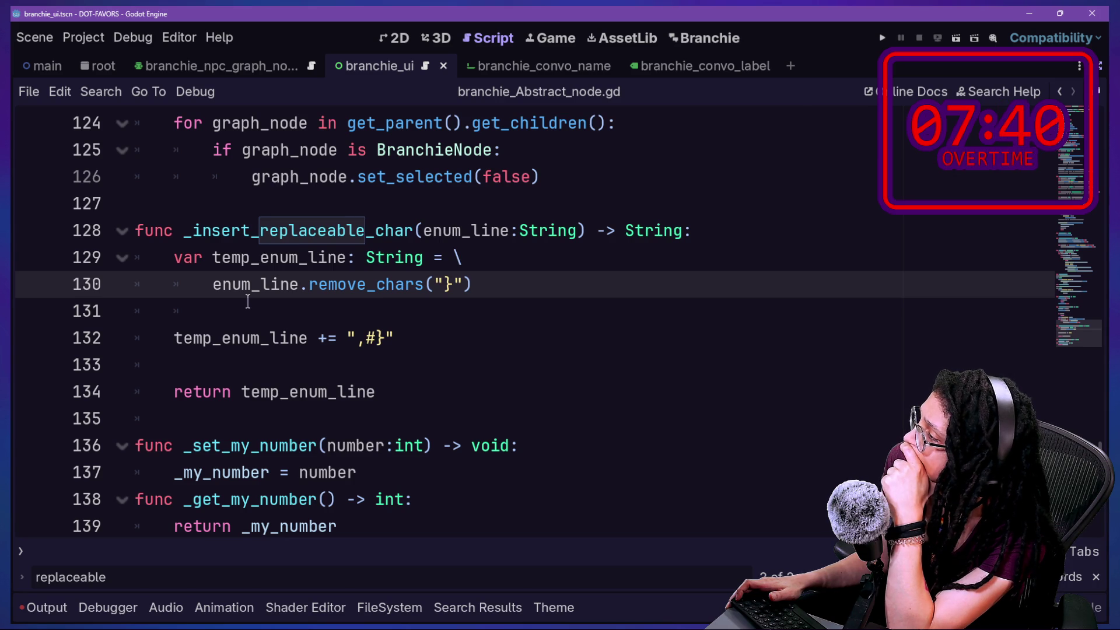
pyautogui.click(379, 339)
pyautogui.doubleClick(380, 337)
pyautogui.press('Right')
pyautogui.press('Left')
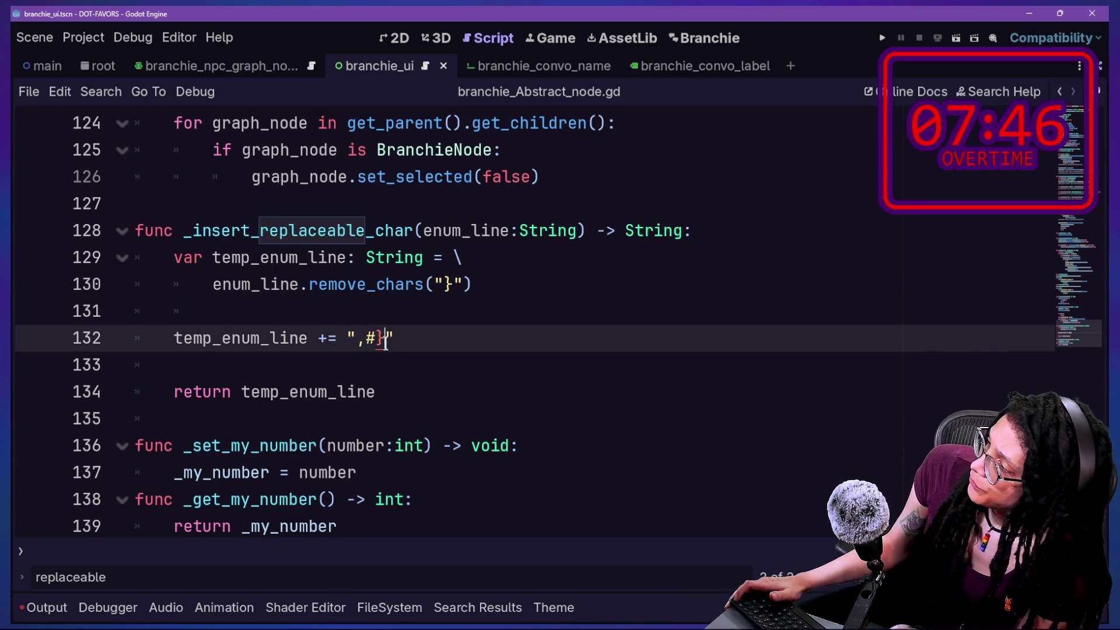
pyautogui.moveTo(392, 393); pyautogui.dragTo(135, 219)
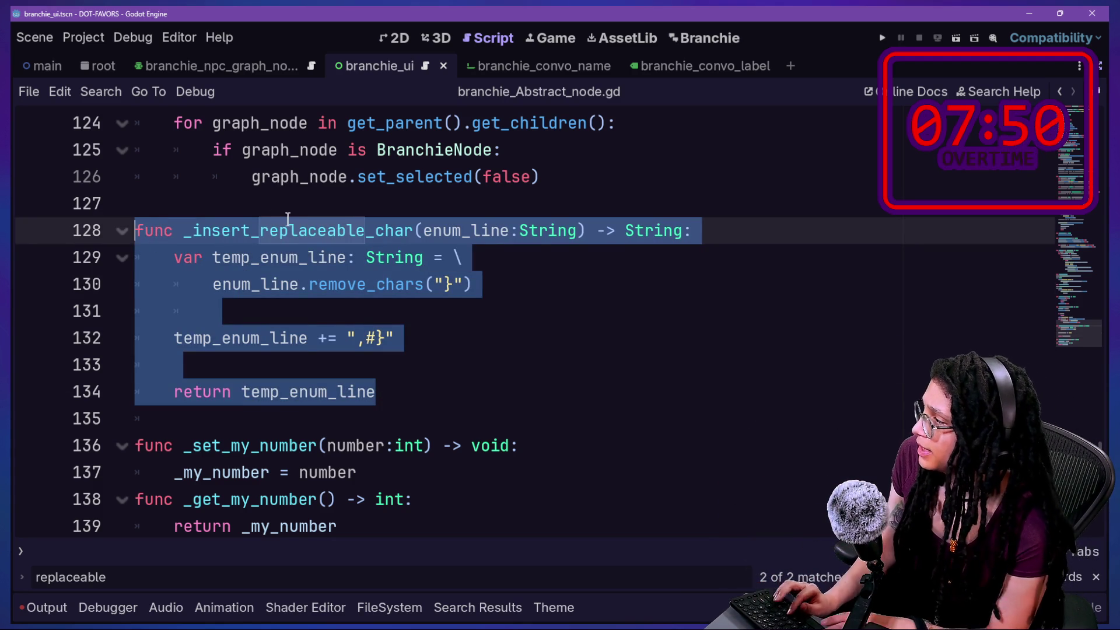
# Paste the _insert_replaceable_char function into branchie_convo_header.gd below return _temp_enum
pyautogui.hotkey('shift', 'alt', 'o')
pyautogui.press('Down')
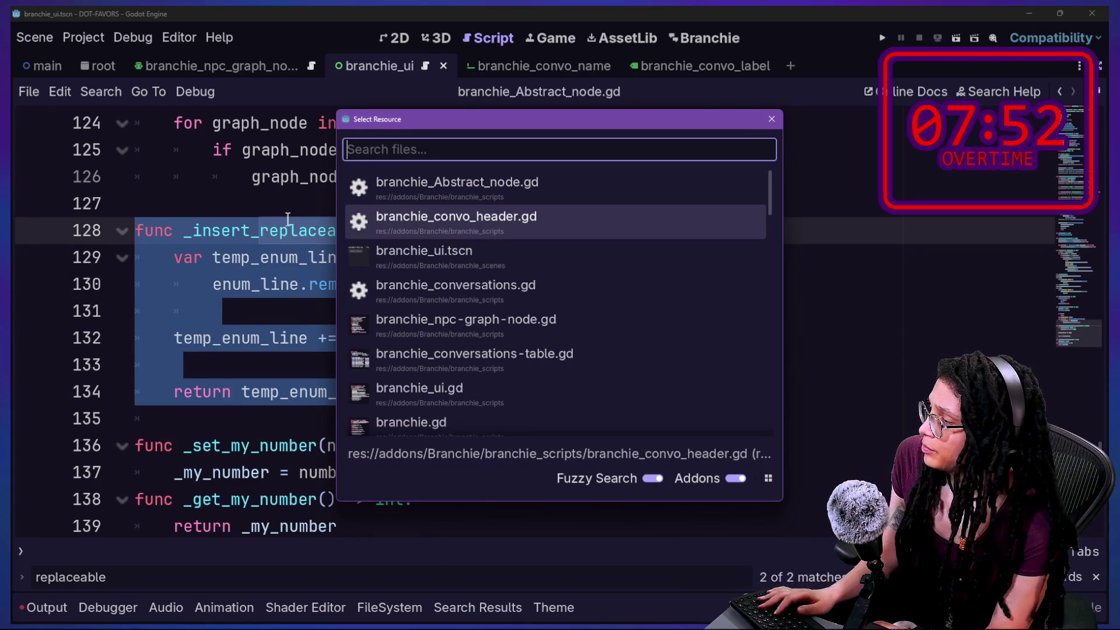
pyautogui.press('Return')
pyautogui.click(738, 437)
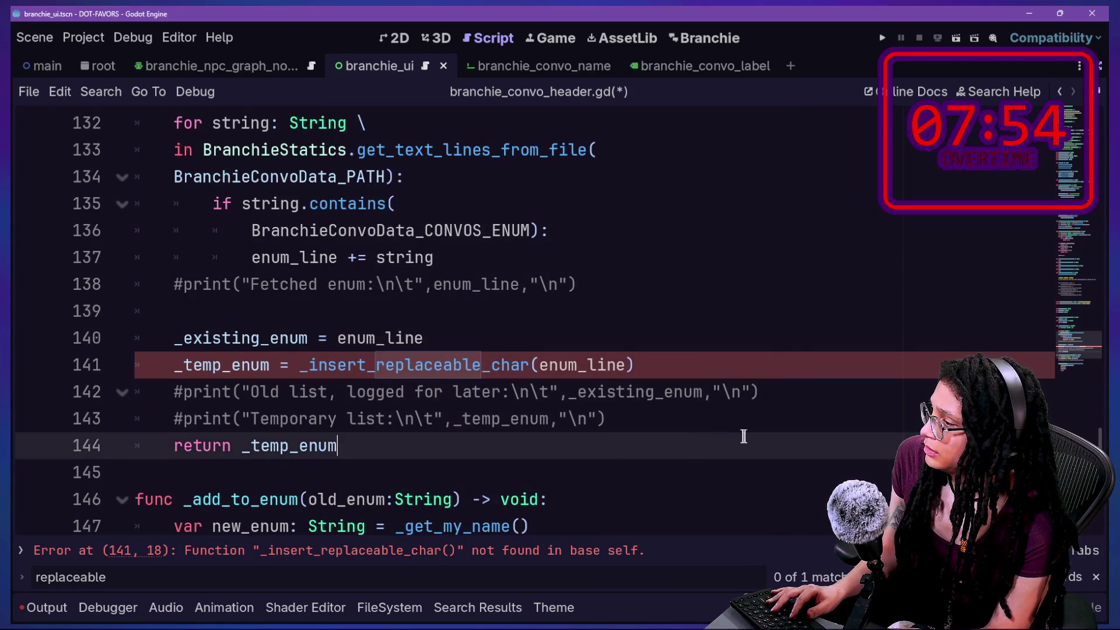
pyautogui.click(742, 416)
pyautogui.press('Return')
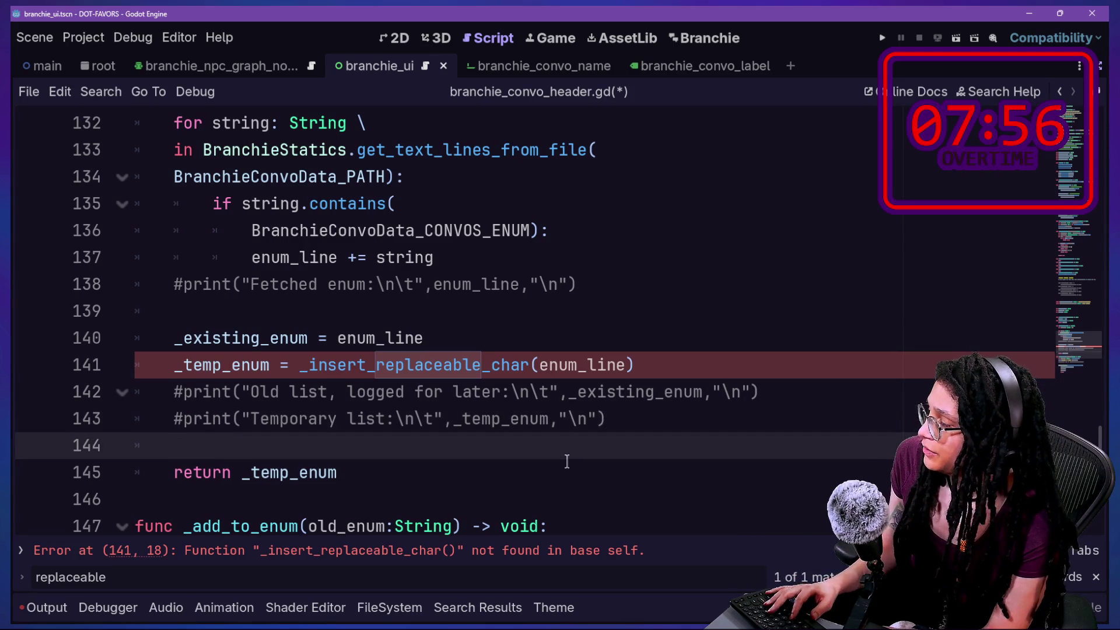
pyautogui.hotkey('ctrl', 'z')
pyautogui.click(542, 451)
pyautogui.press('Return')
pyautogui.press('Return')
pyautogui.hotkey('ctrl', 'z')
pyautogui.scroll(-3, 506, 451)
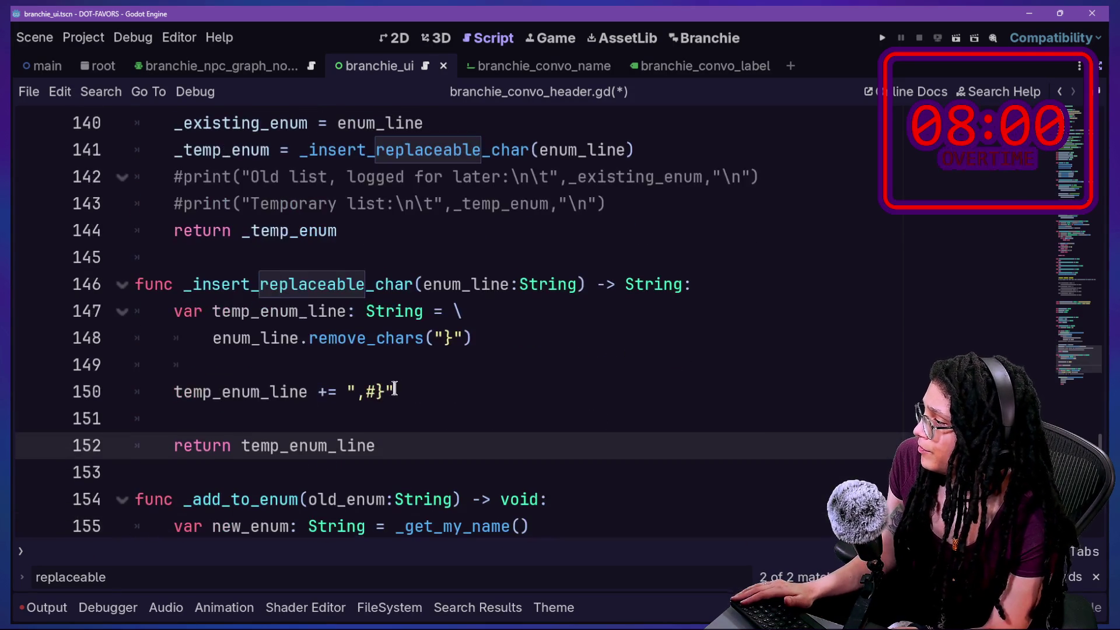
pyautogui.doubleClick(379, 391)
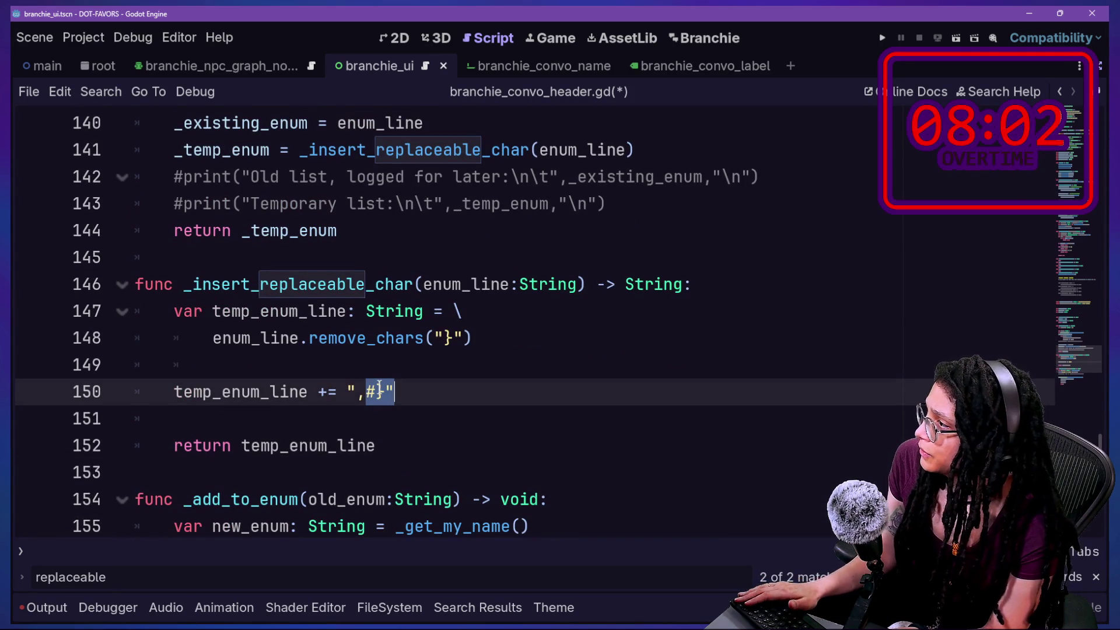
pyautogui.click(379, 388)
pyautogui.scroll(2, 399, 353)
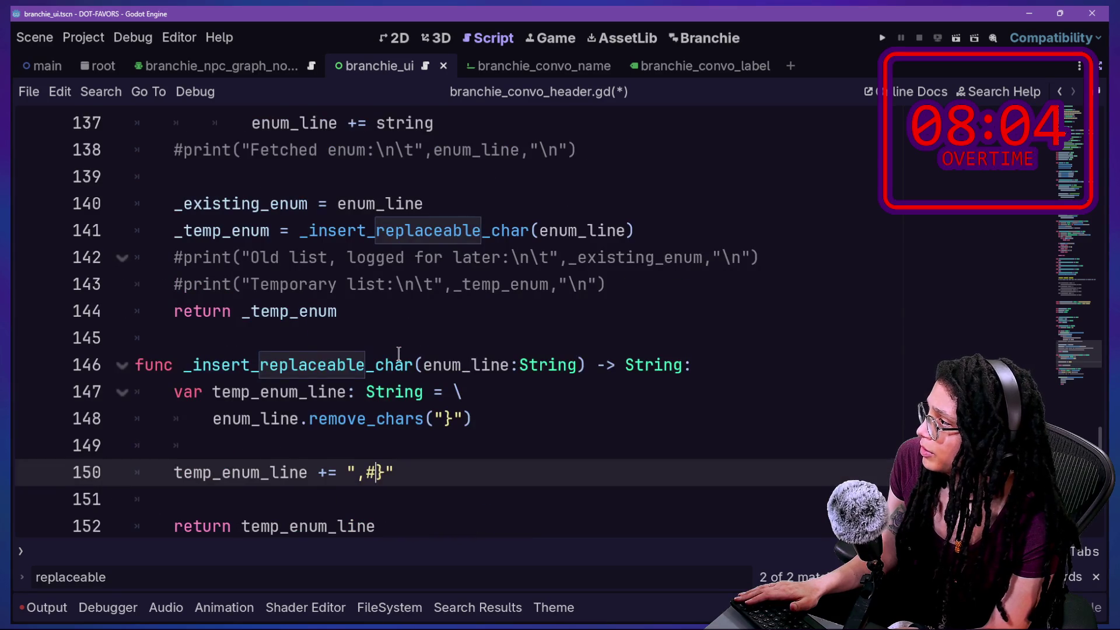
pyautogui.scroll(1, 399, 353)
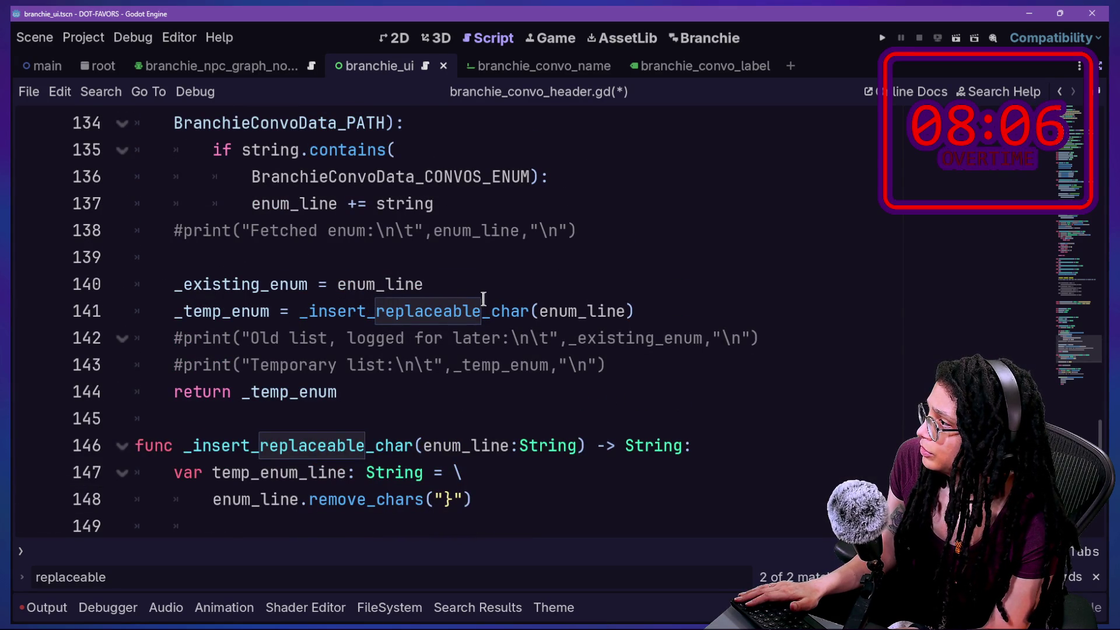
pyautogui.click(500, 279)
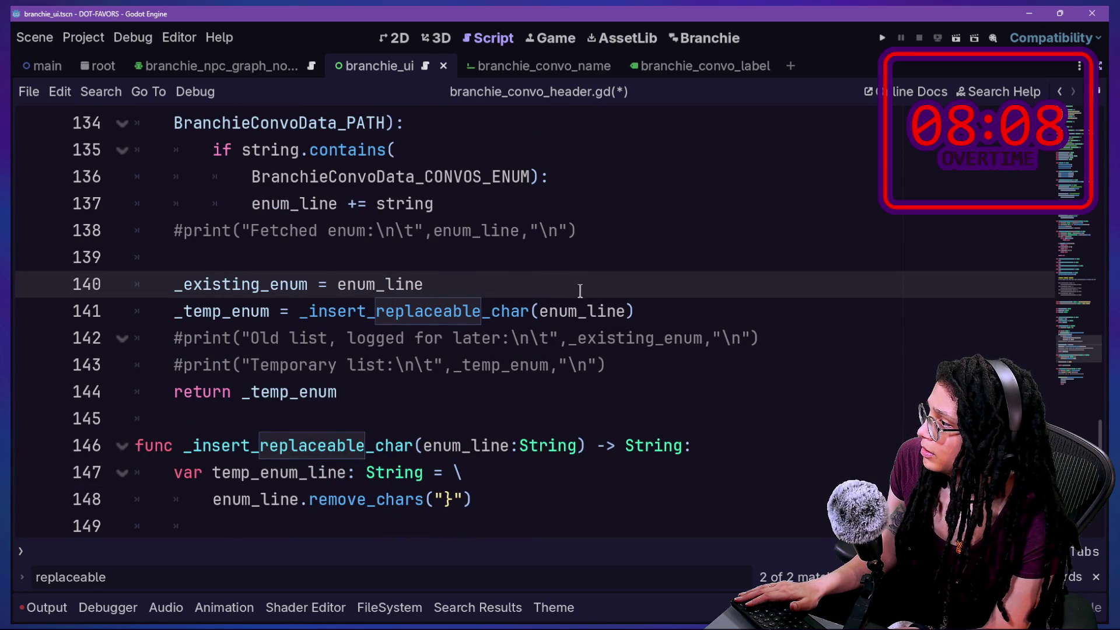
# In branchie_Abstract_node.gd, search for # and copy the replace() placeholder expression on lines 62–65
pyautogui.hotkey('ctrl', 'alt', 'o')
pyautogui.press('Down')
pyautogui.press('Return')
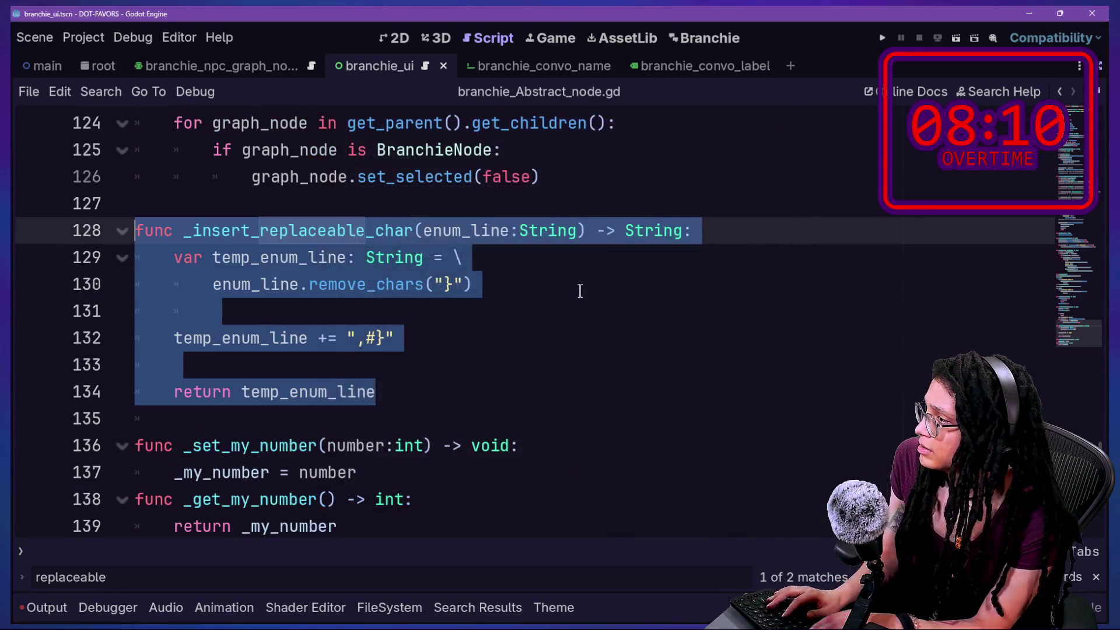
pyautogui.hotkey('ctrl', 'f')
pyautogui.write('$')
pyautogui.press('BackSpace')
pyautogui.write('#')
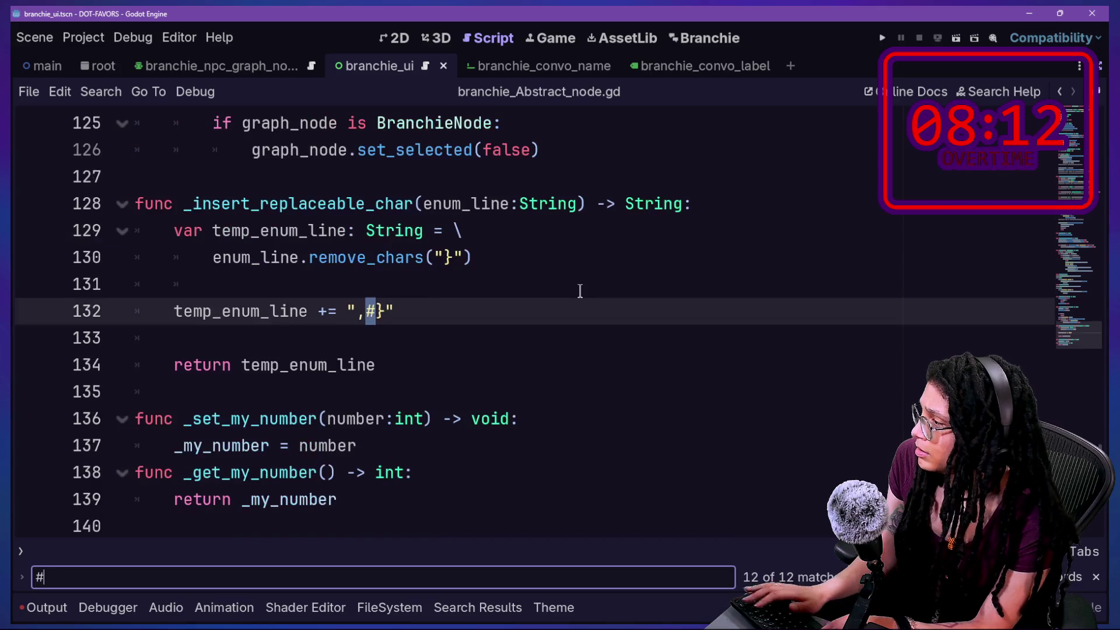
pyautogui.press('Return')
pyautogui.press('Return')
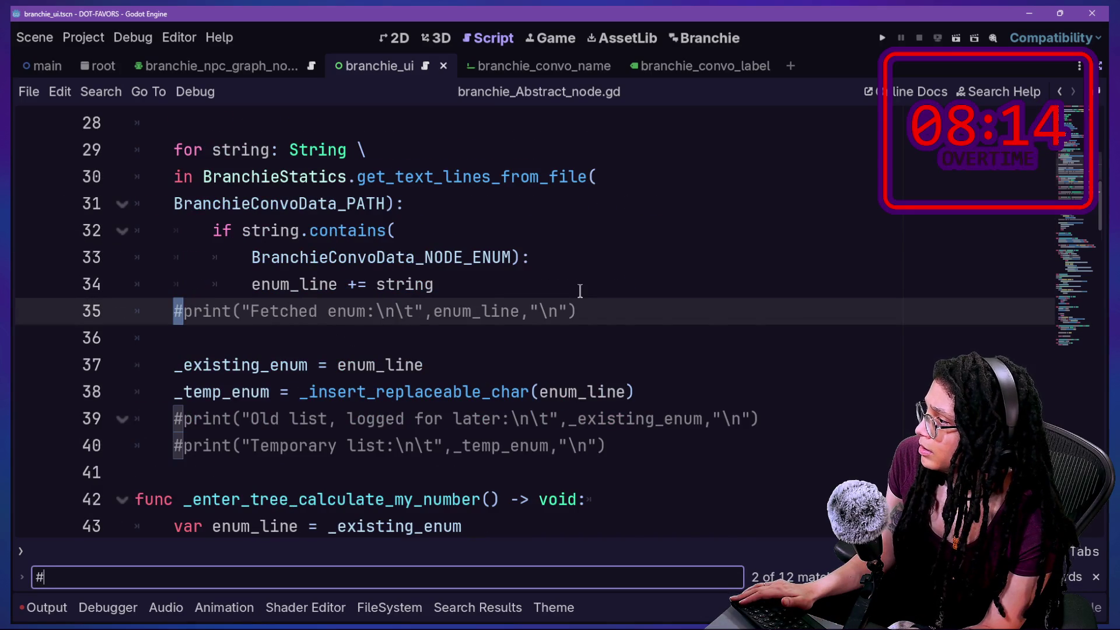
pyautogui.press('Return')
pyautogui.press('Return')
pyautogui.press('Return')
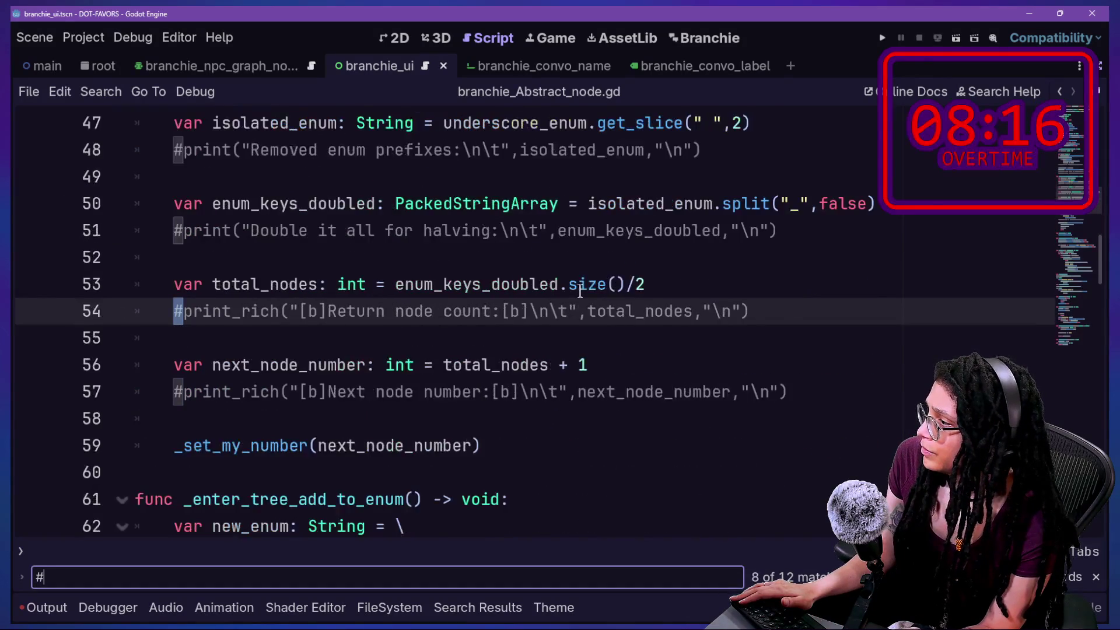
pyautogui.press('Return')
pyautogui.press('Return')
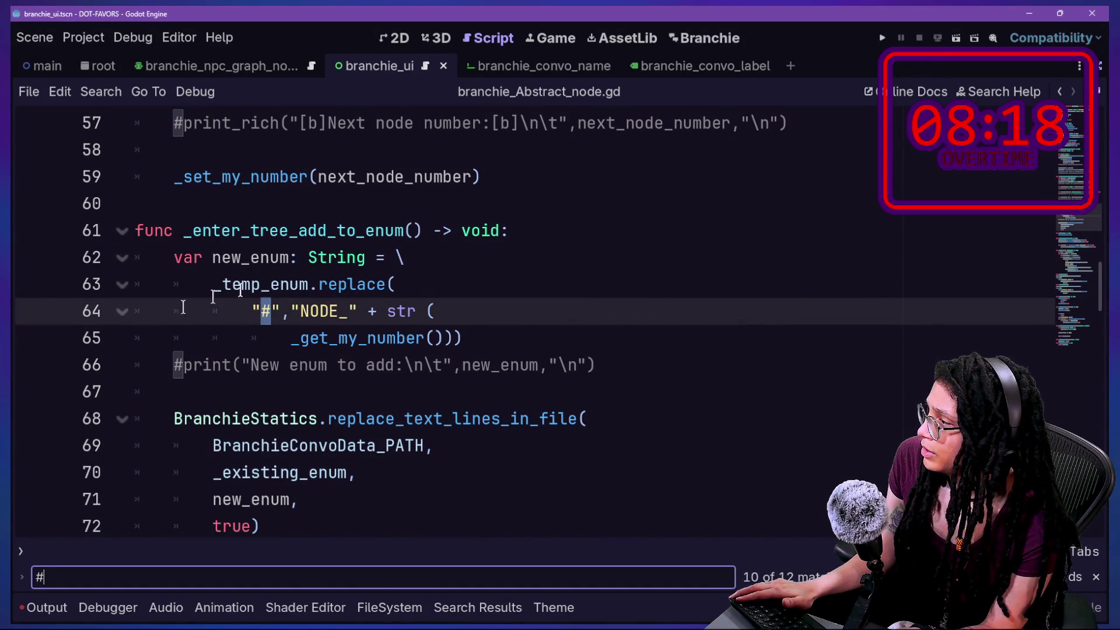
pyautogui.click(251, 311)
pyautogui.moveTo(251, 311); pyautogui.dragTo(380, 311)
pyautogui.click(486, 310)
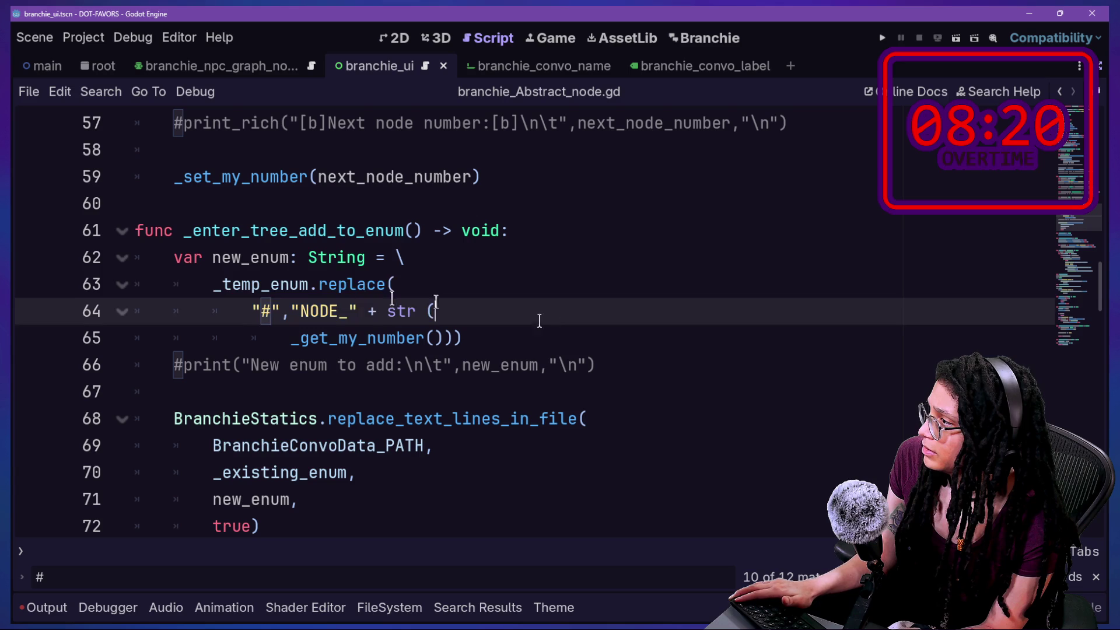
pyautogui.moveTo(505, 332)
pyautogui.mouseDown()
pyautogui.moveTo(461, 274)
pyautogui.moveTo(537, 240)
pyautogui.mouseUp()
pyautogui.hotkey('ctrl', 'c')
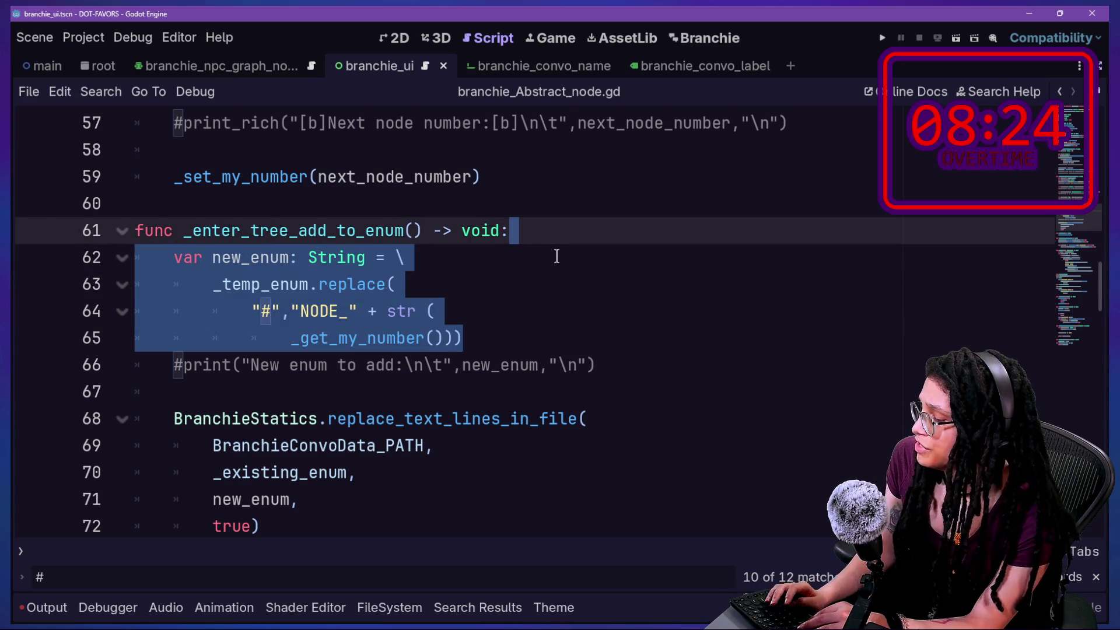
pyautogui.hotkey('shift', 'alt', 'o')
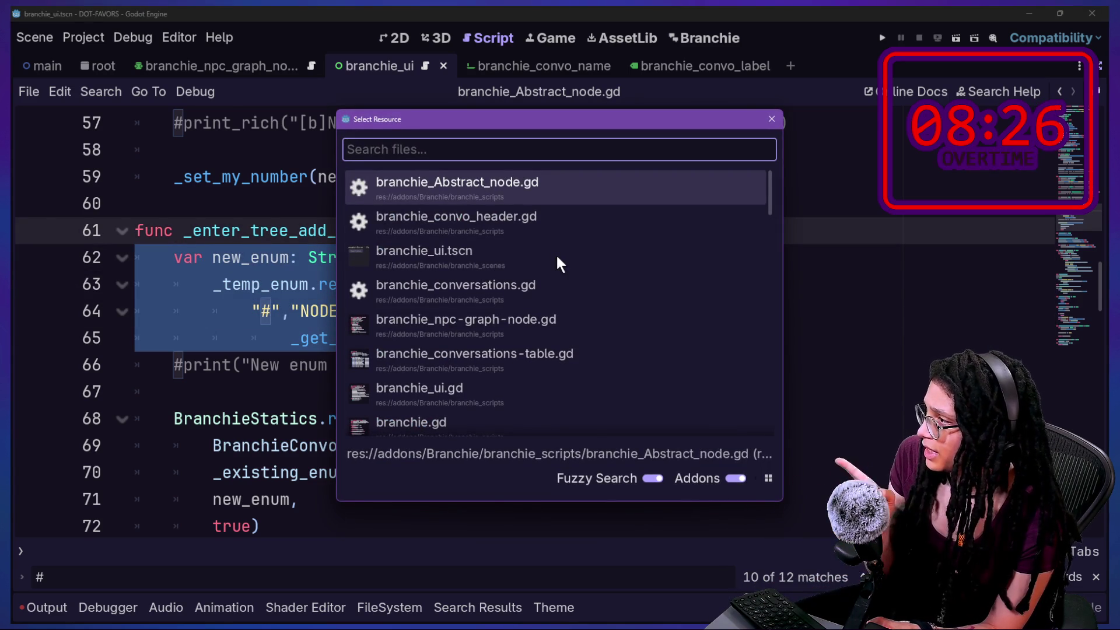
# Open branchie_convo_header.gd and paste the copied replace expression over the new_enum declaration
pyautogui.press('Down')
pyautogui.press('Down')
pyautogui.press('Up')
pyautogui.press('Return')
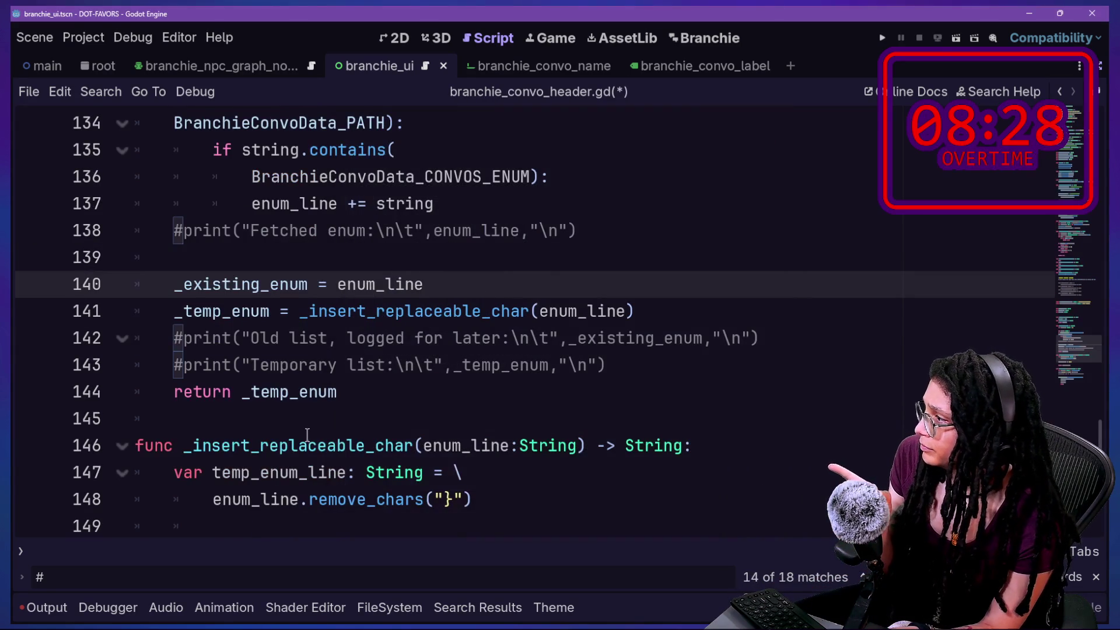
pyautogui.scroll(-5, 307, 434)
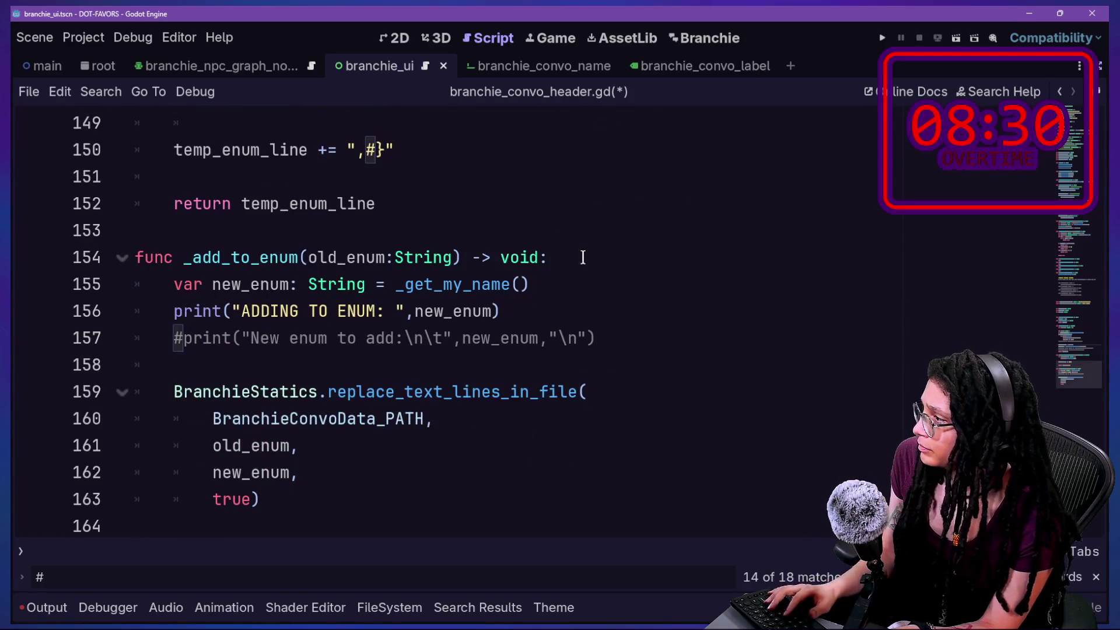
pyautogui.click(578, 258)
pyautogui.press('Return')
pyautogui.hotkey('ctrl', 'v')
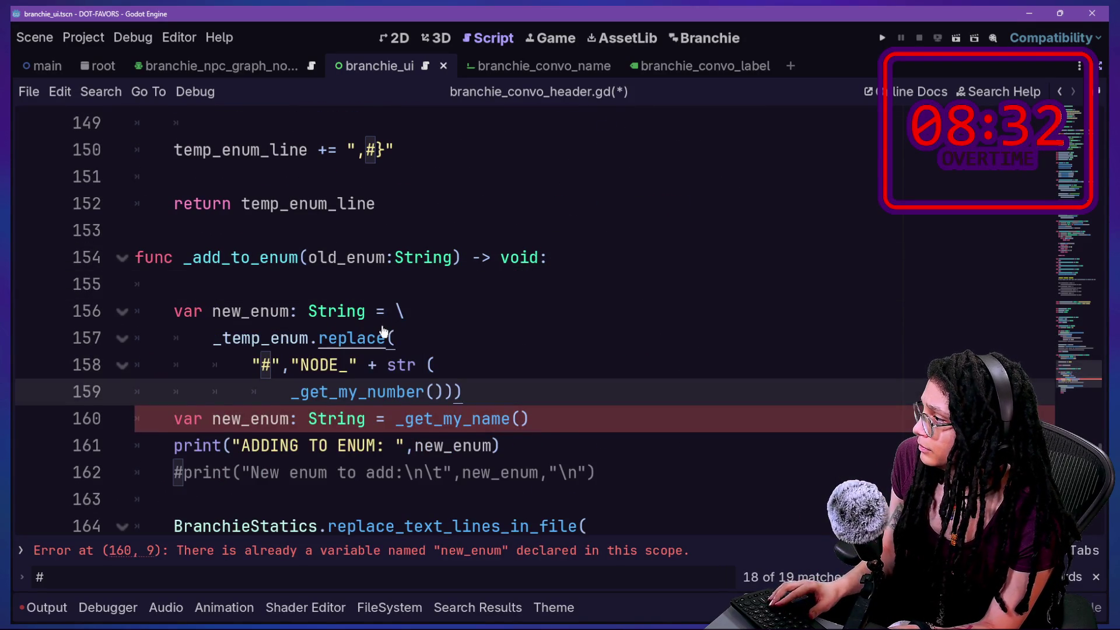
pyautogui.hotkey('ctrl', 'z')
pyautogui.hotkey('ctrl', 'z')
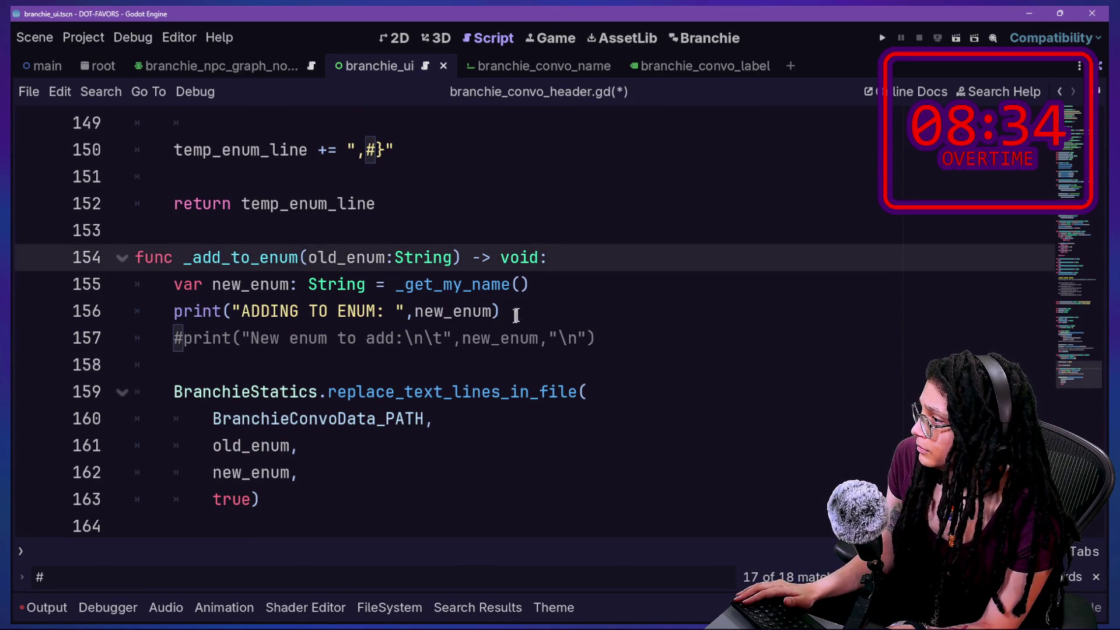
pyautogui.click(618, 288)
pyautogui.keyDown('shift'); pyautogui.click(161, 295); pyautogui.keyUp('shift')
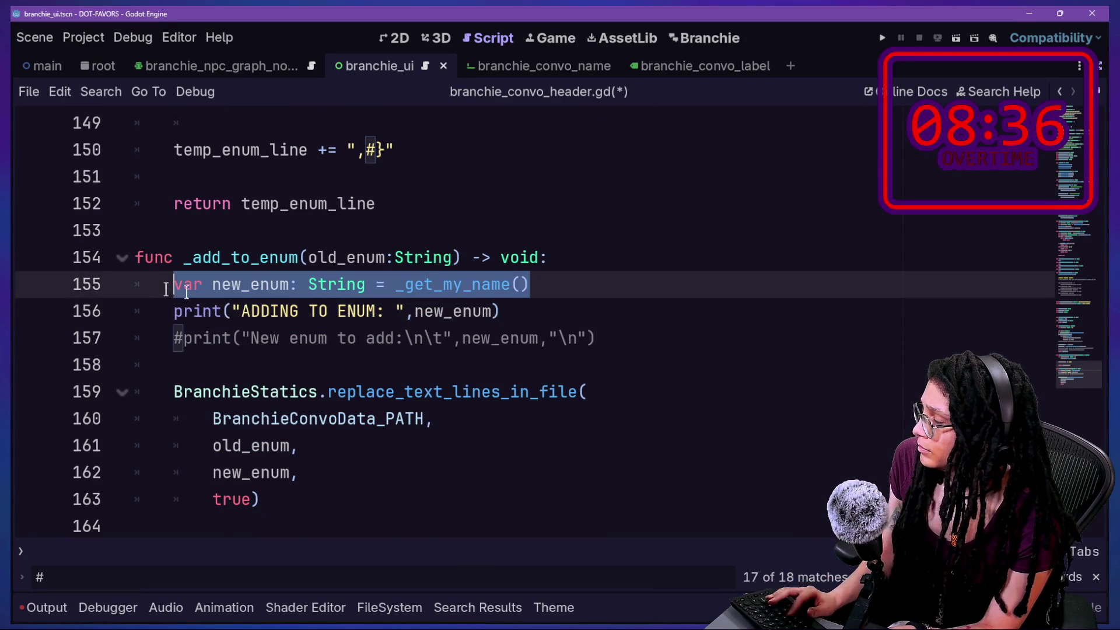
pyautogui.hotkey('ctrl', 'v')
# Remove the NODE_ prefix and string concatenation, joining the _get_my_number() call onto line 157
pyautogui.press('Up')
pyautogui.press('Up')
pyautogui.press('Up')
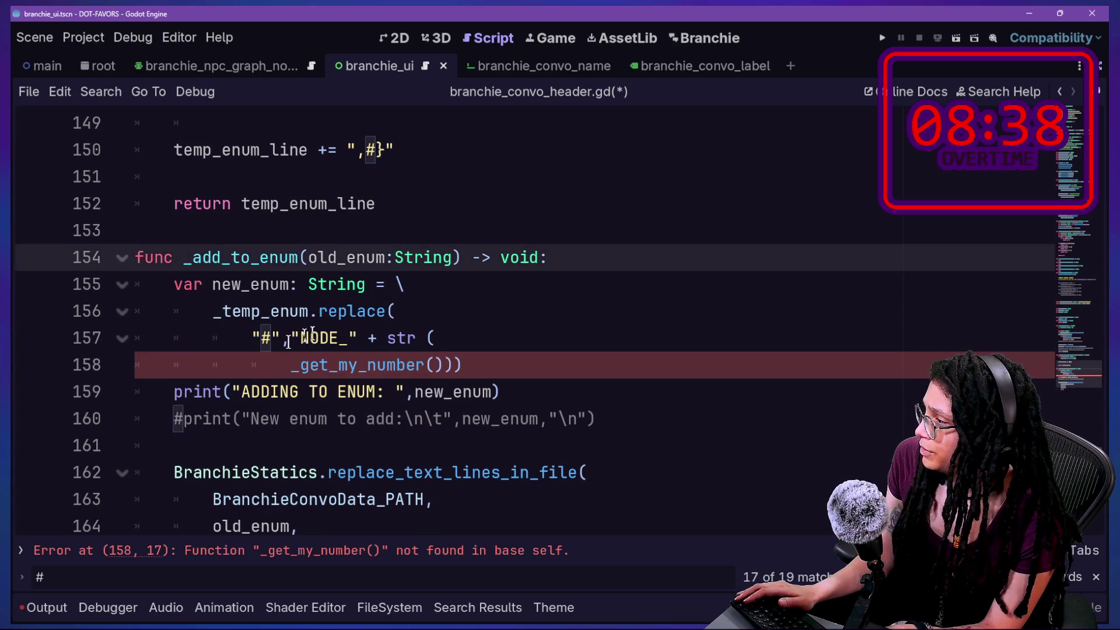
pyautogui.moveTo(302, 342); pyautogui.dragTo(348, 341)
pyautogui.press('BackSpace')
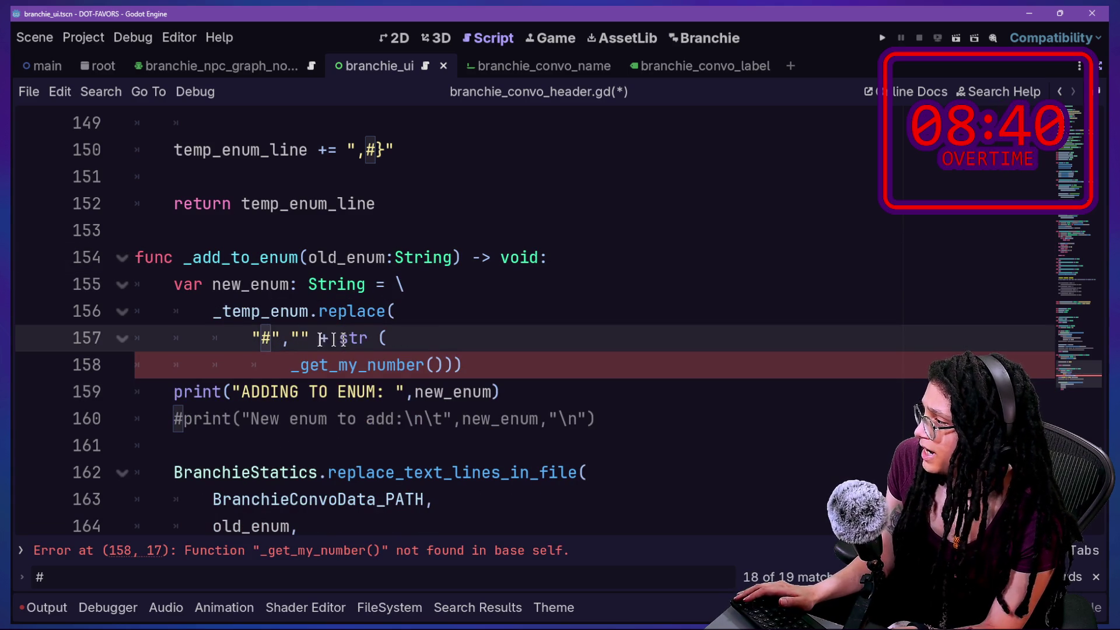
pyautogui.click(312, 338)
pyautogui.press('BackSpace')
pyautogui.press('BackSpace')
pyautogui.press('Delete')
pyautogui.press('Delete')
pyautogui.press('Delete')
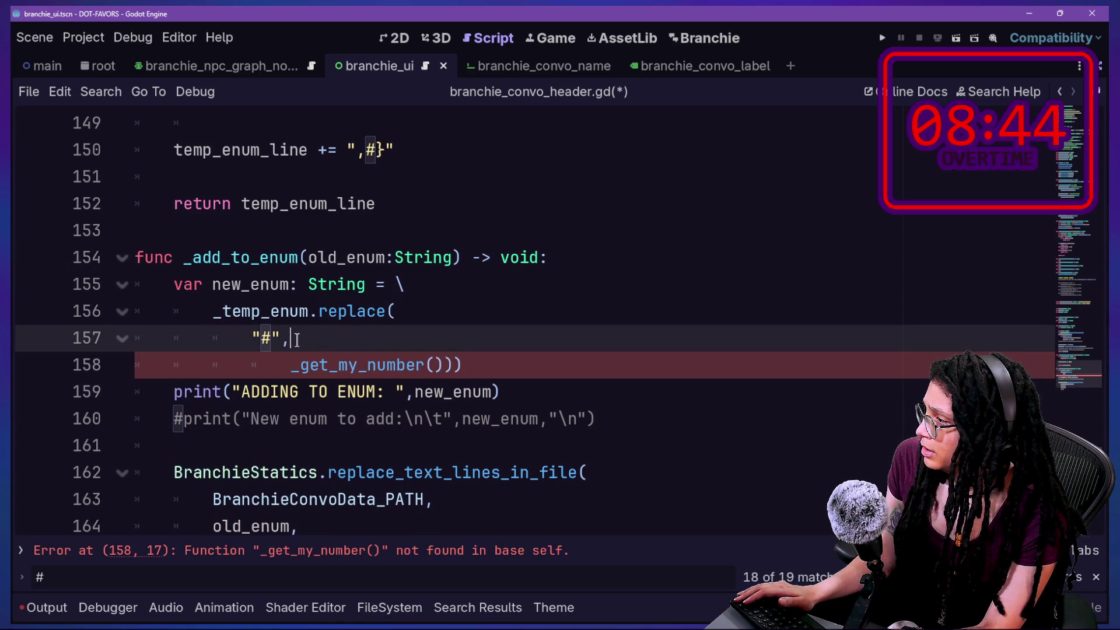
pyautogui.press('Delete')
pyautogui.press('Delete')
pyautogui.press('Delete')
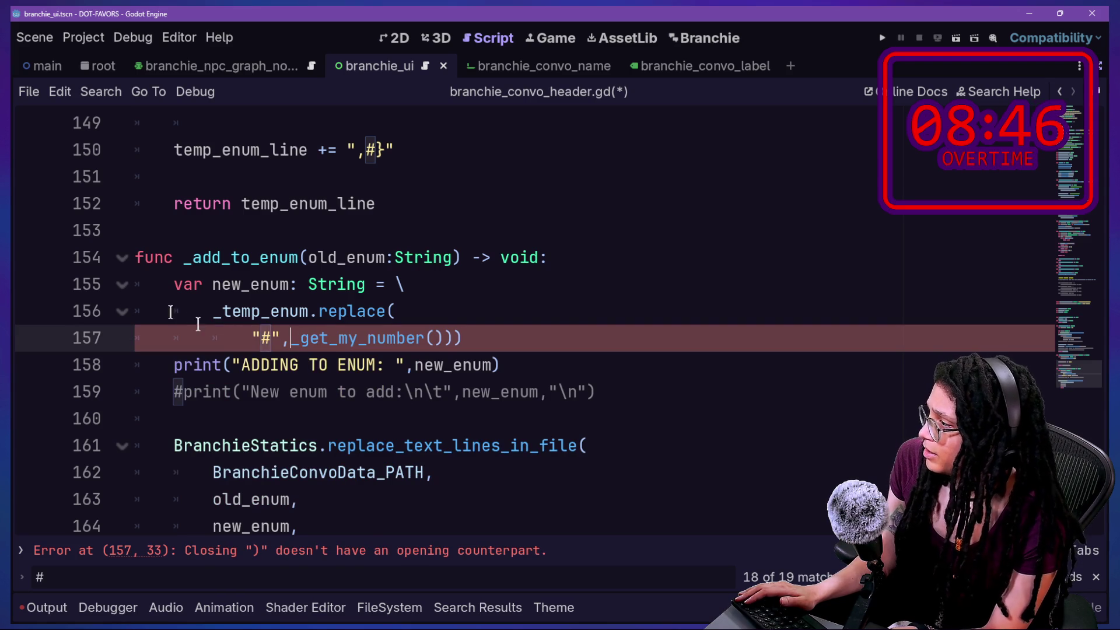
# Fix the closing parentheses, rename the call to _get_my_name(), and save
pyautogui.click(271, 338)
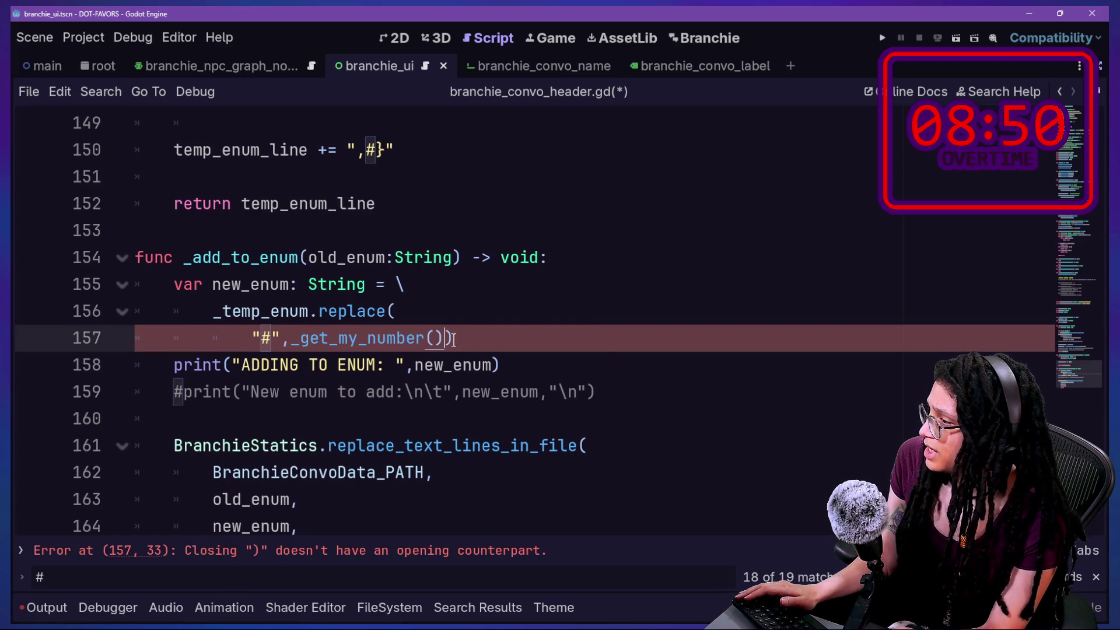
pyautogui.write(')')
pyautogui.press('BackSpace')
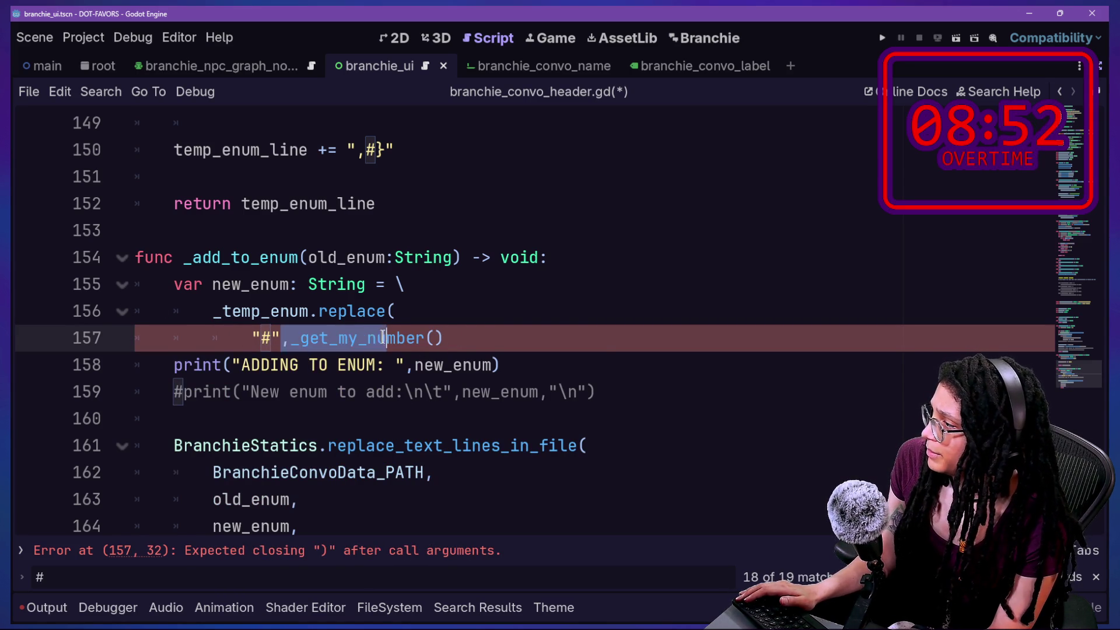
pyautogui.write(')')
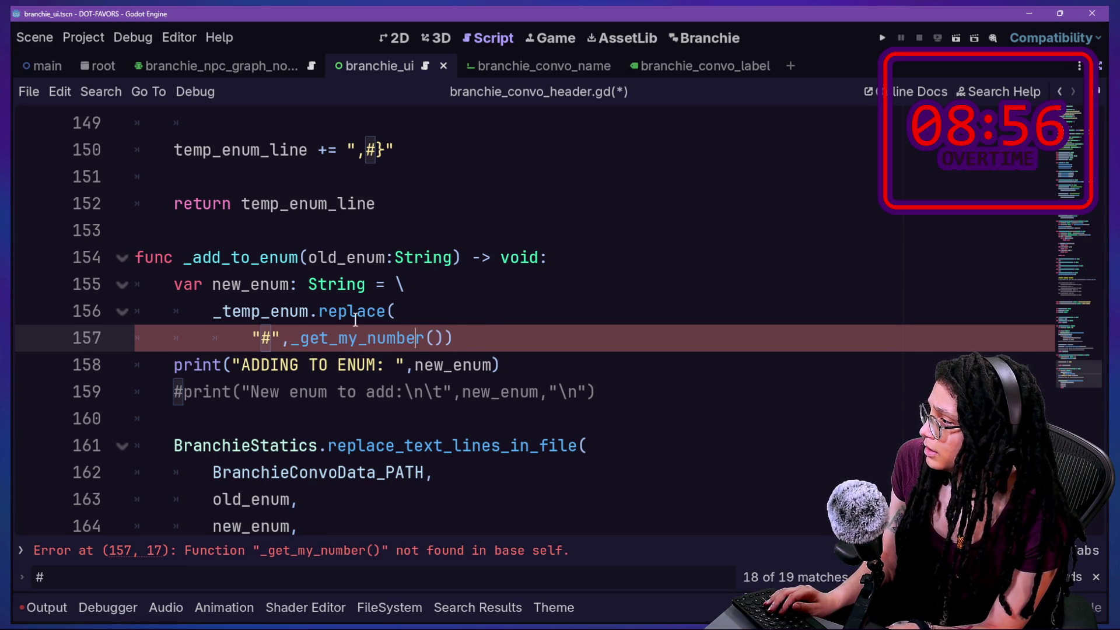
pyautogui.press('BackSpace')
pyautogui.press('BackSpace')
pyautogui.press('BackSpace')
pyautogui.write('ame')
pyautogui.click(221, 313)
pyautogui.click(518, 343)
pyautogui.hotkey('ctrl', 's')
# Delete the ADDING TO ENUM print line and save the script
pyautogui.click(540, 363)
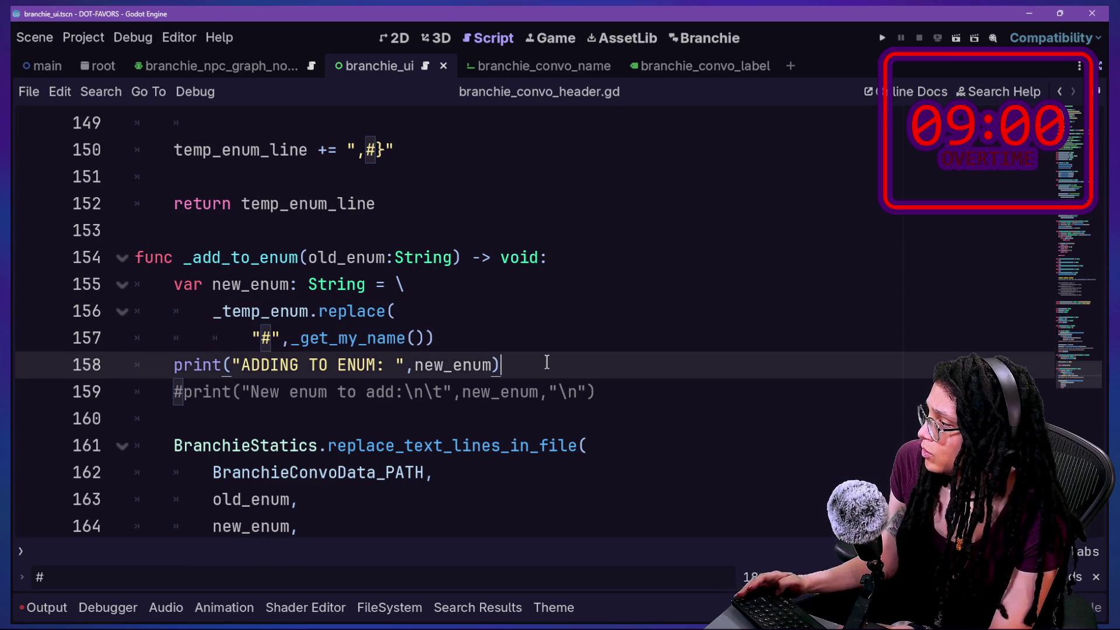
pyautogui.hotkey('ctrl', 'k')
pyautogui.click(595, 390)
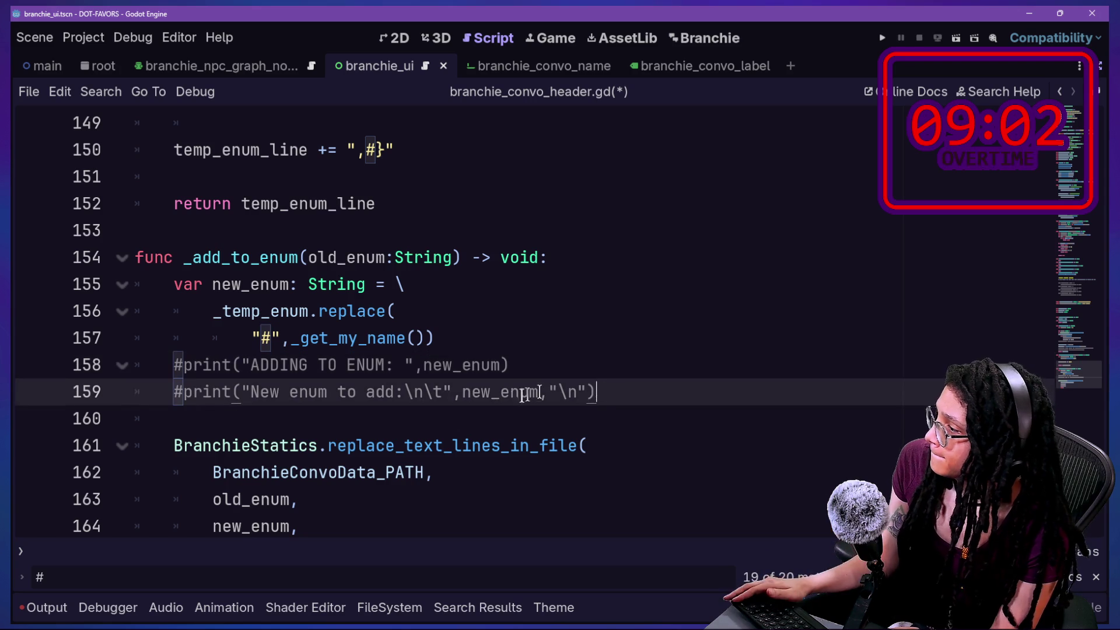
pyautogui.moveTo(443, 428); pyautogui.dragTo(374, 398)
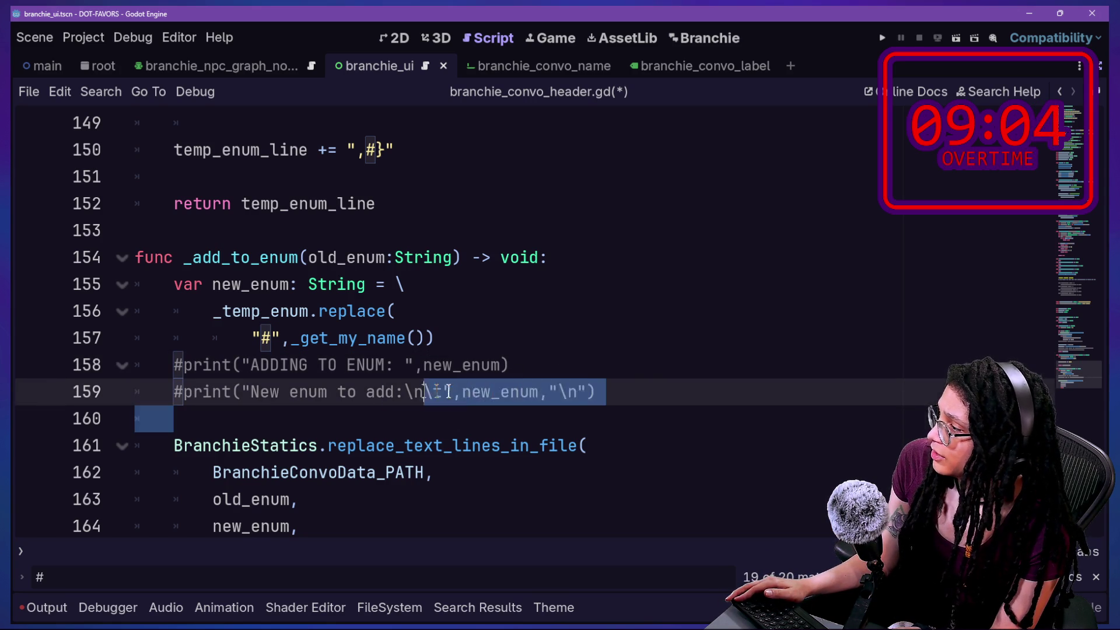
pyautogui.click(634, 375)
pyautogui.moveTo(613, 358); pyautogui.dragTo(613, 344)
pyautogui.press('BackSpace')
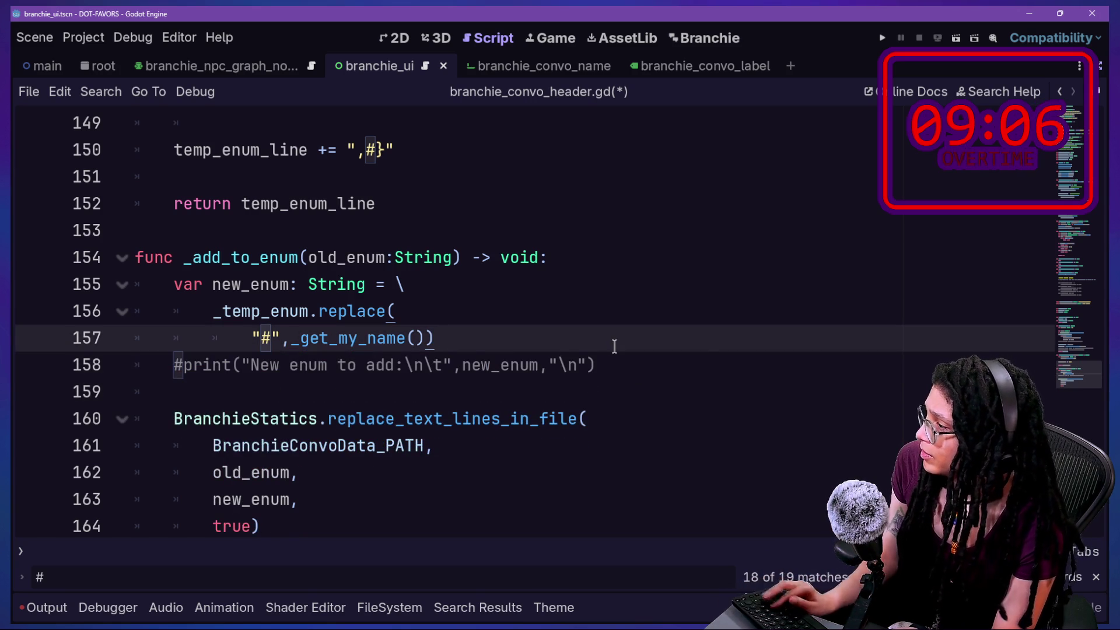
pyautogui.hotkey('ctrl', 's')
pyautogui.scroll(1, 598, 342)
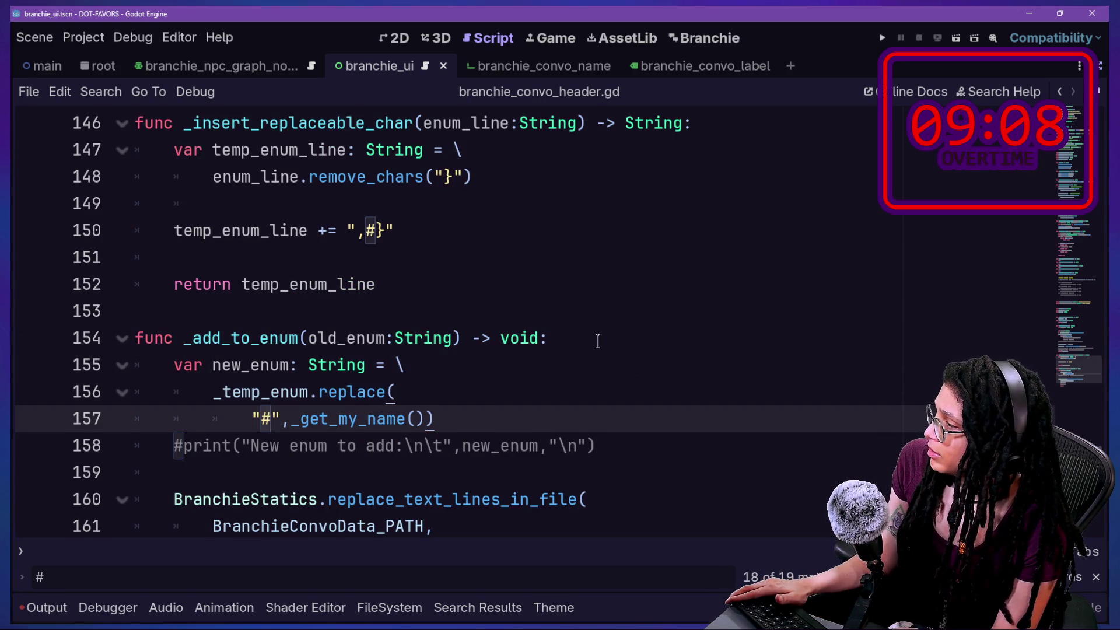
# Review the _add_to_enum code up to the return _temp_enum line
pyautogui.scroll(-1, 598, 342)
pyautogui.moveTo(212, 368); pyautogui.dragTo(555, 377)
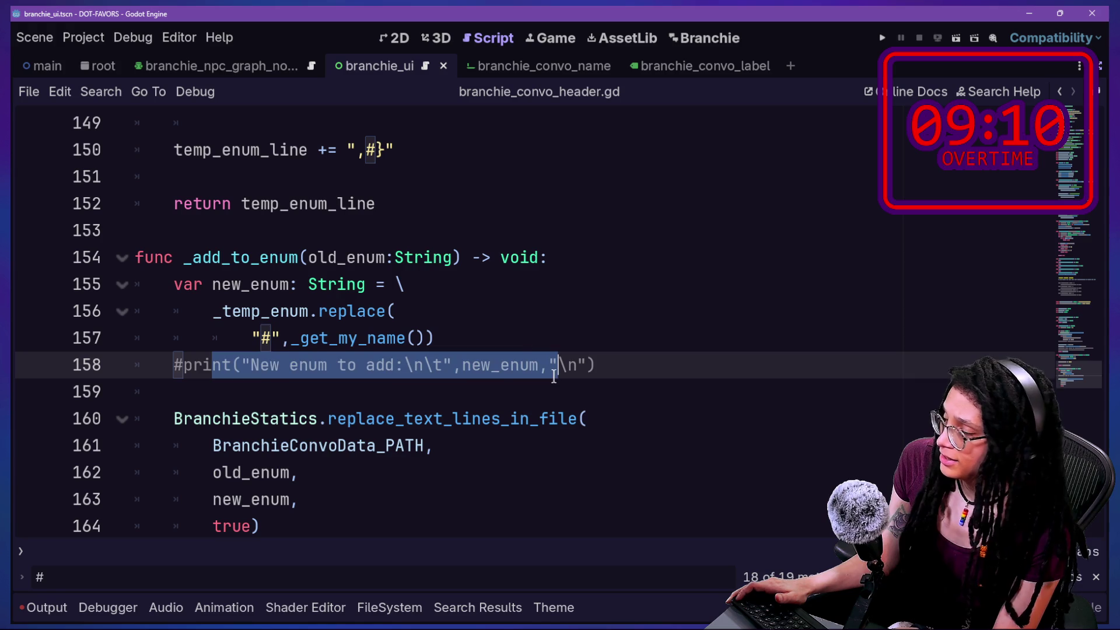
pyautogui.click(554, 377)
pyautogui.scroll(1, 328, 376)
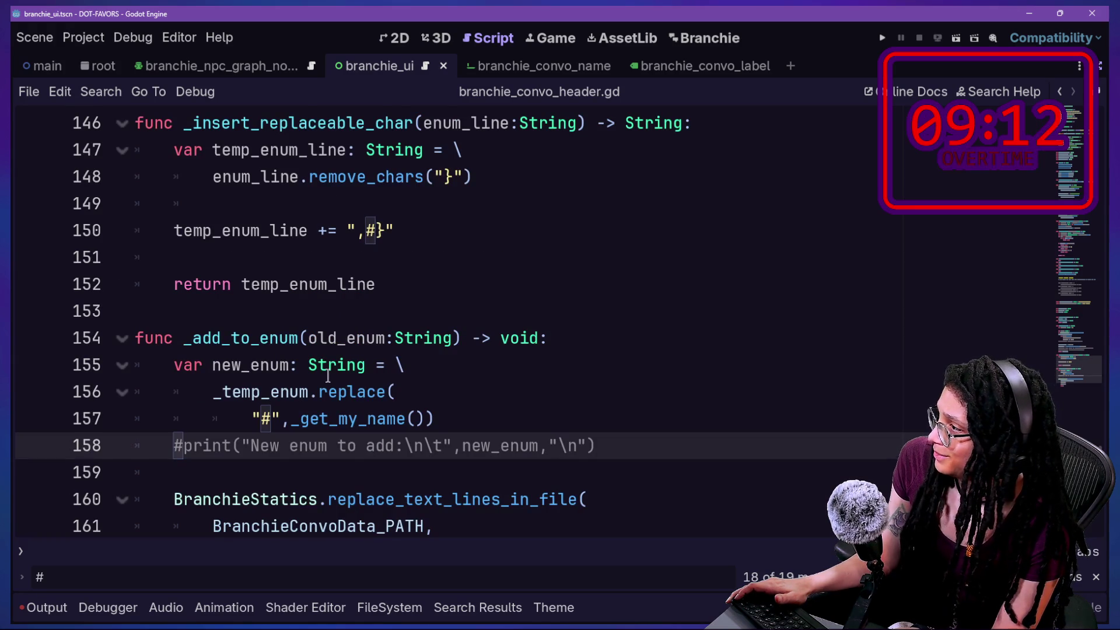
pyautogui.scroll(1, 328, 374)
pyautogui.scroll(1, 321, 252)
pyautogui.scroll(2, 324, 252)
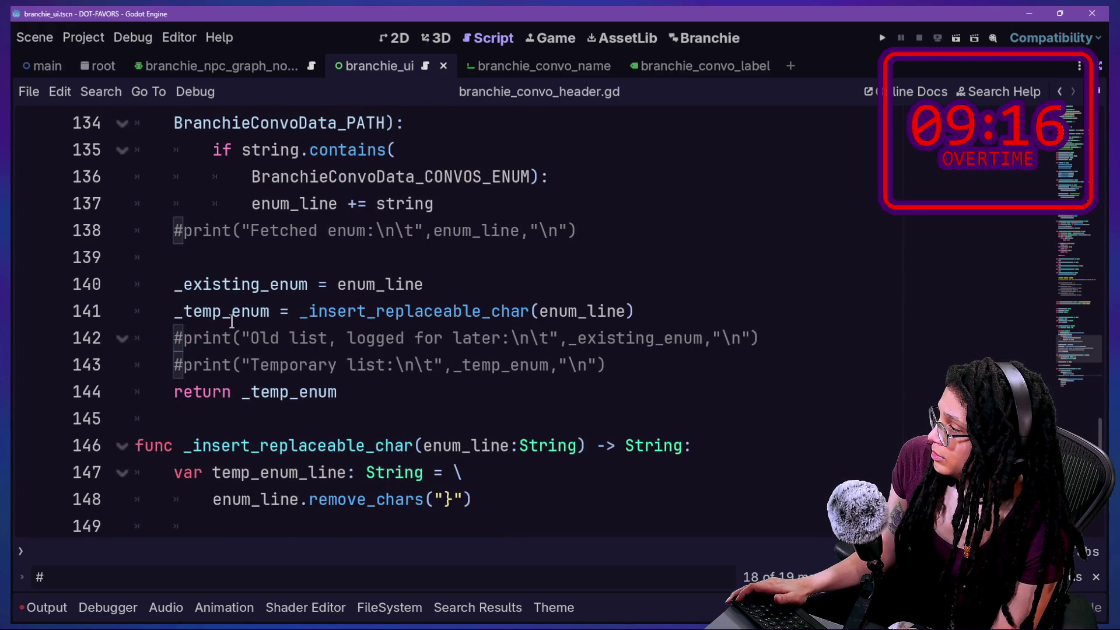
pyautogui.scroll(-1, 232, 321)
pyautogui.click(363, 304)
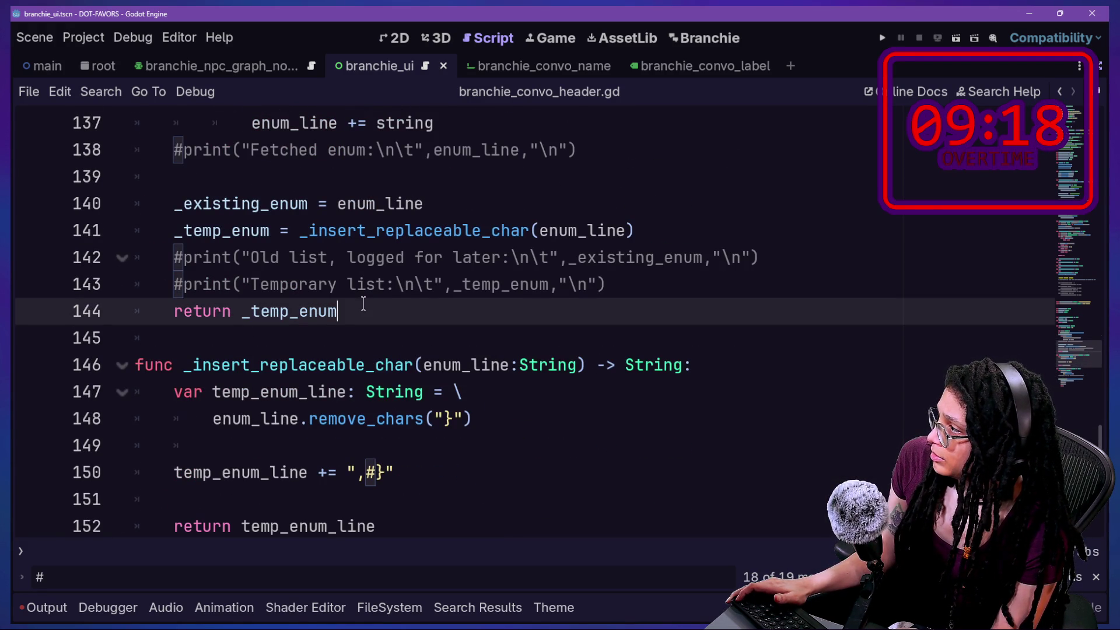
pyautogui.scroll(-1, 361, 304)
pyautogui.scroll(1, 360, 304)
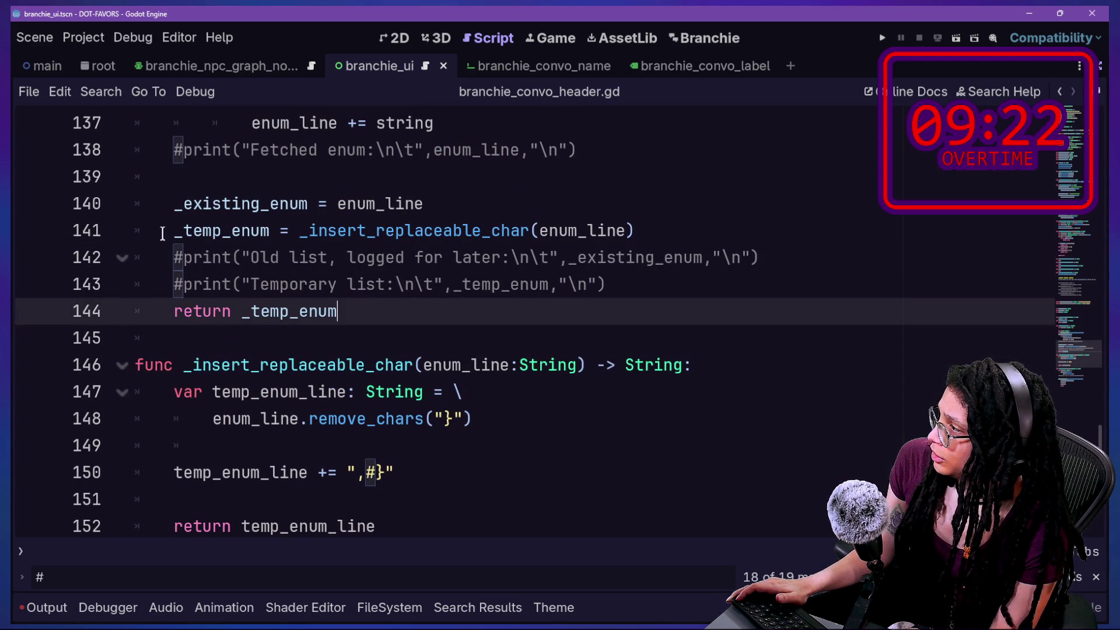
pyautogui.scroll(-2, 174, 209)
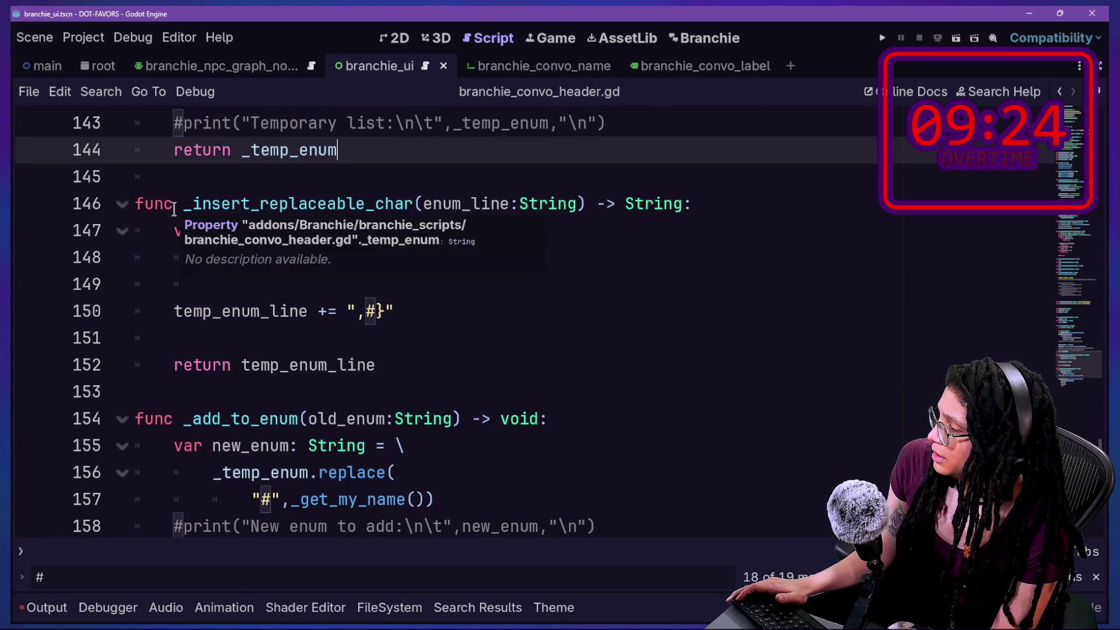
pyautogui.scroll(3, 350, 408)
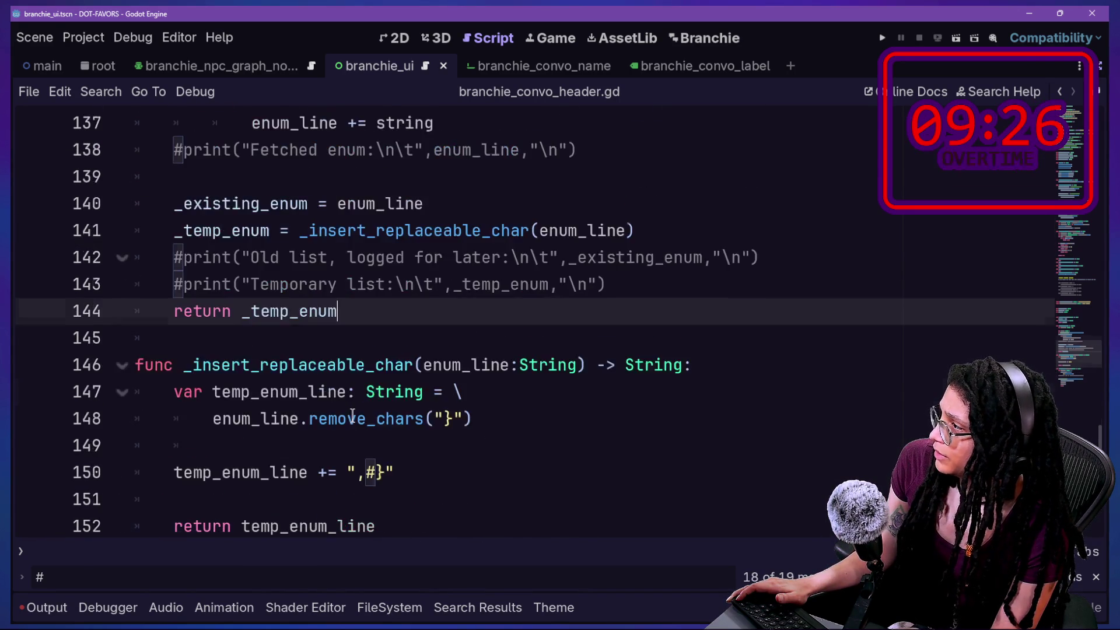
# Look up where _existing_enum is declared, then return to line 140
pyautogui.moveTo(174, 284); pyautogui.dragTo(310, 284)
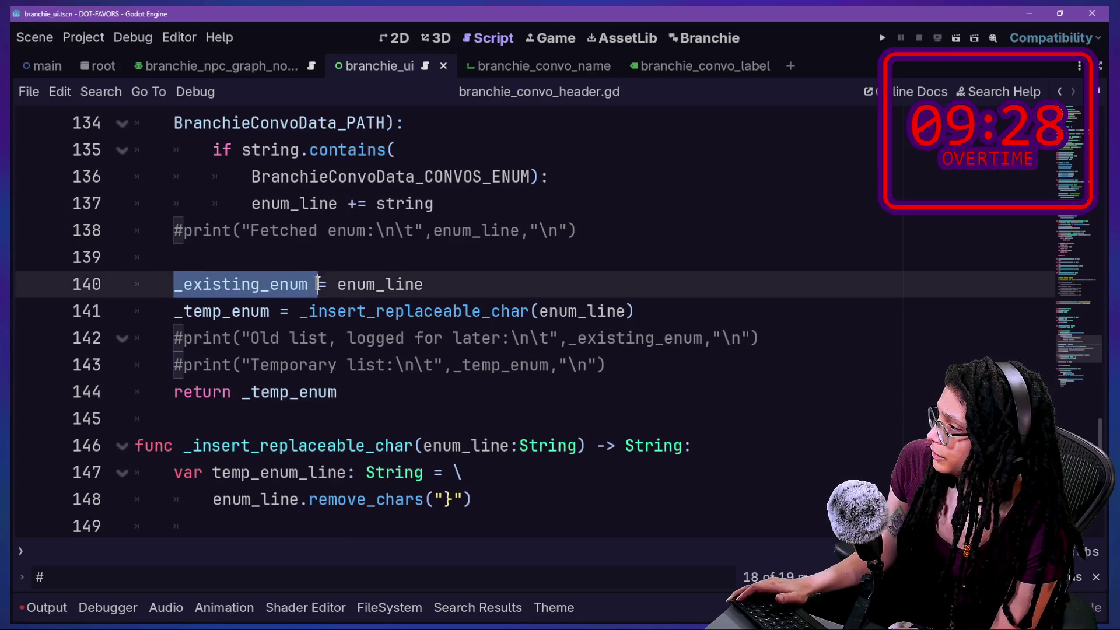
pyautogui.hotkey('shift', 'F3')
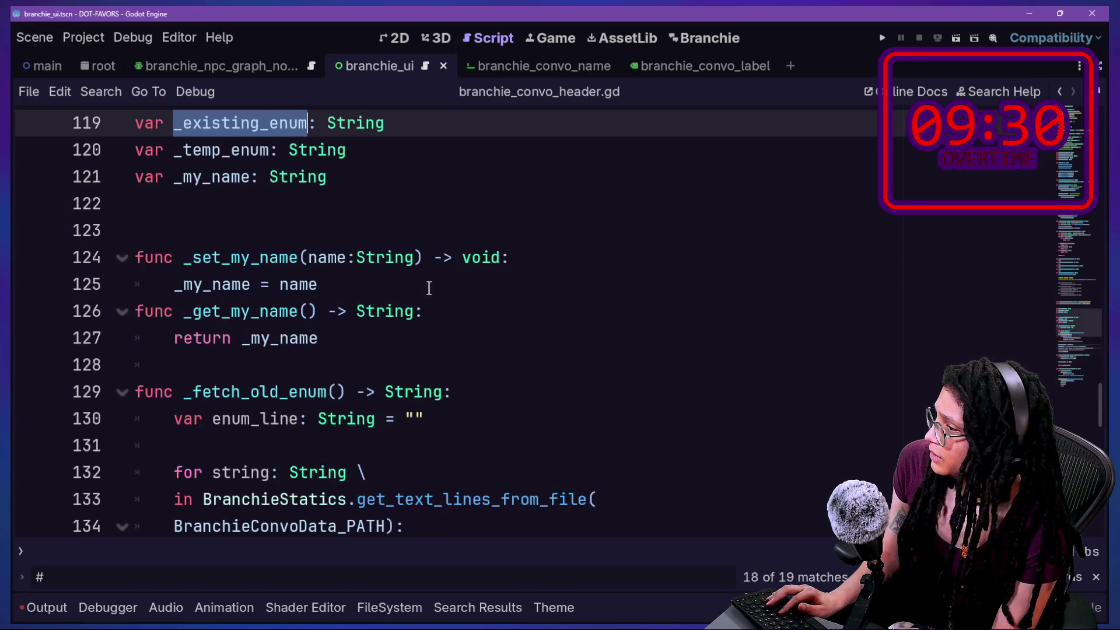
pyautogui.hotkey('alt', 'Left')
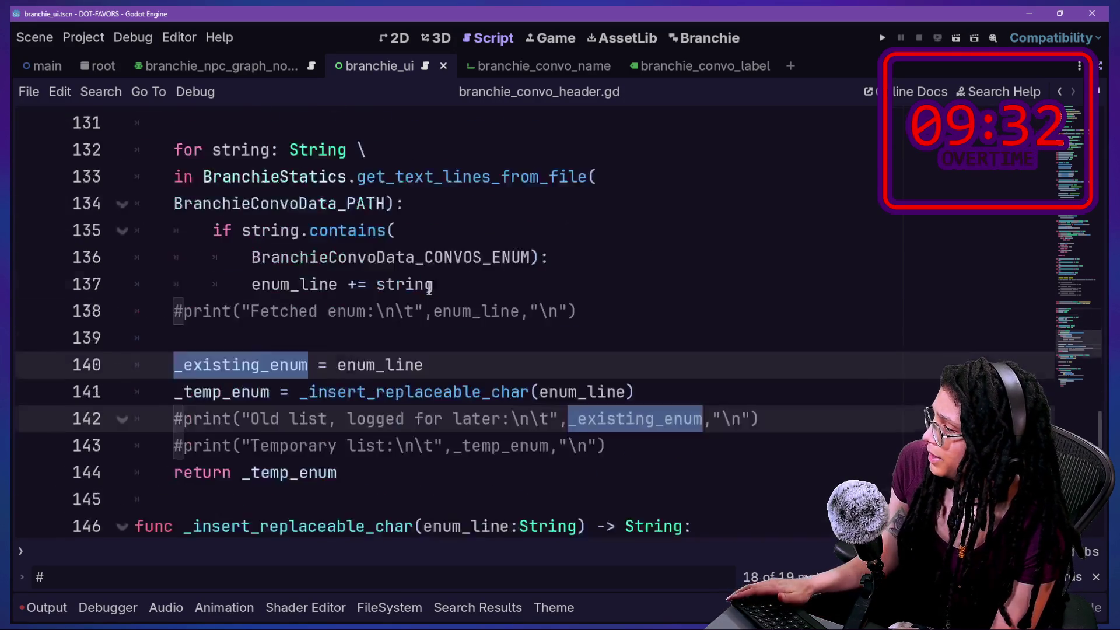
pyautogui.click(429, 287)
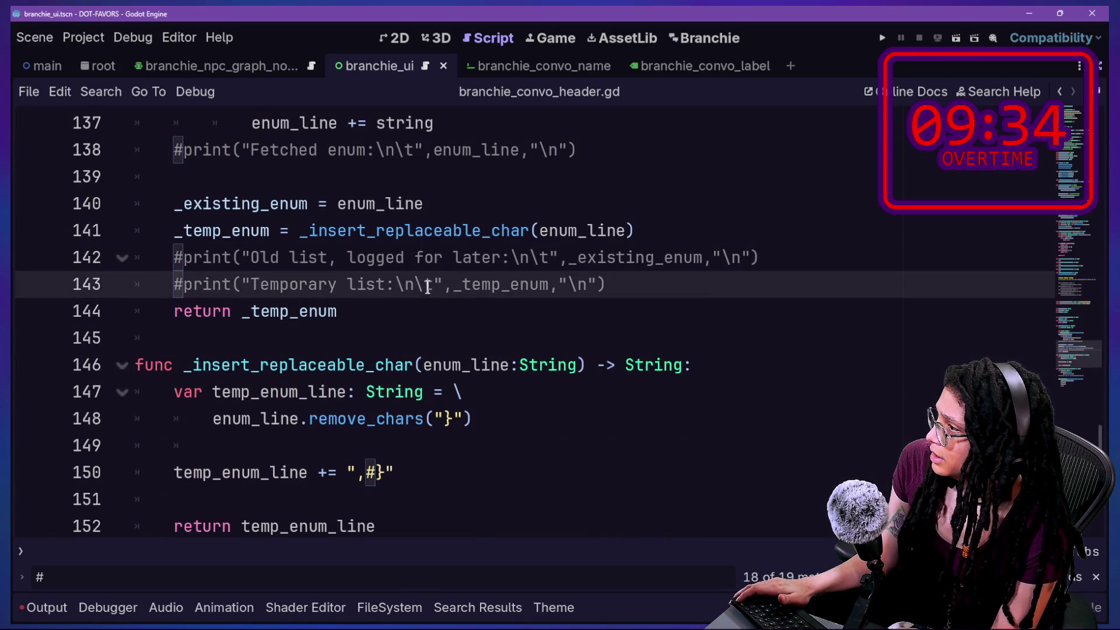
pyautogui.click(415, 300)
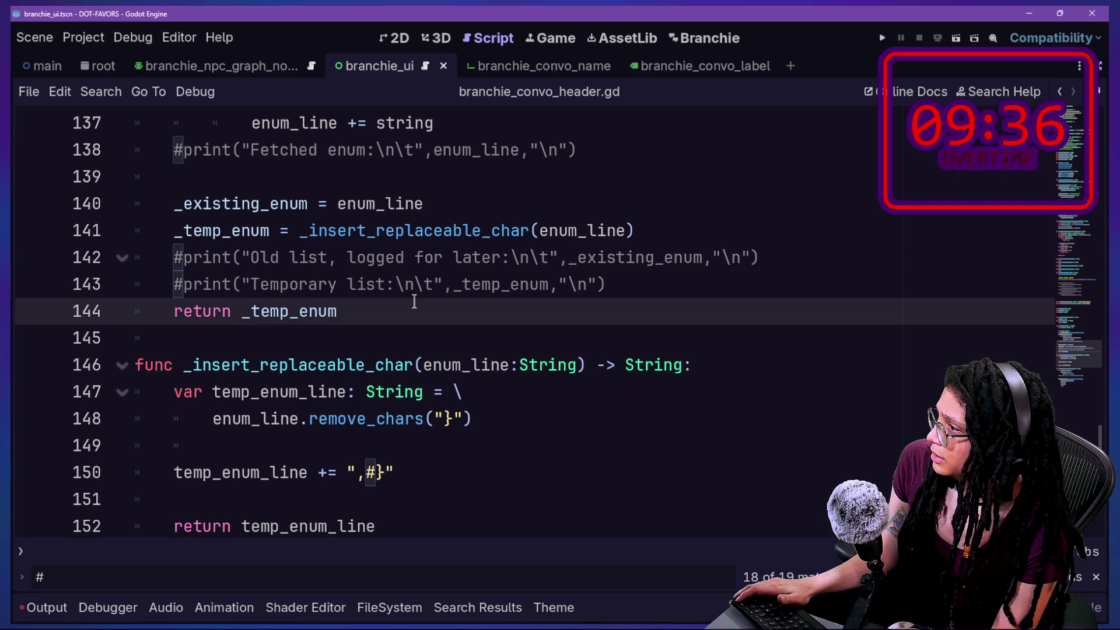
pyautogui.scroll(-1, 413, 301)
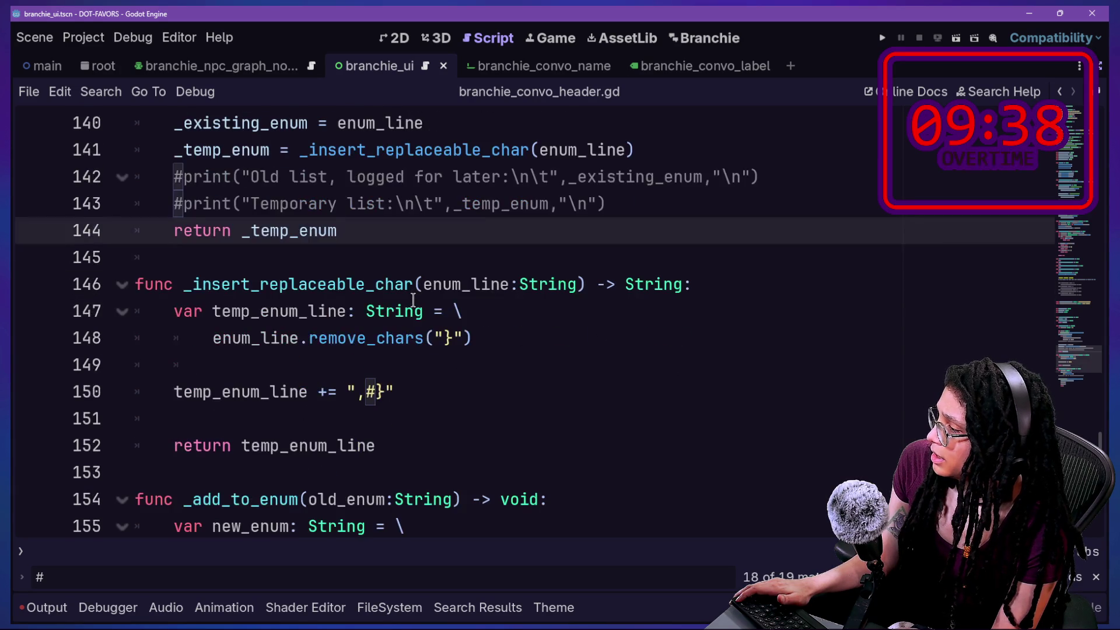
# Open branchie_Abstract_node.gd and search it for _existing_enum, finding its use on line 70
pyautogui.hotkey('shift', 'alt', 'o')
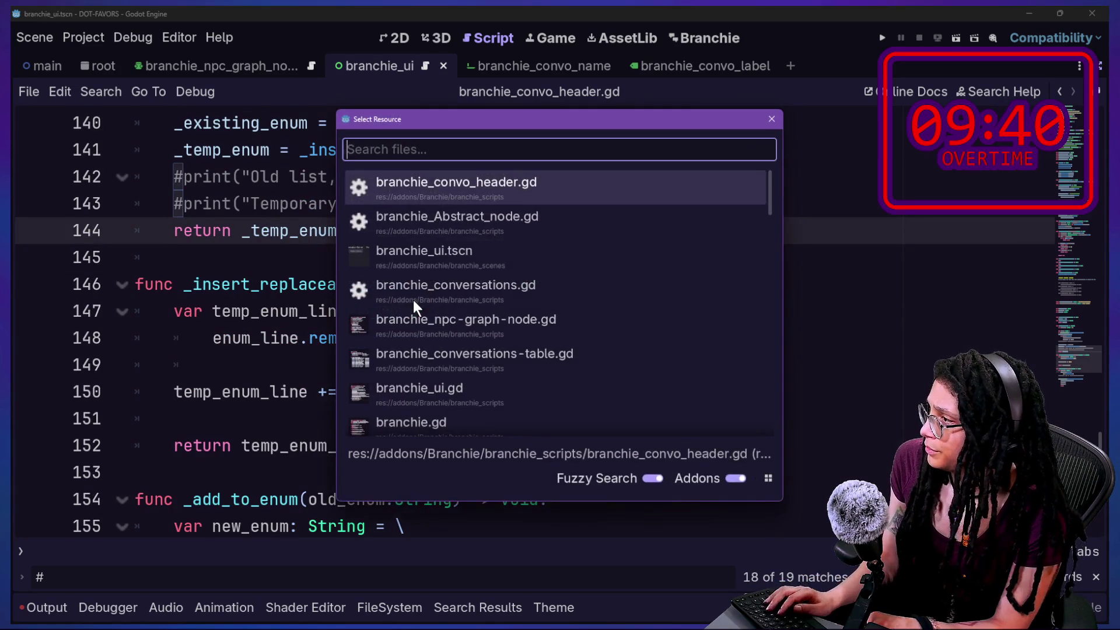
pyautogui.press('Down')
pyautogui.press('Down')
pyautogui.press('Up')
pyautogui.press('Return')
pyautogui.hotkey('ctrl', 'f')
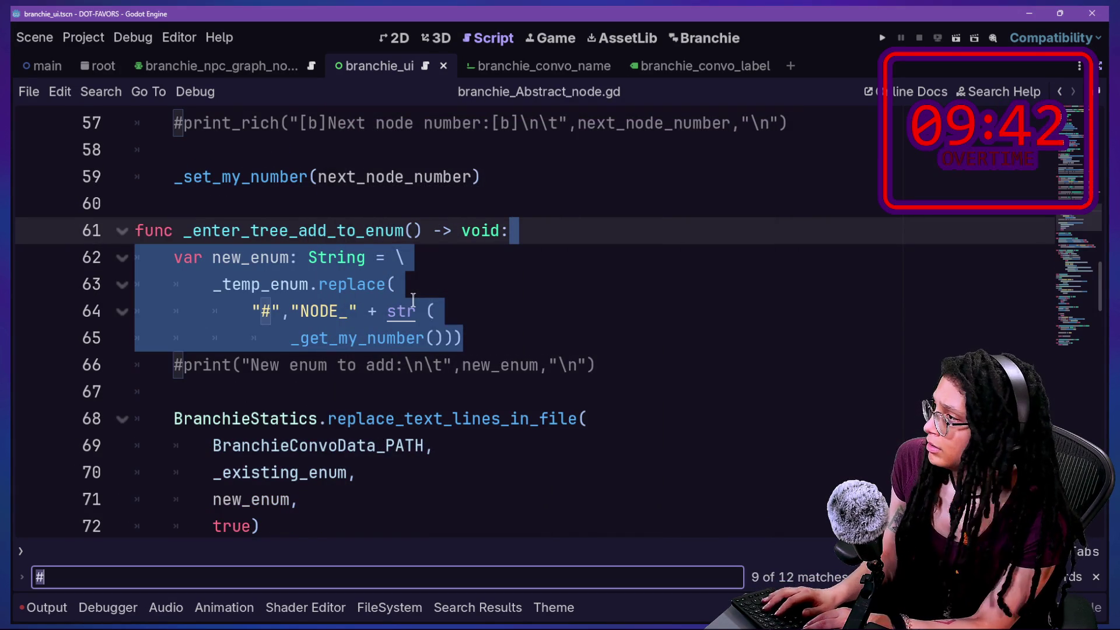
pyautogui.write('_existing_enum')
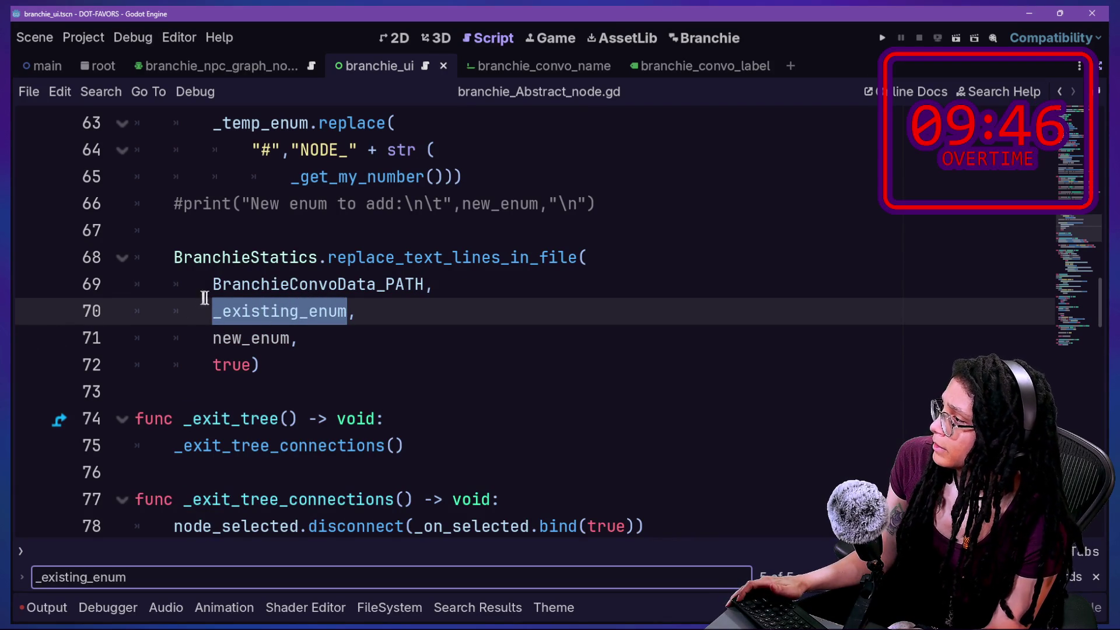
pyautogui.click(217, 311)
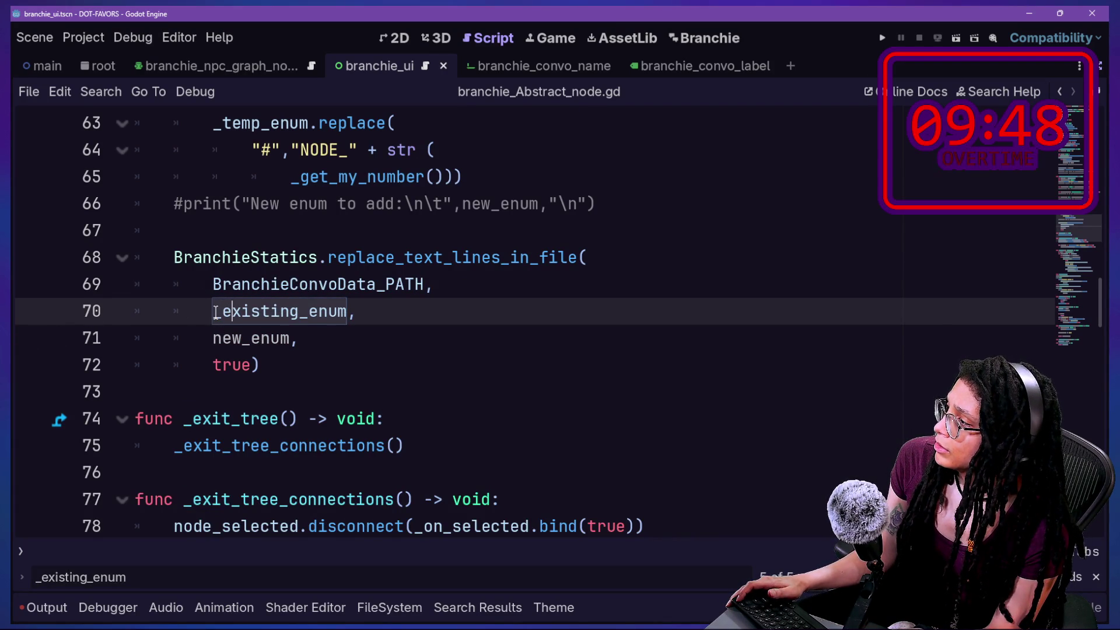
pyautogui.scroll(2, 216, 312)
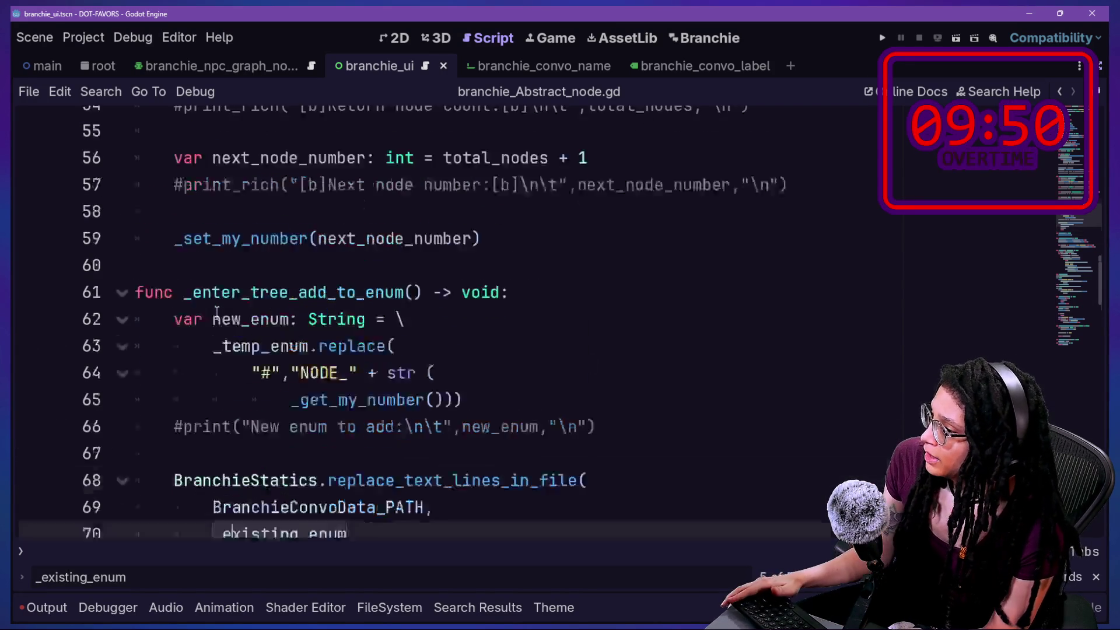
pyautogui.scroll(1, 216, 313)
# Switch back to branchie_convo_header.gd and locate the old_enum argument line
pyautogui.hotkey('shift', 'alt', 'o')
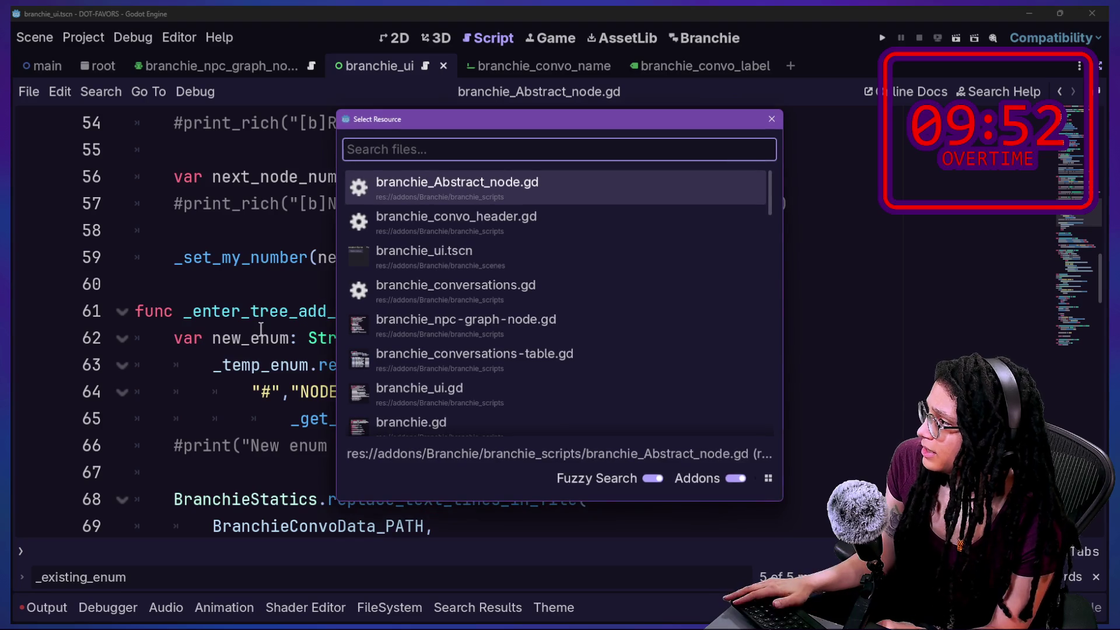
pyautogui.press('Down')
pyautogui.press('Return')
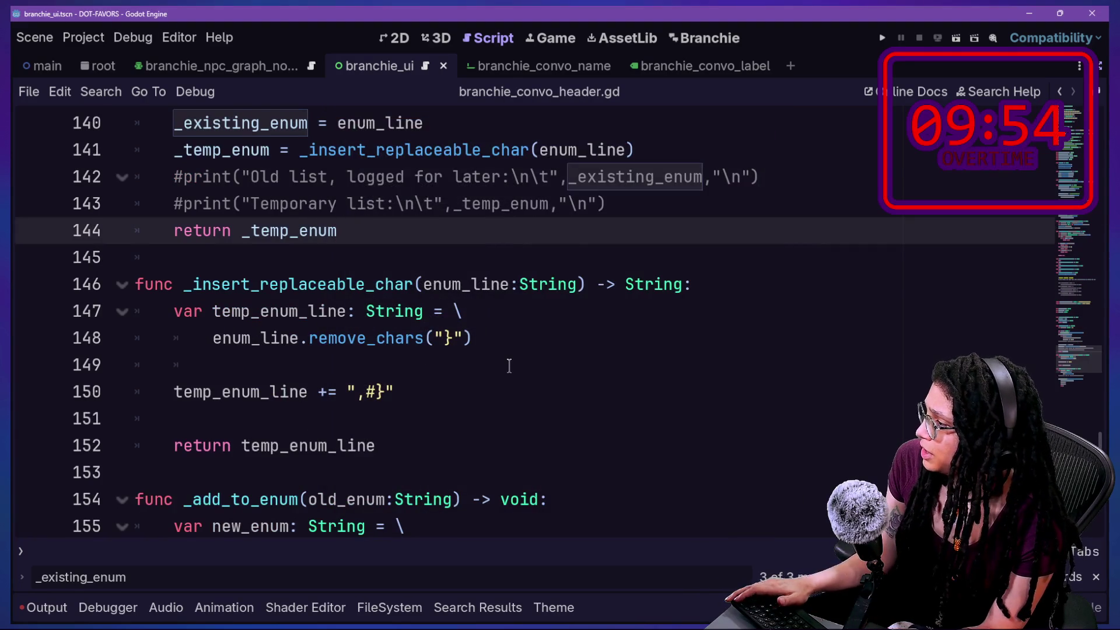
pyautogui.scroll(-3, 509, 365)
pyautogui.scroll(-2, 509, 365)
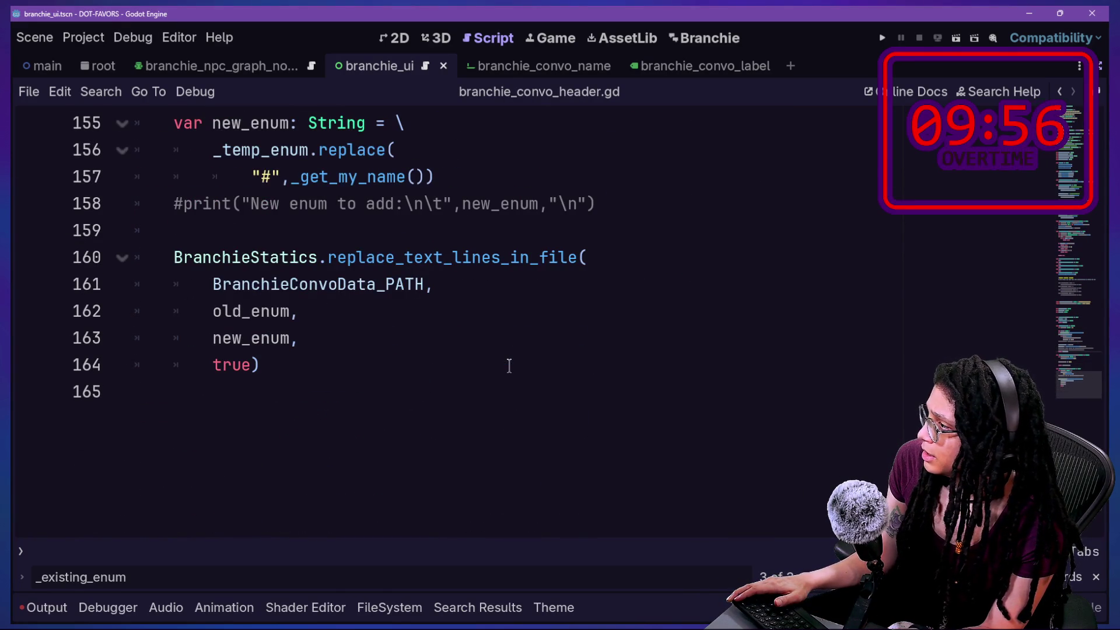
pyautogui.scroll(1, 509, 366)
pyautogui.click(215, 392)
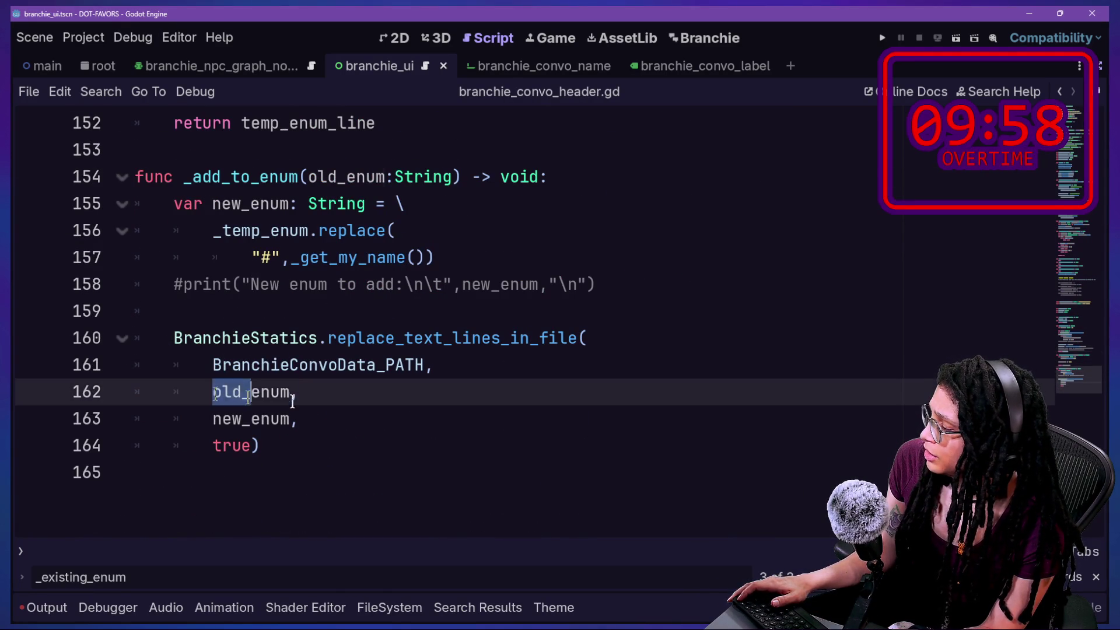
pyautogui.click(315, 401)
# Reopen branchie_Abstract_node.gd to compare its new_enum assignment on lines 62–65
pyautogui.hotkey('shift', 'alt', 'o')
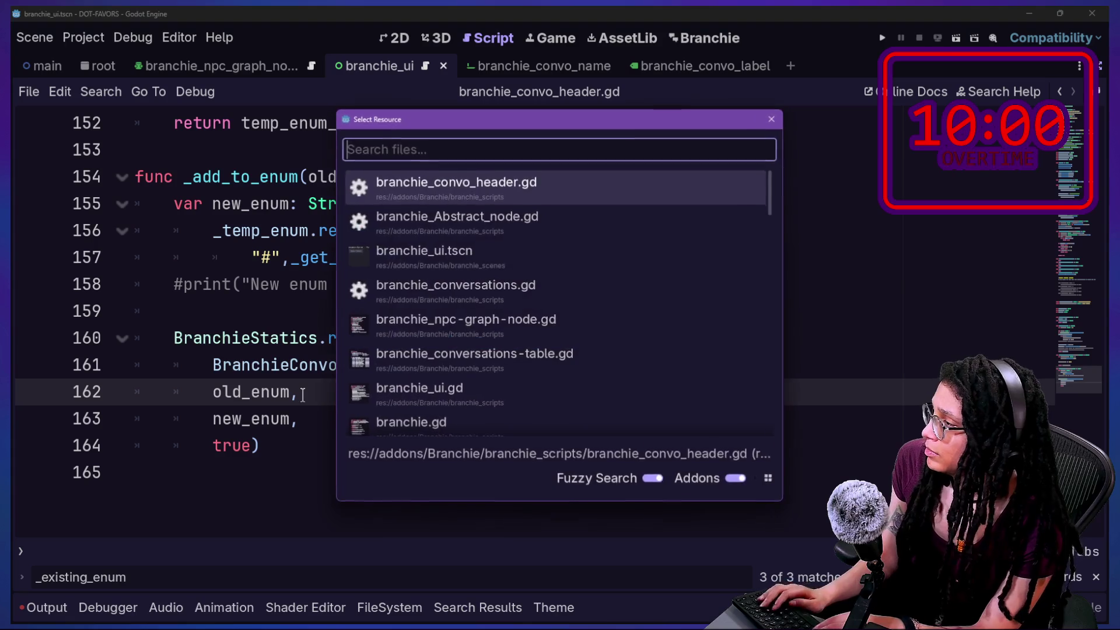
pyautogui.press('Down')
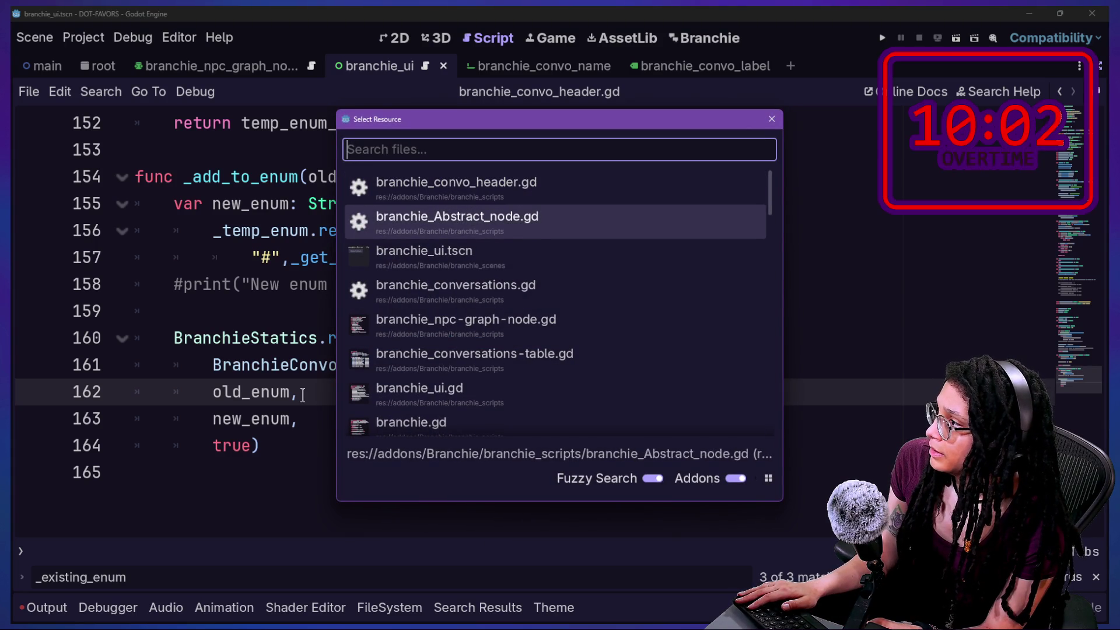
pyautogui.press('Return')
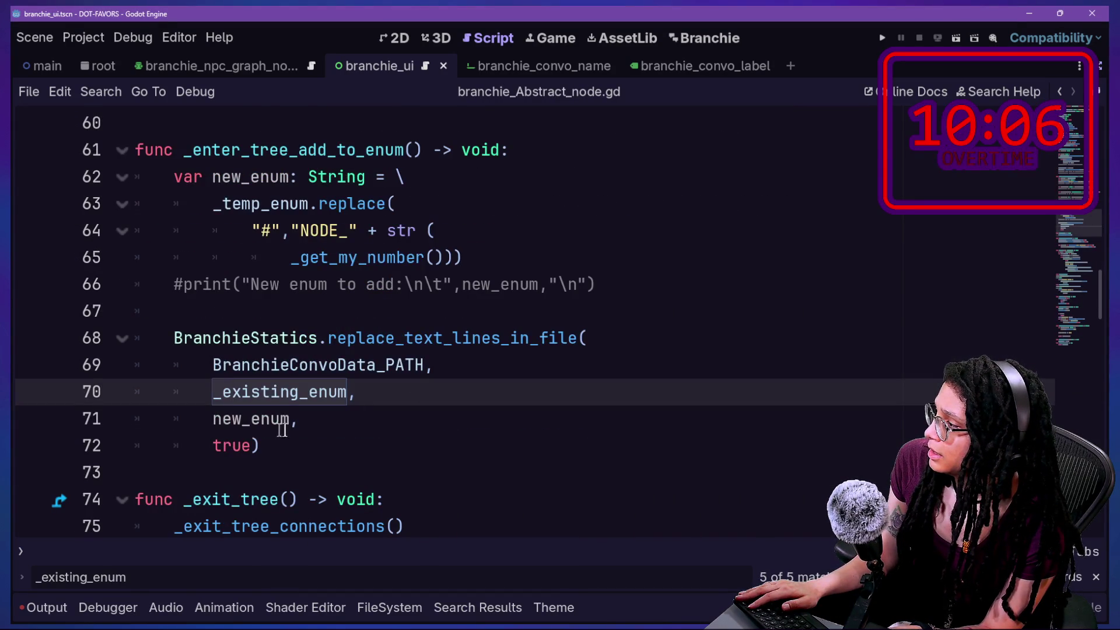
pyautogui.scroll(-1, 282, 430)
pyautogui.scroll(2, 208, 342)
pyautogui.scroll(1, 208, 342)
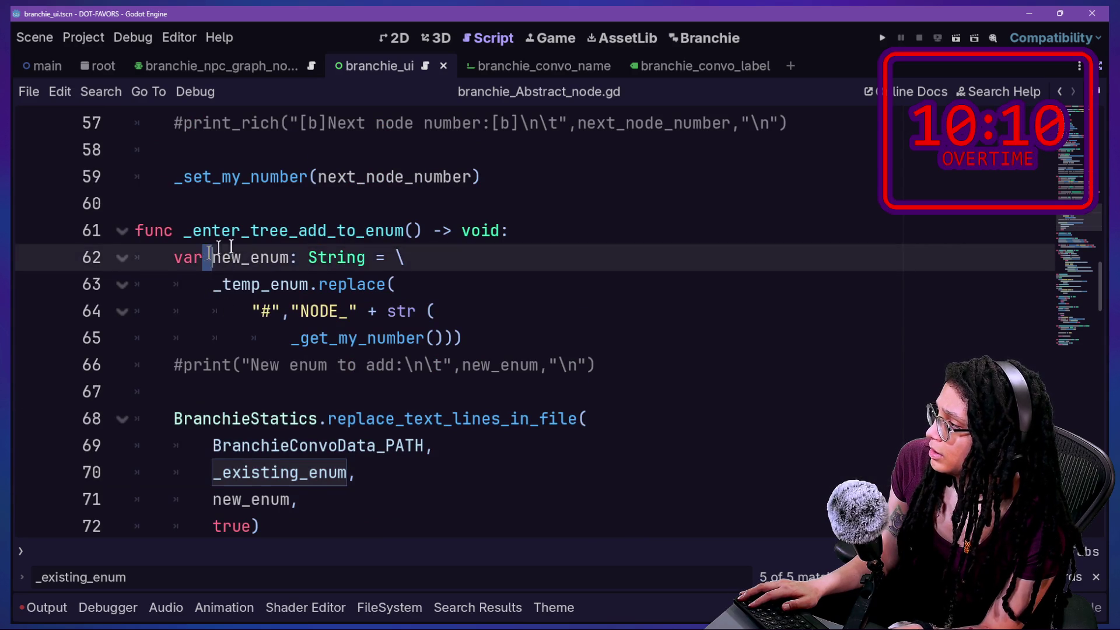
pyautogui.moveTo(205, 258); pyautogui.dragTo(465, 334)
pyautogui.click(470, 337)
# Back in branchie_convo_header.gd, delete the old_enum:String parameter on line 154
pyautogui.hotkey('ctrl', 'alt', 'o')
pyautogui.press('Down')
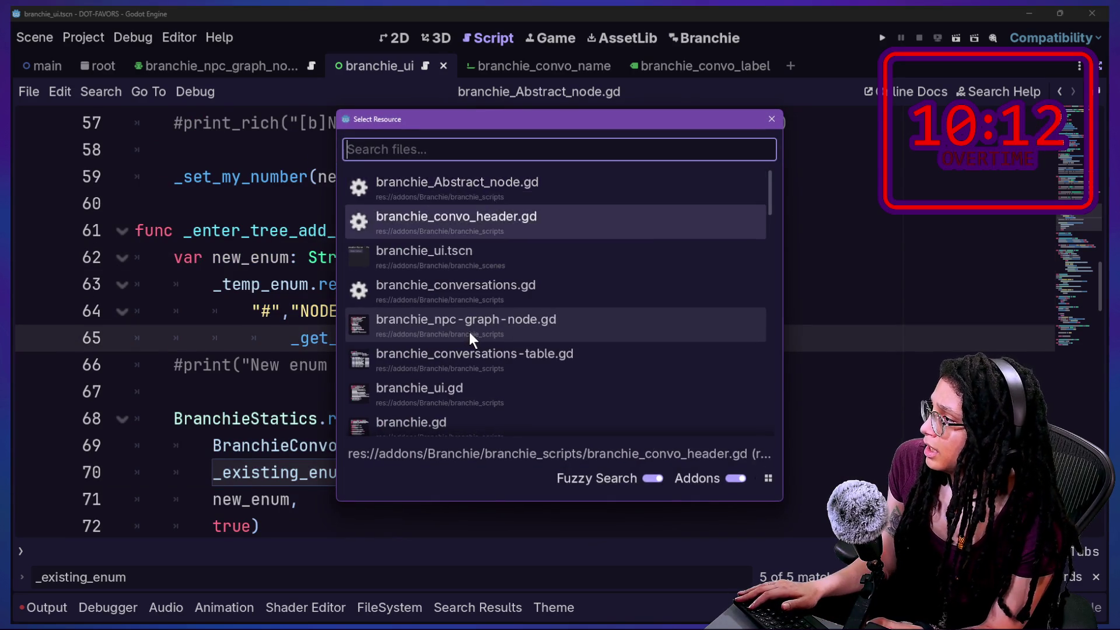
pyautogui.press('Return')
pyautogui.scroll(2, 327, 383)
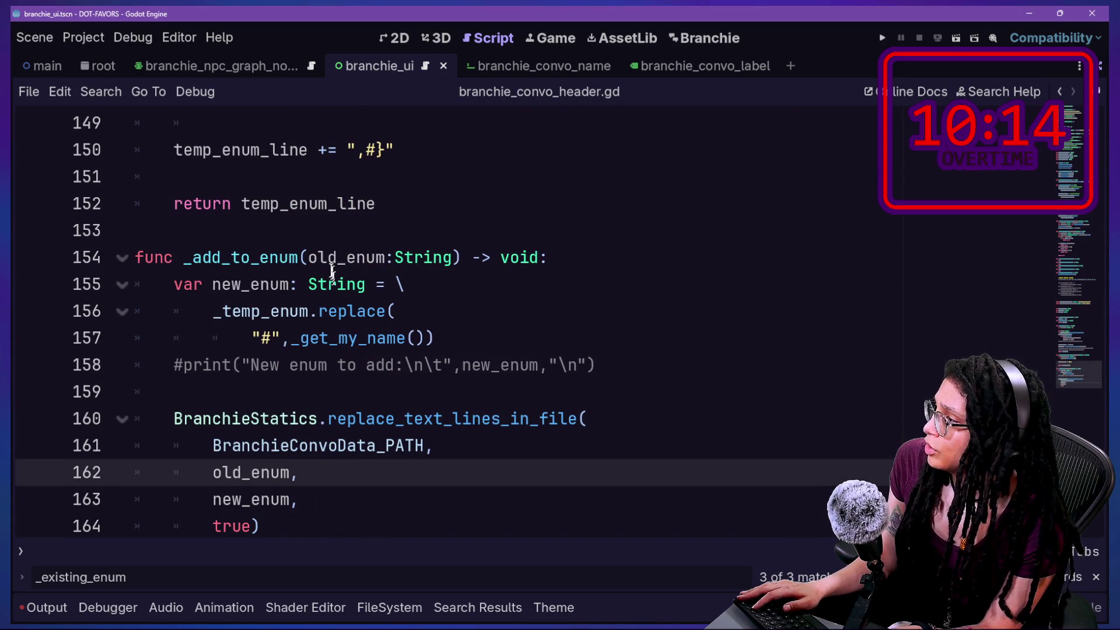
pyautogui.moveTo(308, 257); pyautogui.dragTo(456, 258)
pyautogui.hotkey('ctrl', 'c')
pyautogui.press('BackSpace')
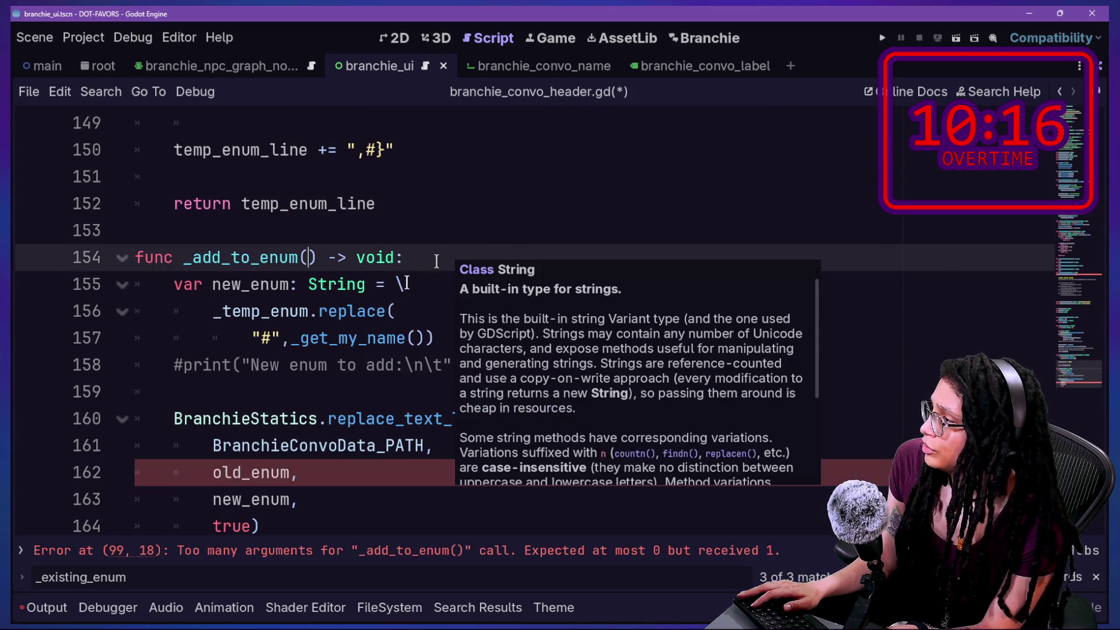
# Try renaming the old_enum argument on line 162 to _existing_enum, then revert the edits
pyautogui.doubleClick(222, 472)
pyautogui.write('_existing')
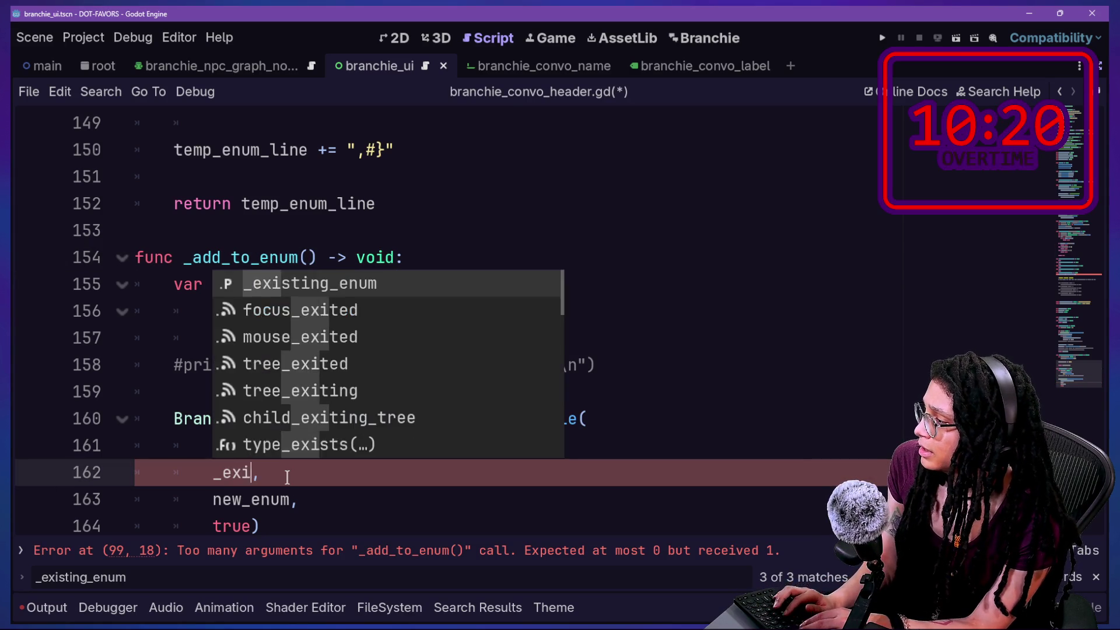
pyautogui.write('_enum')
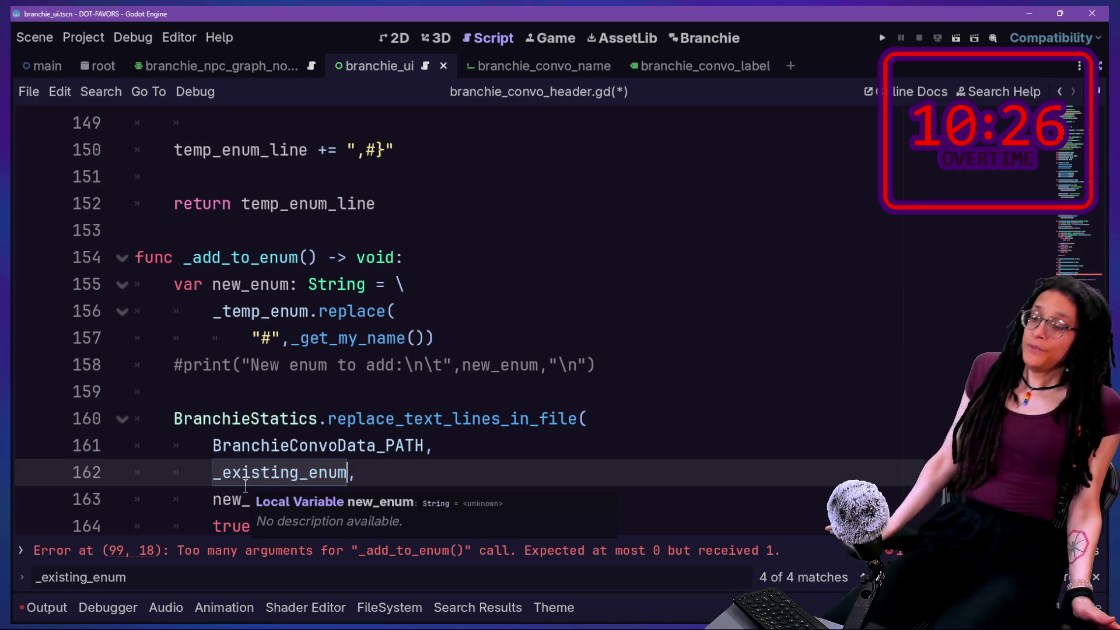
pyautogui.press('BackSpace')
pyautogui.press('BackSpace')
pyautogui.press('BackSpace')
pyautogui.press('BackSpace')
pyautogui.press('BackSpace')
pyautogui.press('BackSpace')
pyautogui.write('old_enum,')
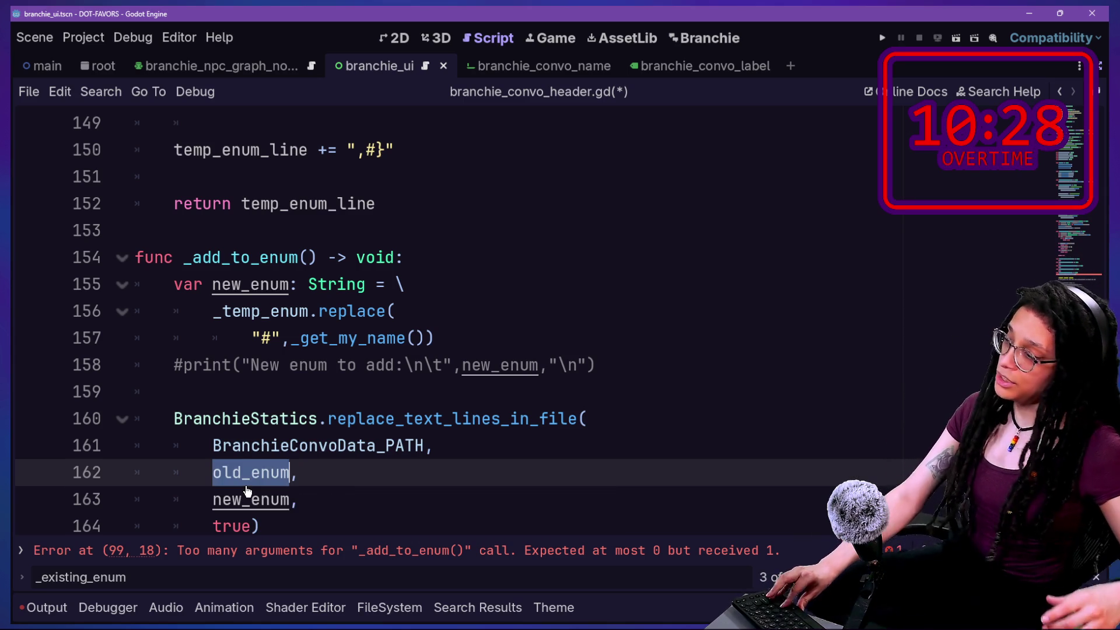
pyautogui.hotkey('ctrl', 'v')
pyautogui.hotkey('ctrl', 's')
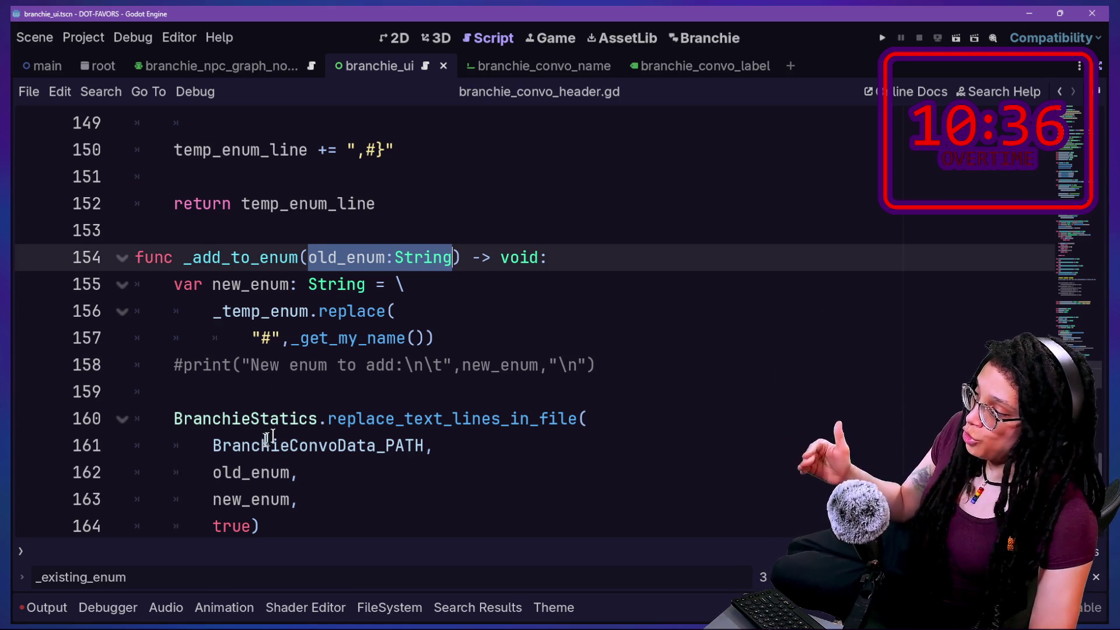
# Inspect the uses of _temp_enum and delete the old_enum:String parameter again
pyautogui.moveTo(201, 472); pyautogui.dragTo(316, 470)
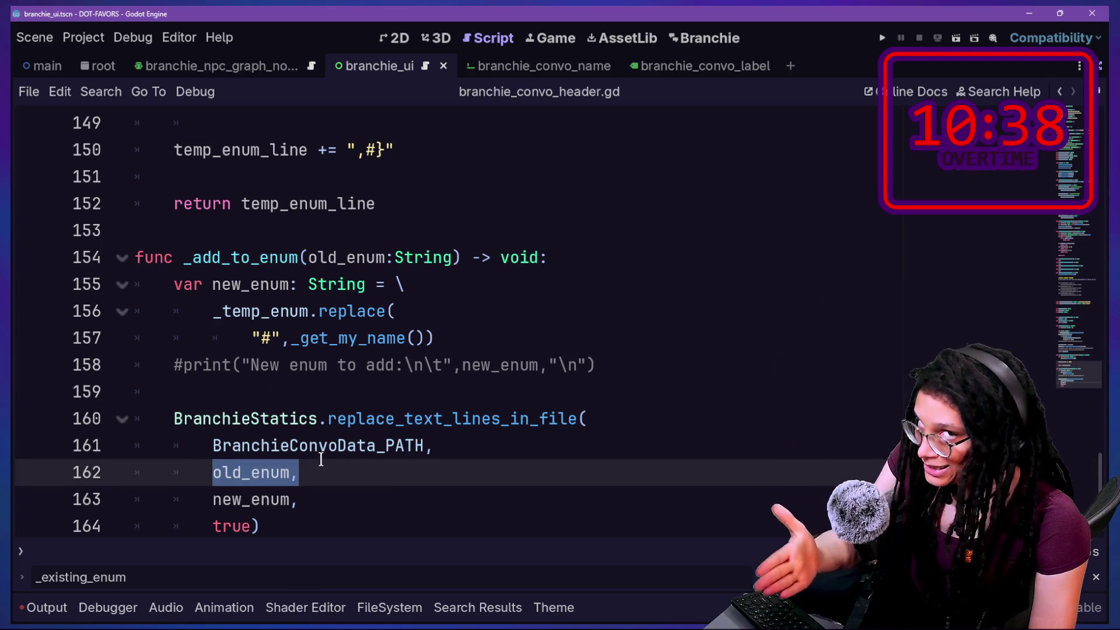
pyautogui.moveTo(321, 458)
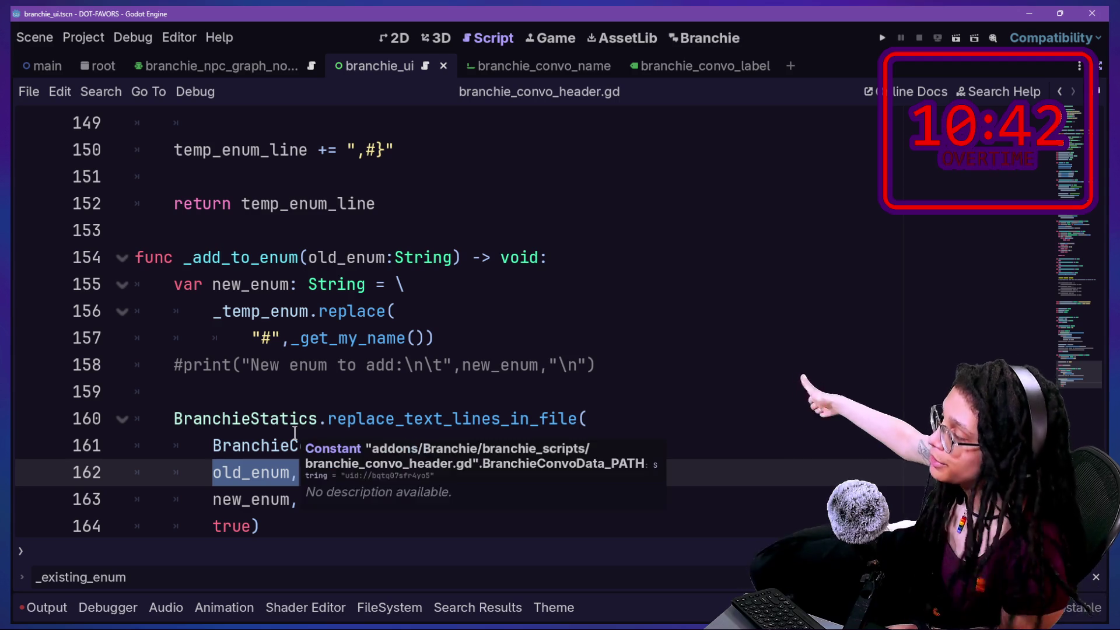
pyautogui.click(286, 338)
pyautogui.scroll(2, 287, 345)
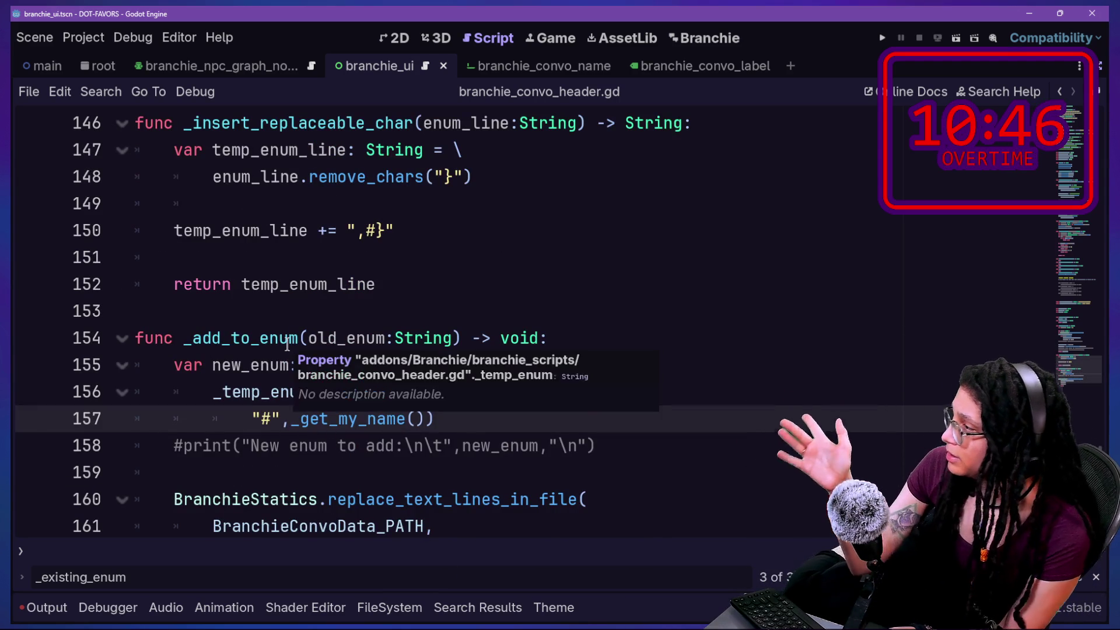
pyautogui.click(239, 392)
pyautogui.doubleClick(284, 388)
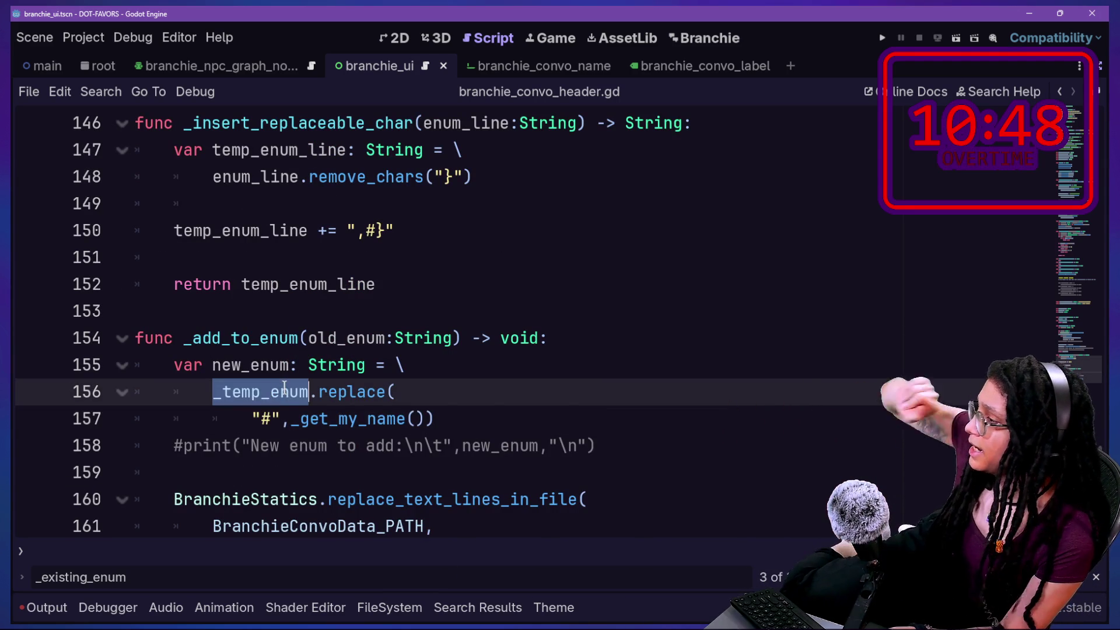
pyautogui.scroll(1, 274, 350)
pyautogui.scroll(-2, 274, 349)
pyautogui.scroll(3, 274, 350)
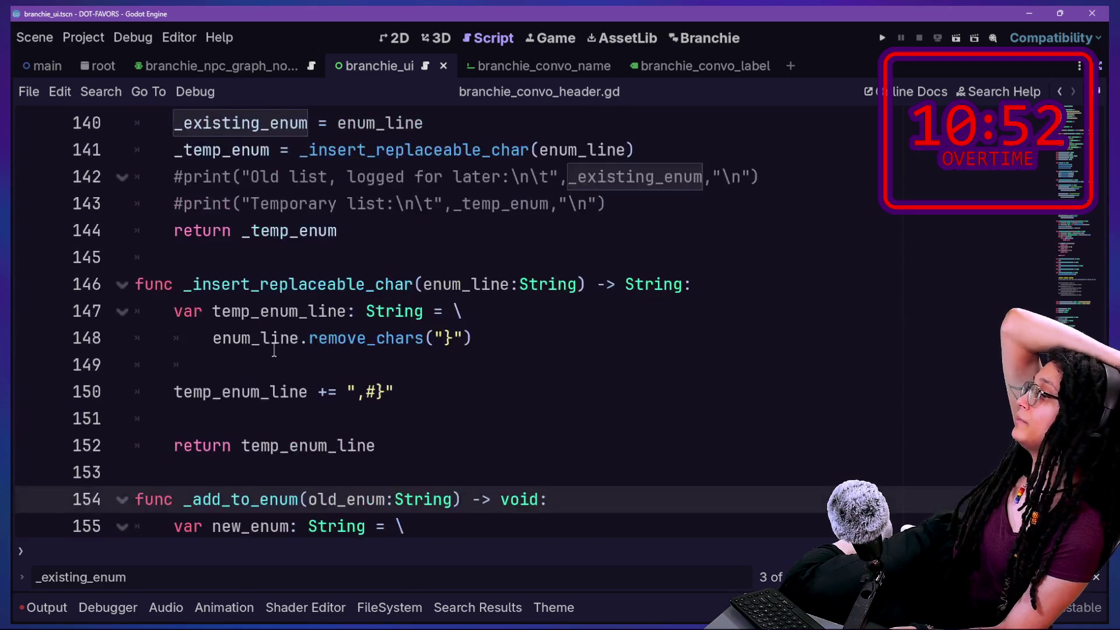
pyautogui.scroll(-1, 274, 350)
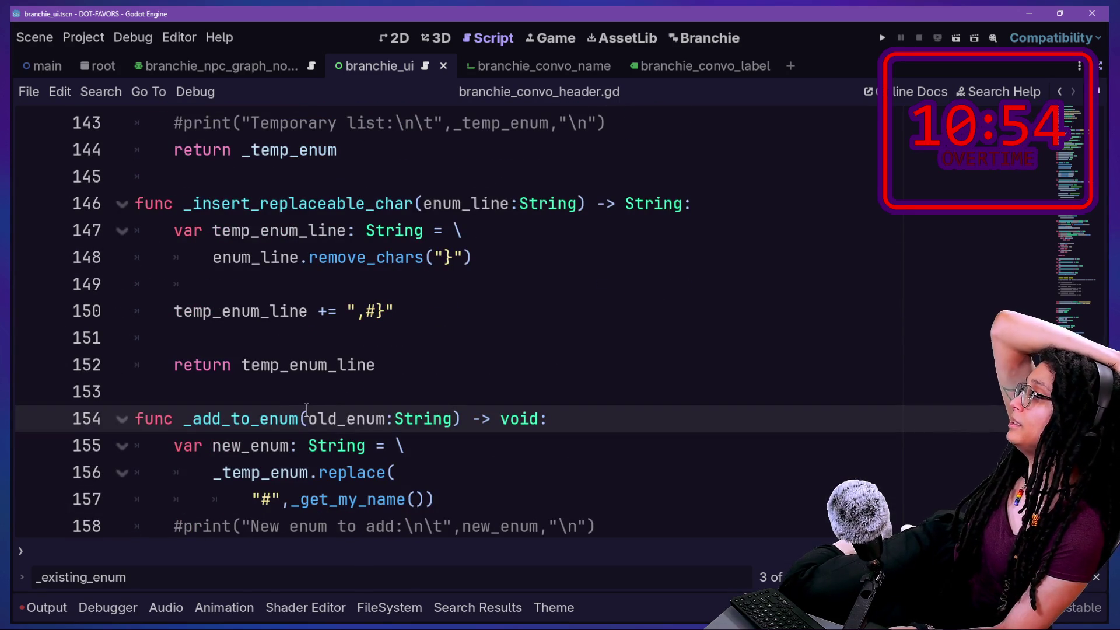
pyautogui.press('BackSpace')
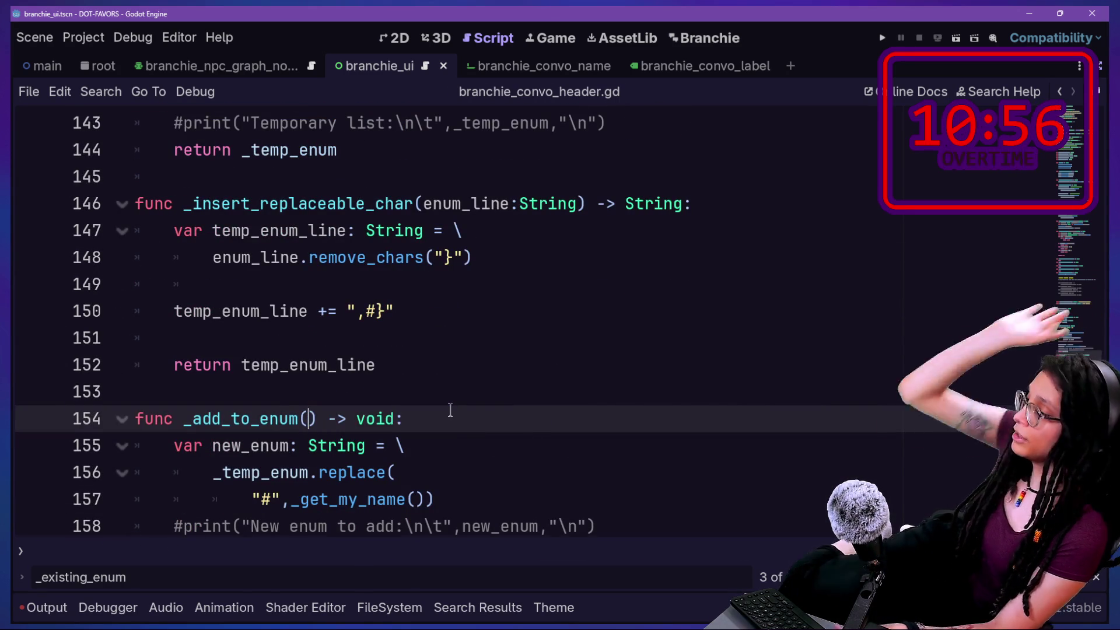
pyautogui.scroll(-4, 450, 411)
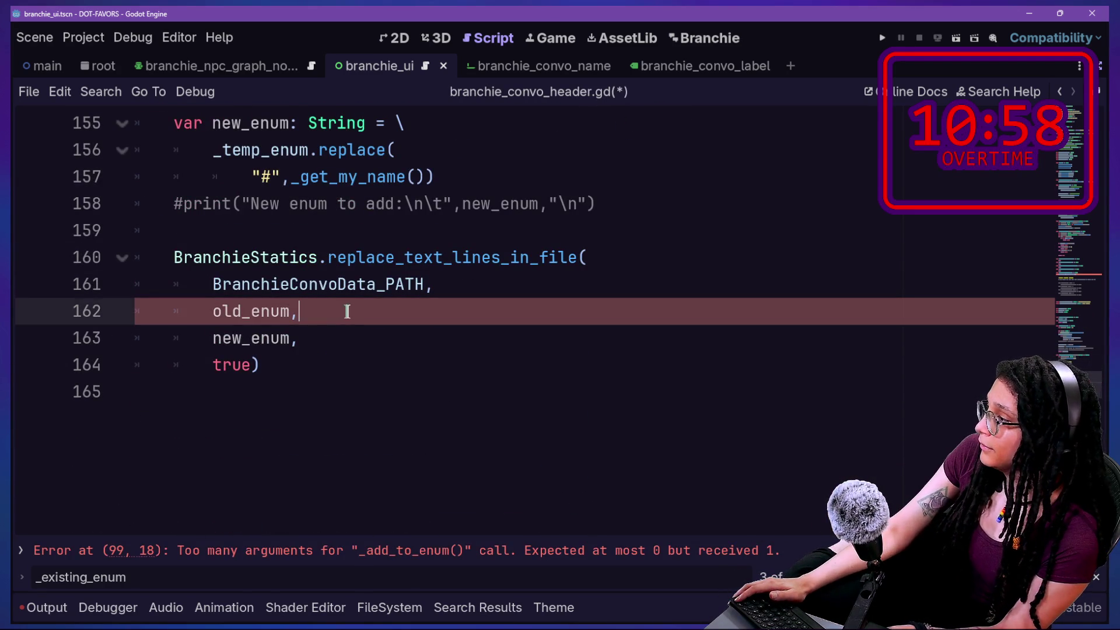
# Replace the old_enum argument on line 162 with _existing_enum and save the script
pyautogui.moveTo(213, 311); pyautogui.dragTo(281, 312)
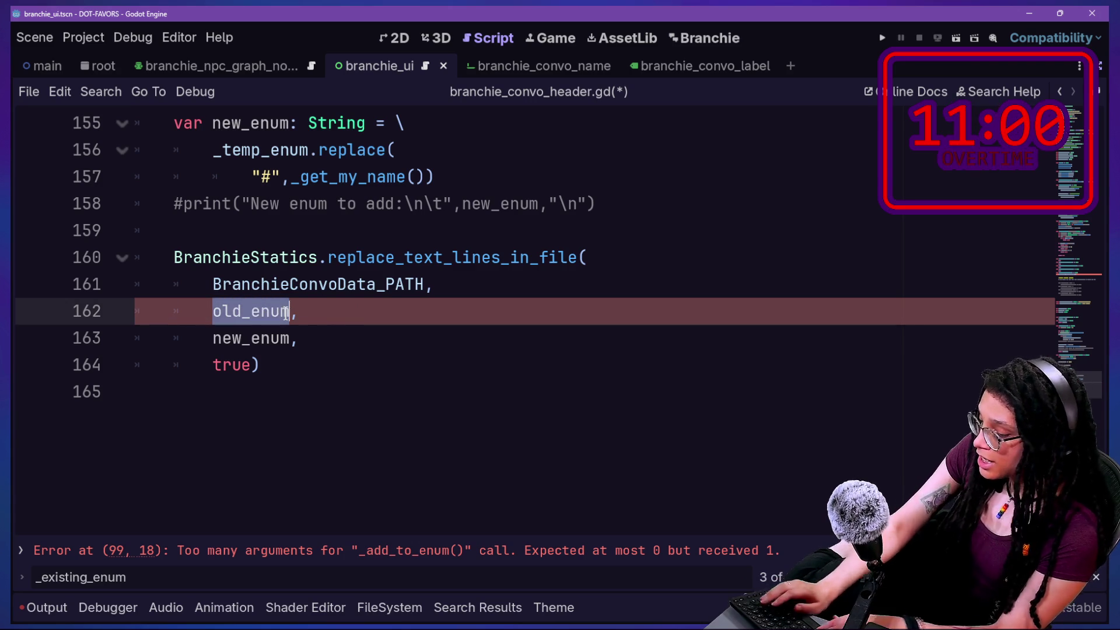
pyautogui.press('BackSpace')
pyautogui.write('_existing_enu')
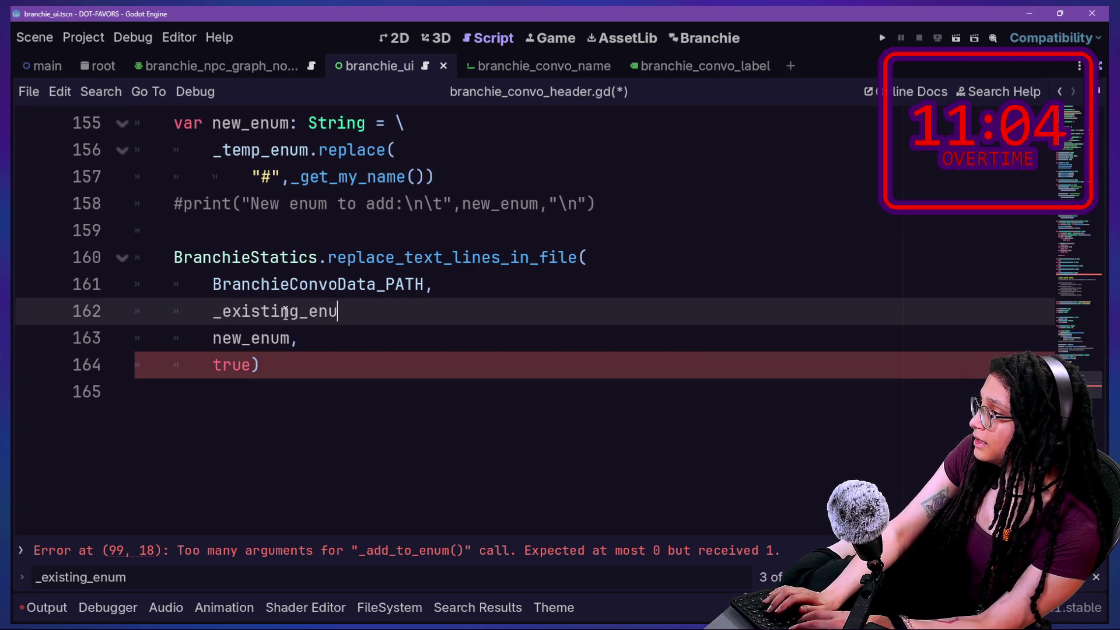
pyautogui.write('m,')
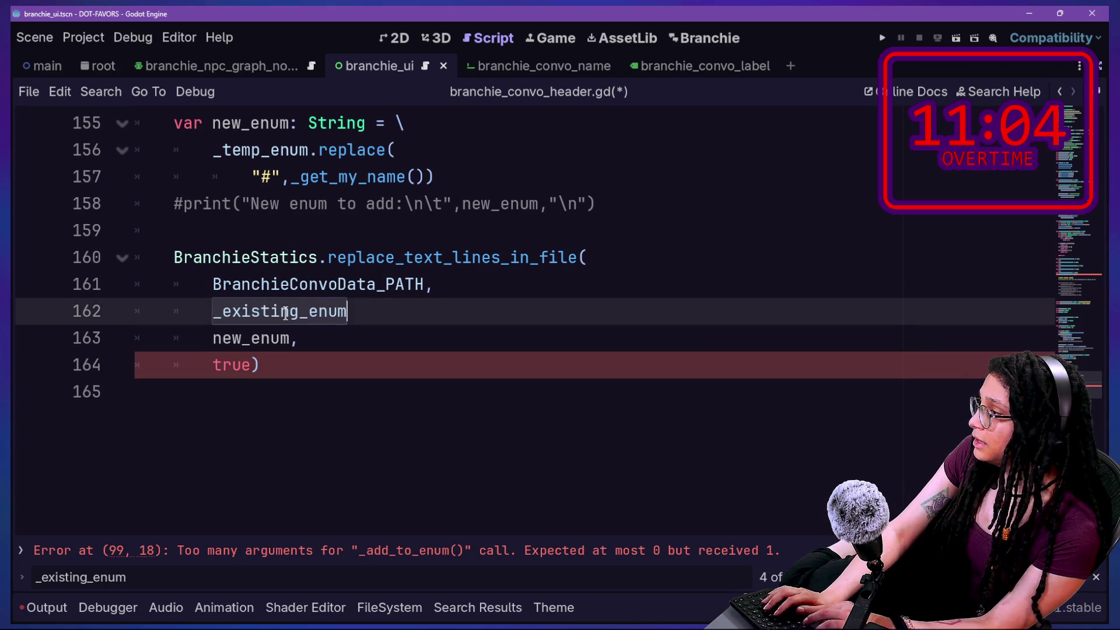
pyautogui.click(277, 284)
pyautogui.scroll(2, 276, 280)
pyautogui.scroll(11, 276, 281)
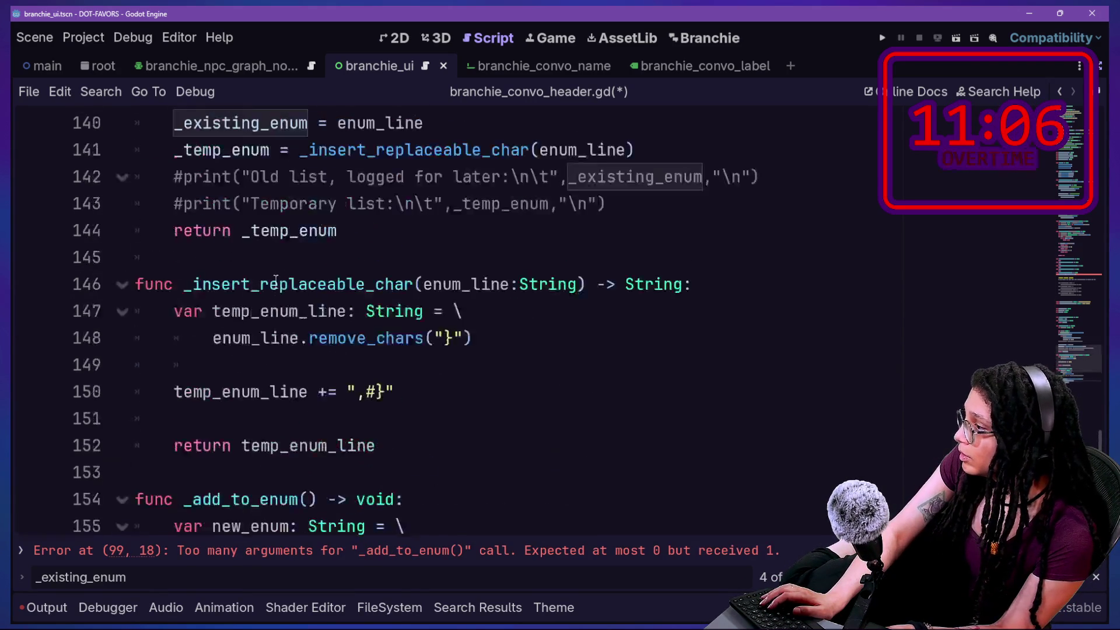
pyautogui.scroll(-6, 276, 281)
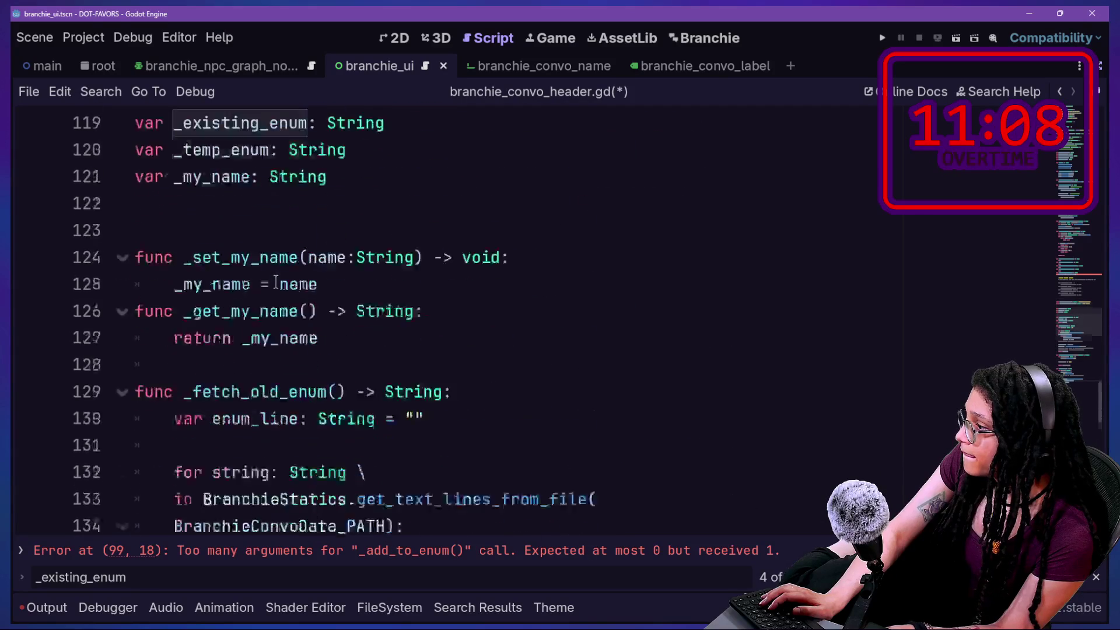
pyautogui.hotkey('ctrl', 's')
# Move the _fetch_old_enum() call out of the _add_to_enum argument onto its own line 99, and save
pyautogui.scroll(-2, 349, 330)
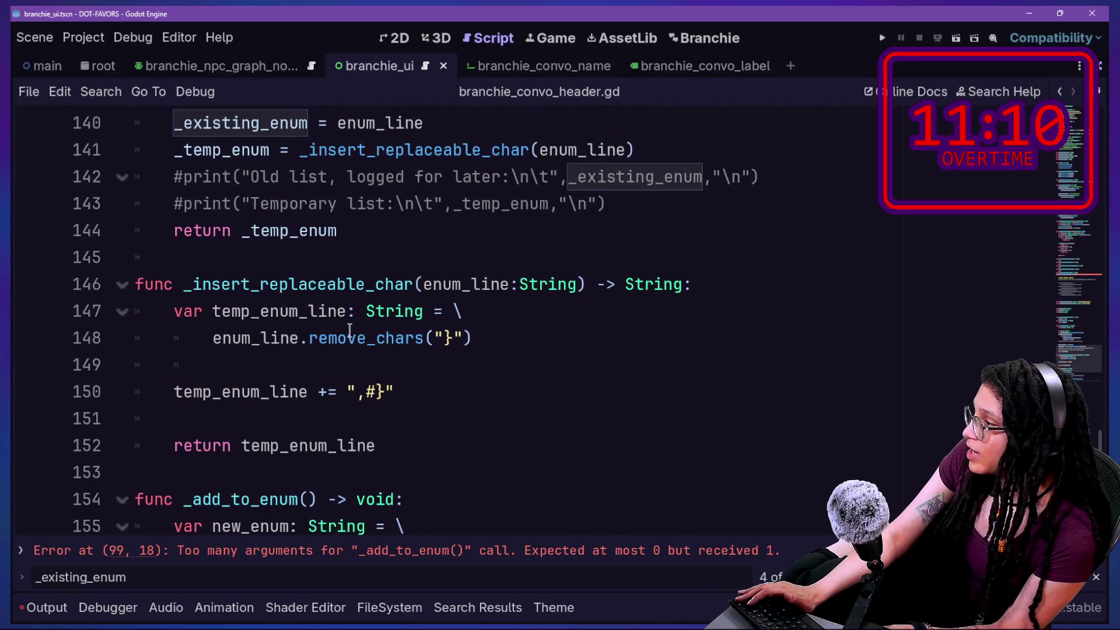
pyautogui.scroll(-1, 350, 330)
pyautogui.scroll(5, 349, 331)
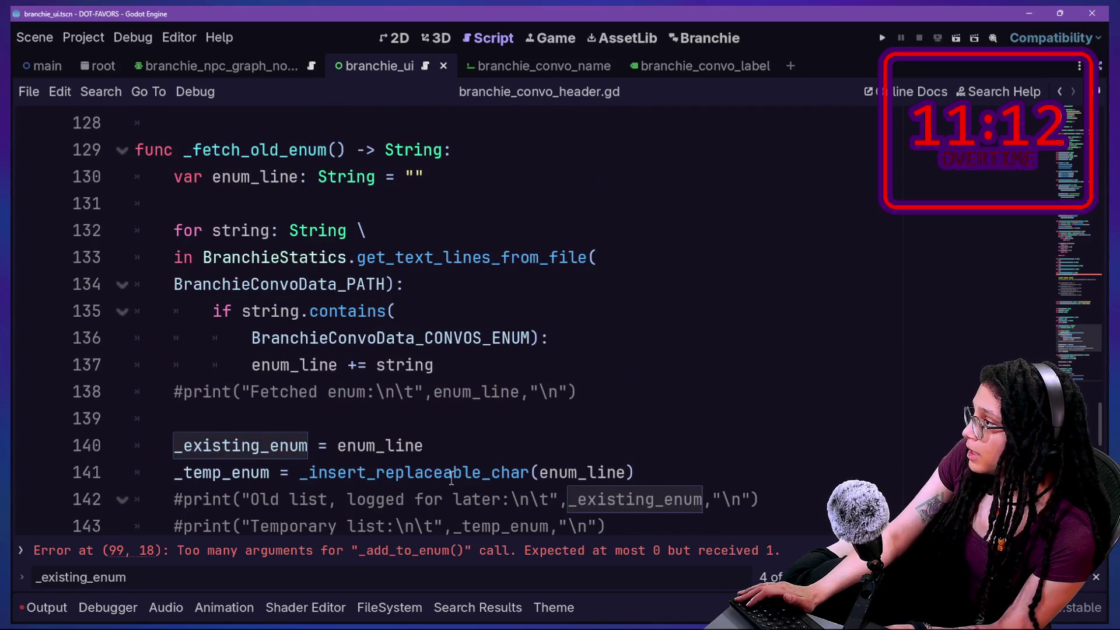
pyautogui.scroll(1, 451, 478)
pyautogui.click(476, 557)
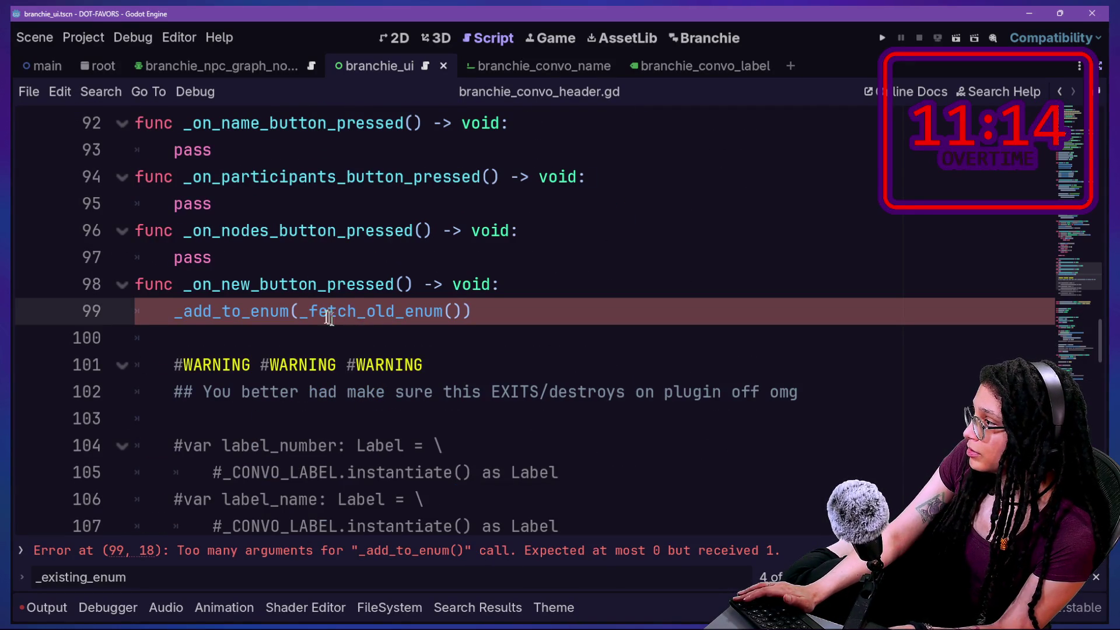
pyautogui.moveTo(364, 301); pyautogui.dragTo(442, 300)
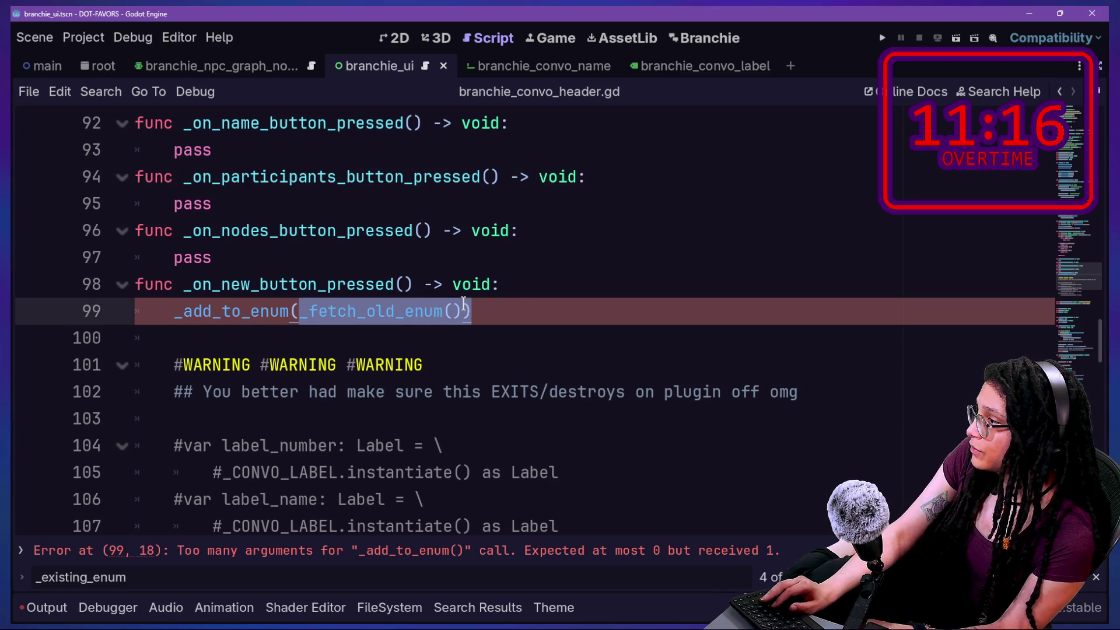
pyautogui.hotkey('ctrl', 'x')
pyautogui.click(518, 284)
pyautogui.press('Return')
pyautogui.hotkey('ctrl', 'v')
pyautogui.hotkey('shift', 'Home')
pyautogui.hotkey('ctrl', 's')
# Give _fetch_old_enum a void return type, delete its 'return _temp_enum' line, and save
pyautogui.keyDown('ctrl'); pyautogui.click(268, 320); pyautogui.keyUp('ctrl')
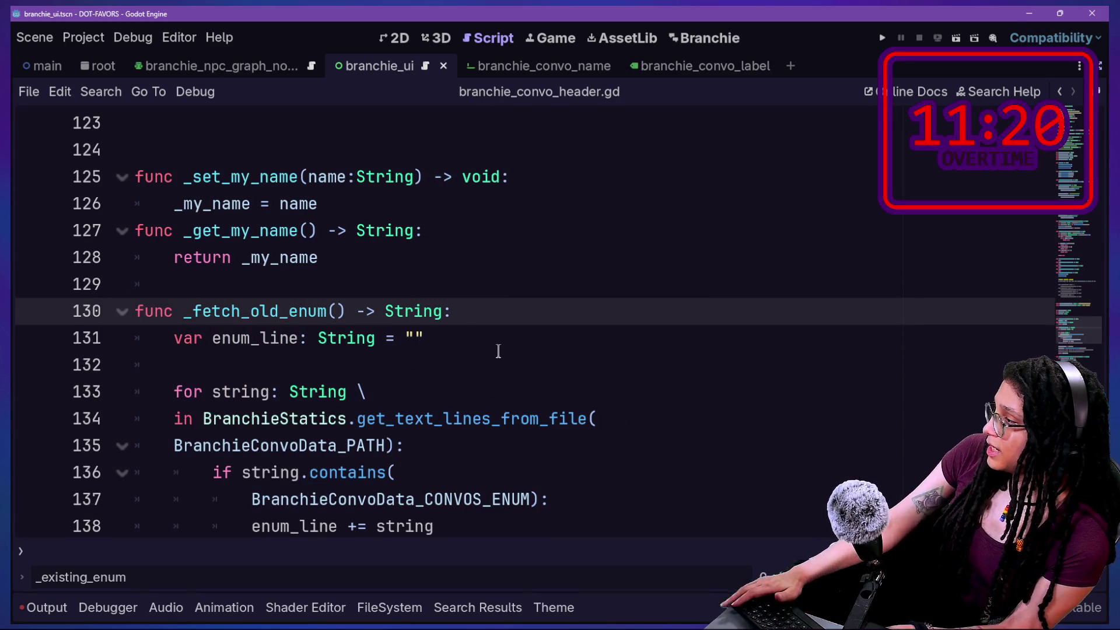
pyautogui.scroll(-1, 499, 351)
pyautogui.doubleClick(430, 238)
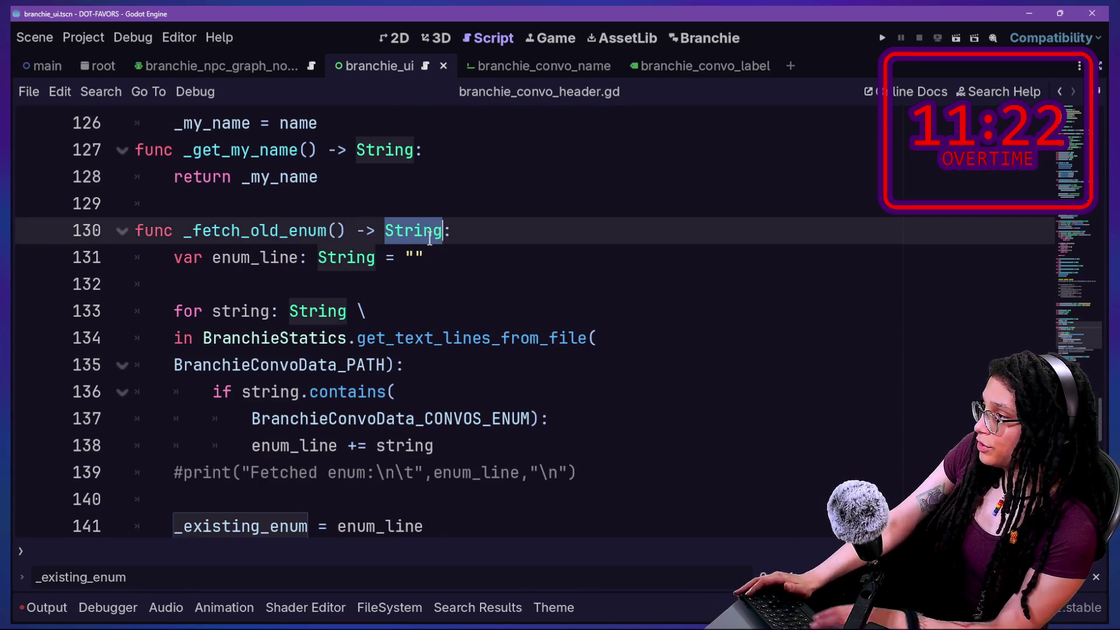
pyautogui.write('void')
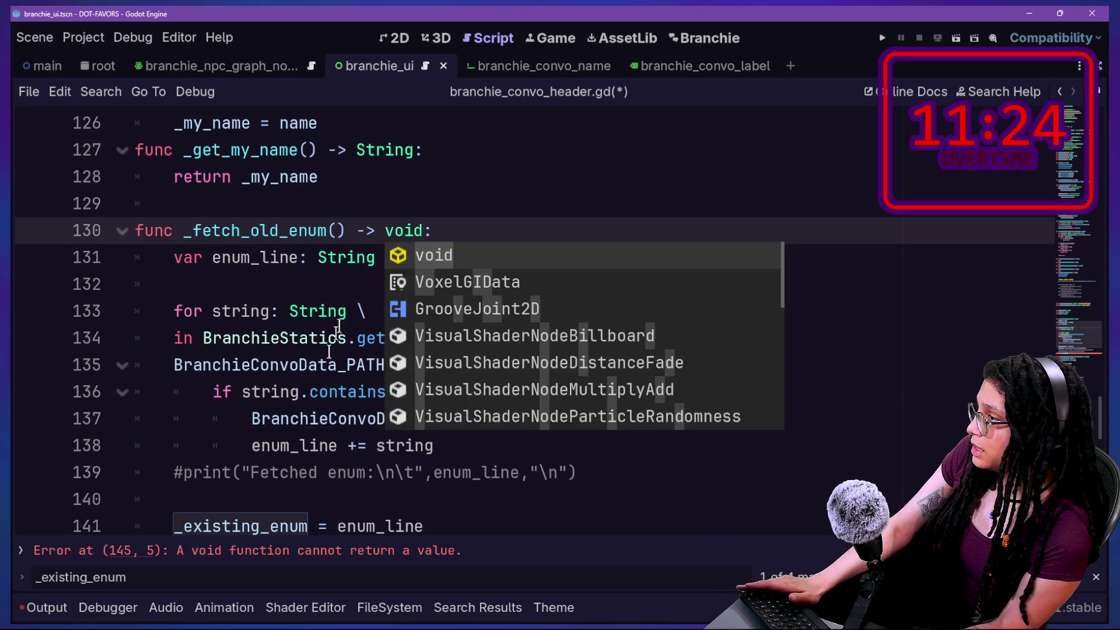
pyautogui.click(275, 436)
pyautogui.scroll(-1, 275, 434)
pyautogui.scroll(-1, 403, 444)
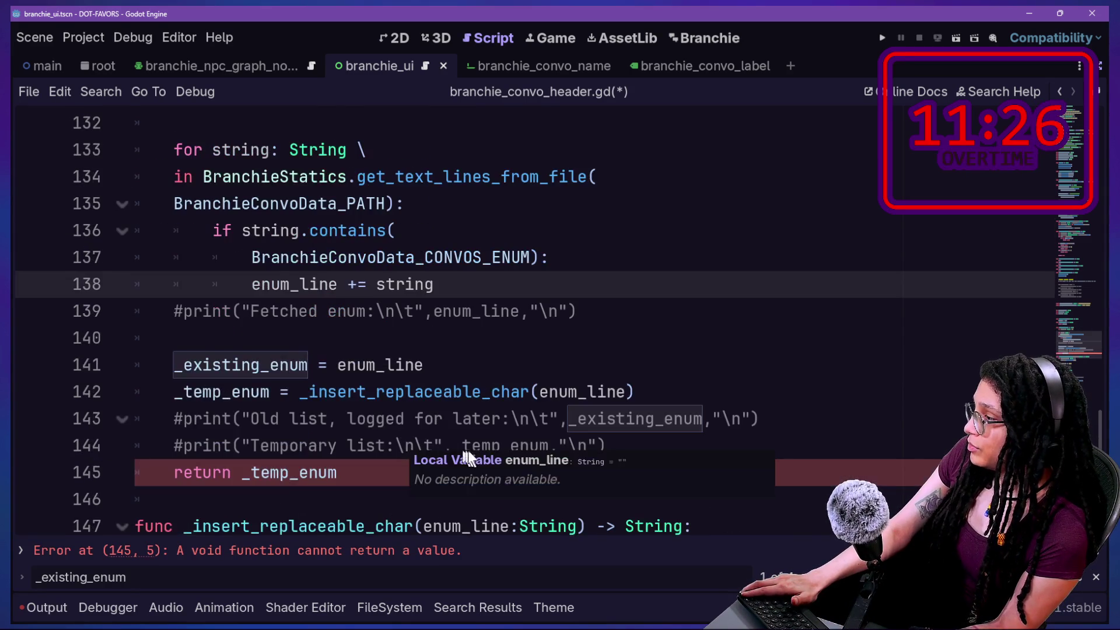
pyautogui.moveTo(339, 474); pyautogui.dragTo(717, 442)
pyautogui.press('BackSpace')
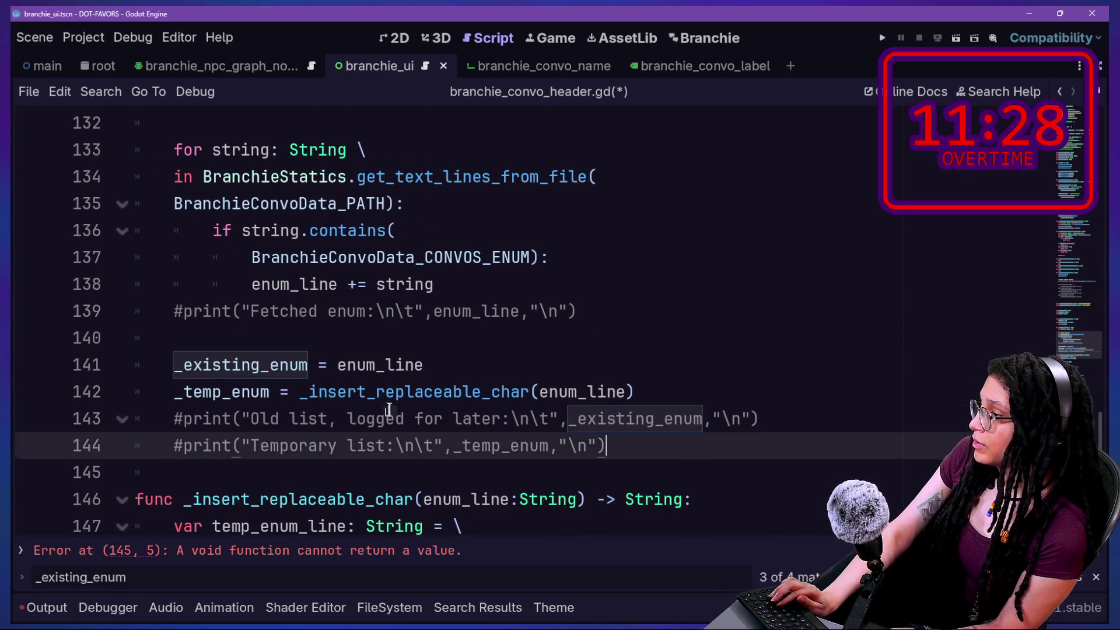
pyautogui.click(470, 367)
pyautogui.hotkey('ctrl', 's')
# Scroll through the saved header script to confirm no errors remain
pyautogui.click(201, 318)
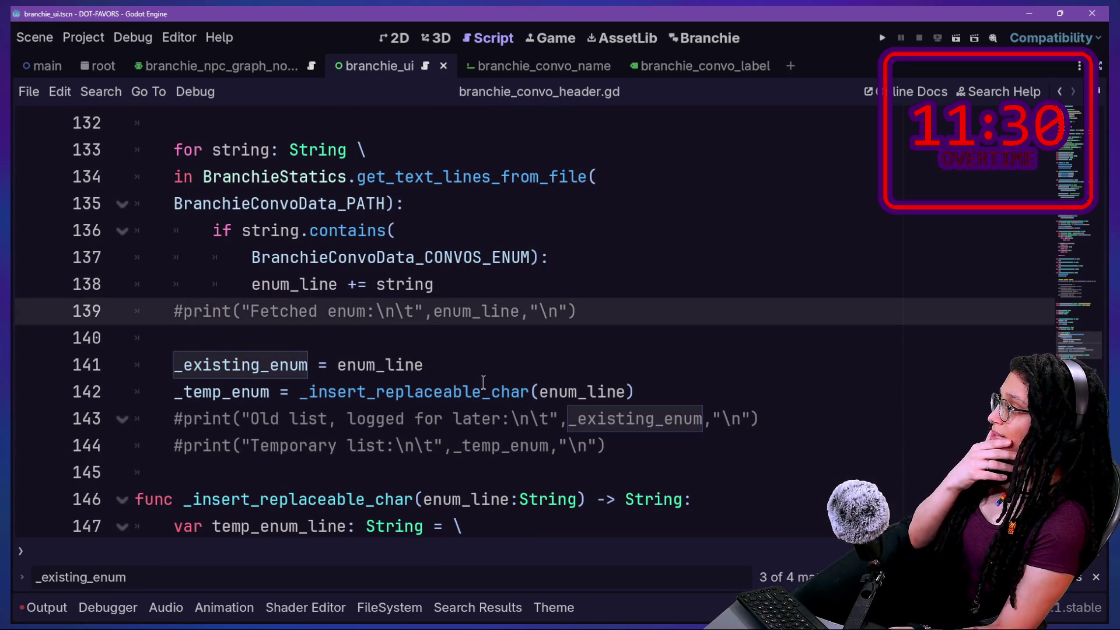
pyautogui.click(391, 220)
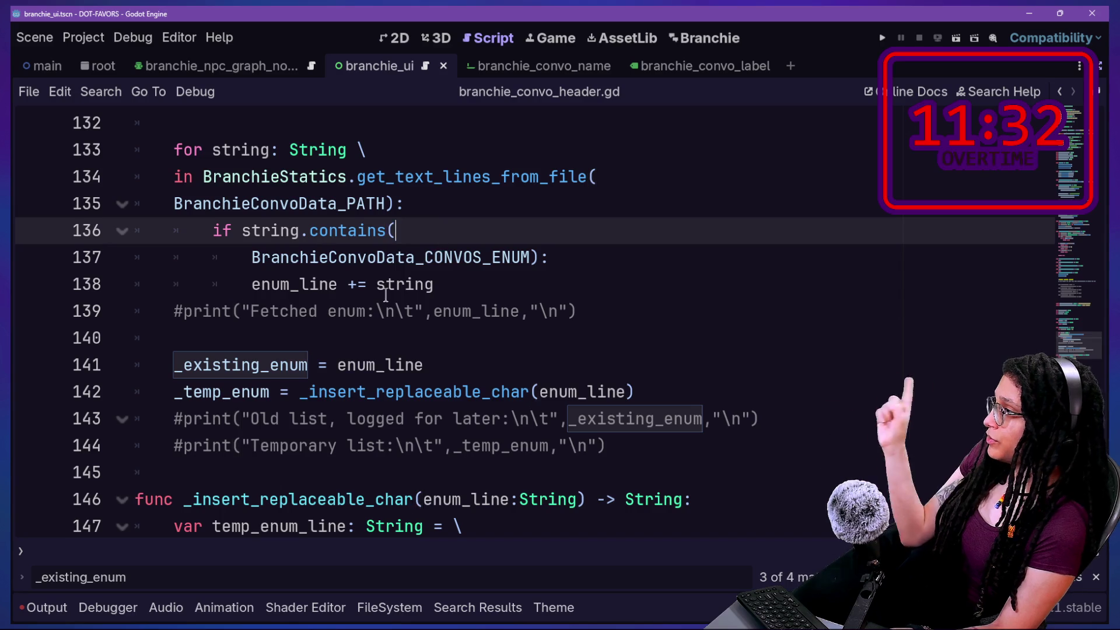
pyautogui.scroll(-4, 385, 296)
pyautogui.scroll(-3, 385, 295)
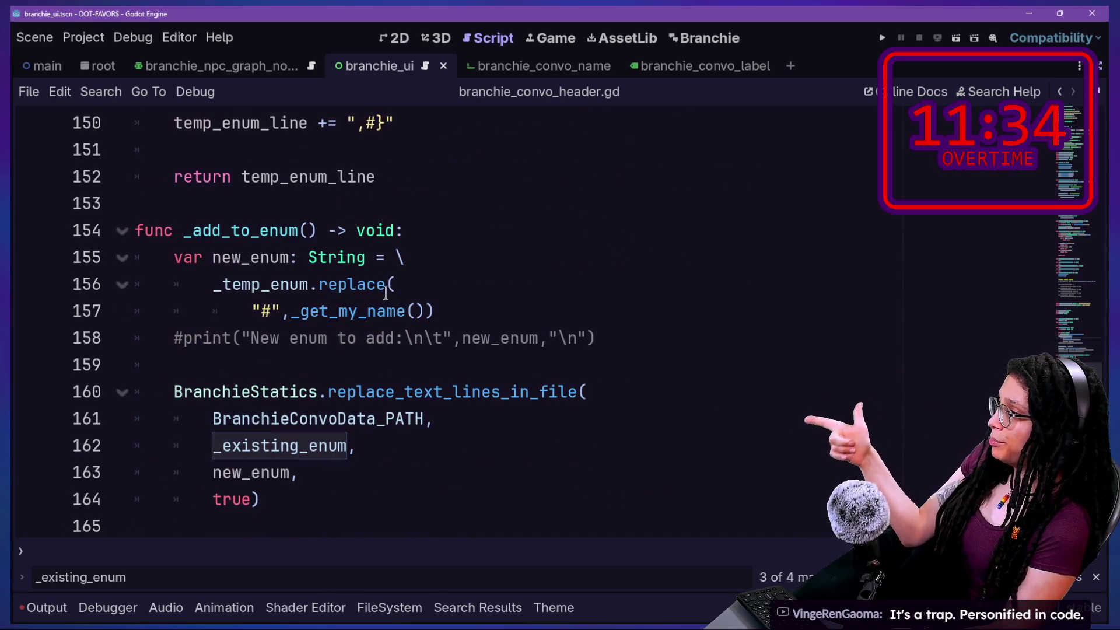
pyautogui.scroll(-1, 499, 344)
pyautogui.click(499, 344)
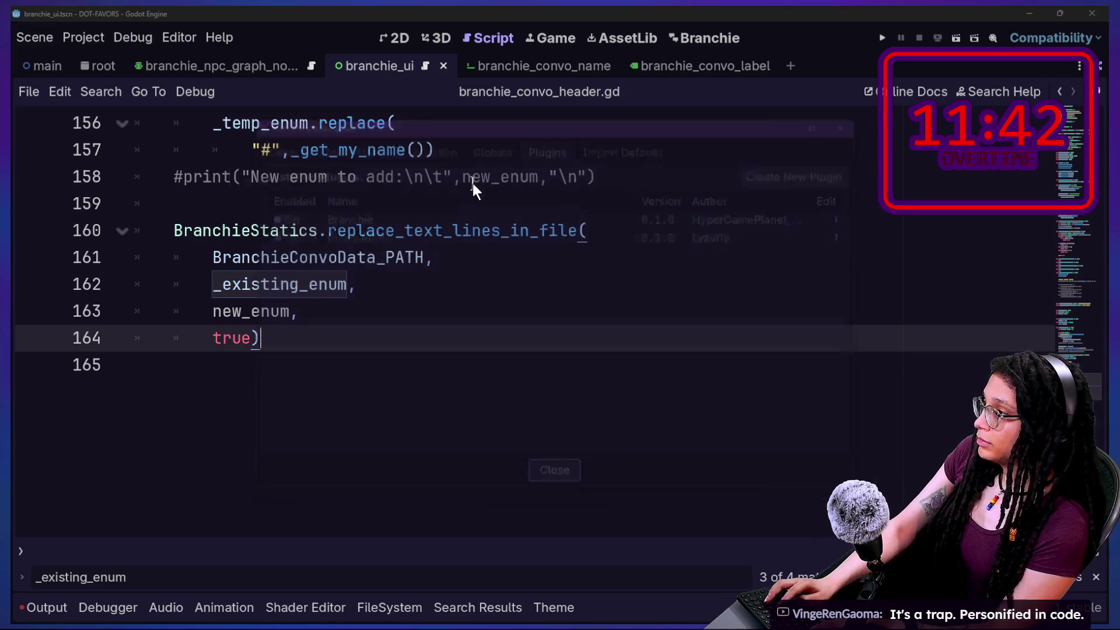
# Toggle the Branchie plugin off and back on in the project's plugin settings
pyautogui.doubleClick(251, 209)
pyautogui.click(255, 210)
pyautogui.click(255, 210)
pyautogui.press('Escape')
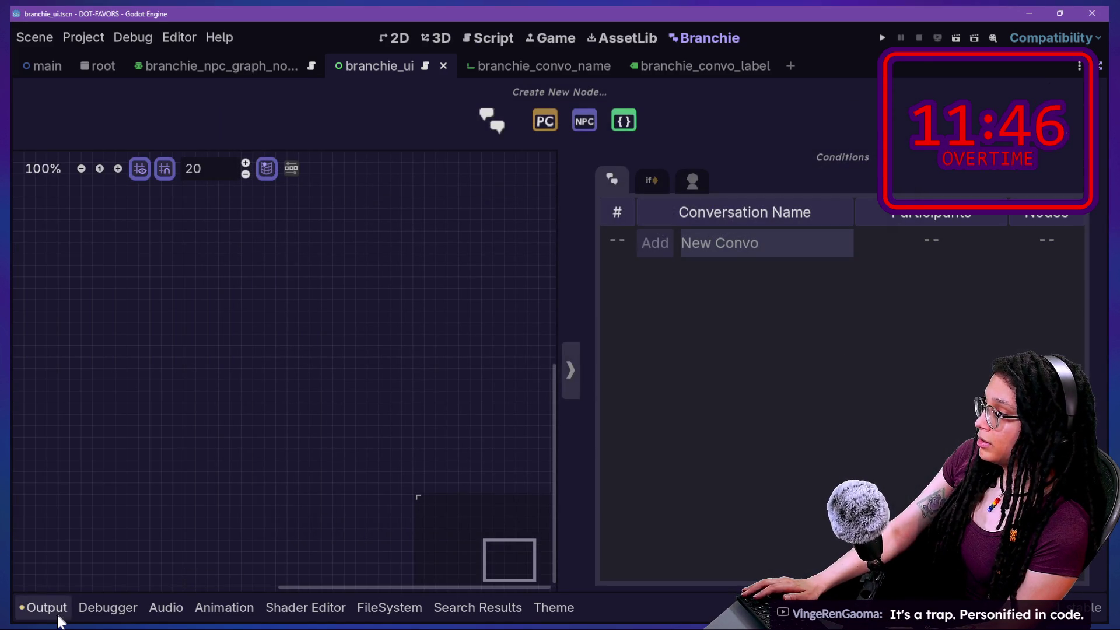
# Clear the Output log and add the HELLO_MONEY conversation
pyautogui.click(58, 616)
pyautogui.hotkey('ctrl', 'alt', 'k')
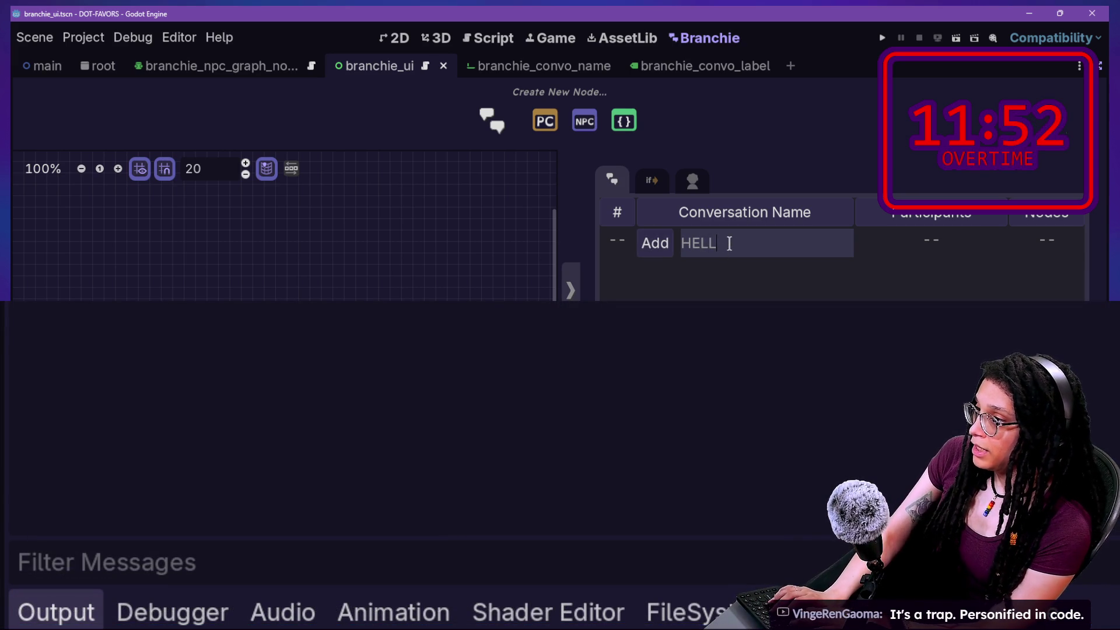
pyautogui.click(662, 250)
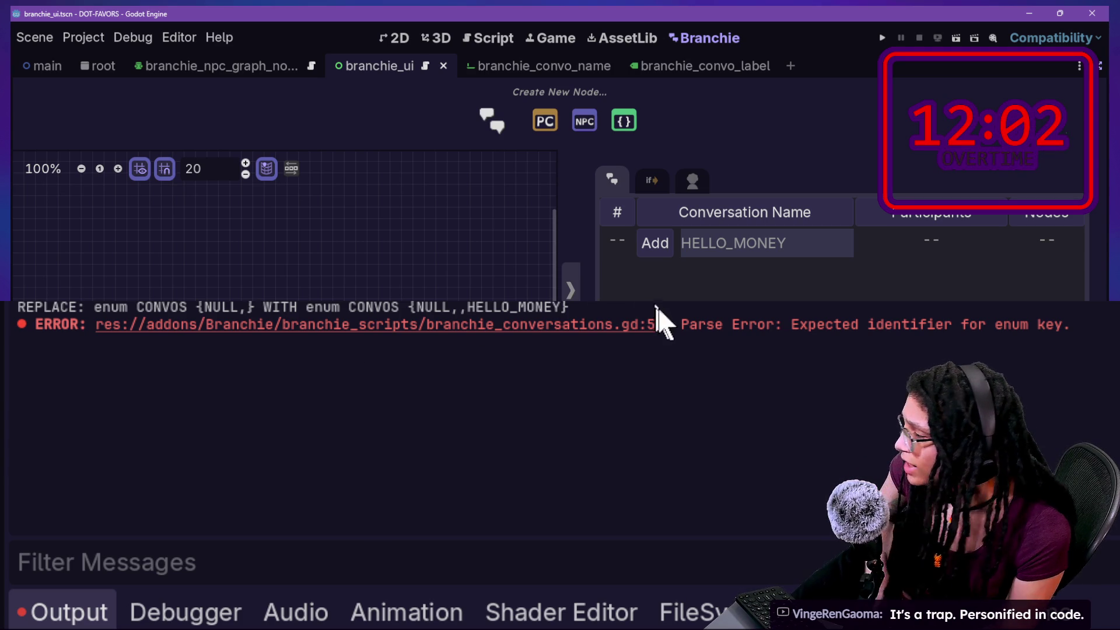
# Open branchie_conversations.gd and reload it from disk to see the rewritten CONVOS enum
pyautogui.click(511, 29)
pyautogui.hotkey('shift', 'alt', 'o')
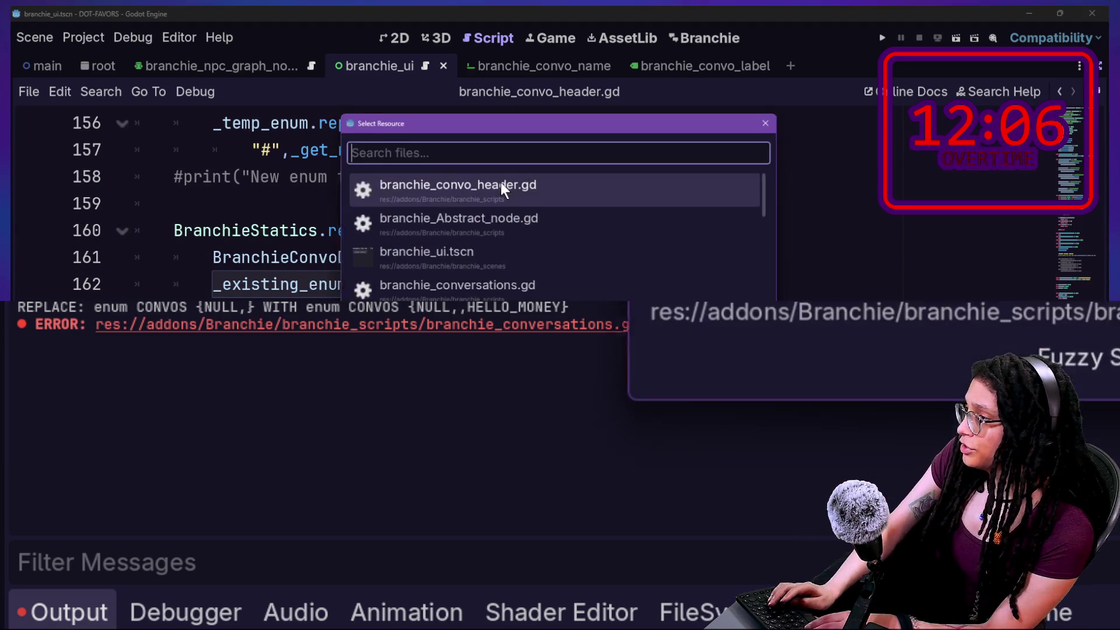
pyautogui.press('Down')
pyautogui.press('Down')
pyautogui.press('Down')
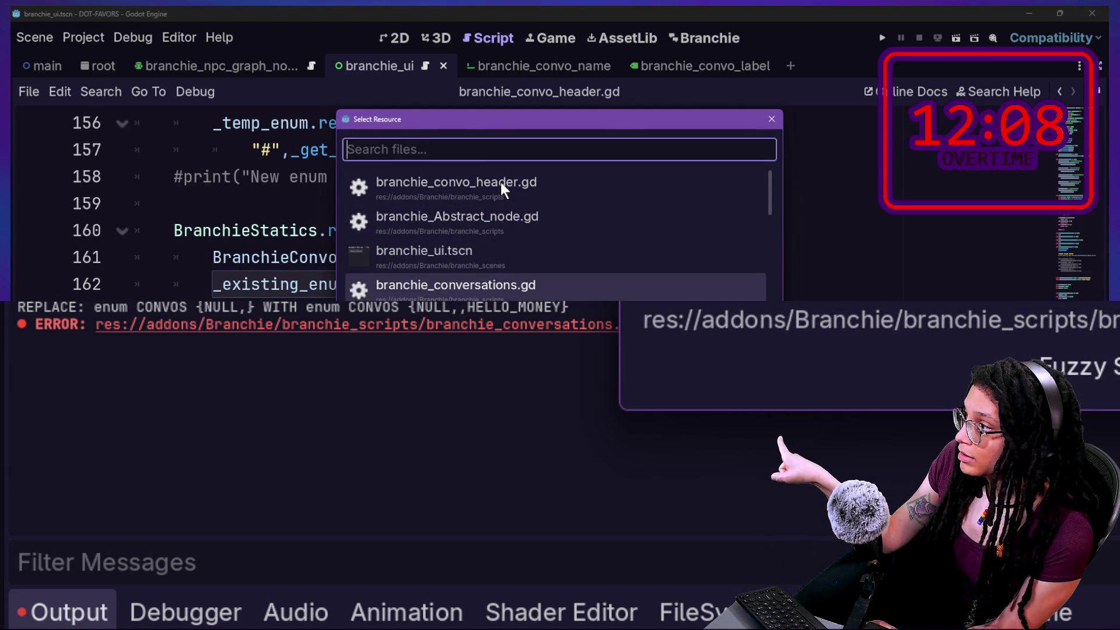
pyautogui.press('Return')
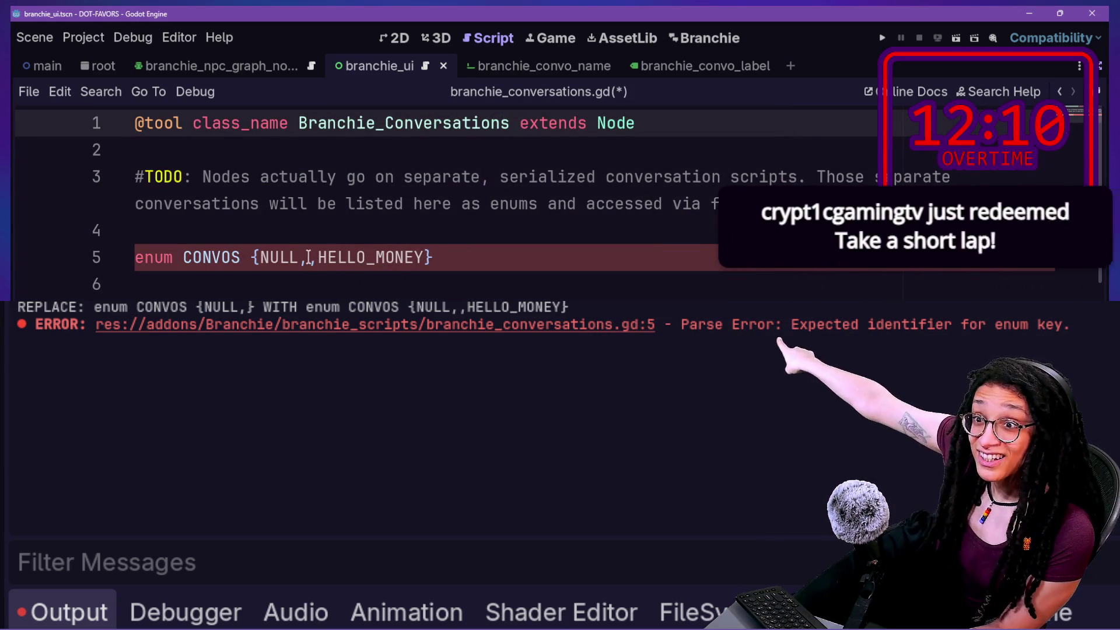
pyautogui.click(340, 255)
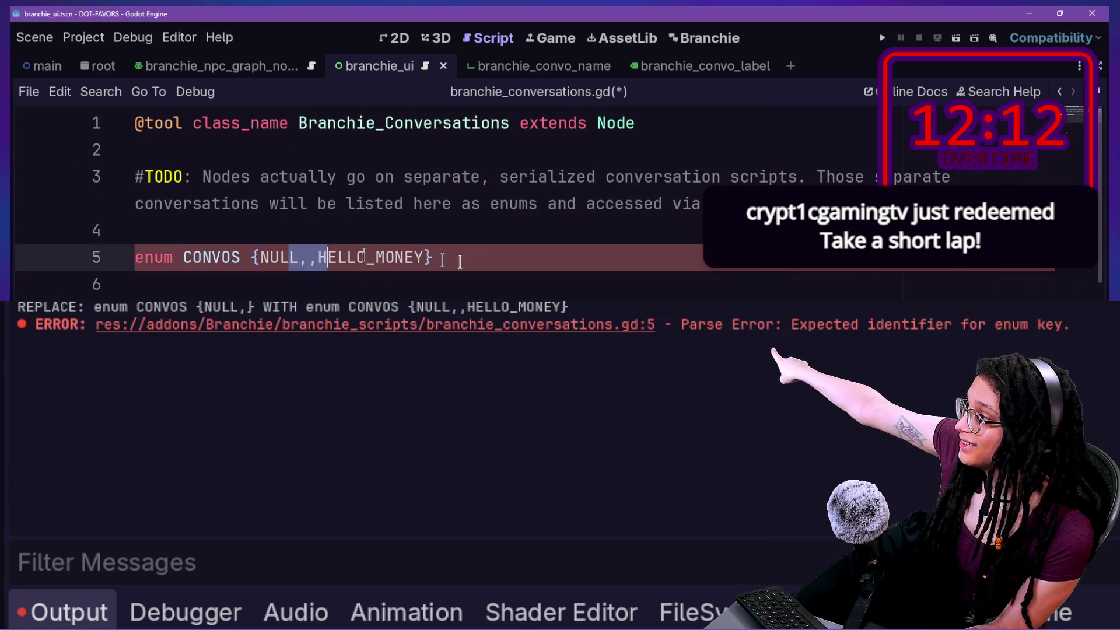
pyautogui.click(588, 239)
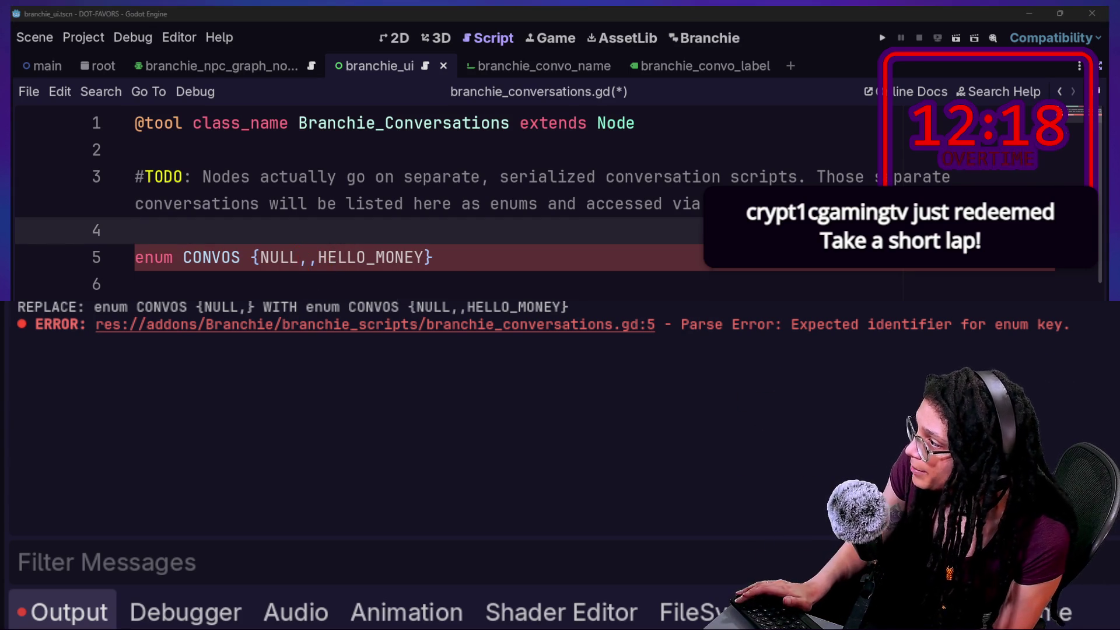
pyautogui.press('Return')
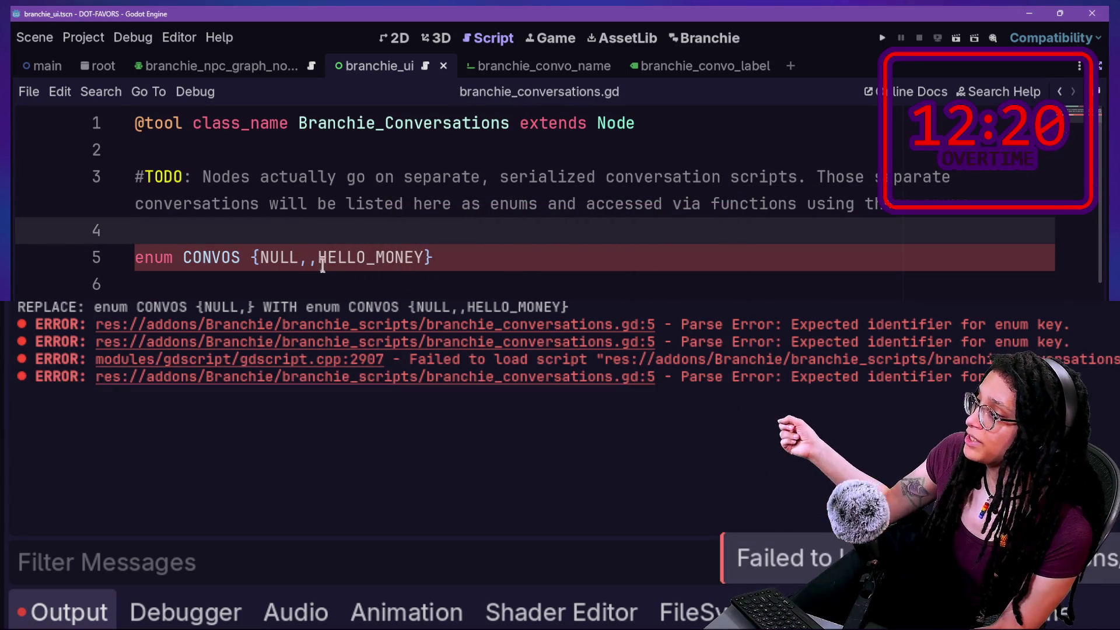
pyautogui.click(328, 254)
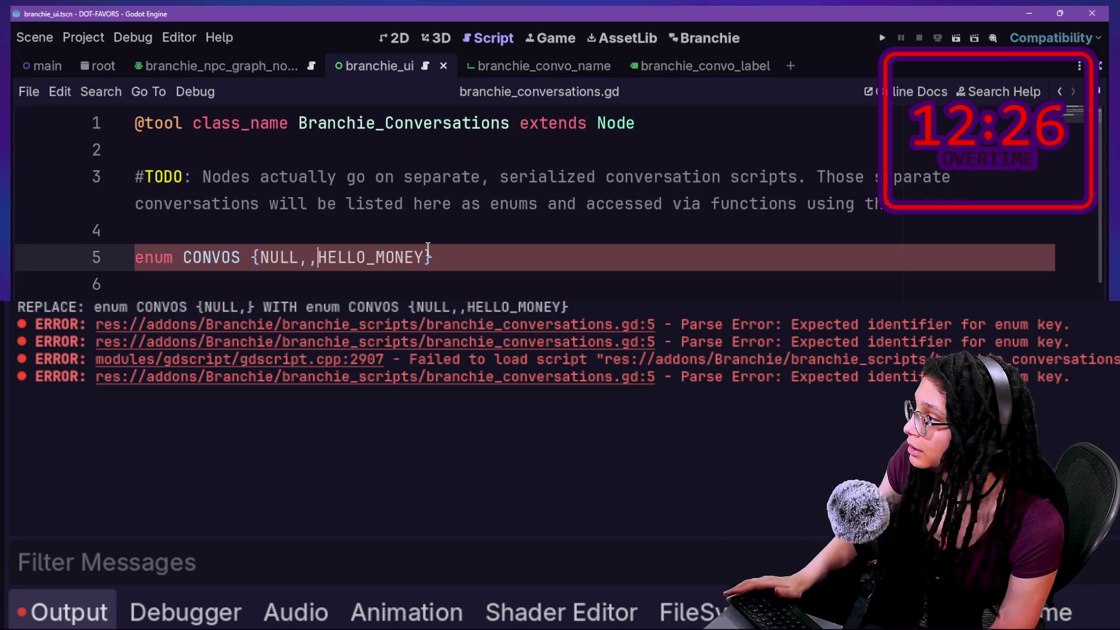
# Delete HELLO_MONEY and its extra comma from CONVOS, then toggle the Branchie plugin off and on
pyautogui.moveTo(427, 257); pyautogui.dragTo(317, 257)
pyautogui.press('BackSpace')
pyautogui.press('BackSpace')
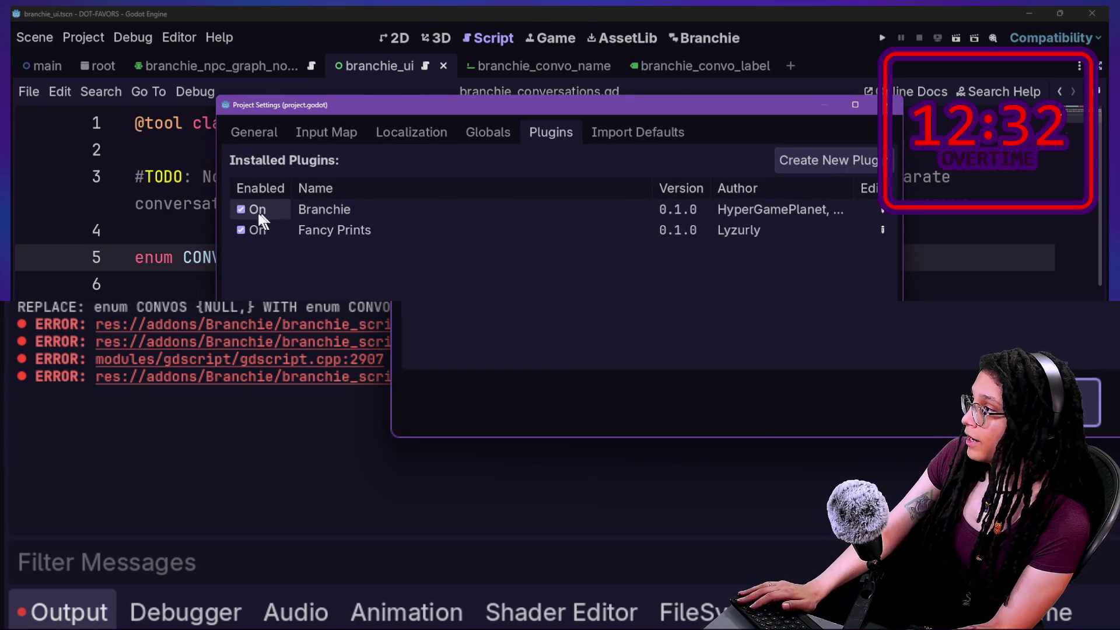
pyautogui.click(257, 211)
pyautogui.click(254, 215)
pyautogui.press('Escape')
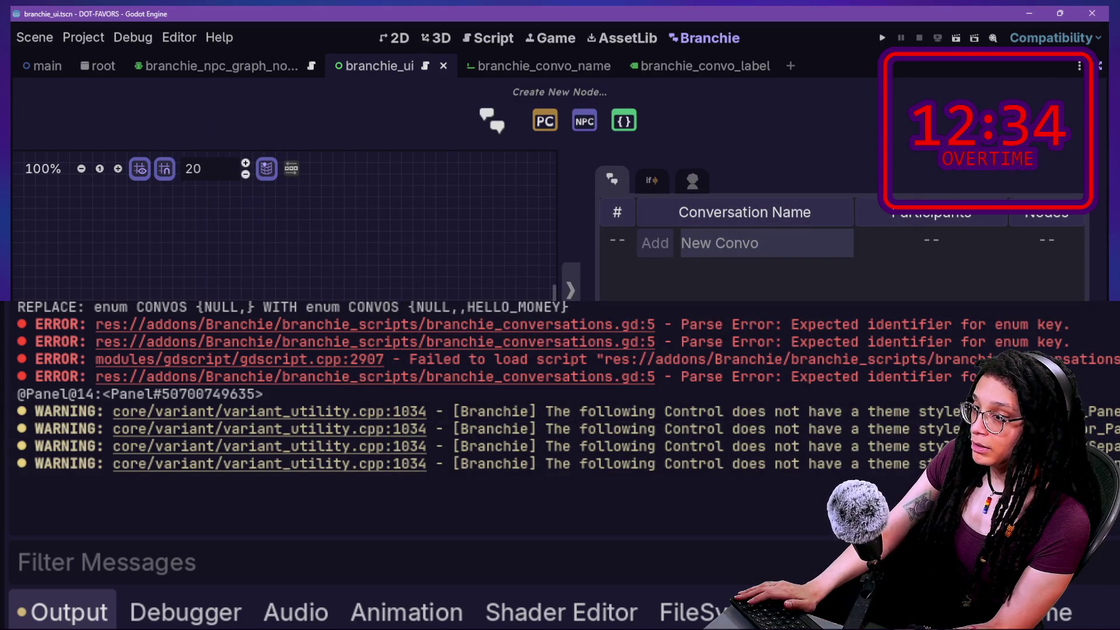
# Clear the output, add IT_WORKED, and reload branchie_conversations.gd showing CONVOS as {NULL,IT_WORKED}
pyautogui.hotkey('ctrl', 'shift', 'k')
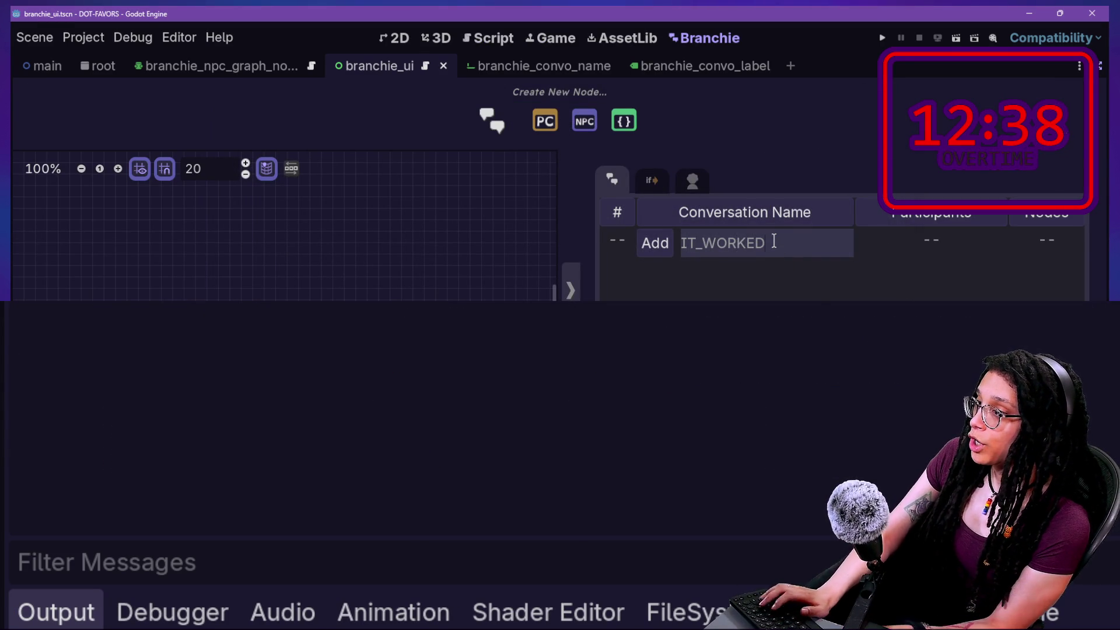
pyautogui.click(655, 245)
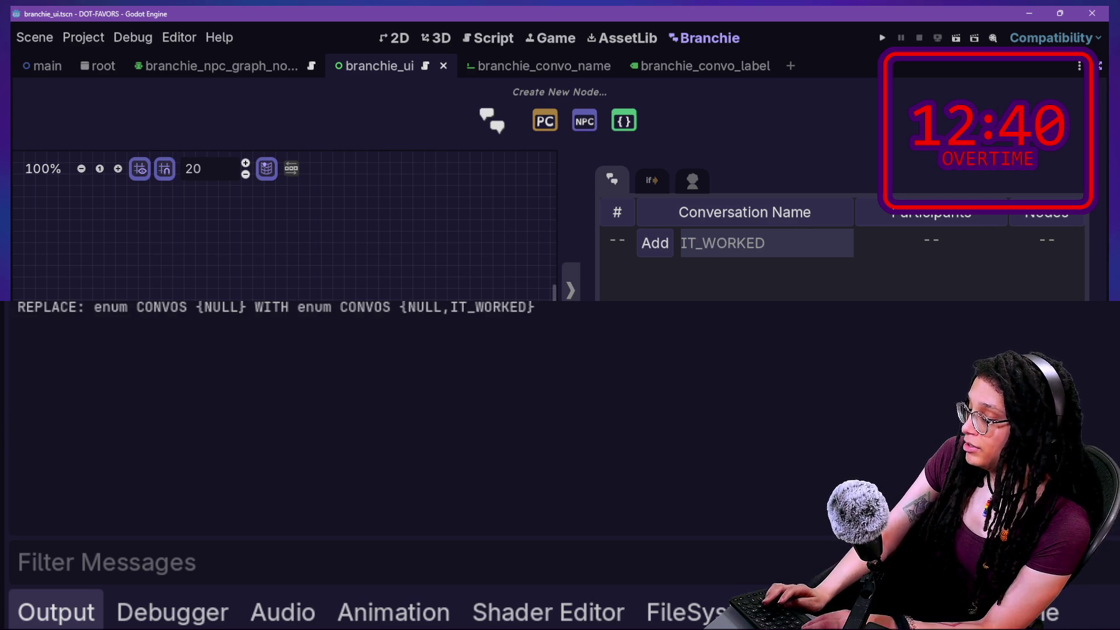
pyautogui.hotkey('shift', 'alt', 'o')
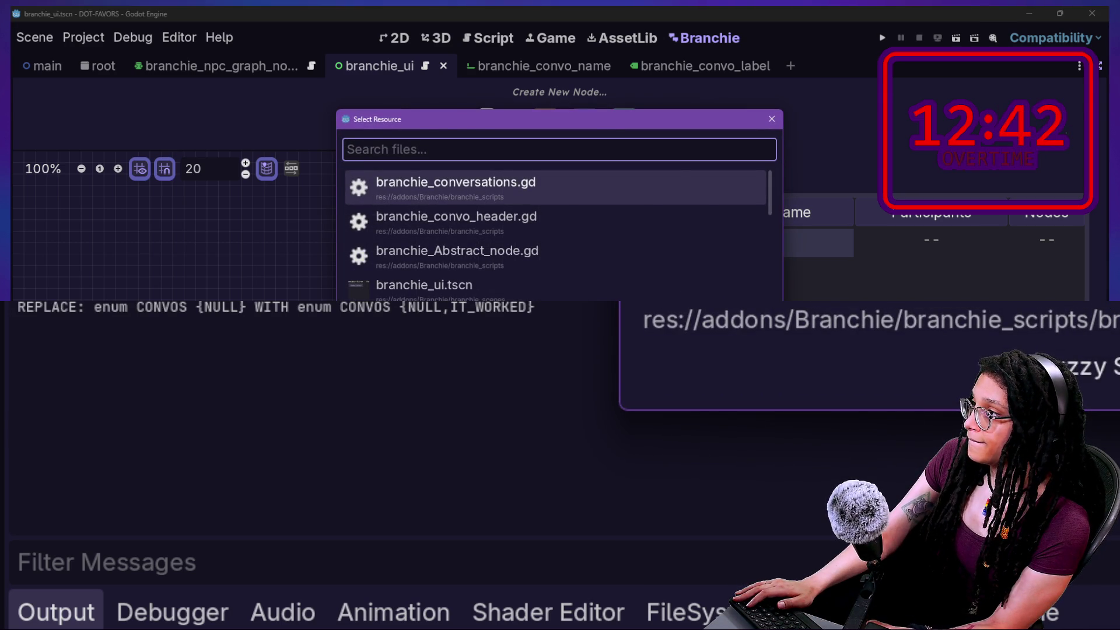
pyautogui.press('Return')
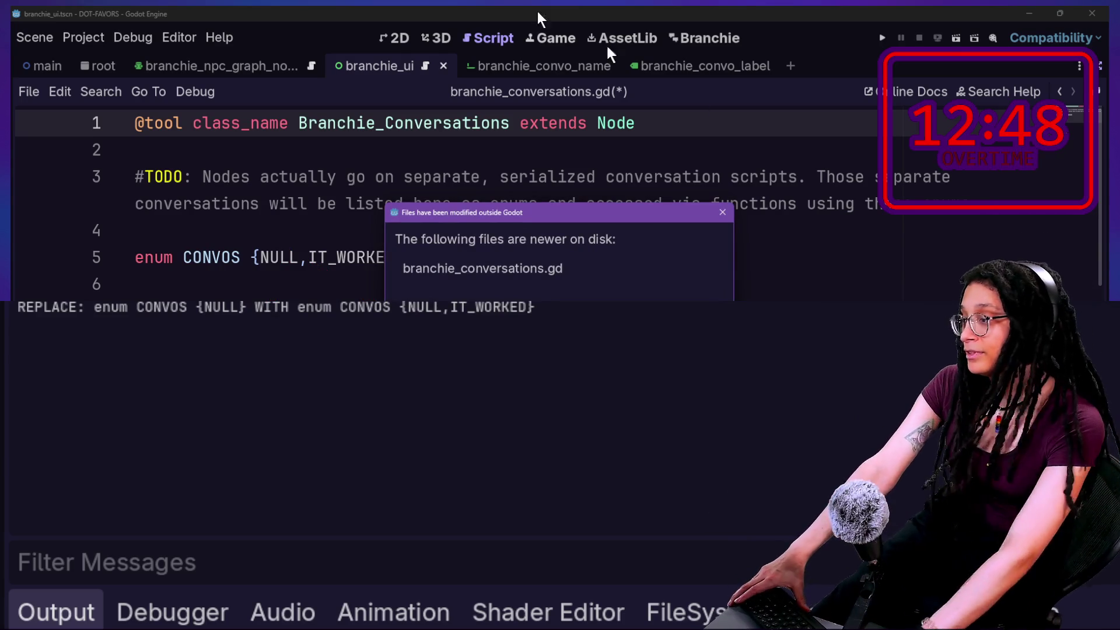
pyautogui.press('Return')
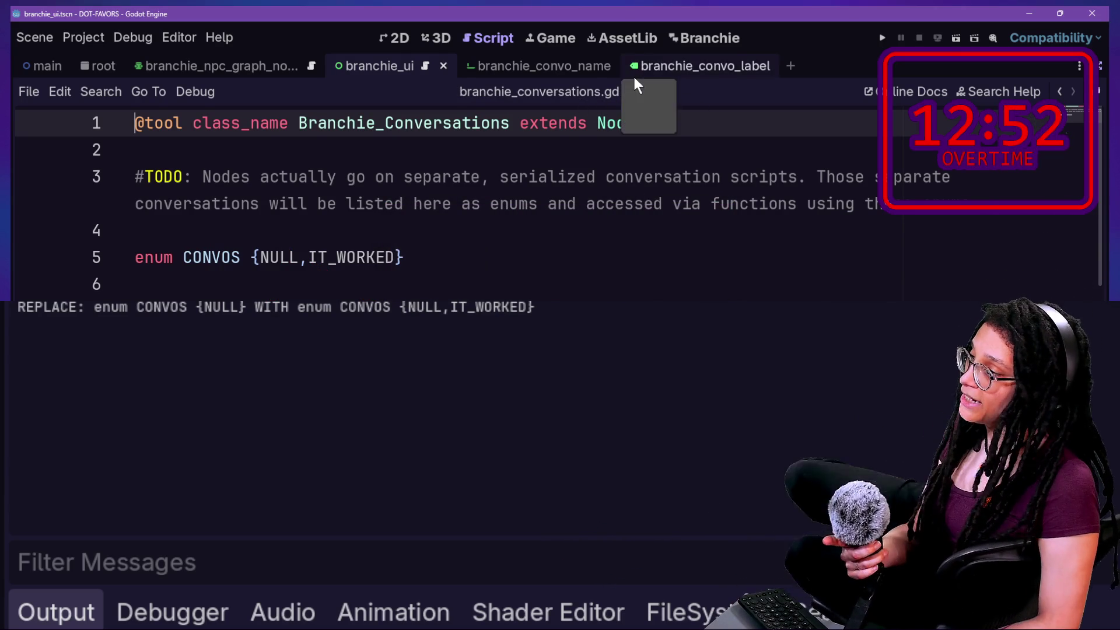
pyautogui.click(626, 205)
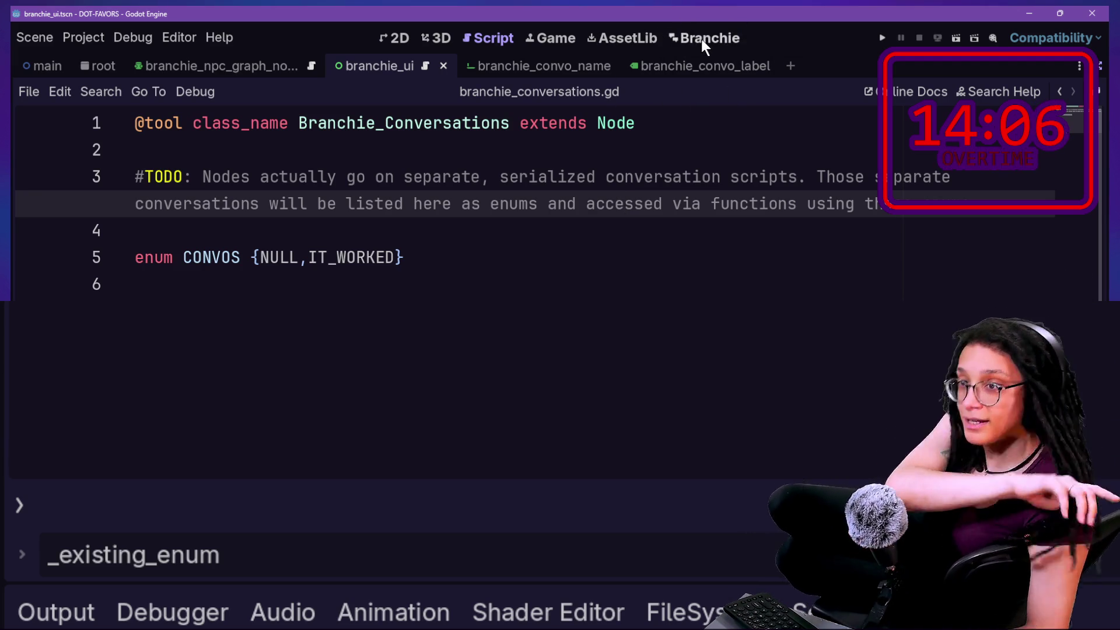
# Enter ANOTHER_ONE as the conversation name on the Branchie screen and add it
pyautogui.click(702, 37)
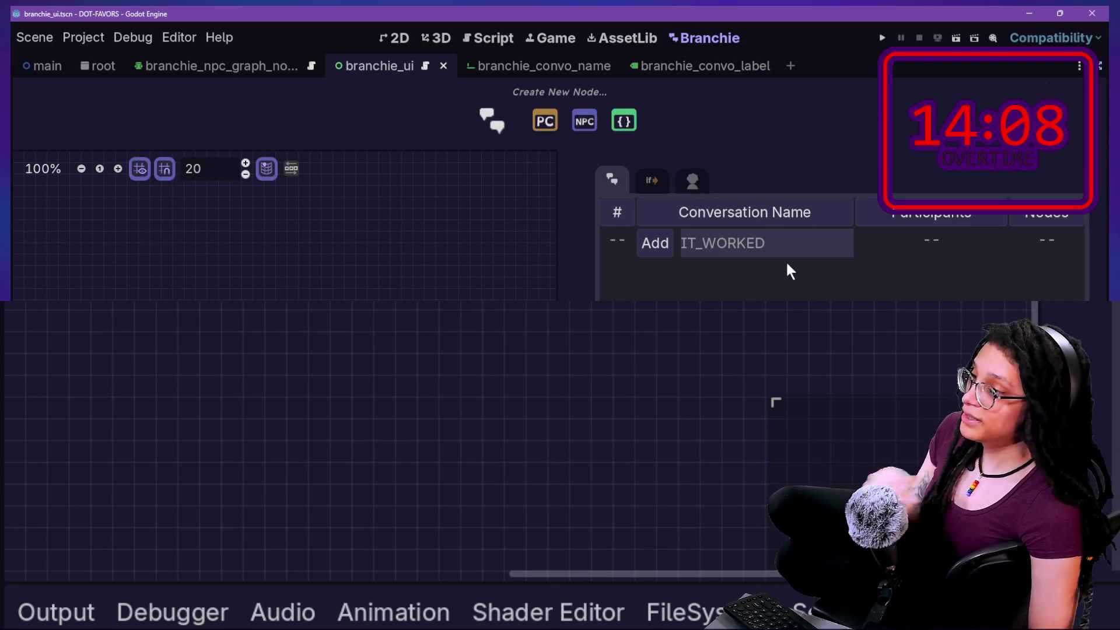
pyautogui.write('A')
pyautogui.press('BackSpace')
pyautogui.press('BackSpace')
pyautogui.press('BackSpace')
pyautogui.write('NOTHER_ONE')
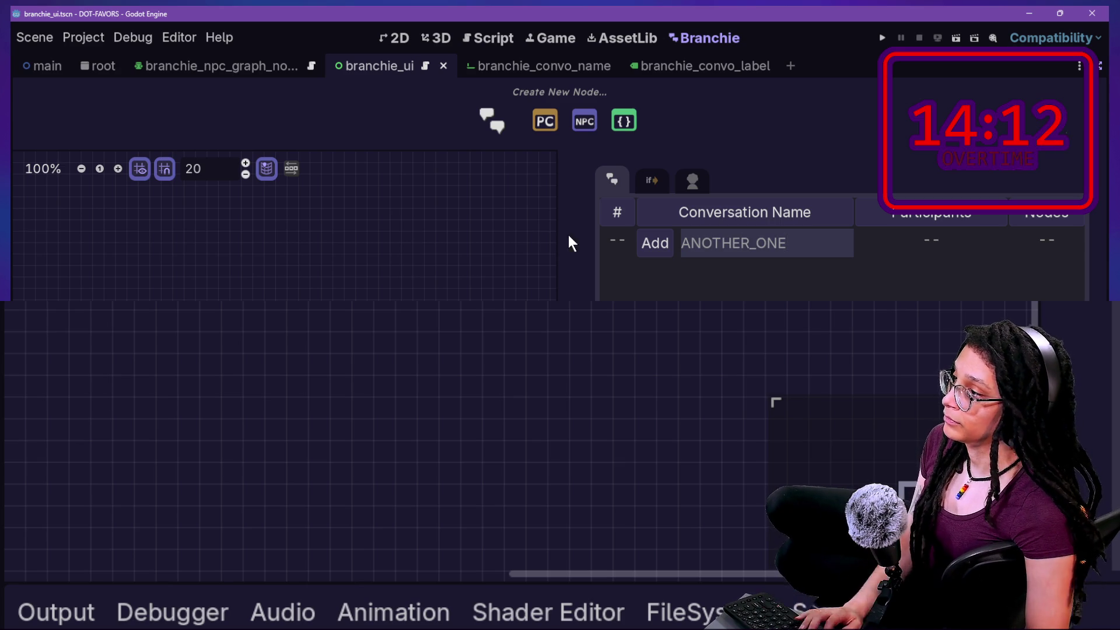
pyautogui.click(655, 243)
# Reload branchie_conversations.gd from disk to pick up ANOTHER_ONE, then return to the Branchie screen
pyautogui.hotkey('alt', 'shift', 'o')
pyautogui.press('Return')
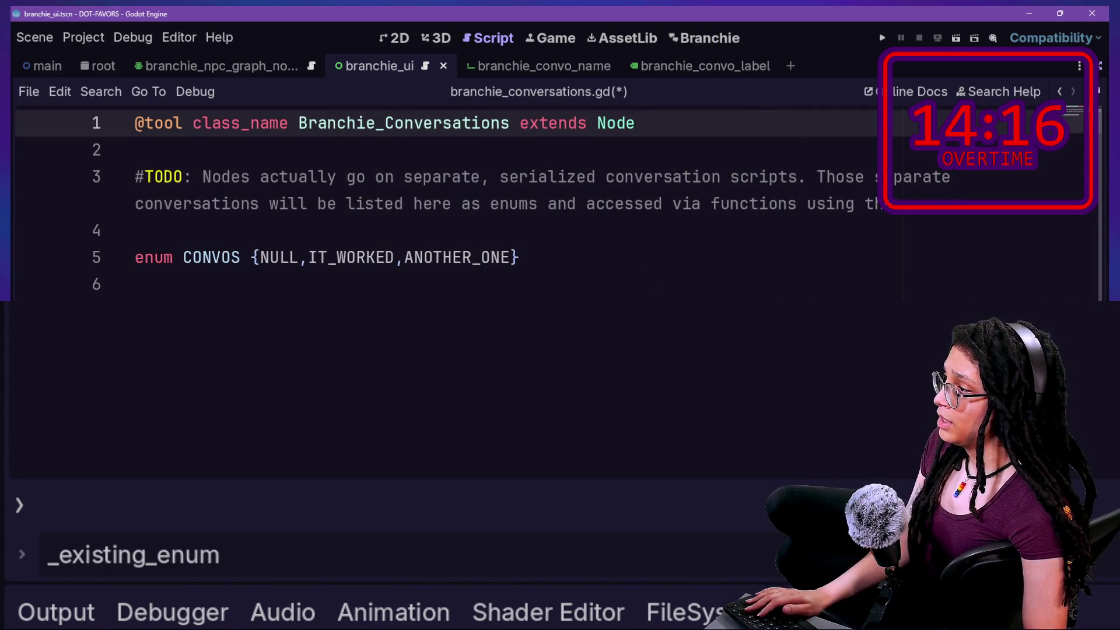
pyautogui.moveTo(380, 203)
pyautogui.mouseDown()
pyautogui.moveTo(577, 274)
pyautogui.moveTo(199, 268)
pyautogui.moveTo(327, 292)
pyautogui.moveTo(152, 251)
pyautogui.mouseUp()
pyautogui.press('Escape')
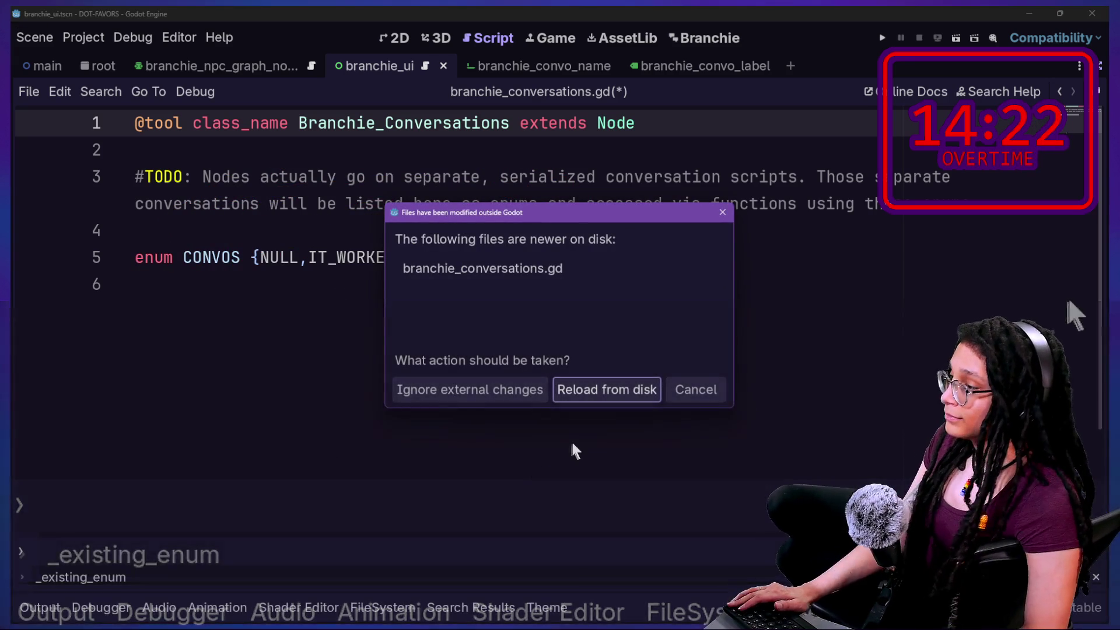
pyautogui.click(570, 390)
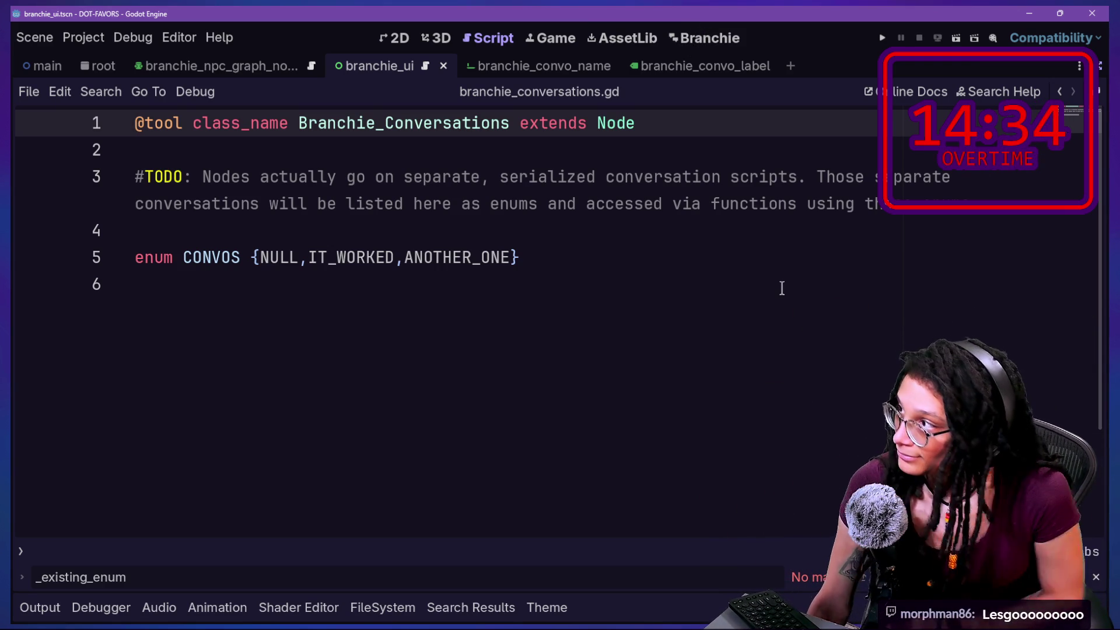
pyautogui.click(704, 35)
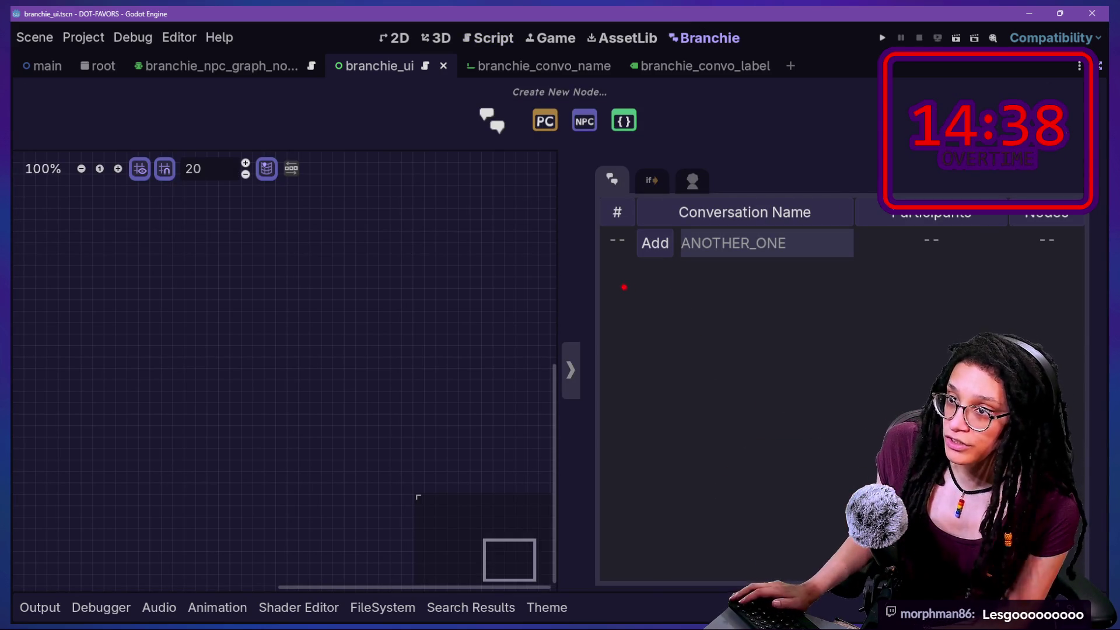
# Draw marks around the empty conversation list for viewers
pyautogui.moveTo(602, 263)
pyautogui.mouseDown()
pyautogui.moveTo(1000, 313)
pyautogui.moveTo(725, 274)
pyautogui.moveTo(542, 270)
pyautogui.mouseUp()
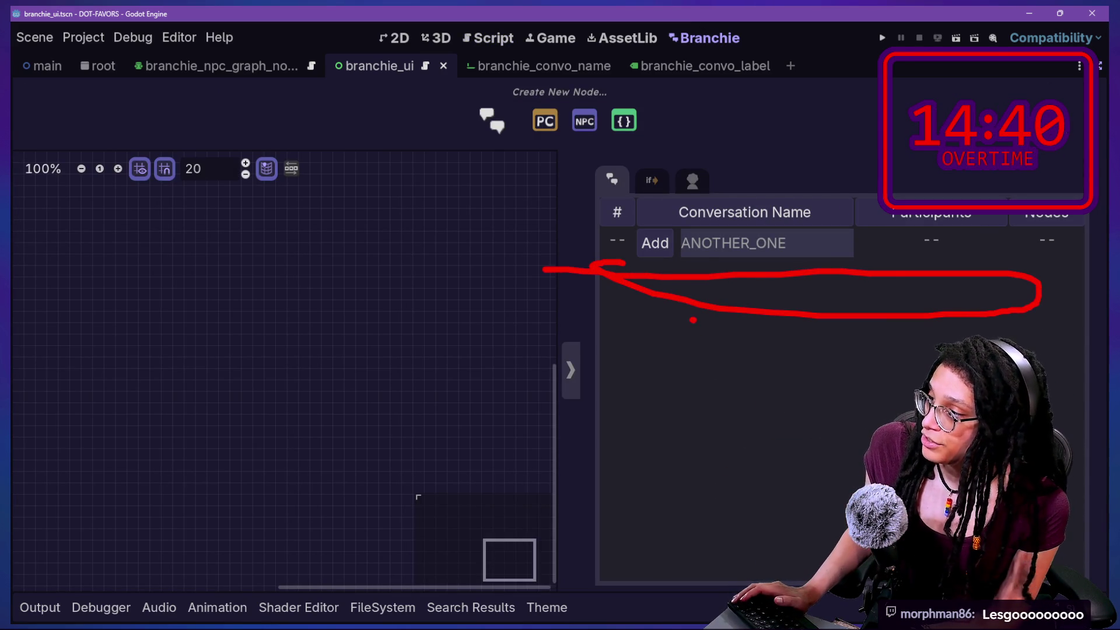
pyautogui.moveTo(694, 320); pyautogui.dragTo(1103, 393)
pyautogui.moveTo(586, 324); pyautogui.dragTo(1103, 388)
pyautogui.moveTo(851, 470); pyautogui.dragTo(817, 539)
pyautogui.moveTo(619, 500); pyautogui.dragTo(852, 489)
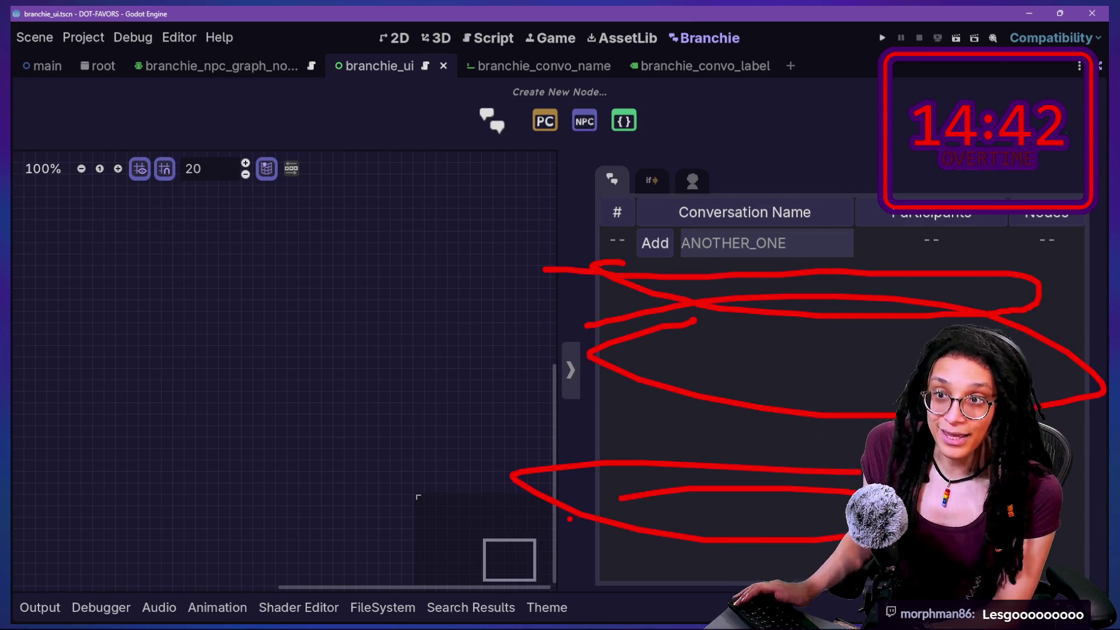
# Check the CONVOS enum reading {NULL,IT_WORKED,ANOTHER_ONE} in branchie_conversations.gd
pyautogui.click(484, 42)
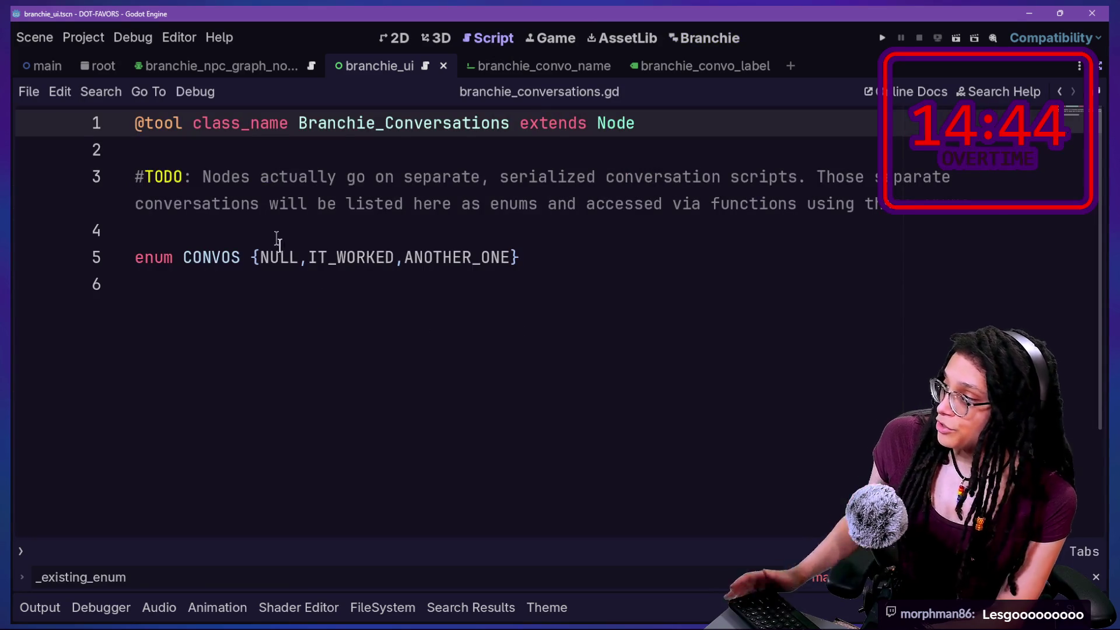
pyautogui.moveTo(280, 236); pyautogui.dragTo(336, 257)
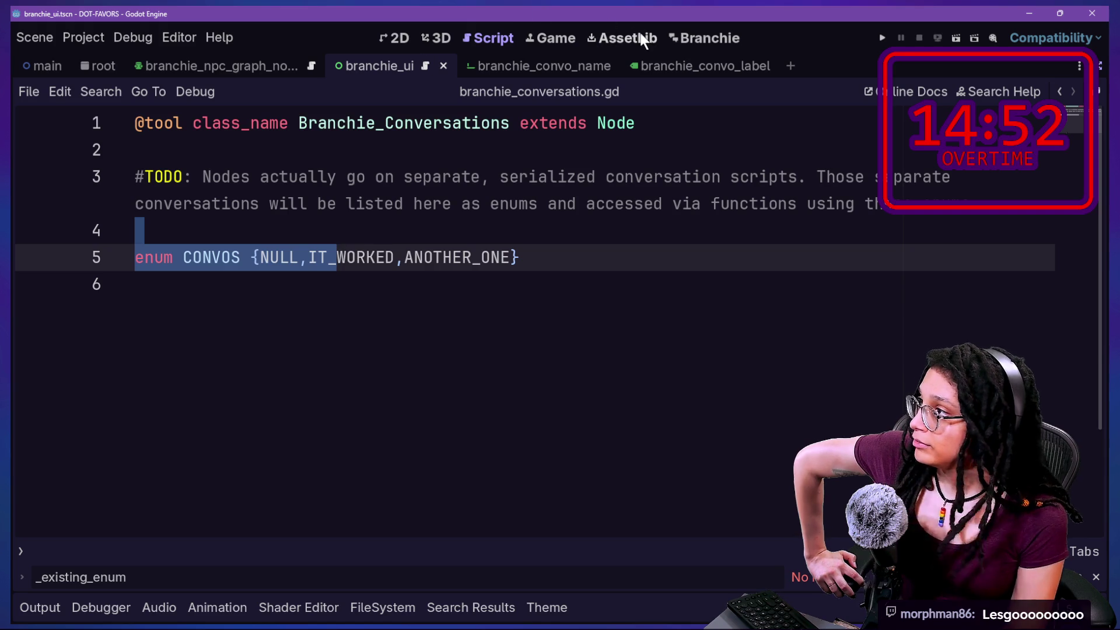
pyautogui.click(699, 39)
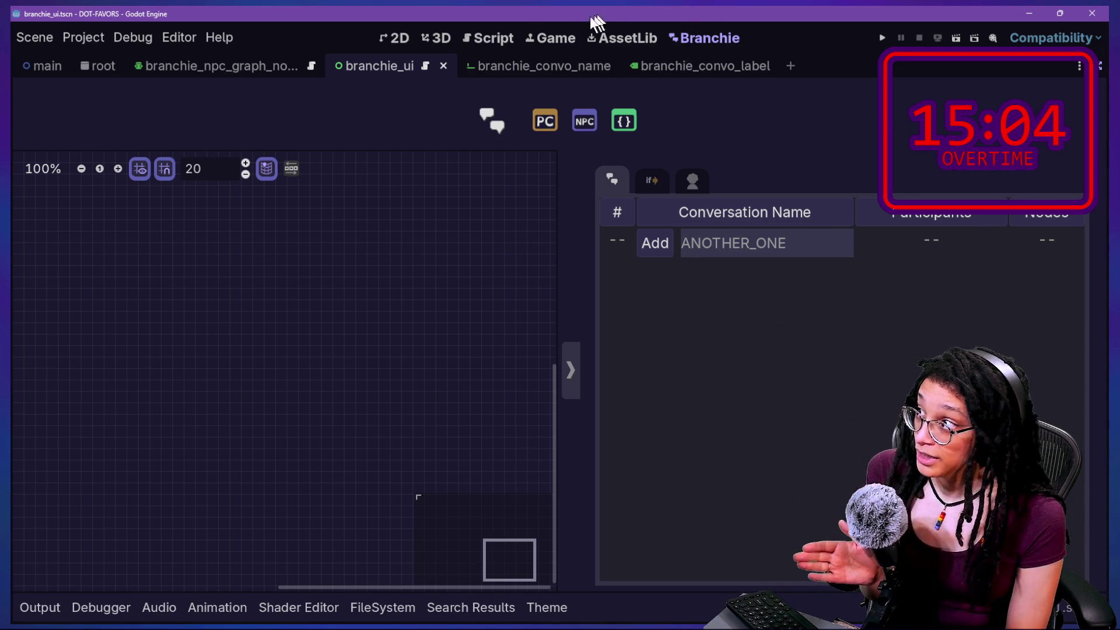
pyautogui.click(477, 41)
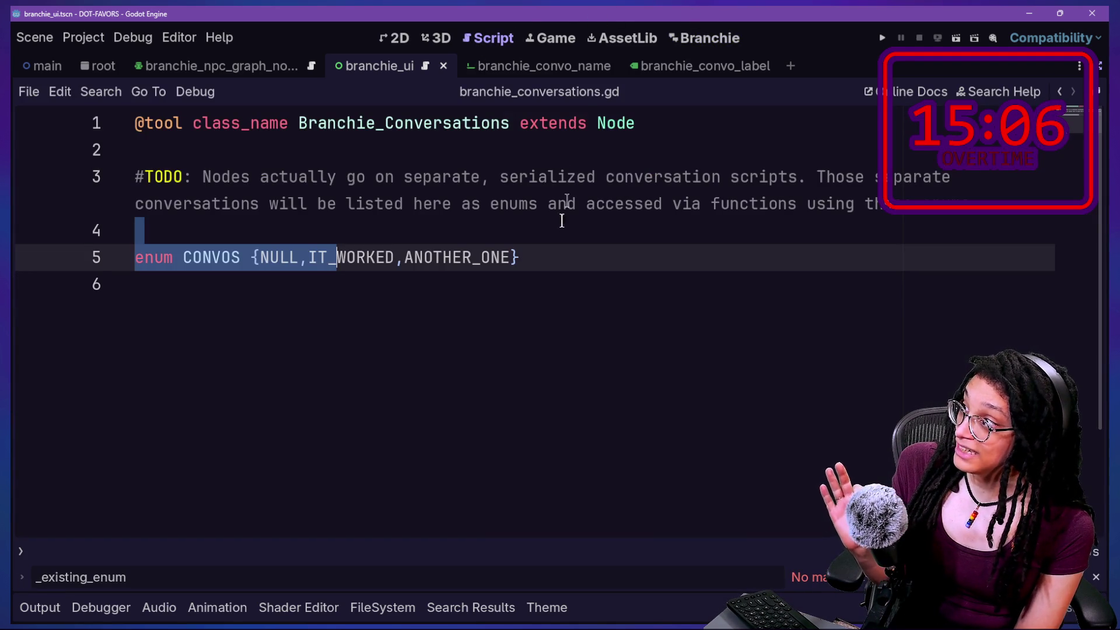
# Add two NPC nodes to the Branchie graph and move the second one up and right
pyautogui.click(701, 39)
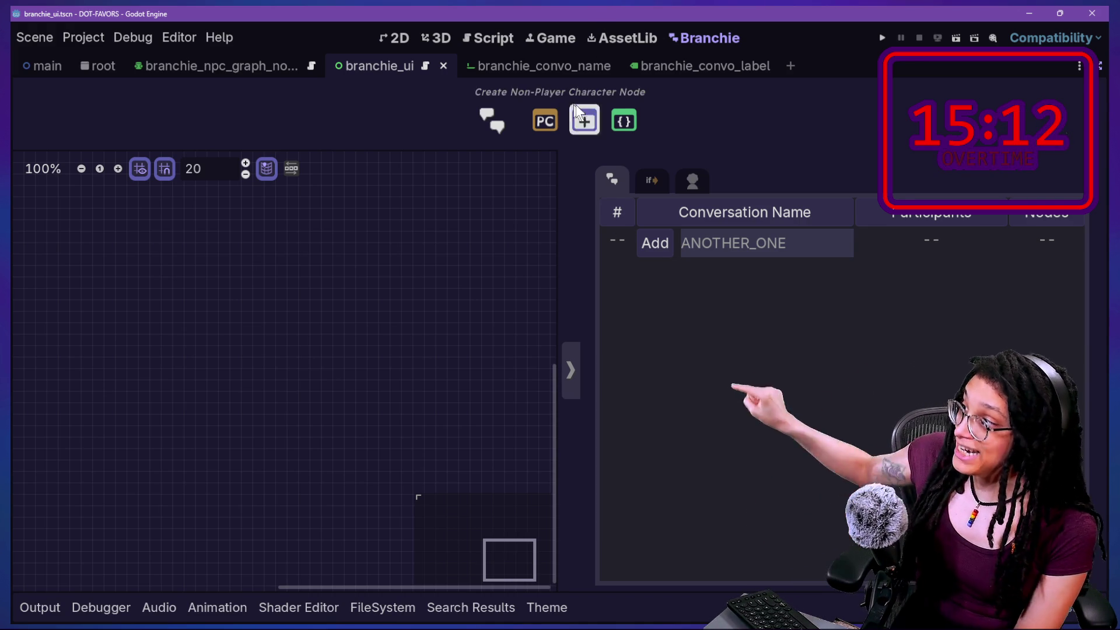
pyautogui.click(585, 122)
pyautogui.click(585, 121)
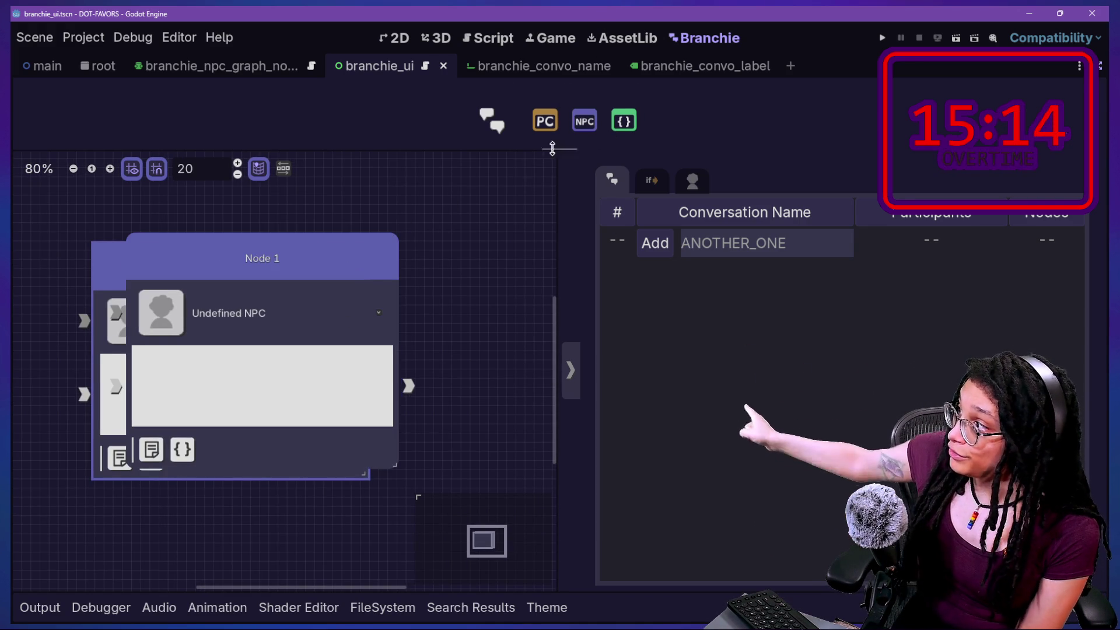
pyautogui.moveTo(252, 290); pyautogui.dragTo(345, 245)
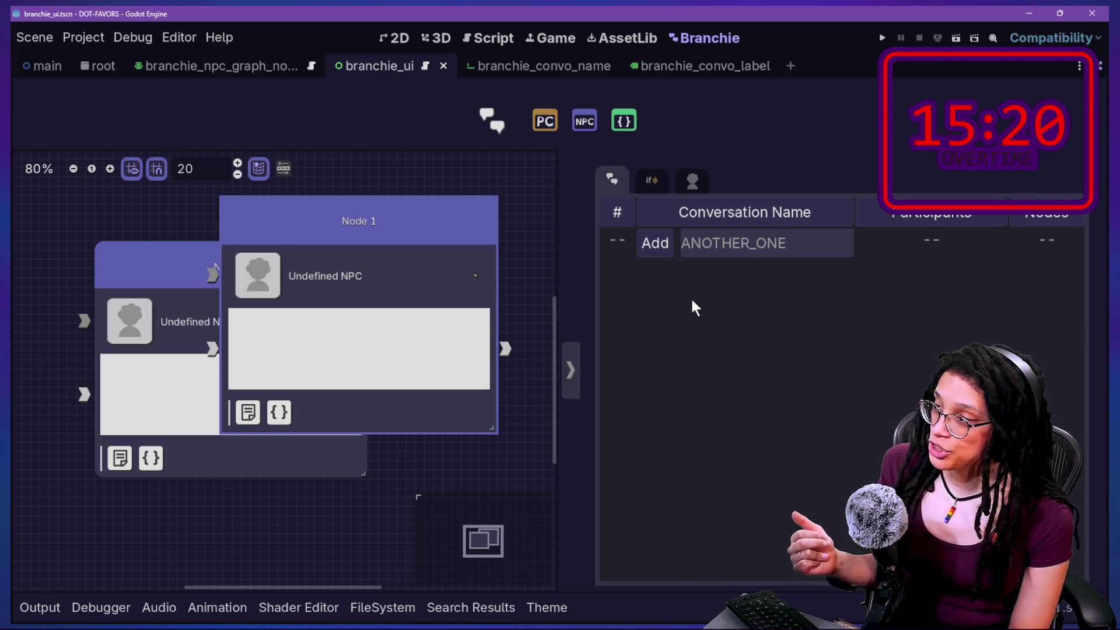
# Look over the enum lines in the conversations script, then return to the Branchie panel
pyautogui.click(477, 37)
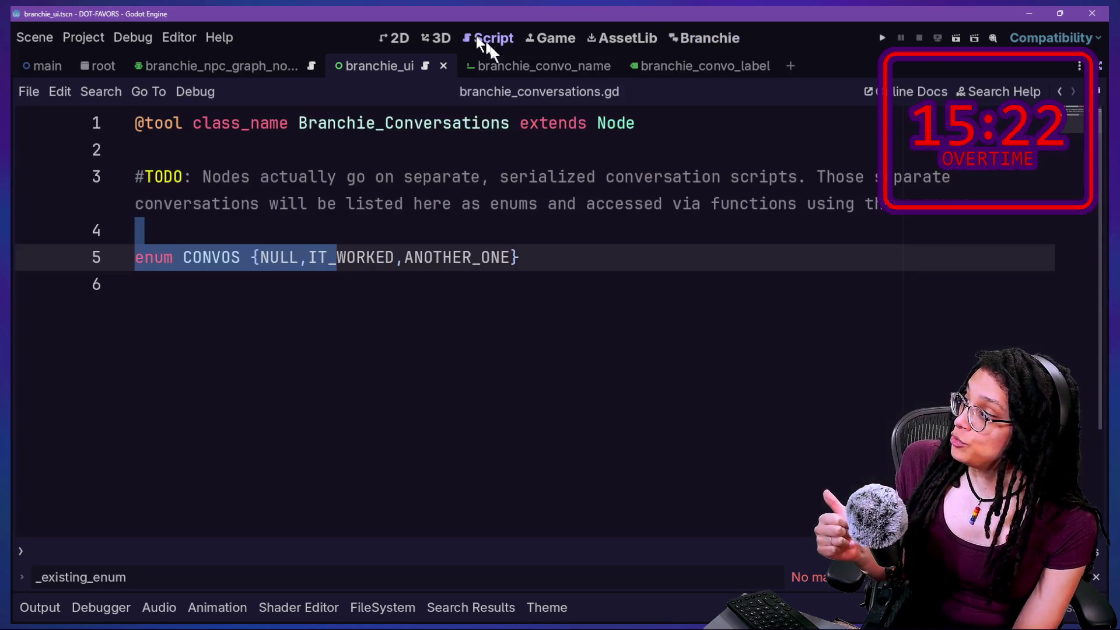
pyautogui.click(225, 149)
pyautogui.moveTo(140, 231); pyautogui.dragTo(500, 325)
pyautogui.click(646, 430)
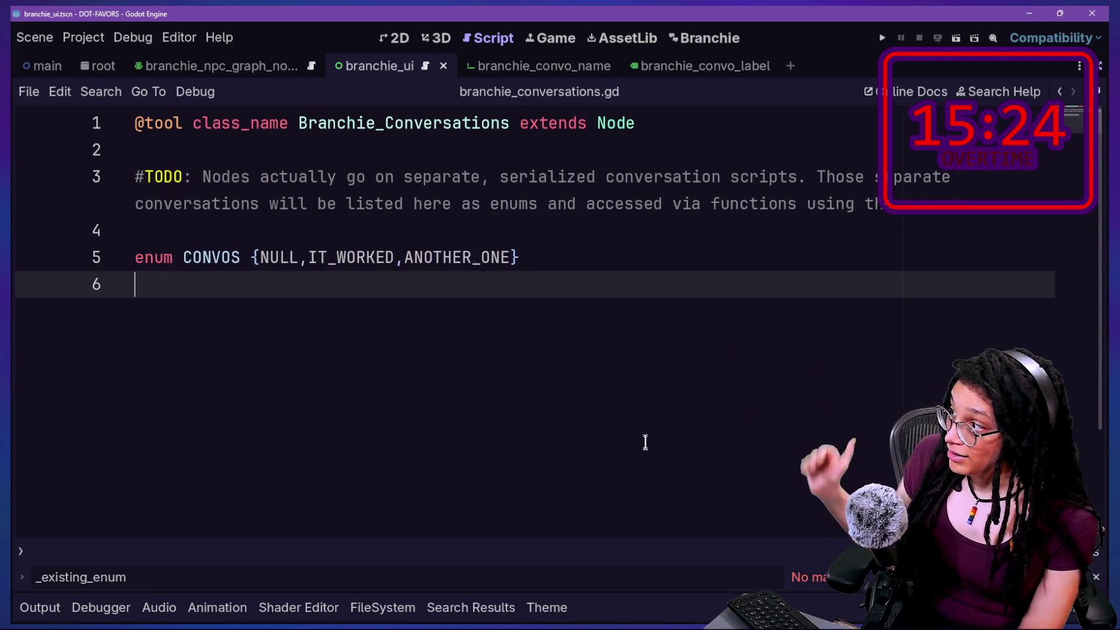
pyautogui.moveTo(646, 430); pyautogui.dragTo(461, 199)
pyautogui.click(461, 199)
pyautogui.click(734, 40)
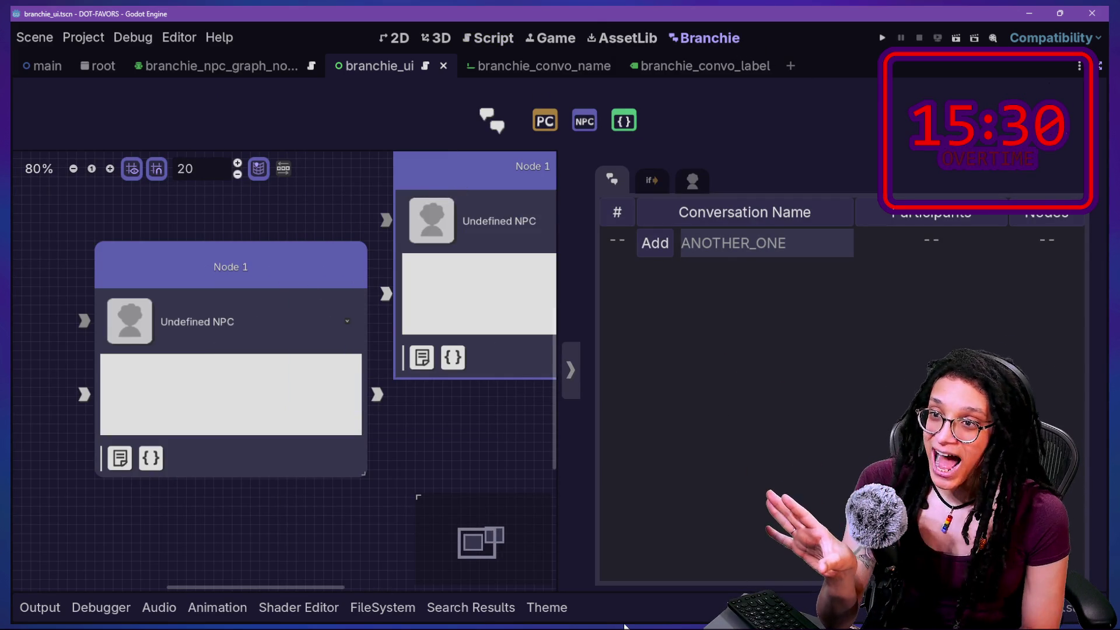
pyautogui.click(516, 34)
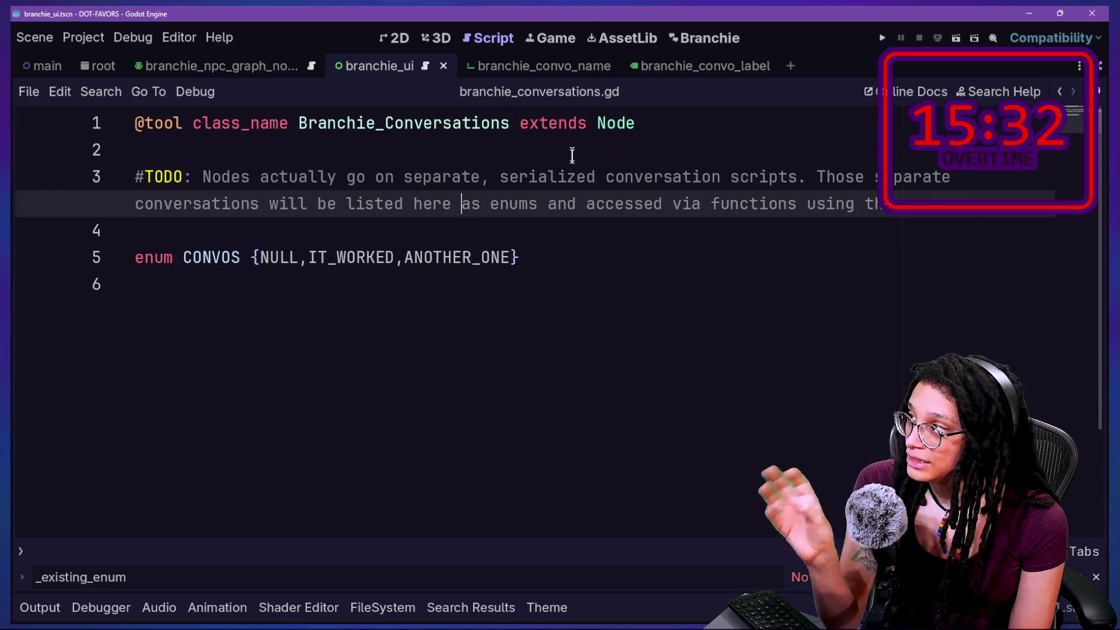
pyautogui.click(687, 39)
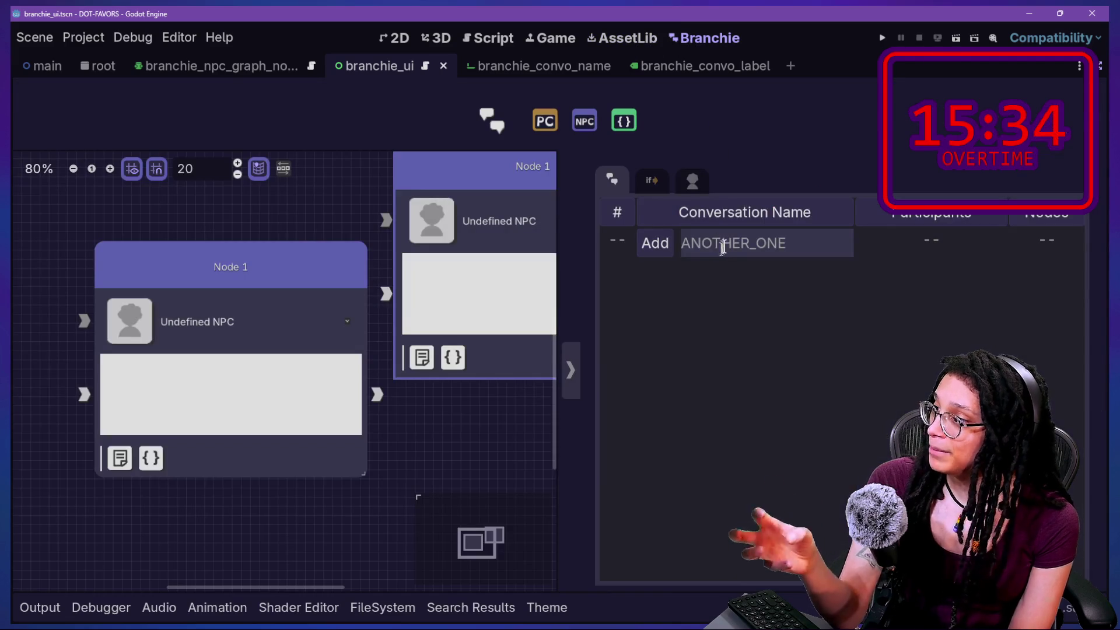
# Replace the conversation name ANOTHER_ONE with BIG STEPS and add it
pyautogui.doubleClick(730, 244)
pyautogui.press('BackSpace')
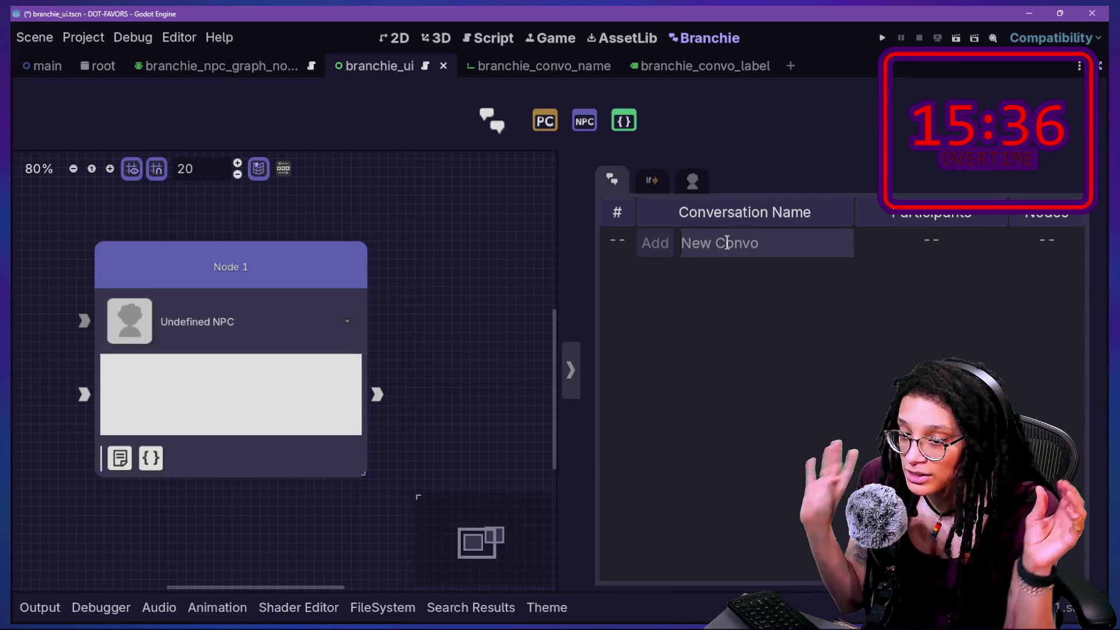
pyautogui.write('B')
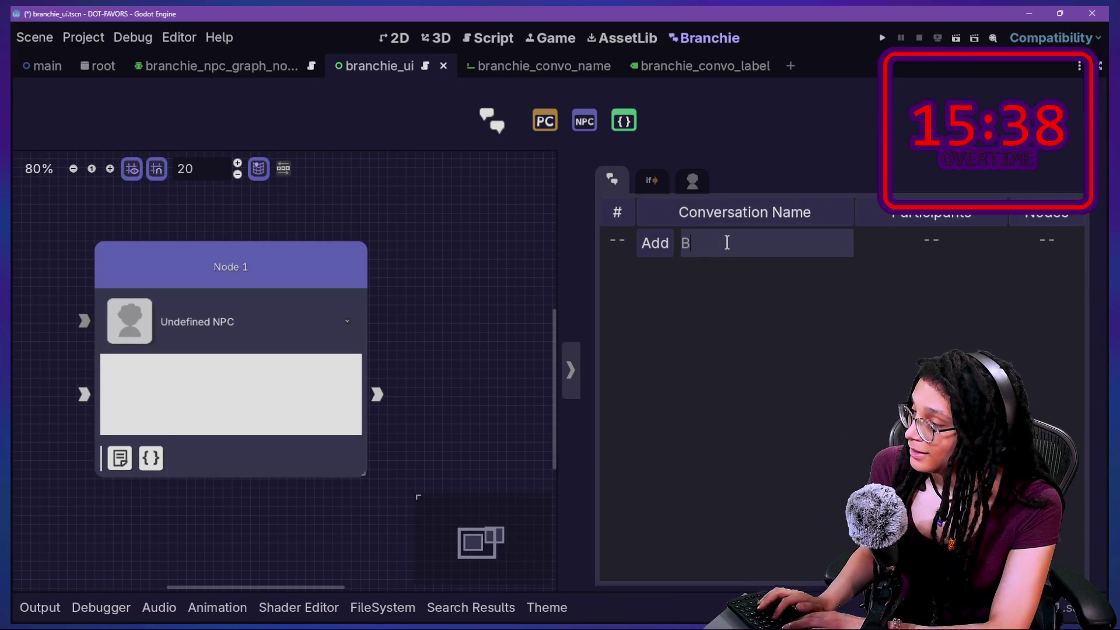
pyautogui.write('IG STEPS')
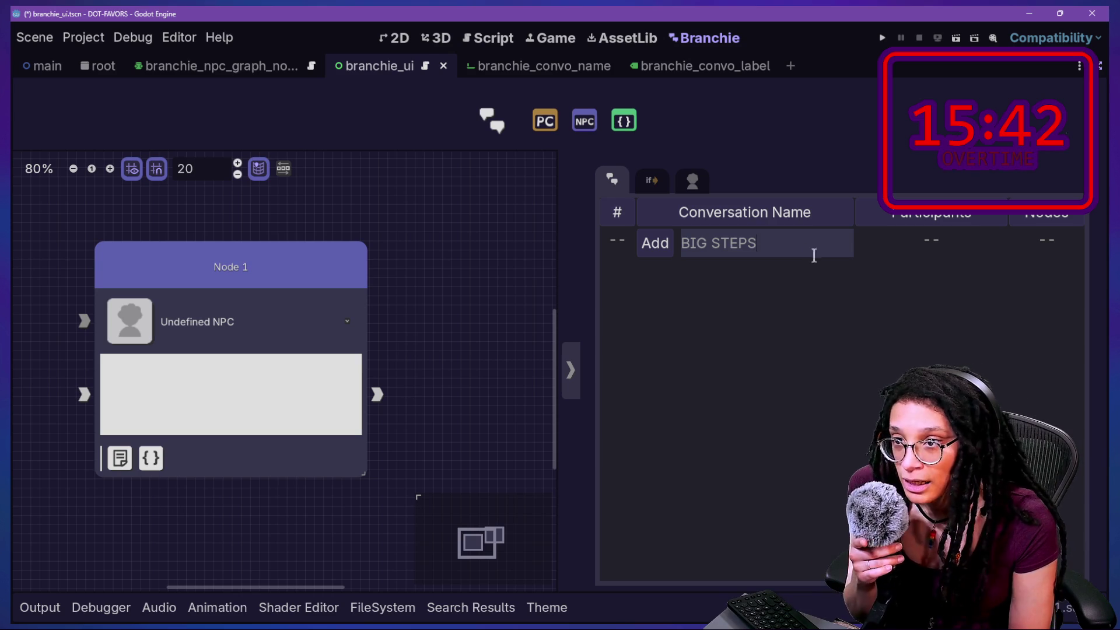
pyautogui.moveTo(710, 245); pyautogui.dragTo(720, 244)
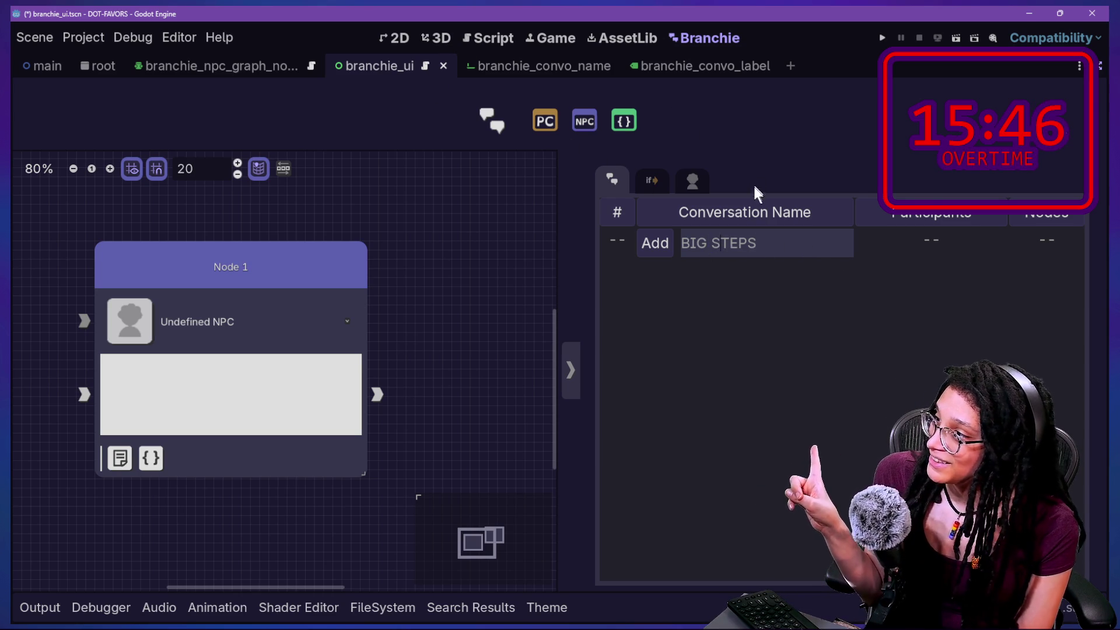
pyautogui.click(658, 248)
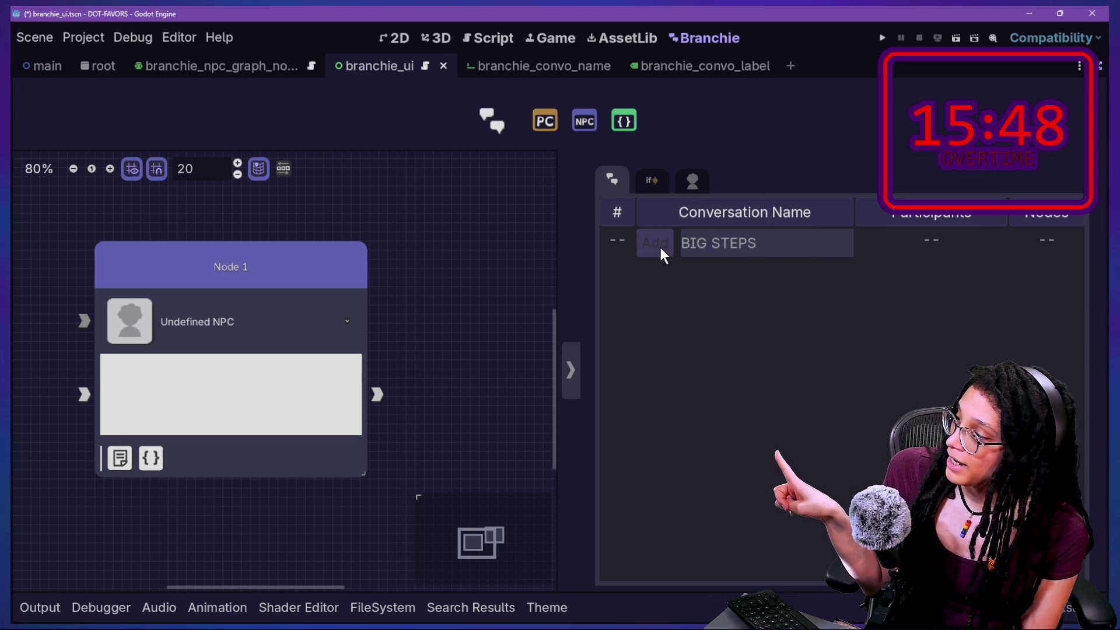
# Mark the BIG STEPS entry in the CONVOS enum and reload the script from disk
pyautogui.click(485, 40)
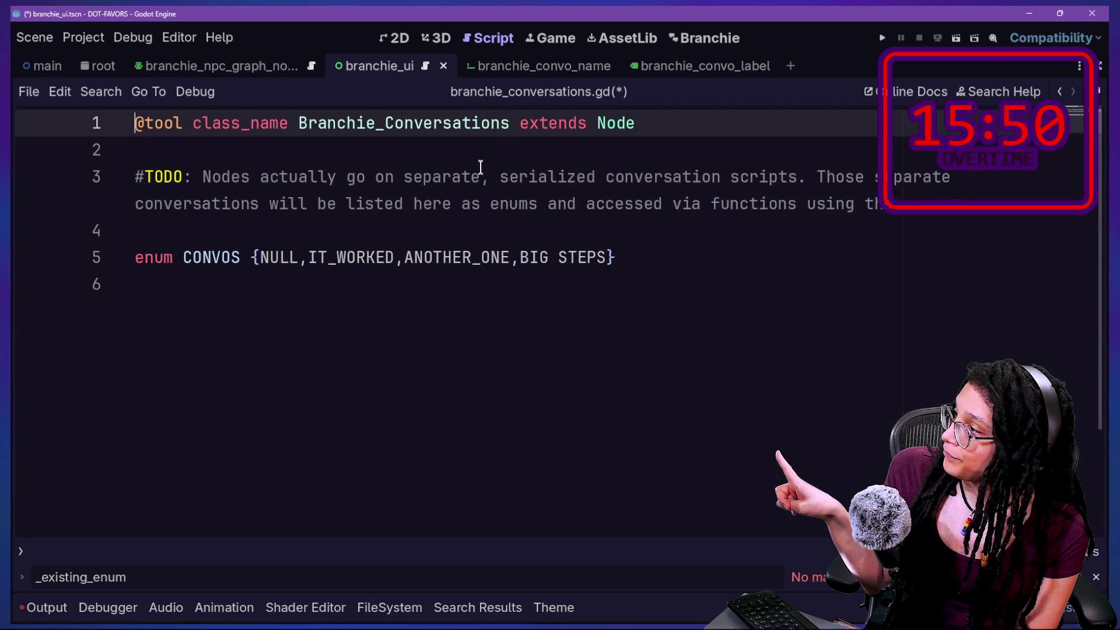
pyautogui.moveTo(534, 226)
pyautogui.mouseDown()
pyautogui.moveTo(516, 235)
pyautogui.moveTo(551, 234)
pyautogui.moveTo(468, 270)
pyautogui.mouseUp()
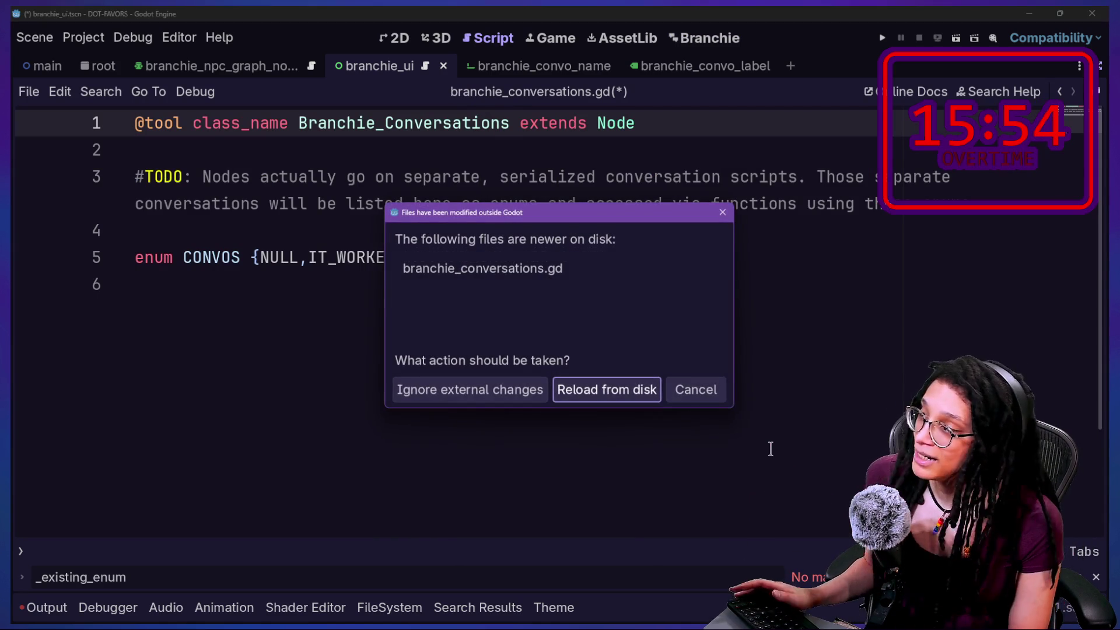
pyautogui.click(641, 400)
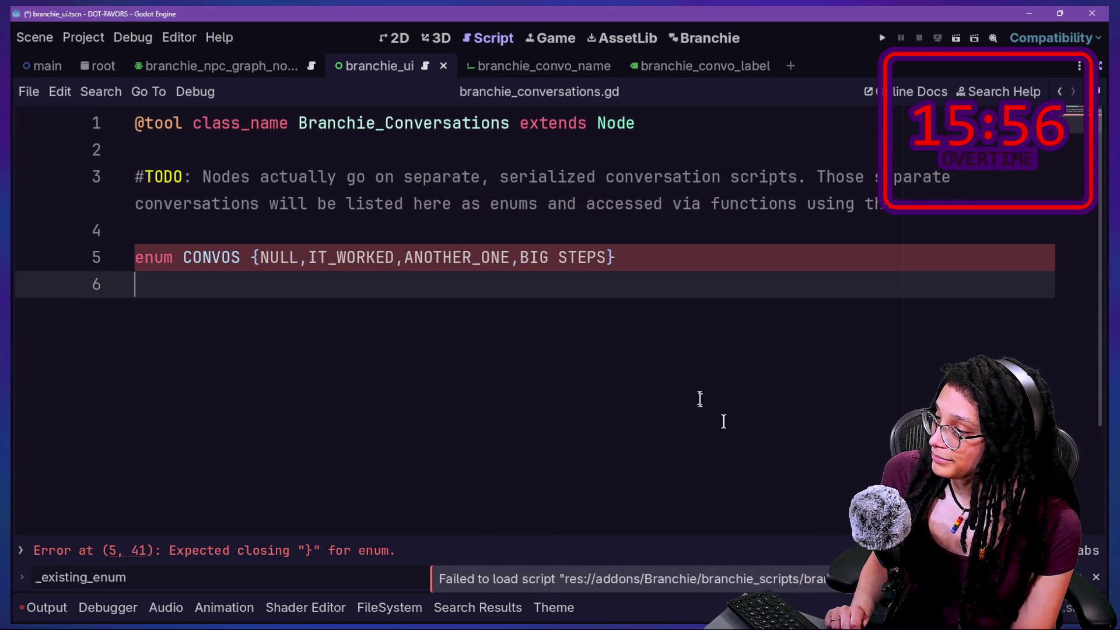
pyautogui.hotkey('alt', 'Tab')
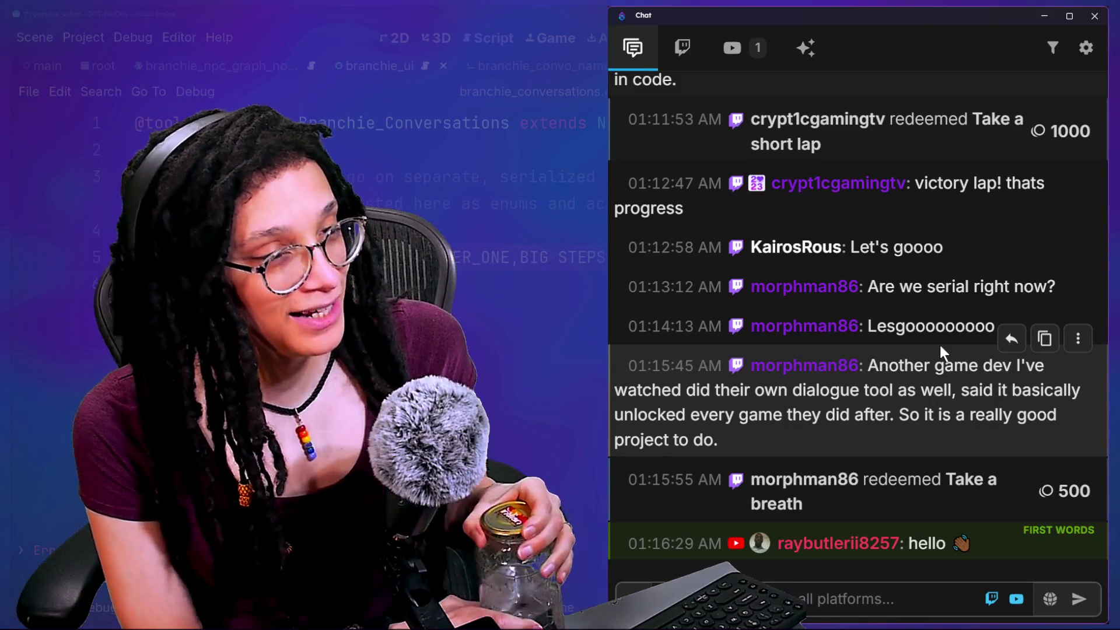
# Scroll the chat back to the 11:51 PM messages about 3D mazes in the Pac-Man jam
pyautogui.scroll(15, 985, 374)
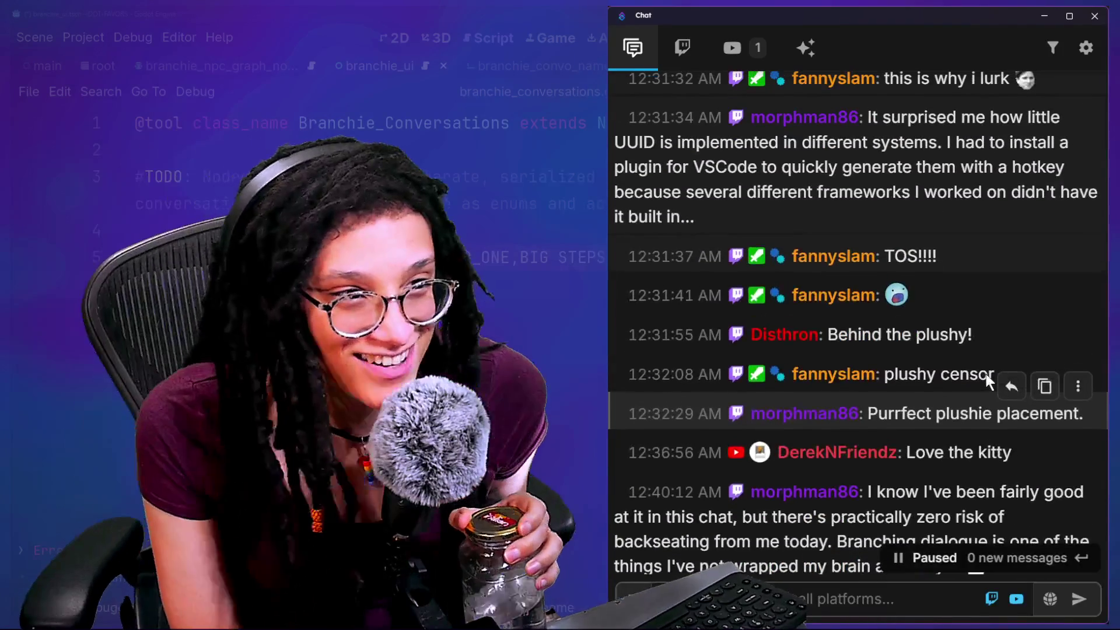
pyautogui.scroll(3, 986, 373)
pyautogui.scroll(8, 986, 374)
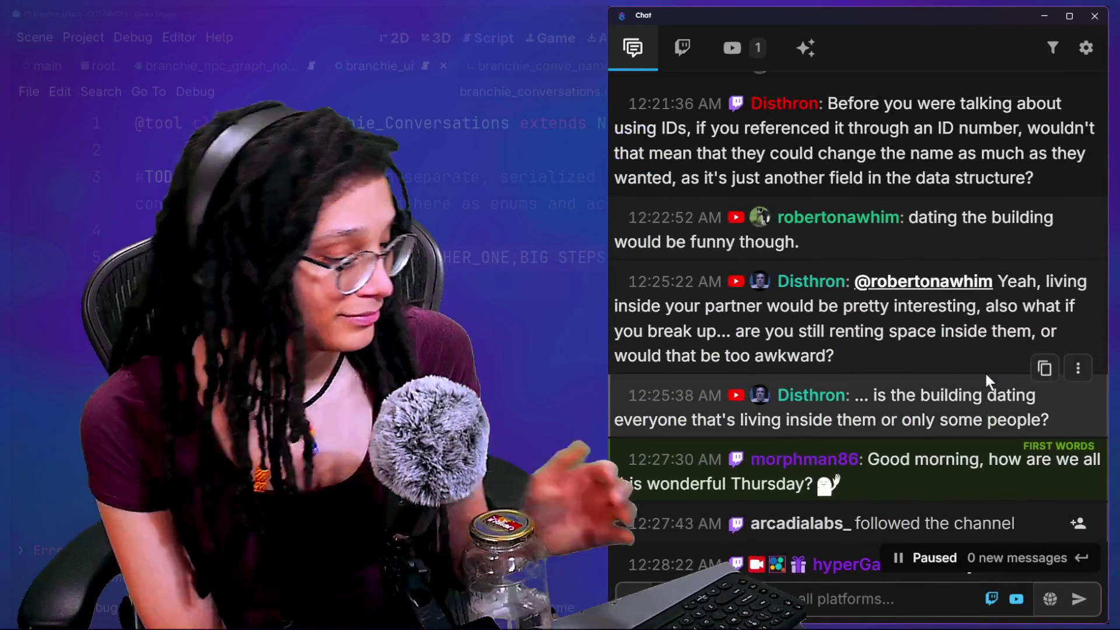
pyautogui.scroll(3, 985, 373)
pyautogui.scroll(9, 984, 371)
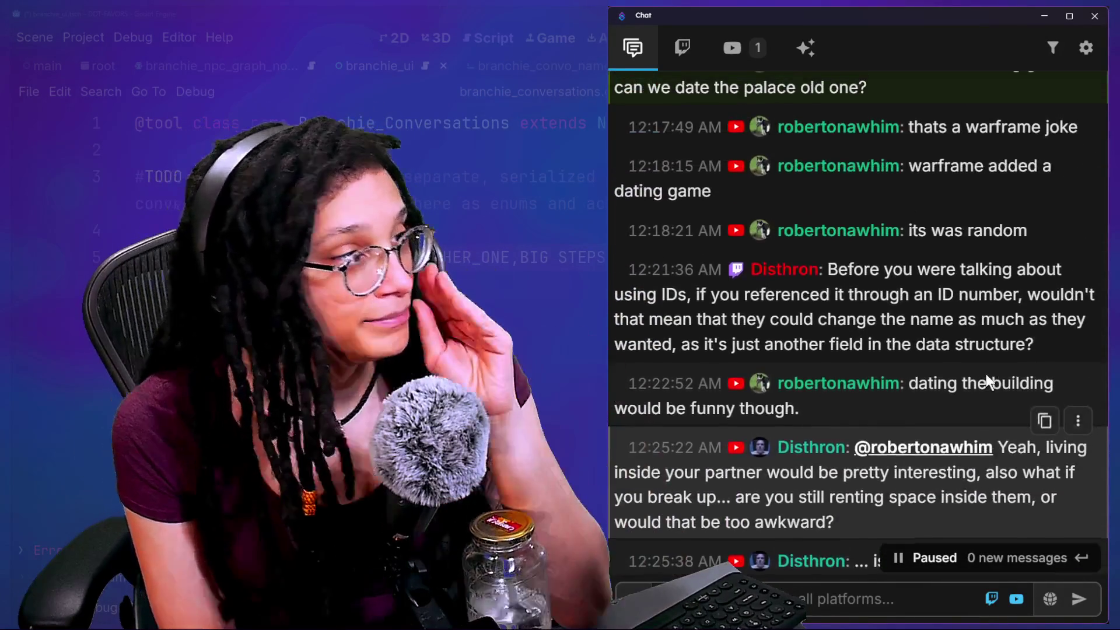
pyautogui.scroll(4, 985, 371)
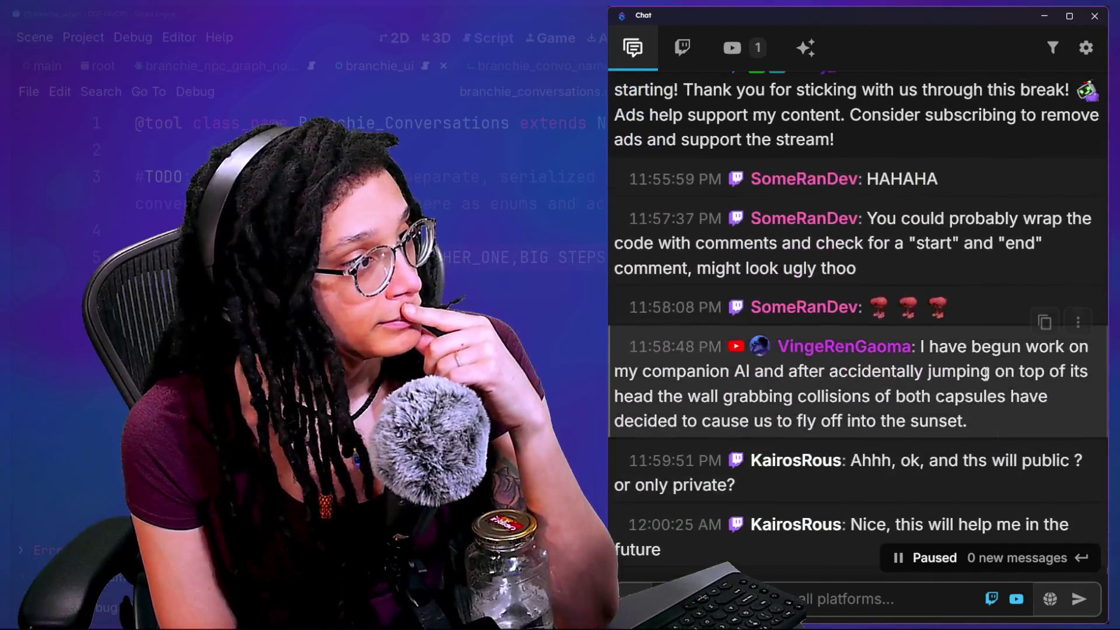
pyautogui.scroll(9, 985, 371)
pyautogui.scroll(8, 986, 374)
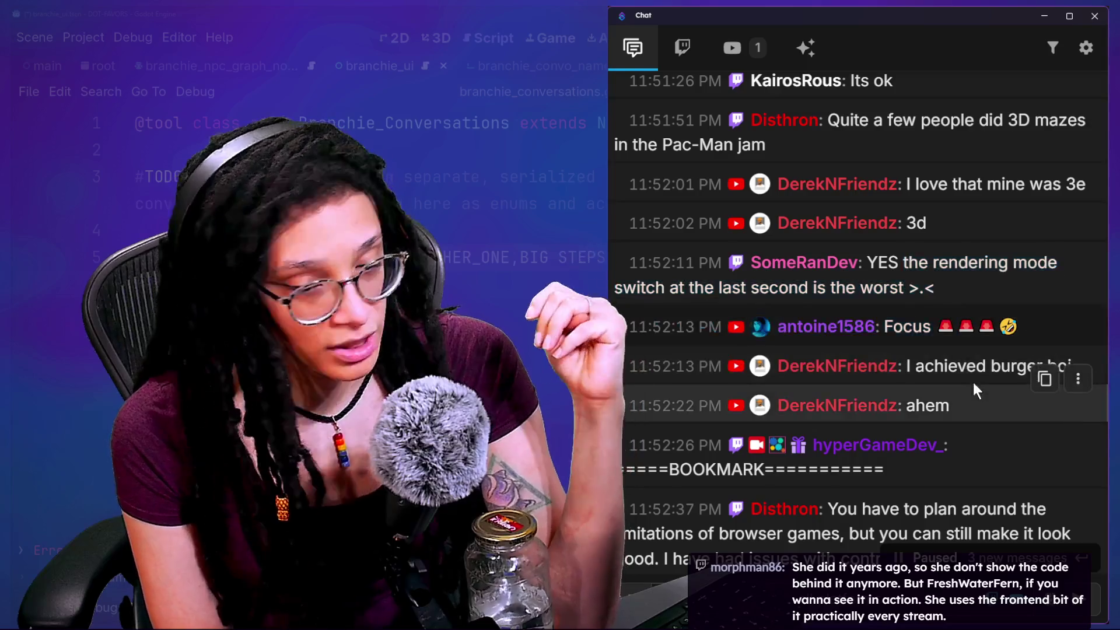
pyautogui.scroll(1, 973, 387)
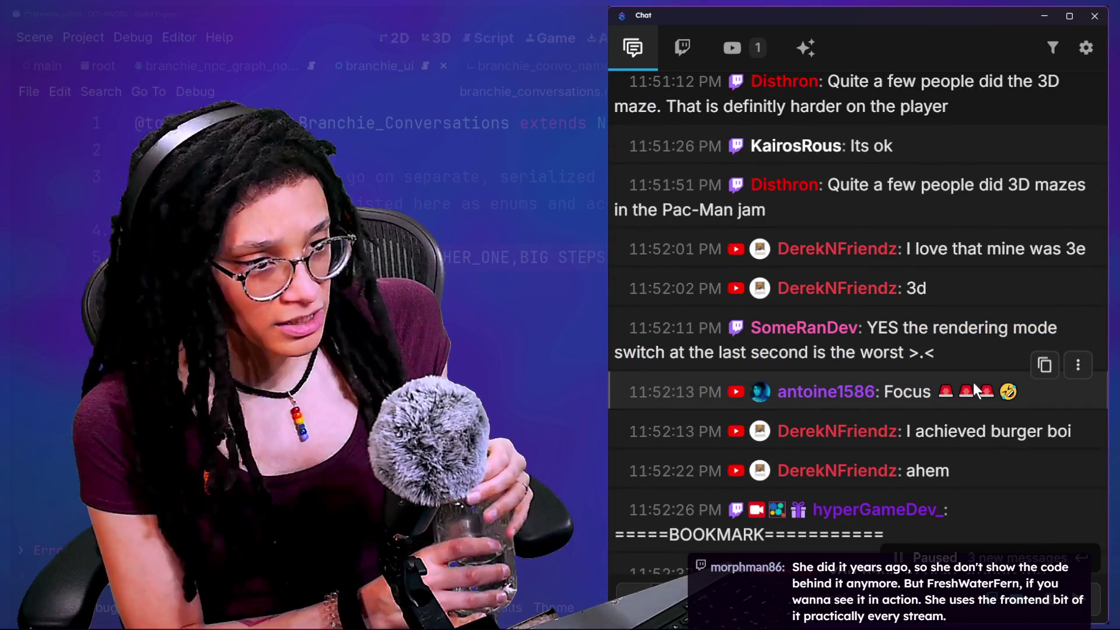
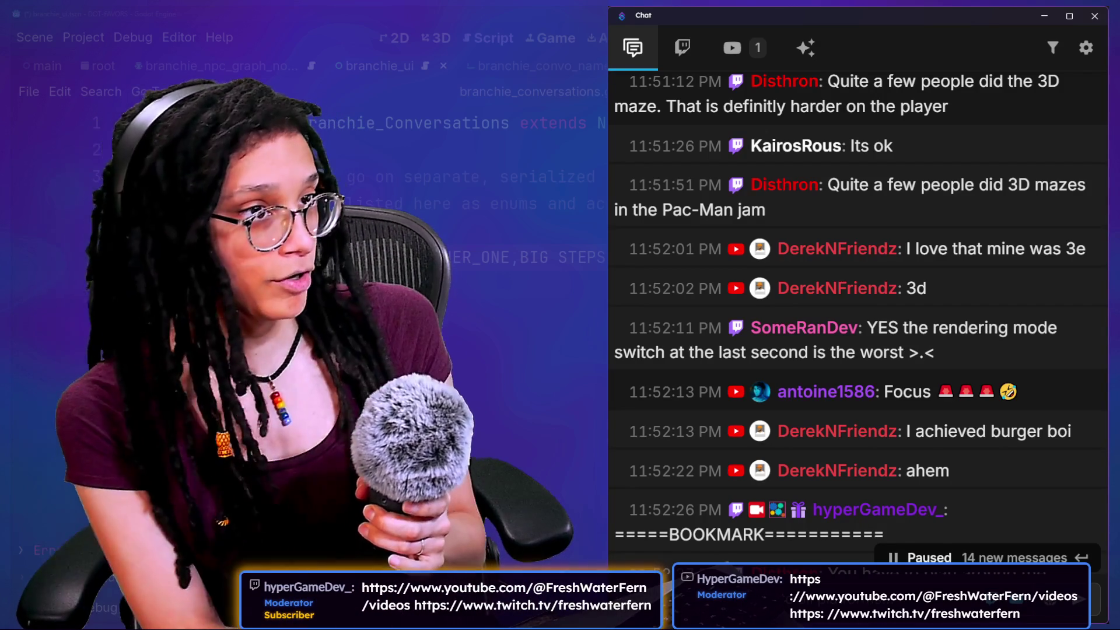
# Scroll back up through earlier chat, then down again to the 11:52 messages
pyautogui.scroll(6, 749, 411)
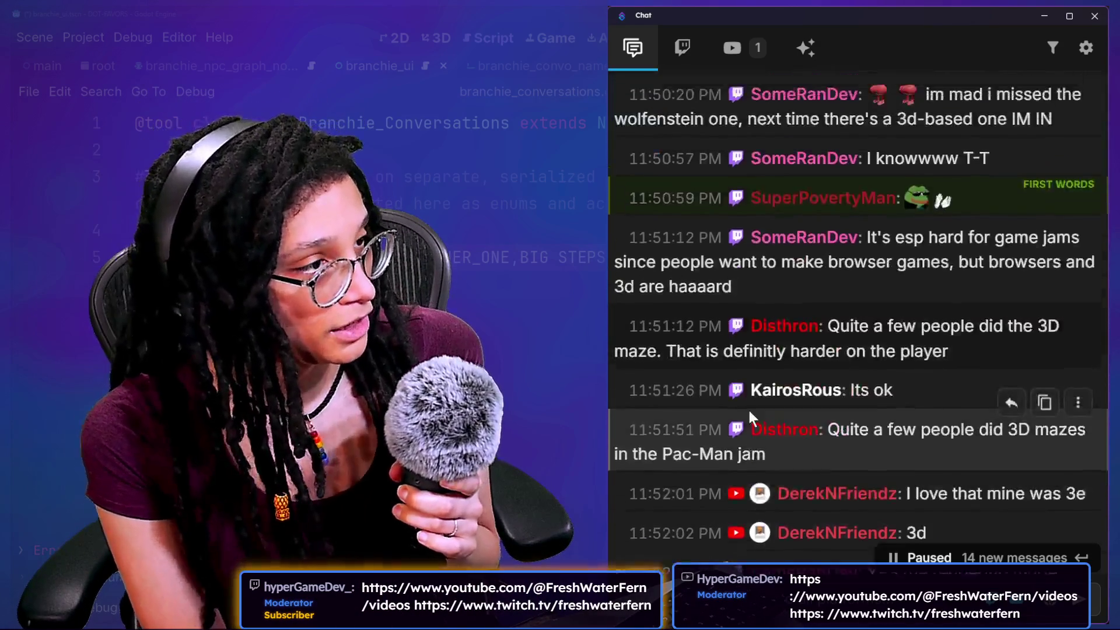
pyautogui.scroll(5, 748, 408)
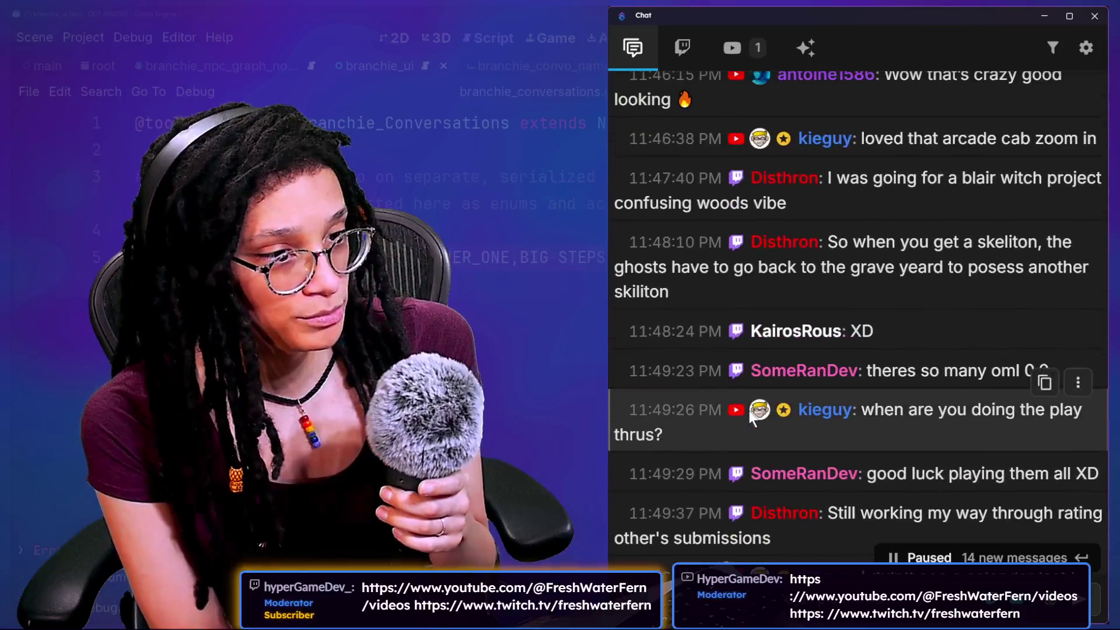
pyautogui.scroll(-10, 749, 411)
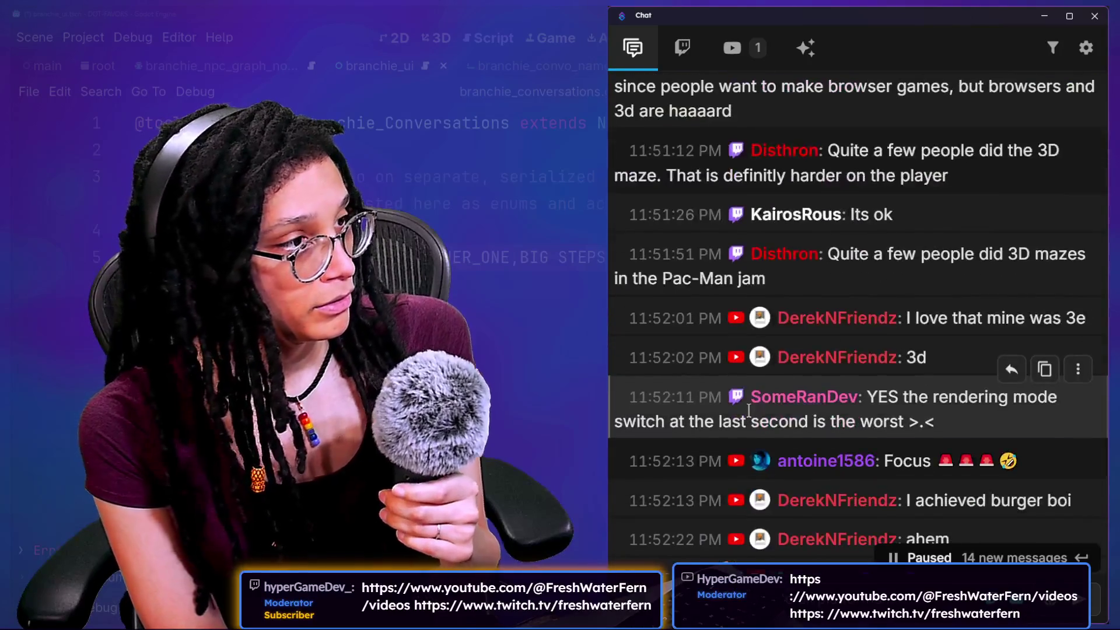
pyautogui.scroll(-1, 749, 411)
pyautogui.scroll(1, 749, 411)
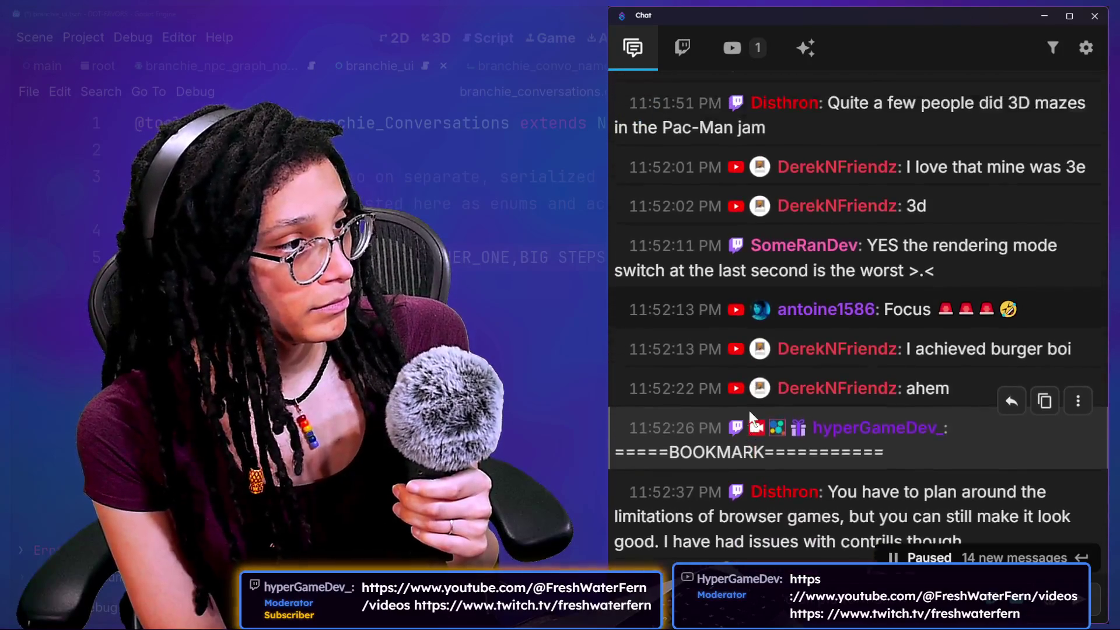
pyautogui.scroll(1, 749, 411)
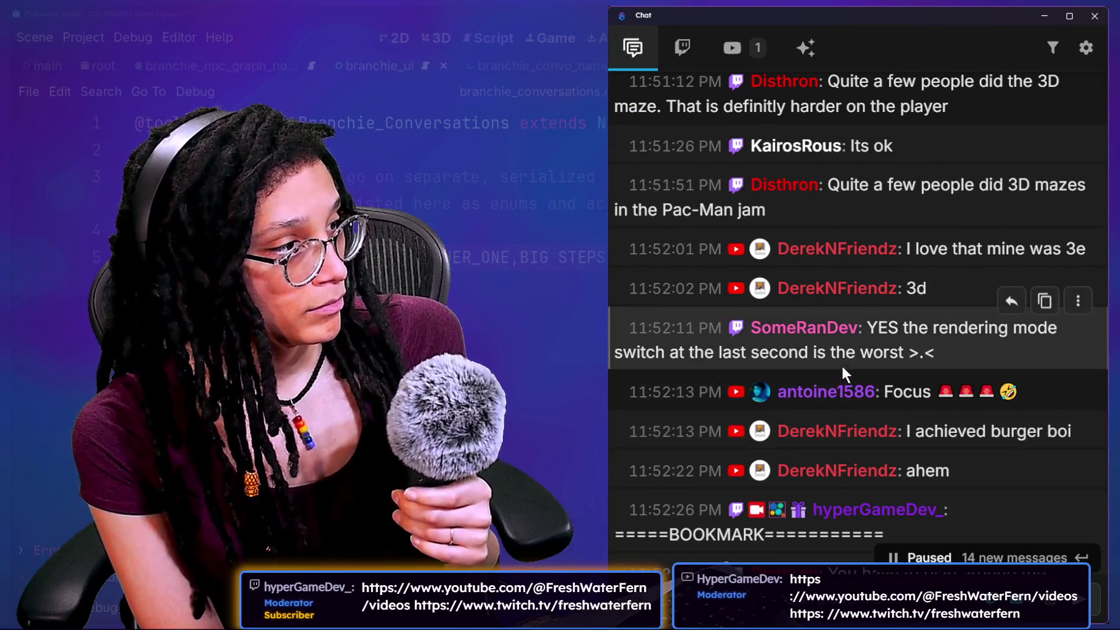
pyautogui.scroll(-7, 841, 363)
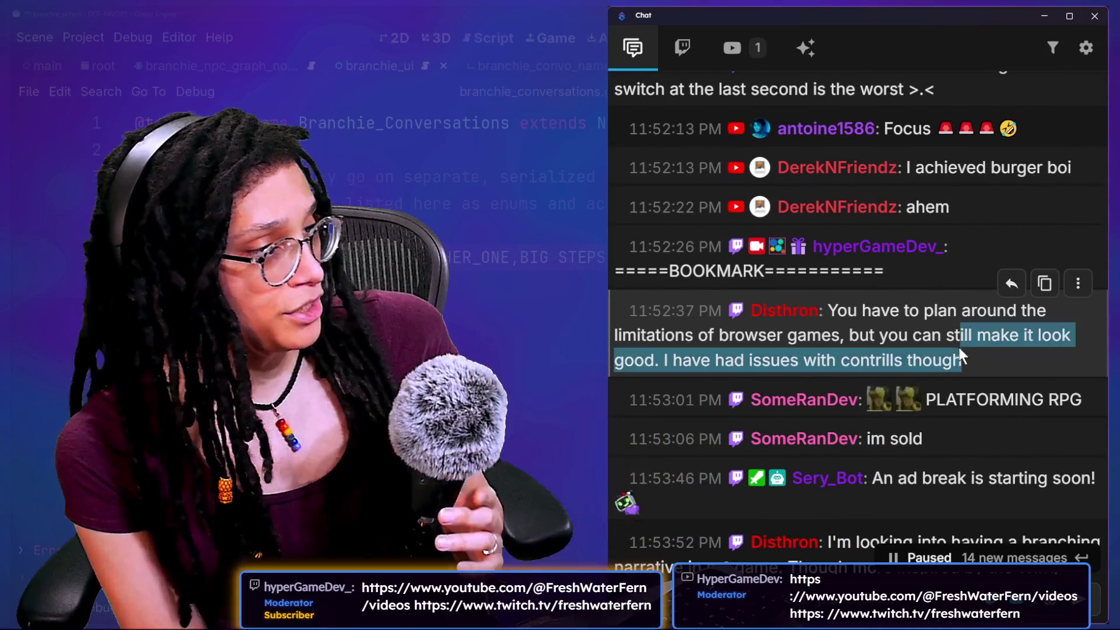
# Highlight and then clear the end of the browser games message
pyautogui.moveTo(961, 358); pyautogui.dragTo(949, 336)
pyautogui.click(925, 338)
pyautogui.moveTo(754, 311); pyautogui.dragTo(947, 358)
pyautogui.click(973, 357)
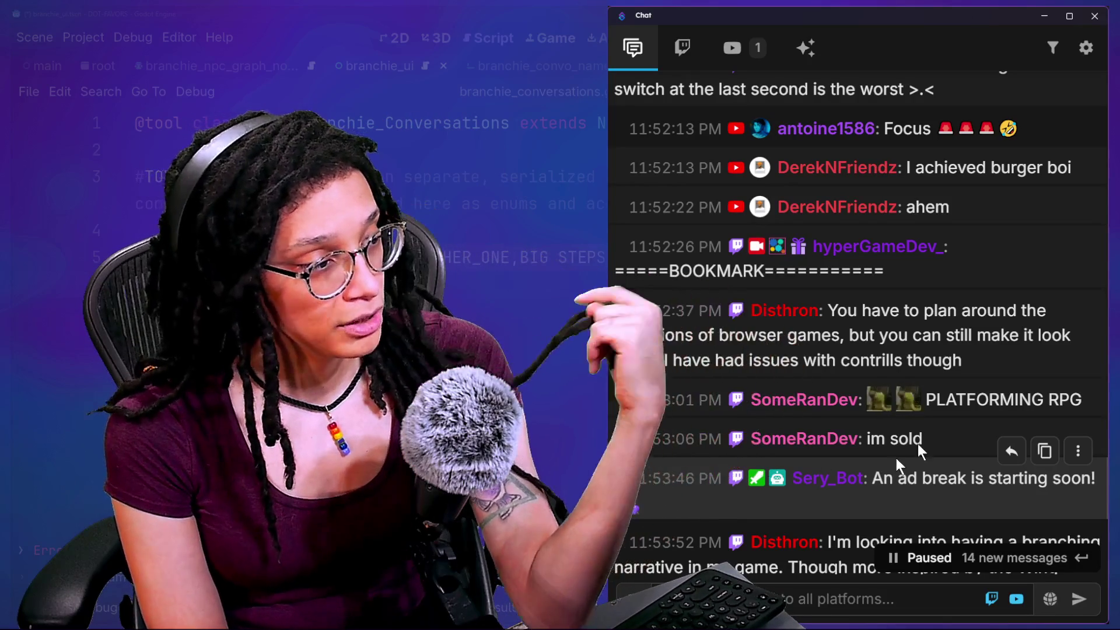
# Scroll down and briefly highlight the word RPG in a chat message
pyautogui.scroll(-1, 990, 327)
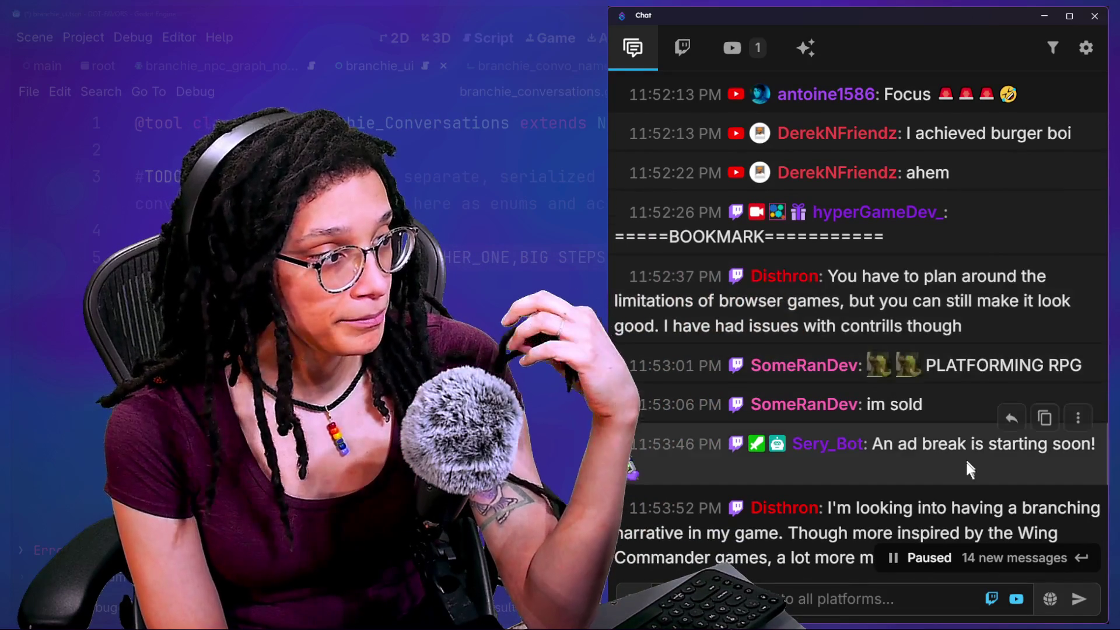
pyautogui.moveTo(1082, 365)
pyautogui.mouseDown()
pyautogui.moveTo(986, 377)
pyautogui.moveTo(995, 392)
pyautogui.mouseUp()
pyautogui.click(989, 408)
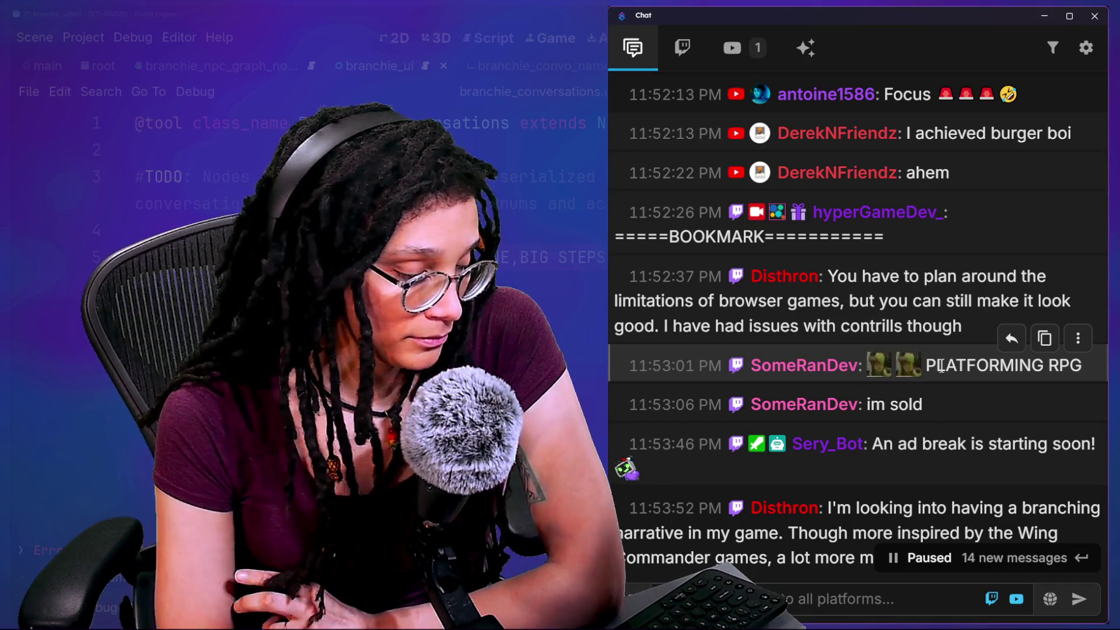
# Scroll to the branching narrative message and select the words 'Wing Commander'
pyautogui.scroll(-1, 954, 334)
pyautogui.scroll(-5, 954, 333)
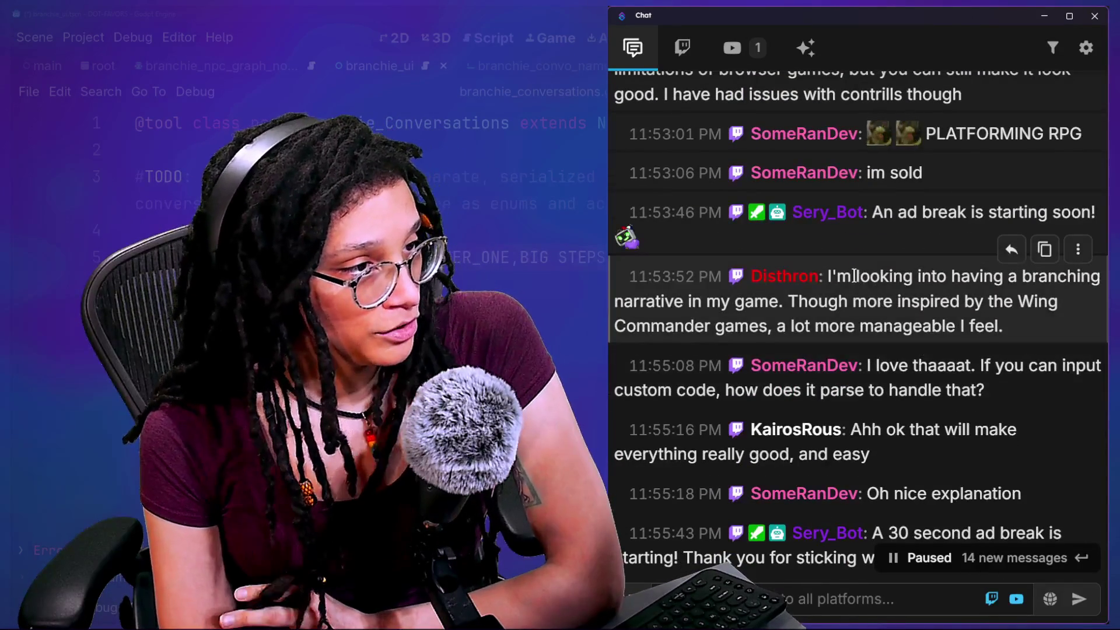
pyautogui.moveTo(829, 276)
pyautogui.mouseDown()
pyautogui.moveTo(913, 277)
pyautogui.moveTo(1026, 321)
pyautogui.mouseUp()
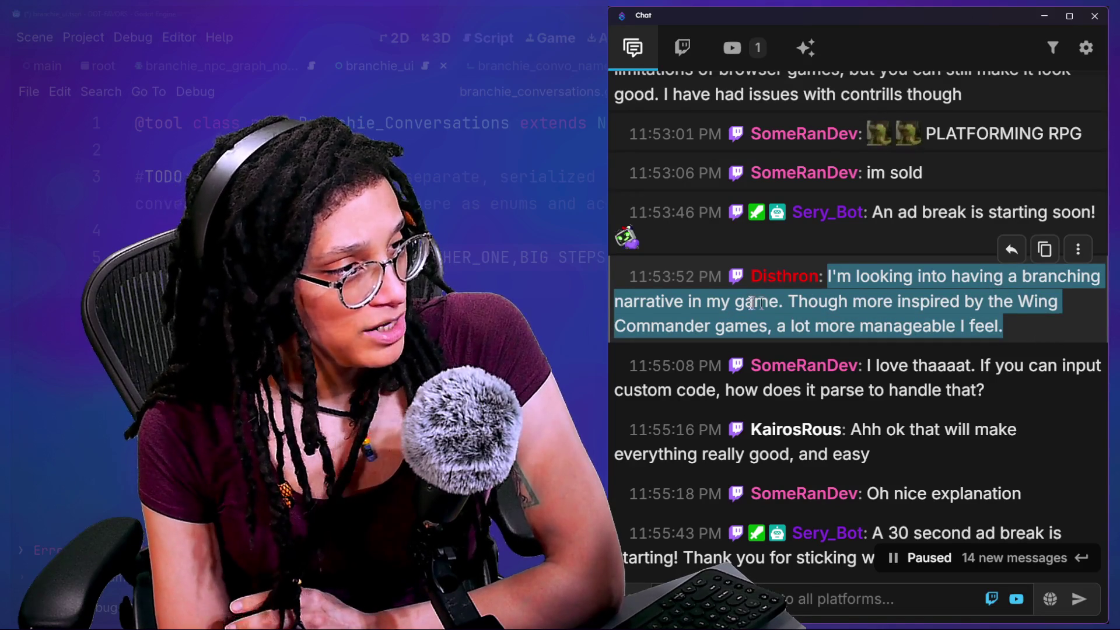
pyautogui.click(998, 284)
pyautogui.moveTo(1018, 301)
pyautogui.mouseDown()
pyautogui.moveTo(794, 390)
pyautogui.moveTo(709, 330)
pyautogui.mouseUp()
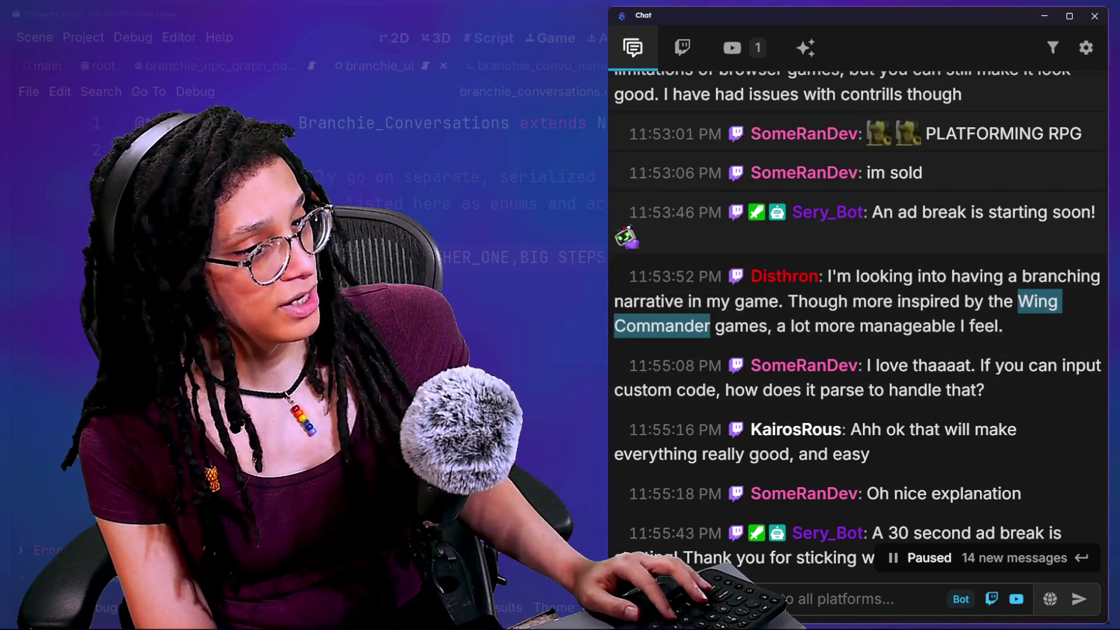
pyautogui.hotkey('alt', 'Tab')
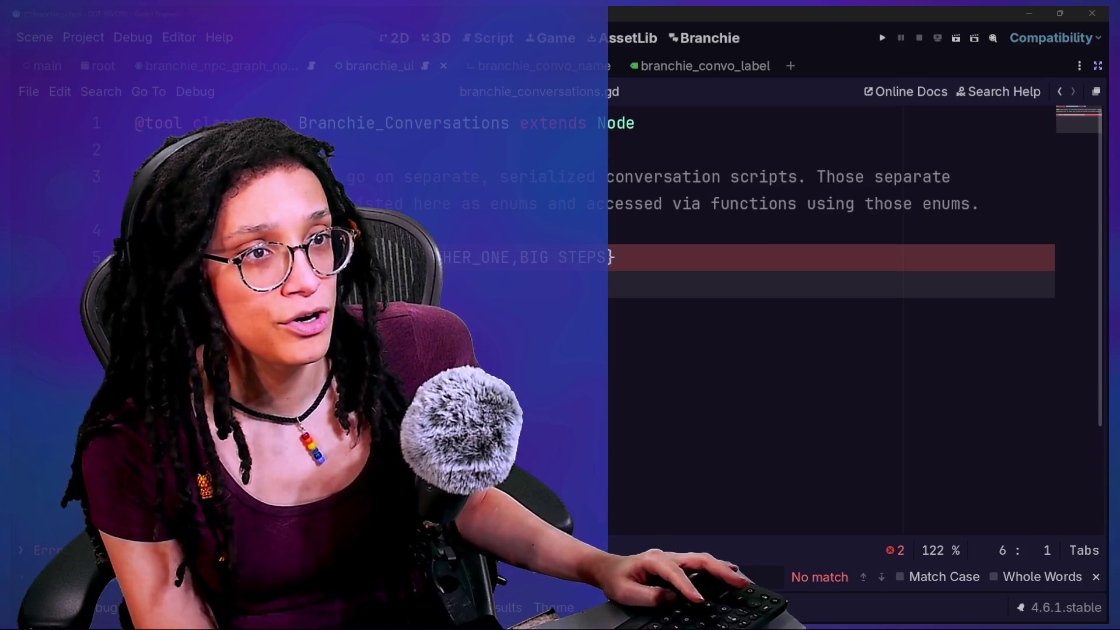
# In Firefox, search 'Wing Commander gameplay' and open the 1990 gameplay video on YouTube
pyautogui.hotkey('alt', 'Tab')
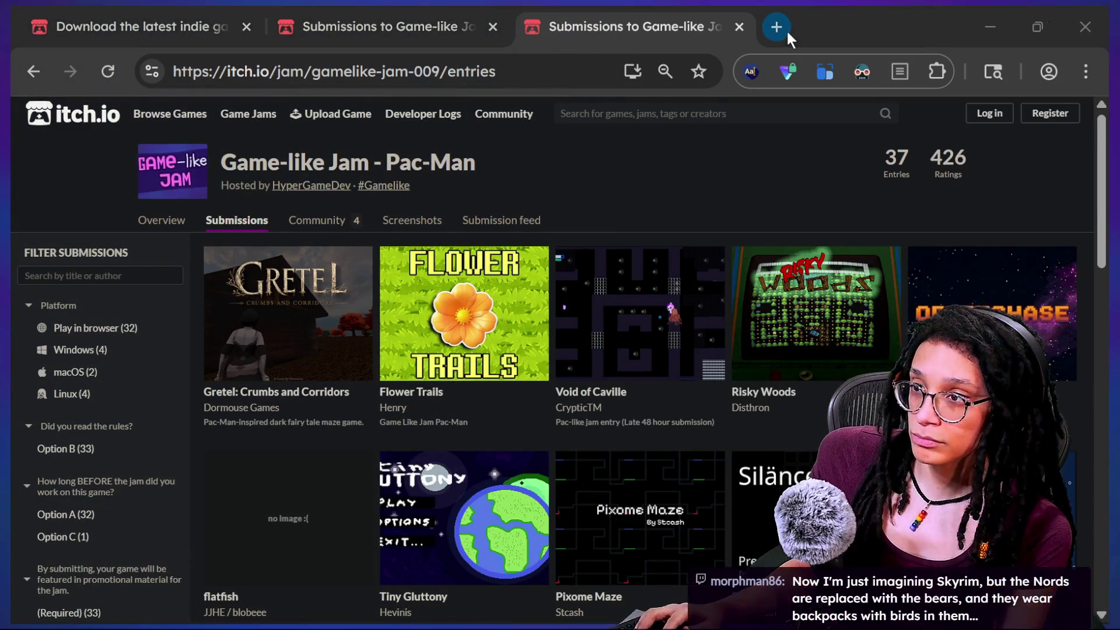
pyautogui.hotkey('alt', 'Tab')
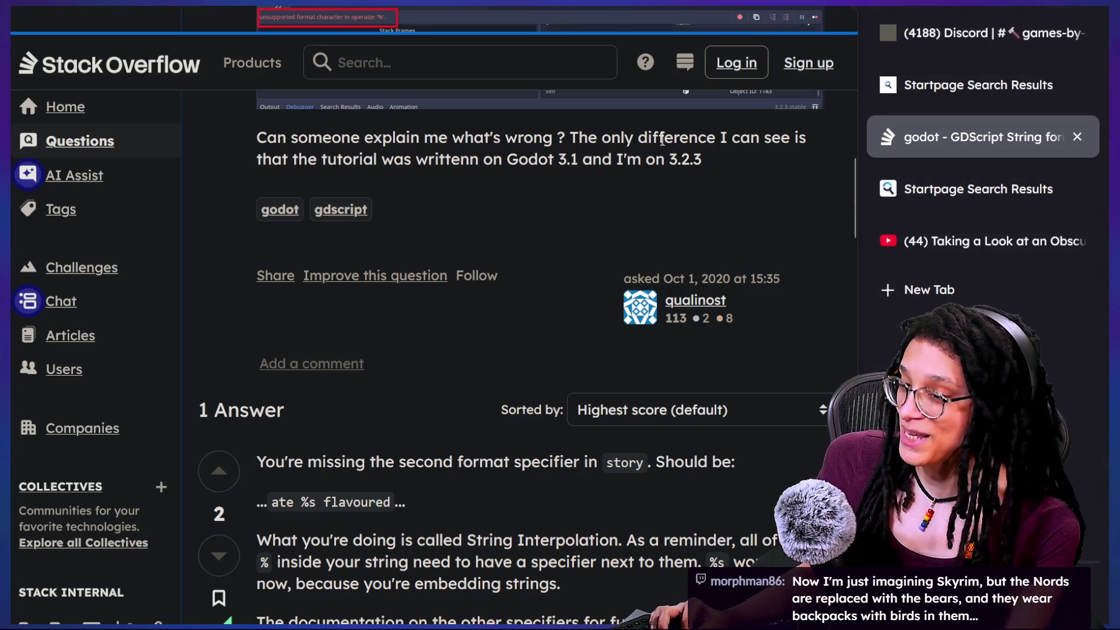
pyautogui.moveTo(441, 13)
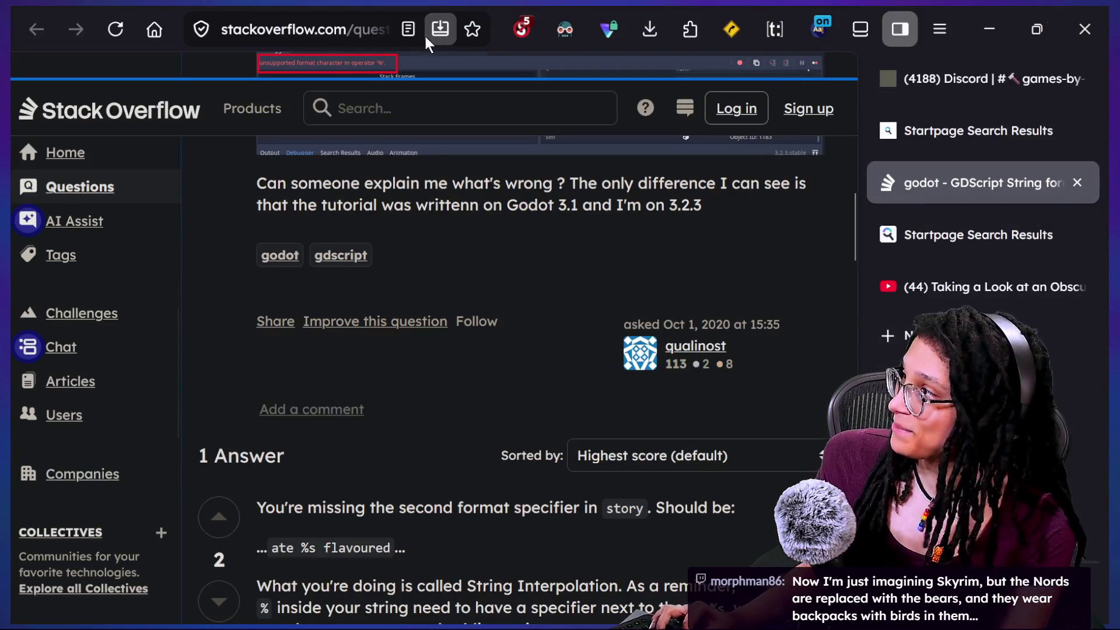
pyautogui.click(315, 42)
pyautogui.write('Wing Commander')
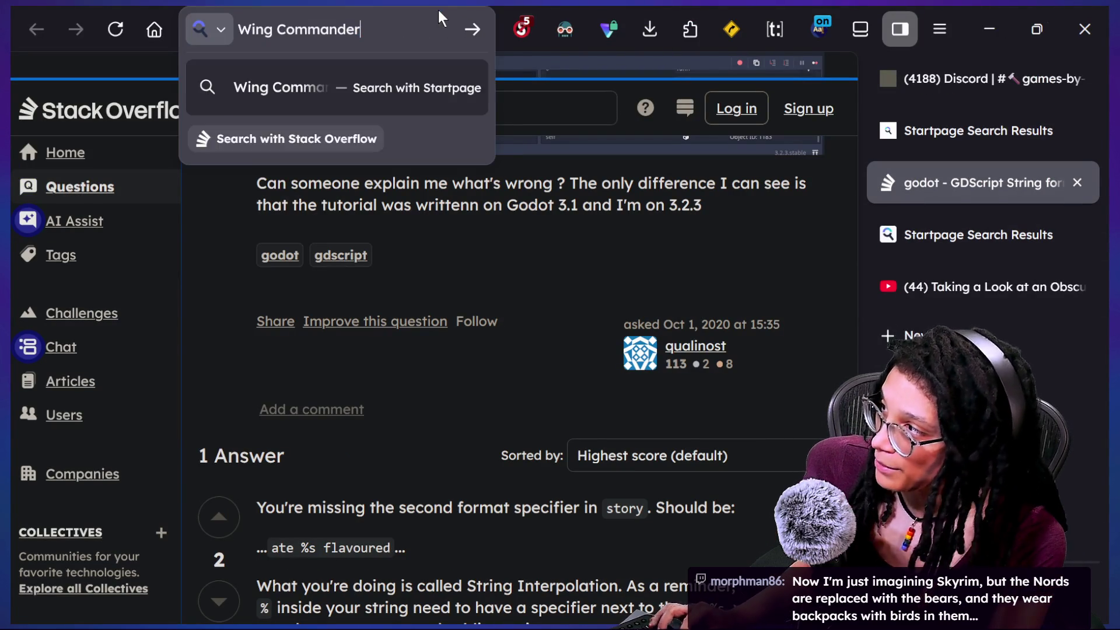
pyautogui.press('Return')
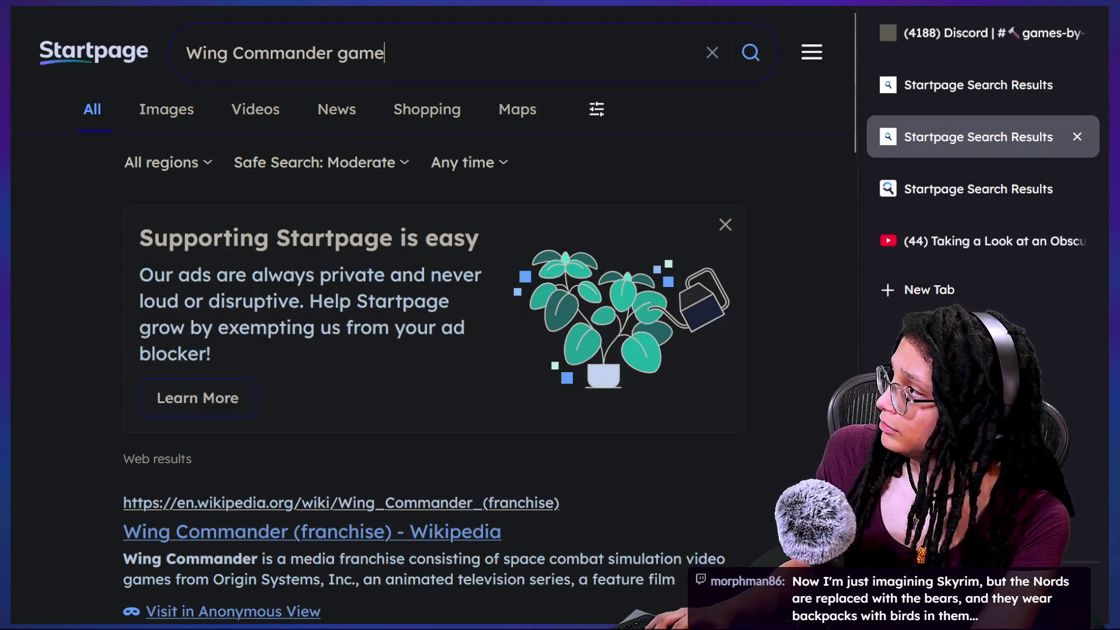
pyautogui.press('Return')
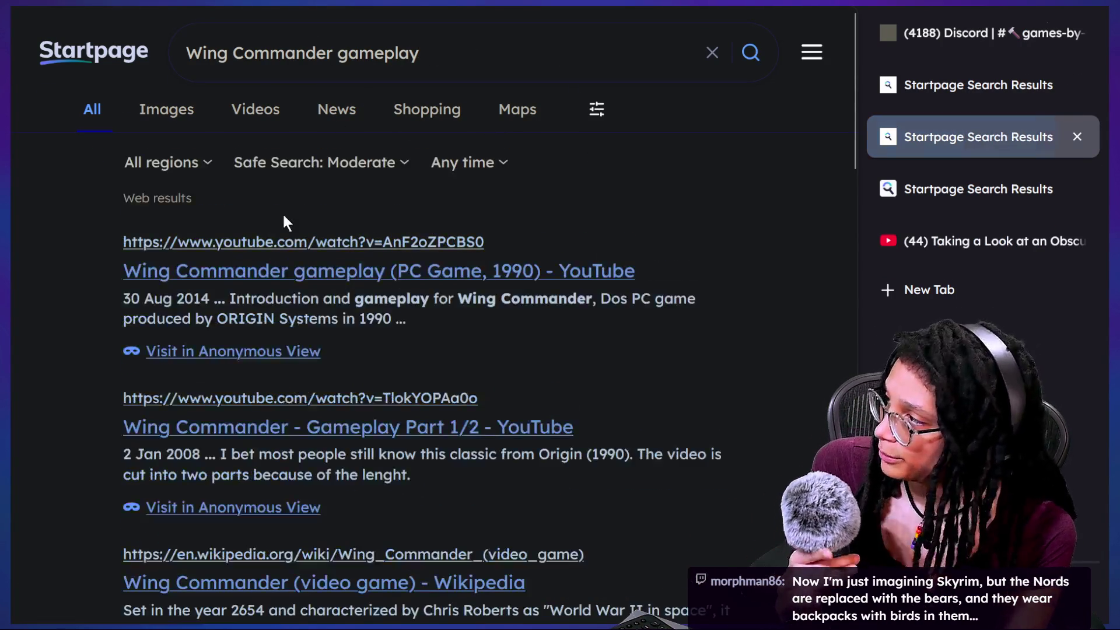
pyautogui.click(313, 279)
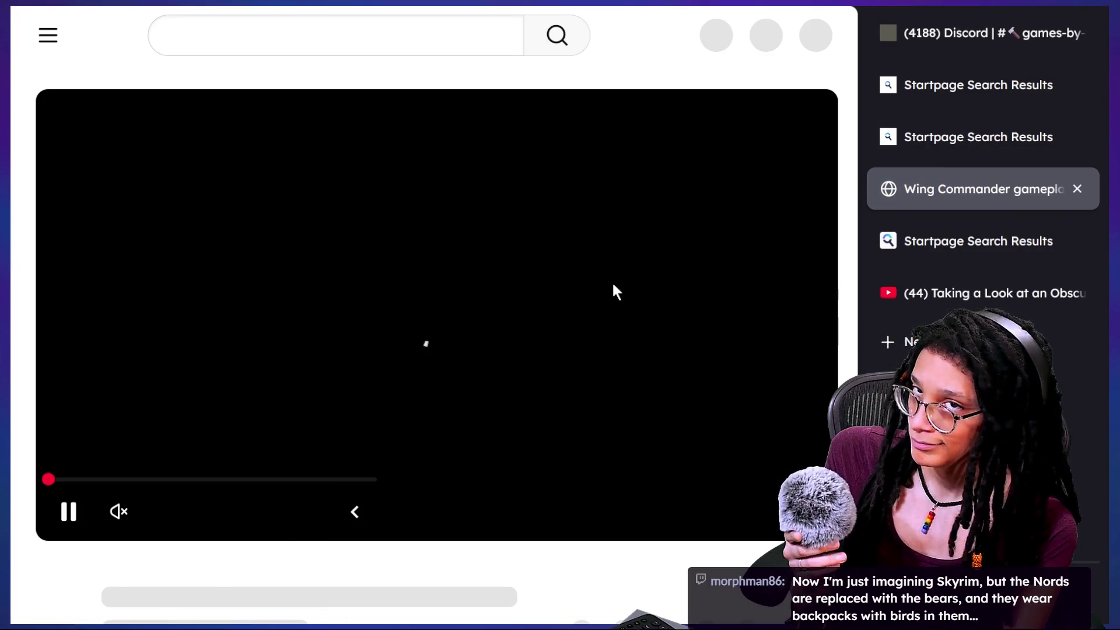
# Jump the Wing Commander video from about 1:59 to around its middle
pyautogui.click(162, 445)
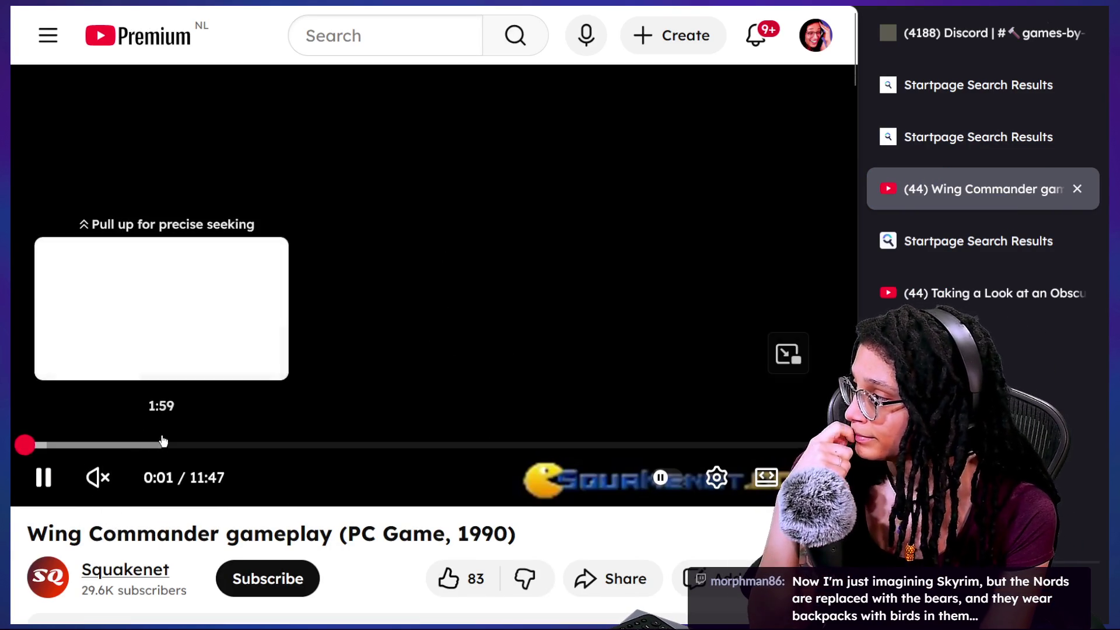
pyautogui.press('l')
pyautogui.press('l')
pyautogui.press('l')
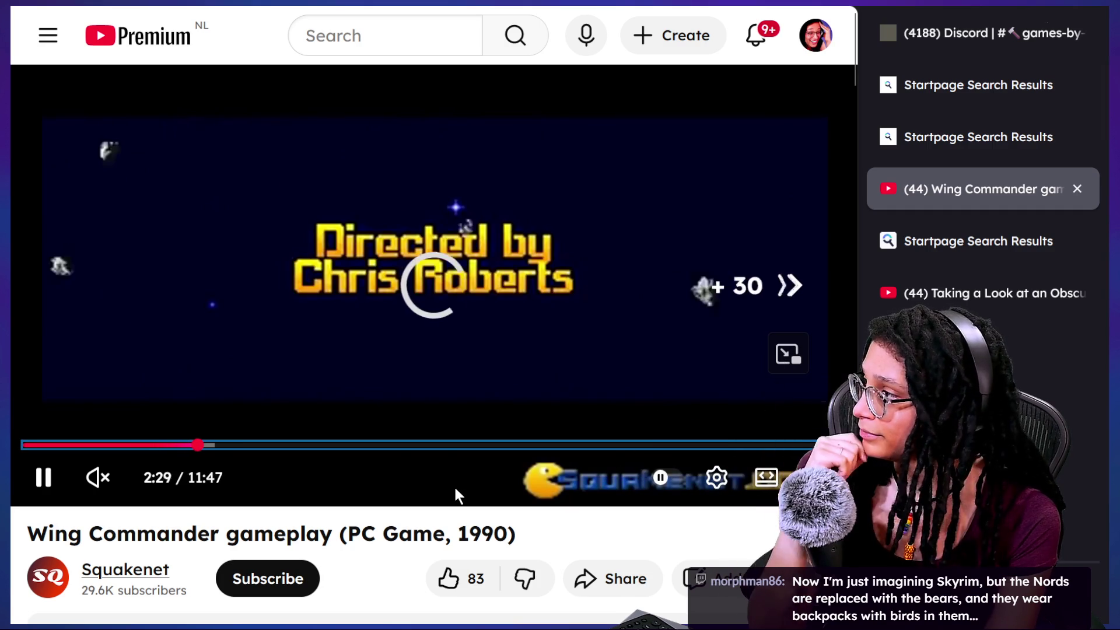
pyautogui.press('Right')
pyautogui.press('Right')
pyautogui.press('Right')
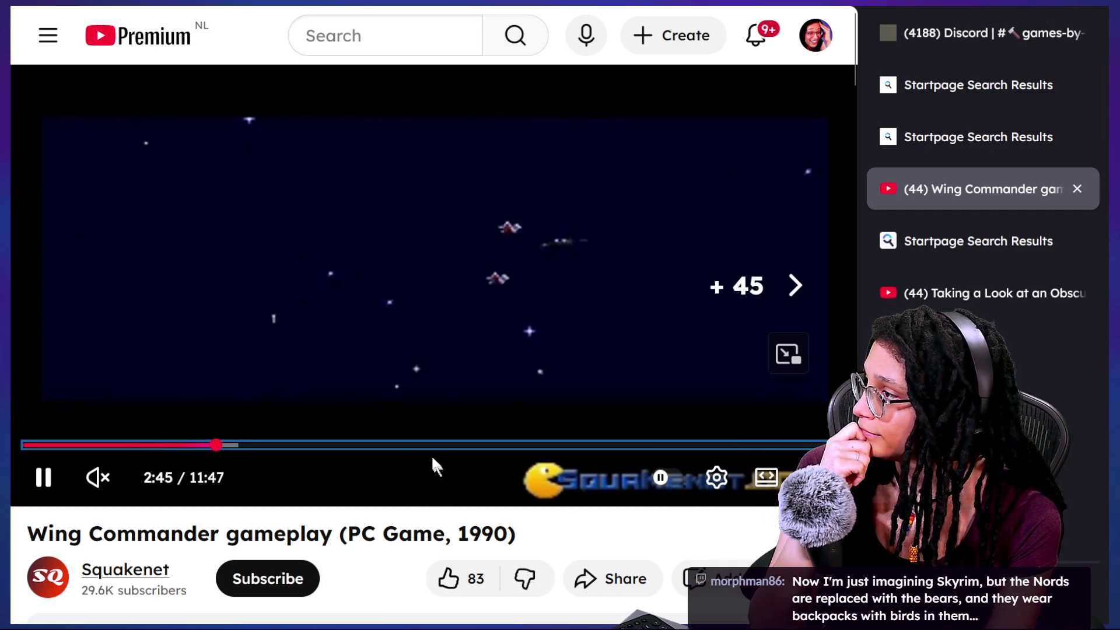
pyautogui.click(430, 446)
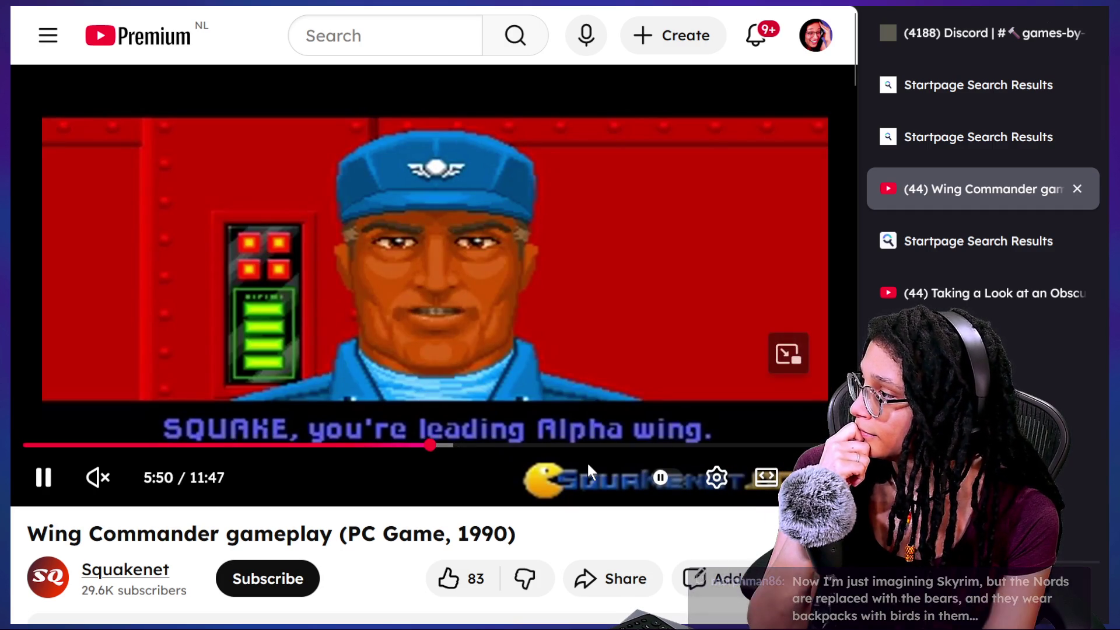
pyautogui.press('Right')
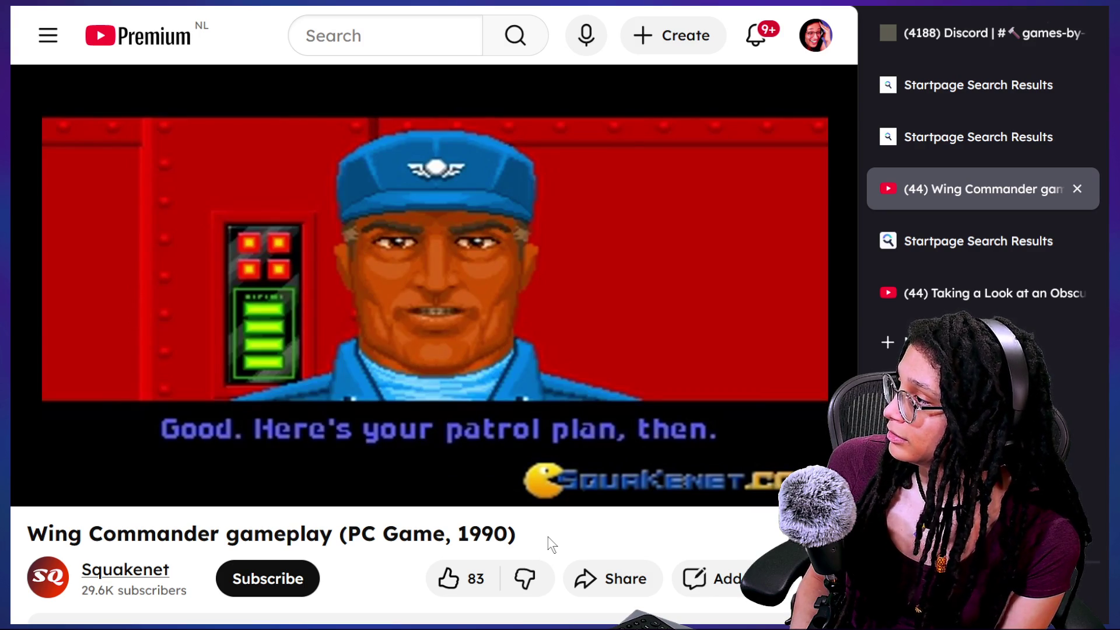
# Skip past the mission briefing map to about 8:29, then bring the chat window back
pyautogui.press('Right')
pyautogui.press('Right')
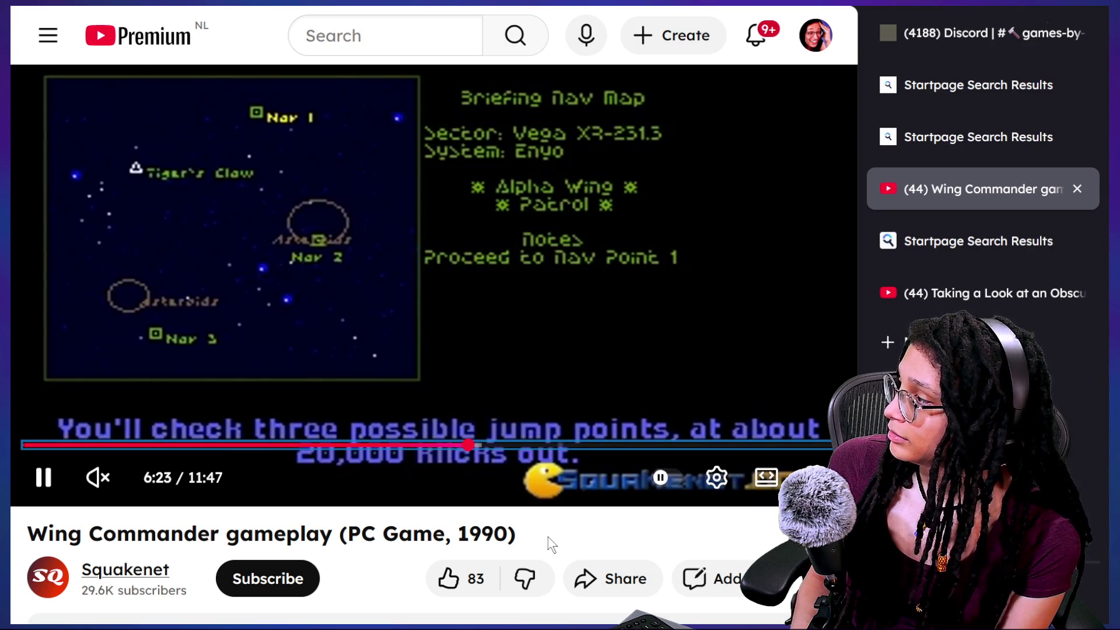
pyautogui.press('Right')
pyautogui.press('Right')
pyautogui.press('Right')
pyautogui.press('Right')
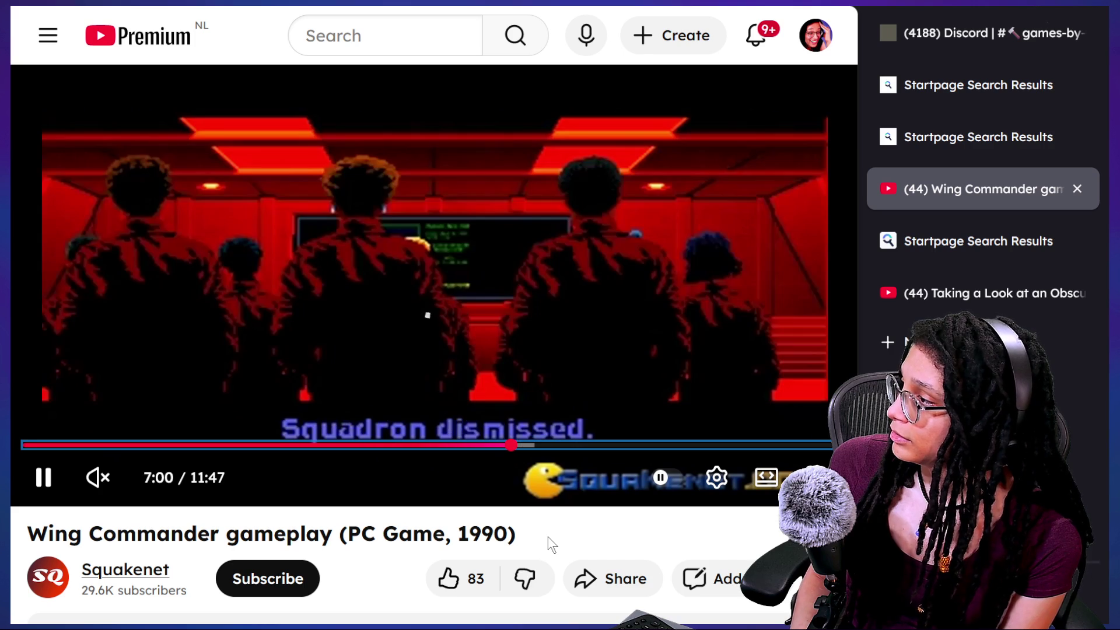
pyautogui.press('Right')
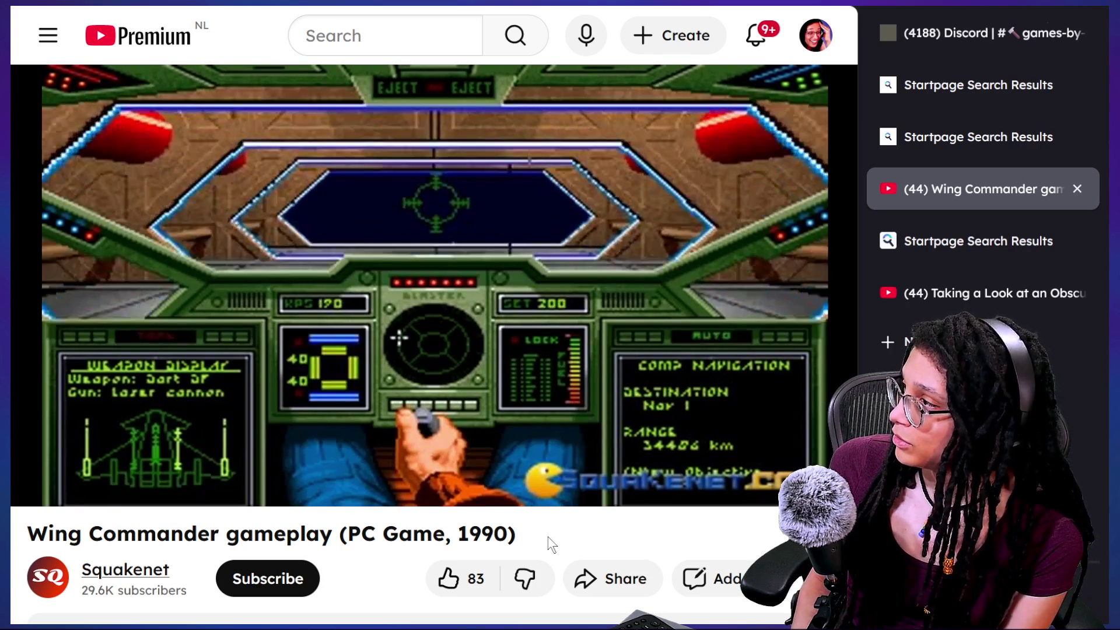
pyautogui.press('Right')
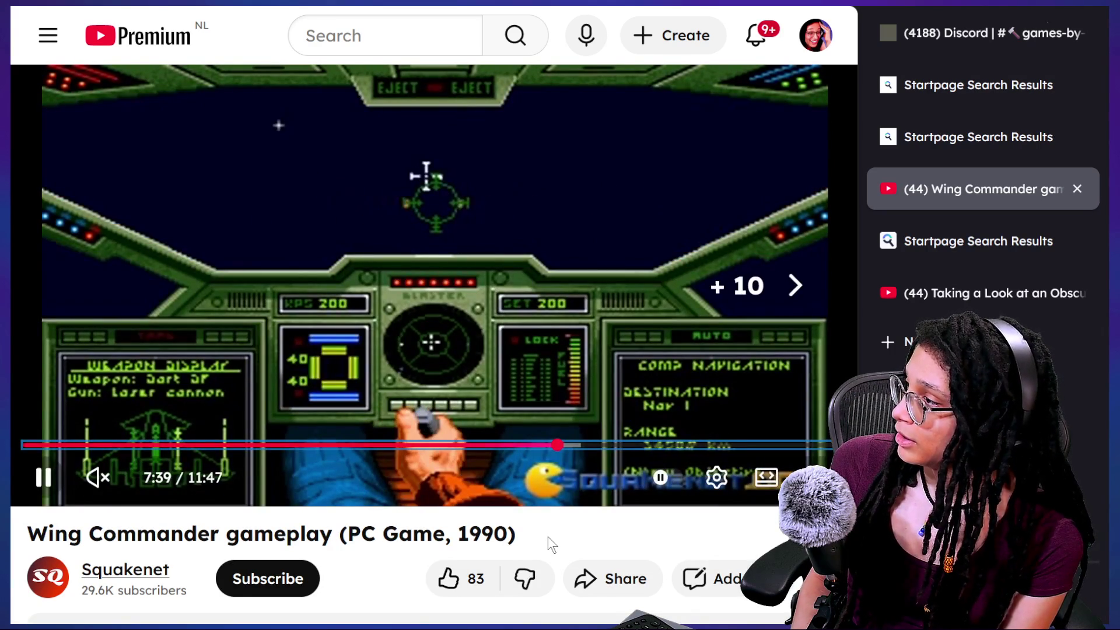
pyautogui.press('Right')
pyautogui.press('Right')
pyautogui.press('Right')
pyautogui.press('Right')
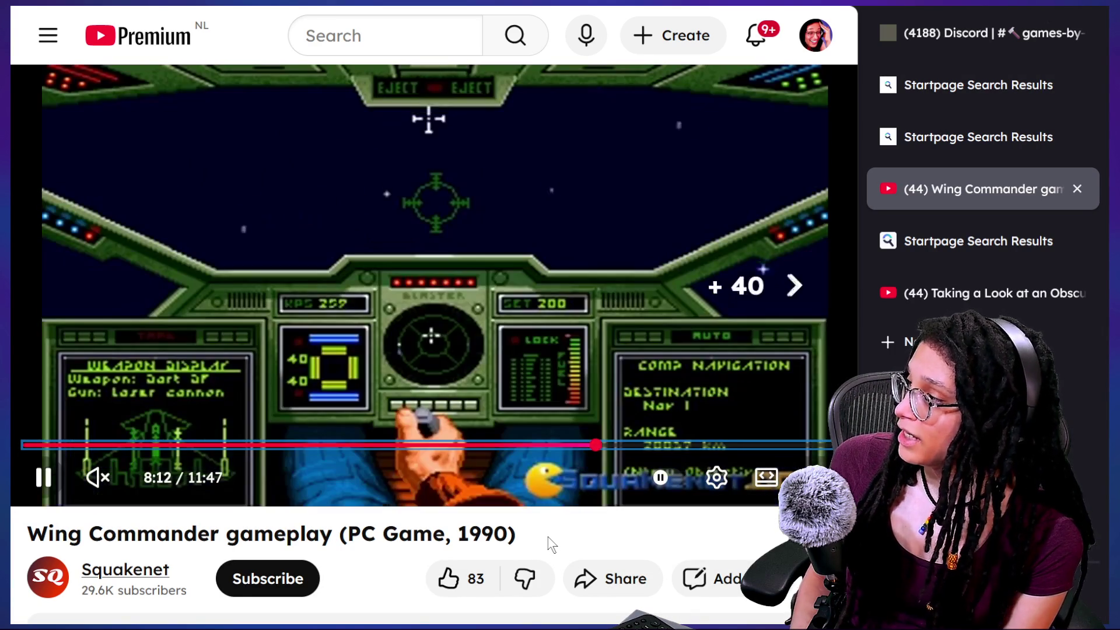
pyautogui.press('Right')
pyautogui.press('Right')
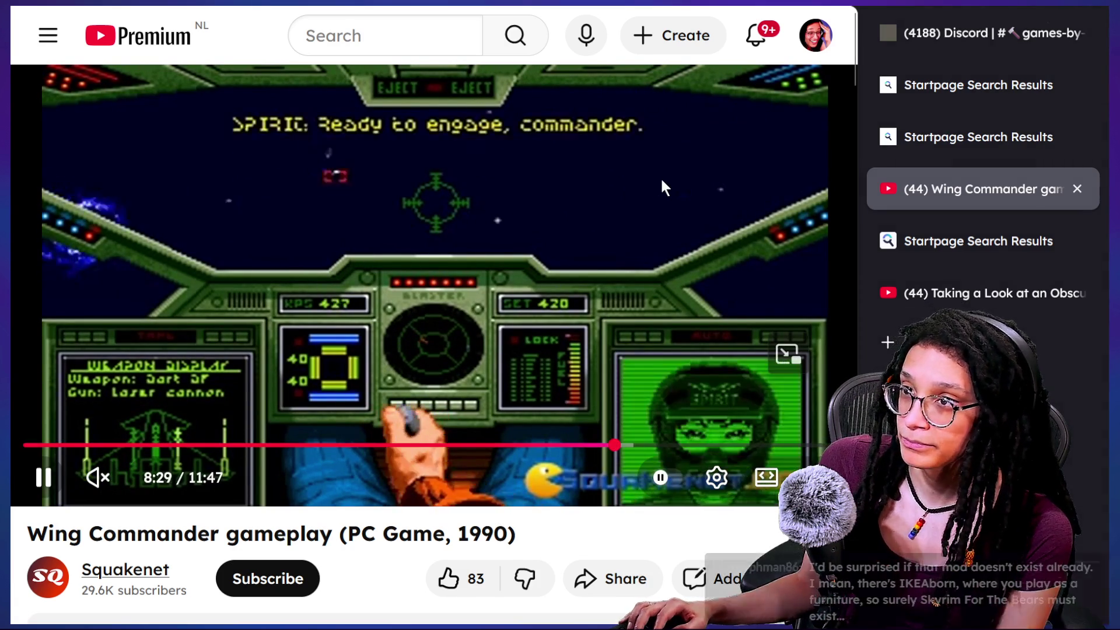
pyautogui.hotkey('alt', 'Tab')
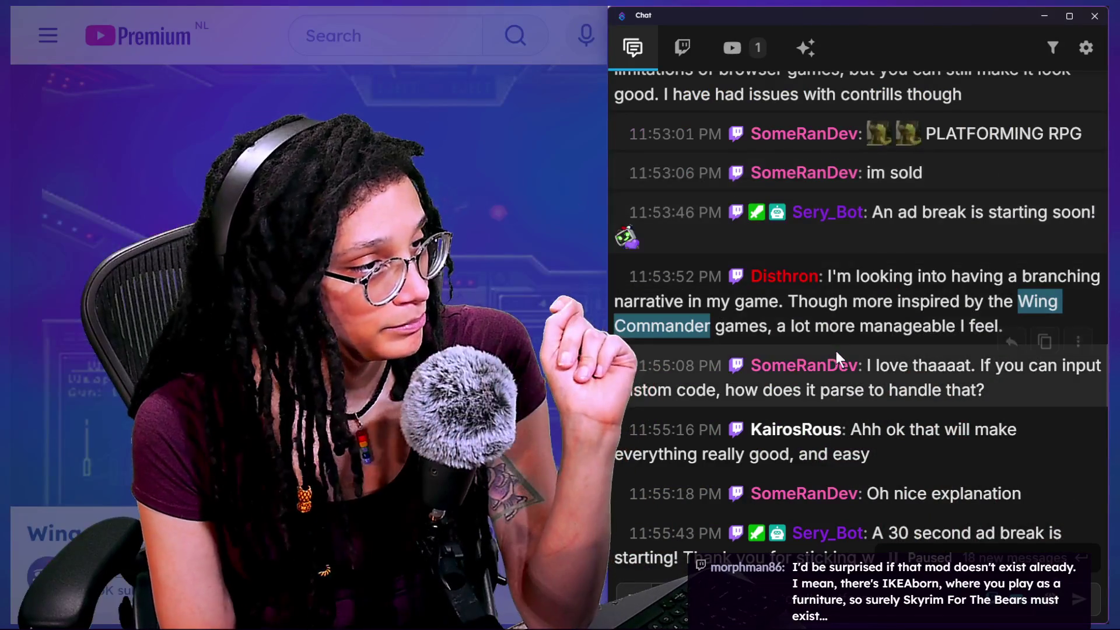
# Scroll down the chat, highlighting the custom-code parsing question and the companion AI message
pyautogui.scroll(-1, 835, 351)
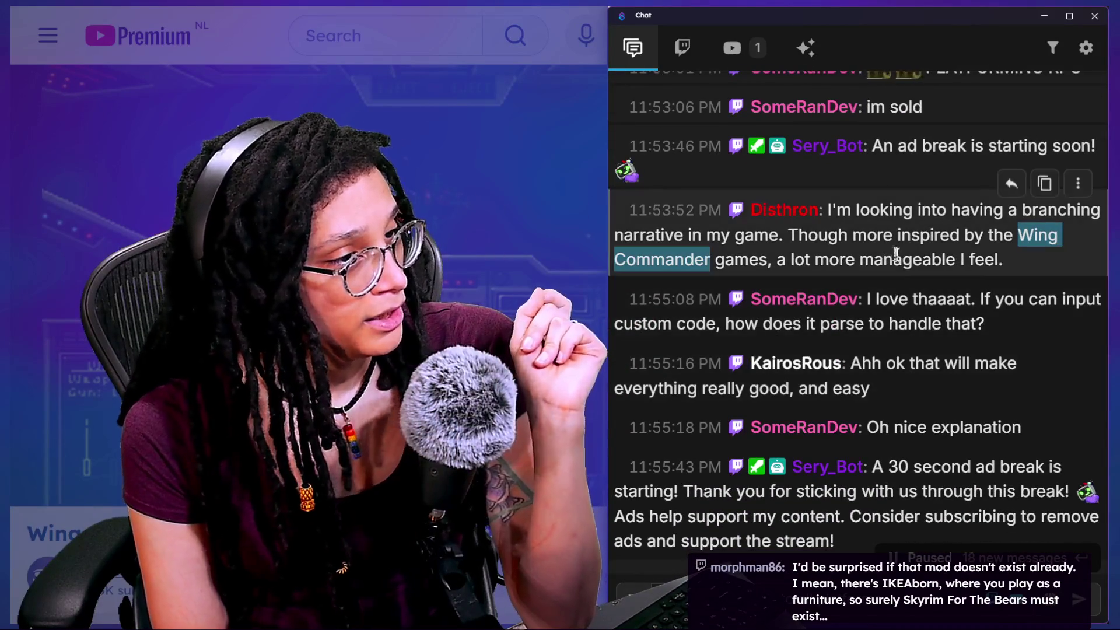
pyautogui.moveTo(875, 299); pyautogui.dragTo(1018, 333)
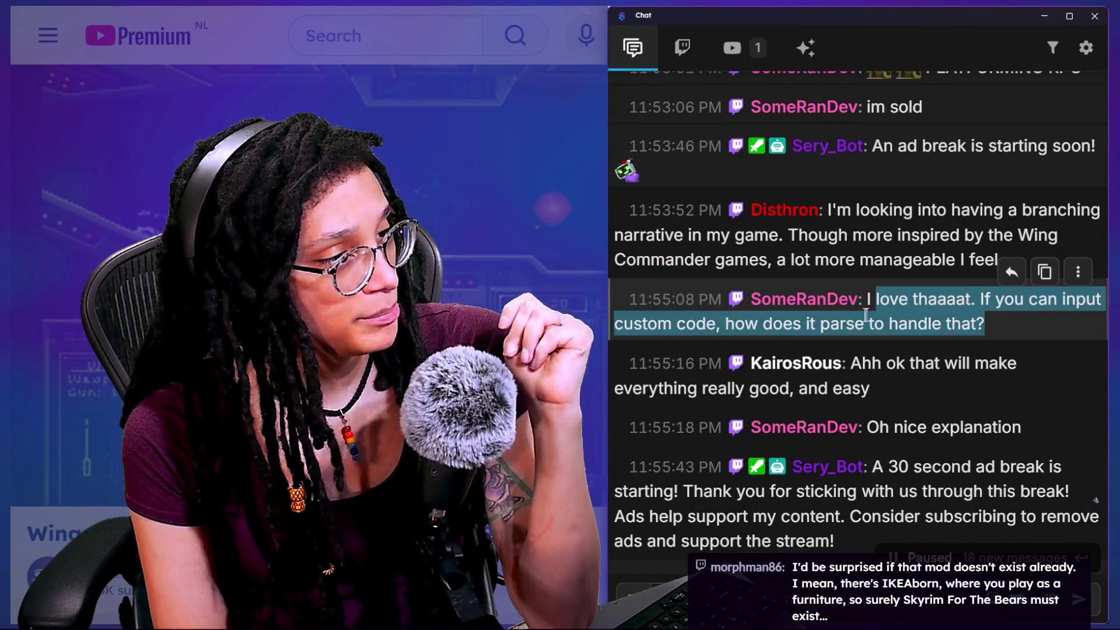
pyautogui.moveTo(867, 299); pyautogui.dragTo(1016, 334)
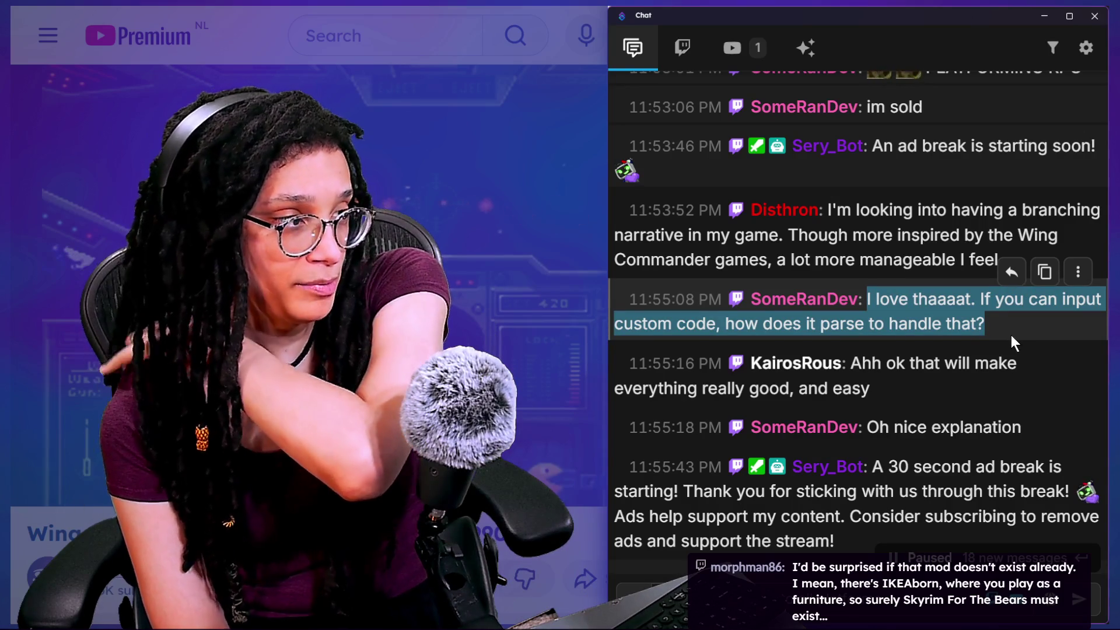
pyautogui.scroll(-1, 892, 349)
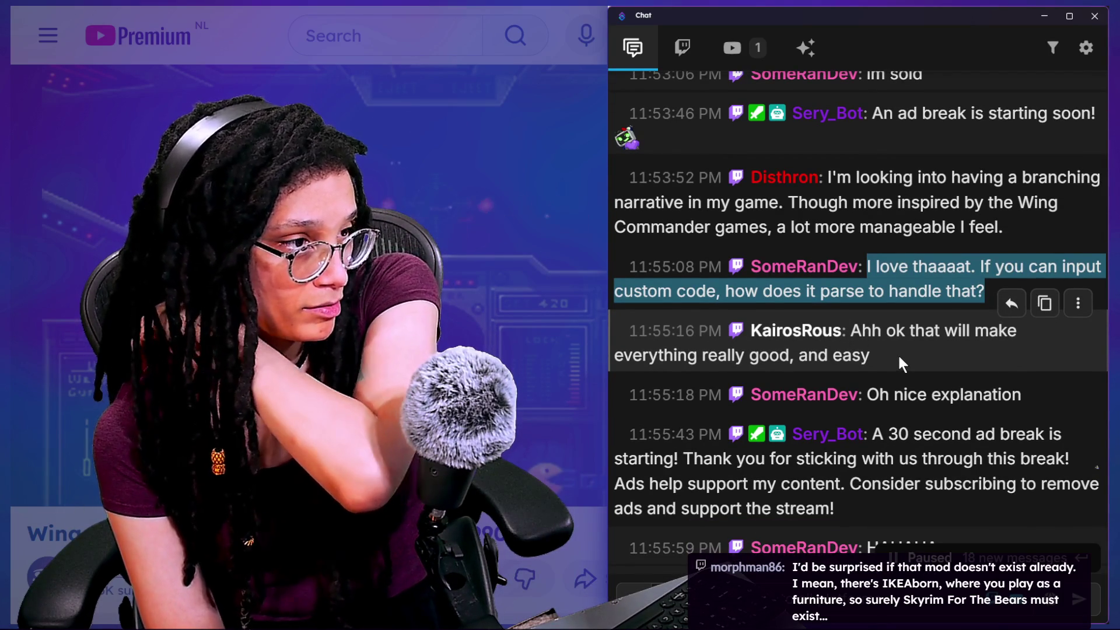
pyautogui.scroll(-5, 898, 353)
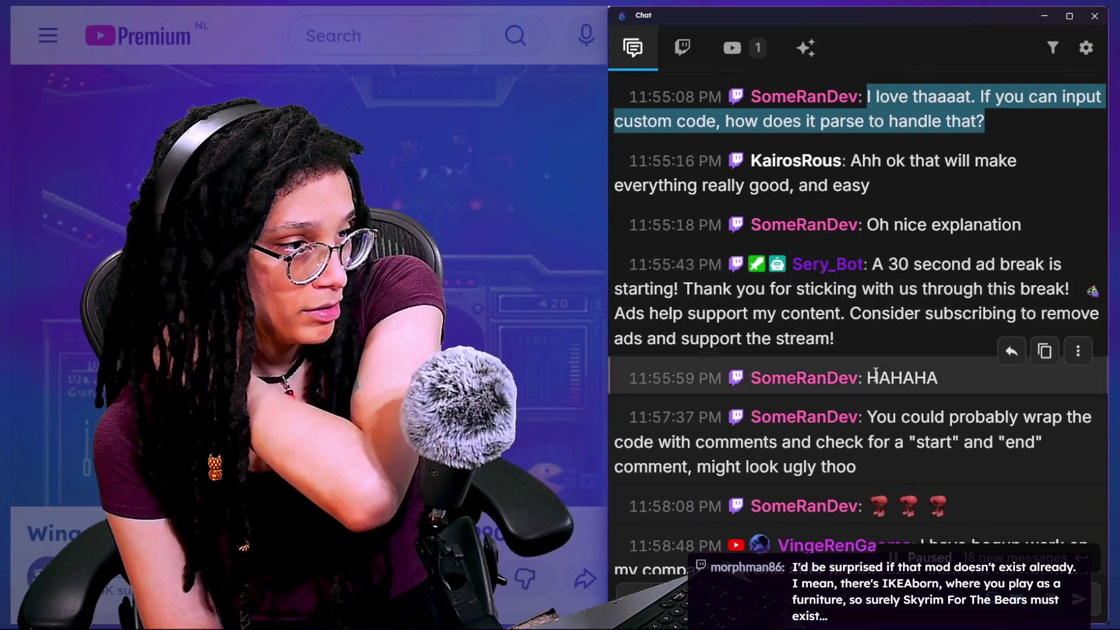
pyautogui.scroll(-6, 877, 375)
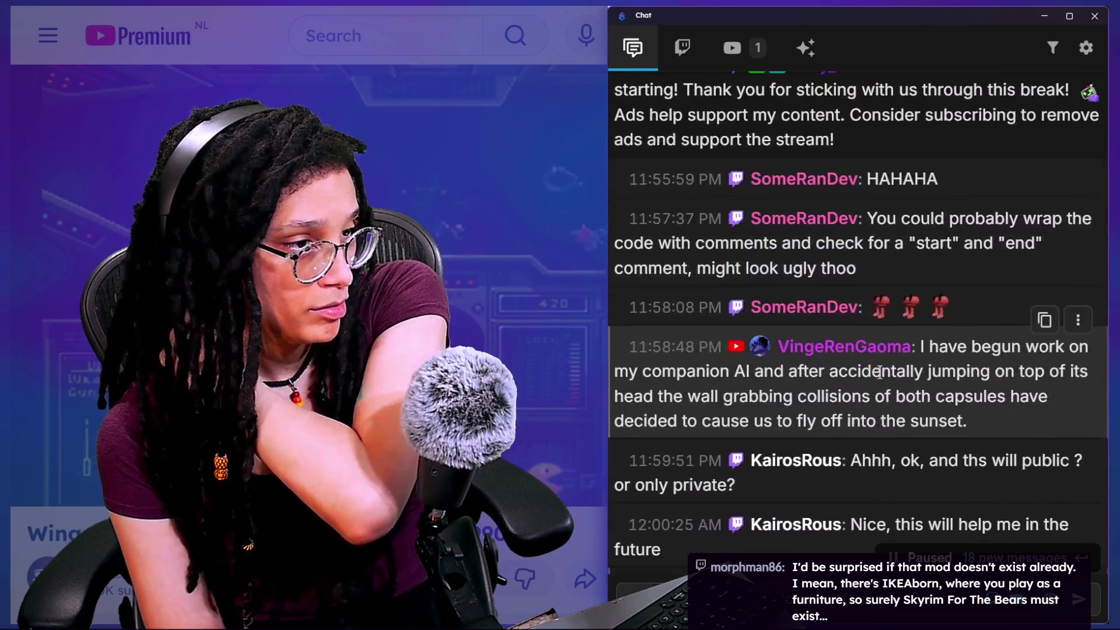
pyautogui.moveTo(919, 349); pyautogui.dragTo(931, 396)
pyautogui.click(931, 399)
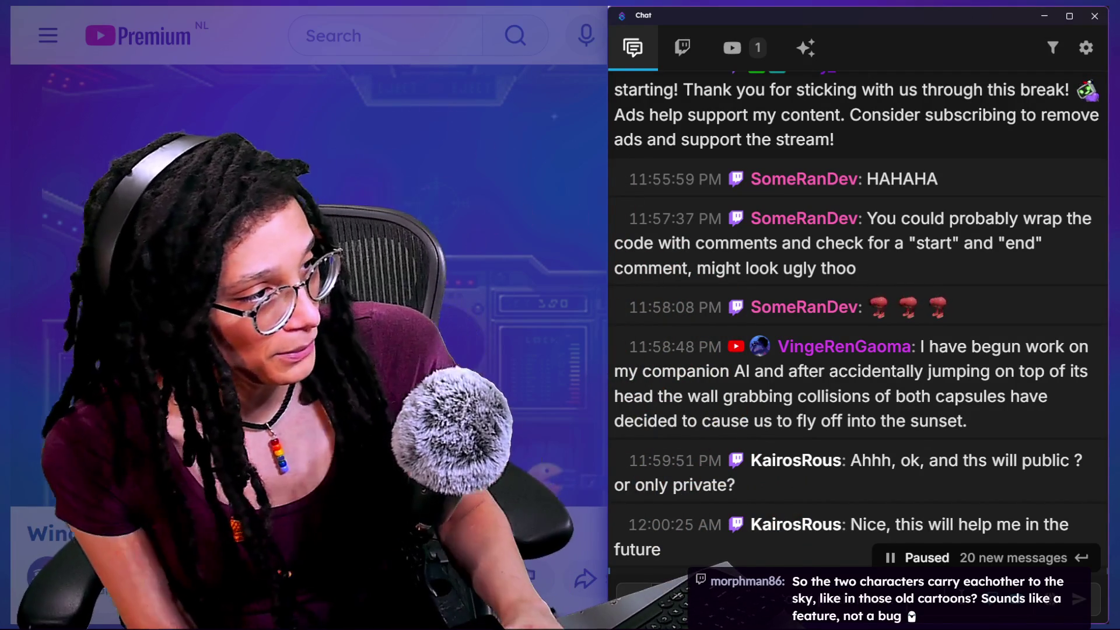
# Scroll past the 'this will help in future' and MOAR VBOX messages, highlighting while reading
pyautogui.scroll(-2, 849, 415)
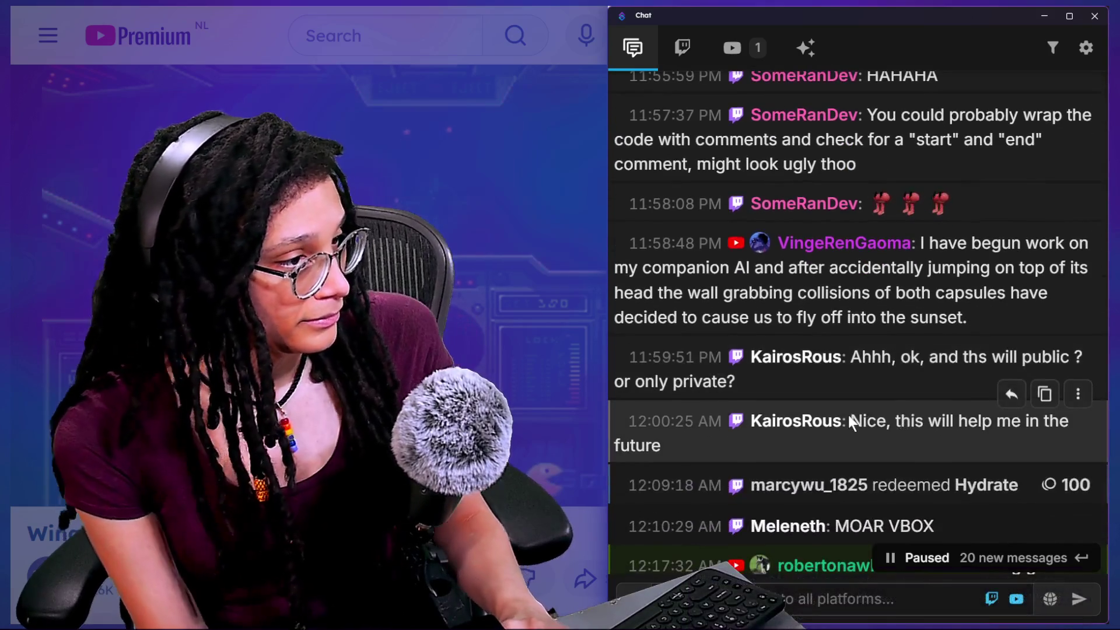
pyautogui.scroll(-2, 849, 412)
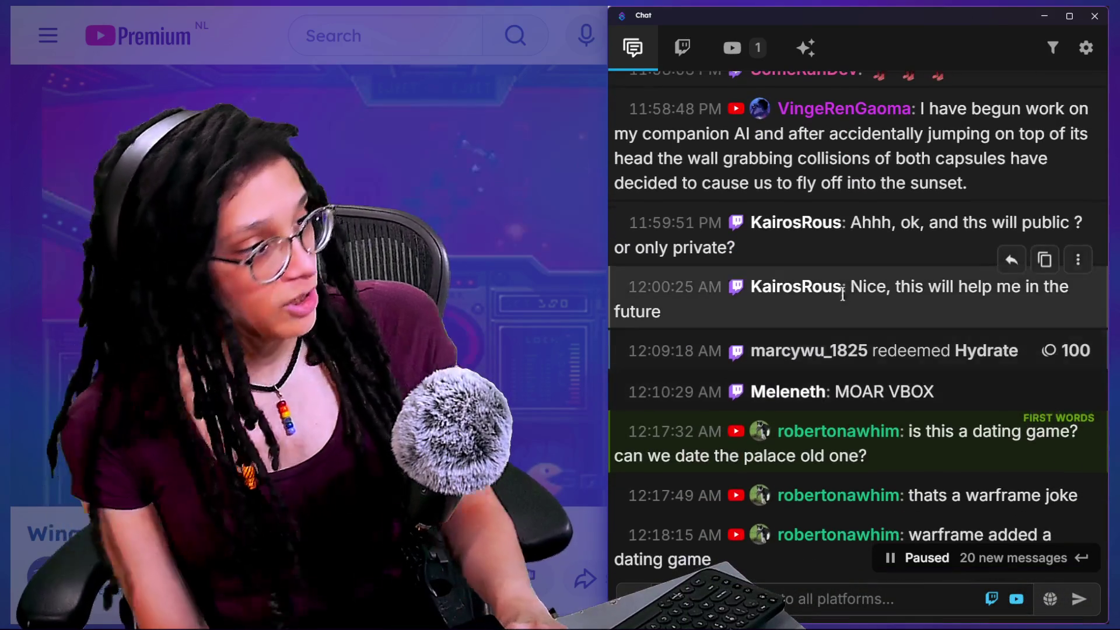
pyautogui.moveTo(852, 289); pyautogui.dragTo(878, 316)
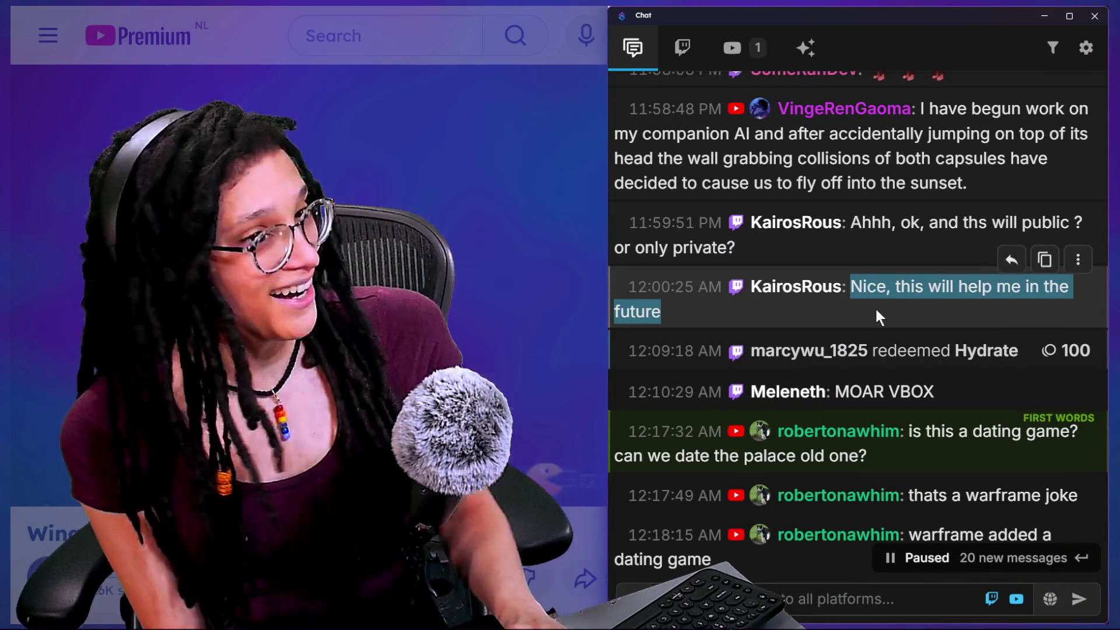
pyautogui.scroll(-1, 873, 307)
pyautogui.scroll(-1, 874, 307)
pyautogui.moveTo(874, 317); pyautogui.dragTo(923, 347)
pyautogui.scroll(-1, 922, 344)
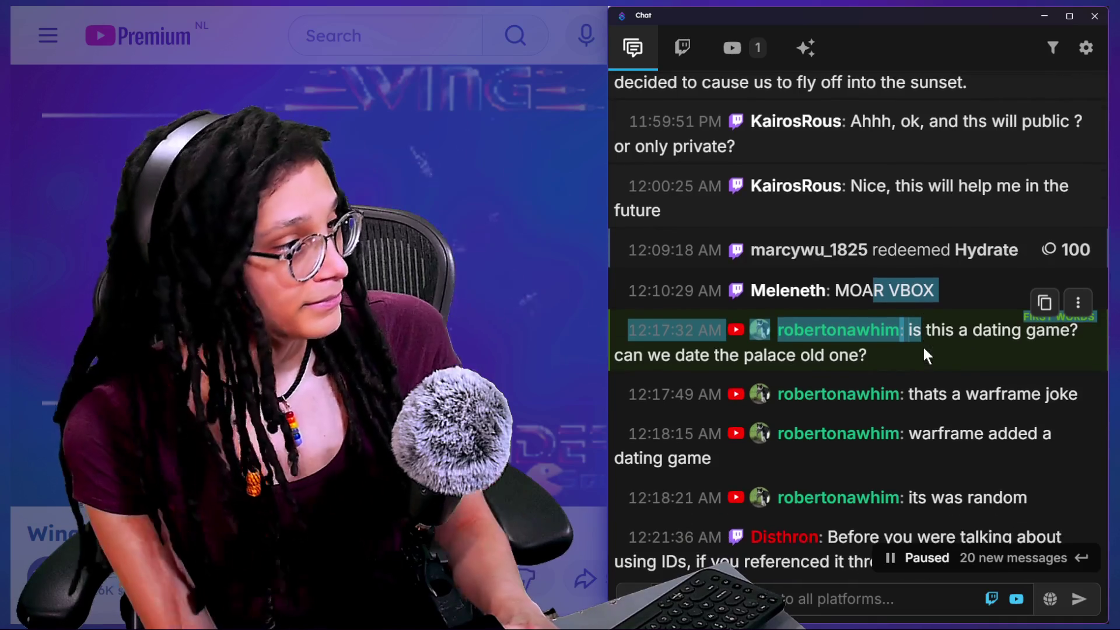
pyautogui.click(922, 364)
# Highlight the question about referencing names by ID number and the data structure
pyautogui.scroll(-5, 922, 364)
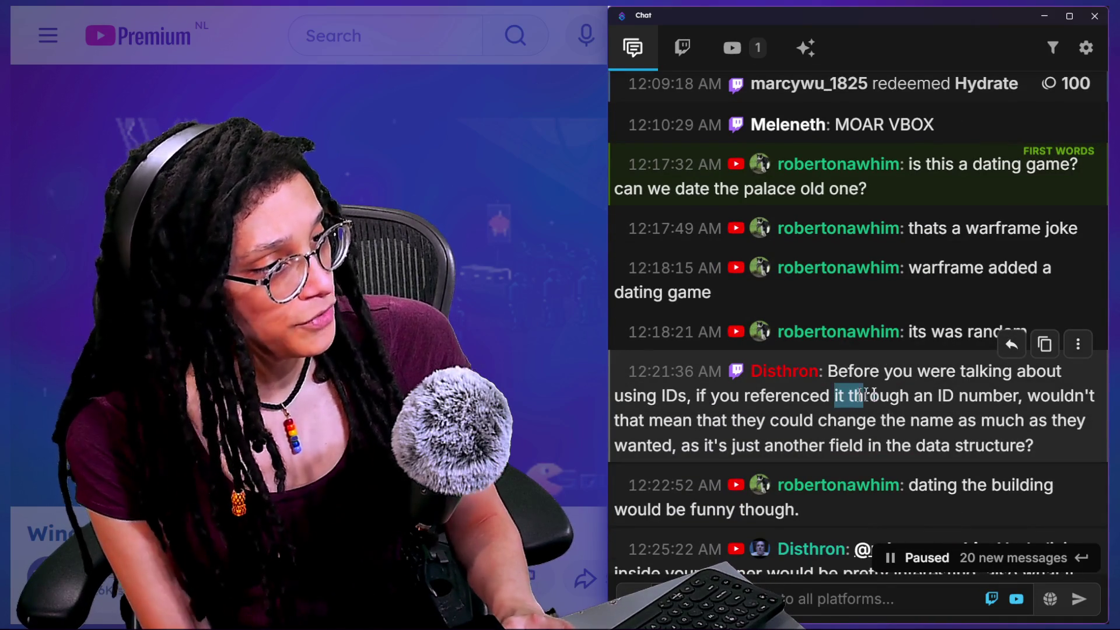
pyautogui.moveTo(849, 399); pyautogui.dragTo(983, 417)
pyautogui.moveTo(773, 446); pyautogui.dragTo(881, 422)
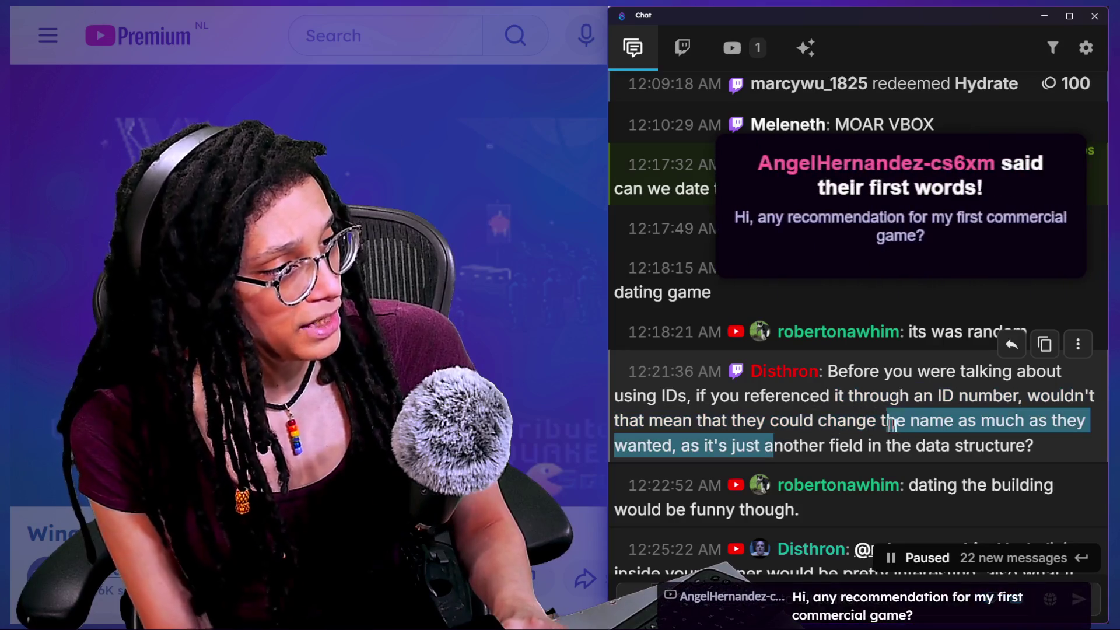
pyautogui.click(881, 423)
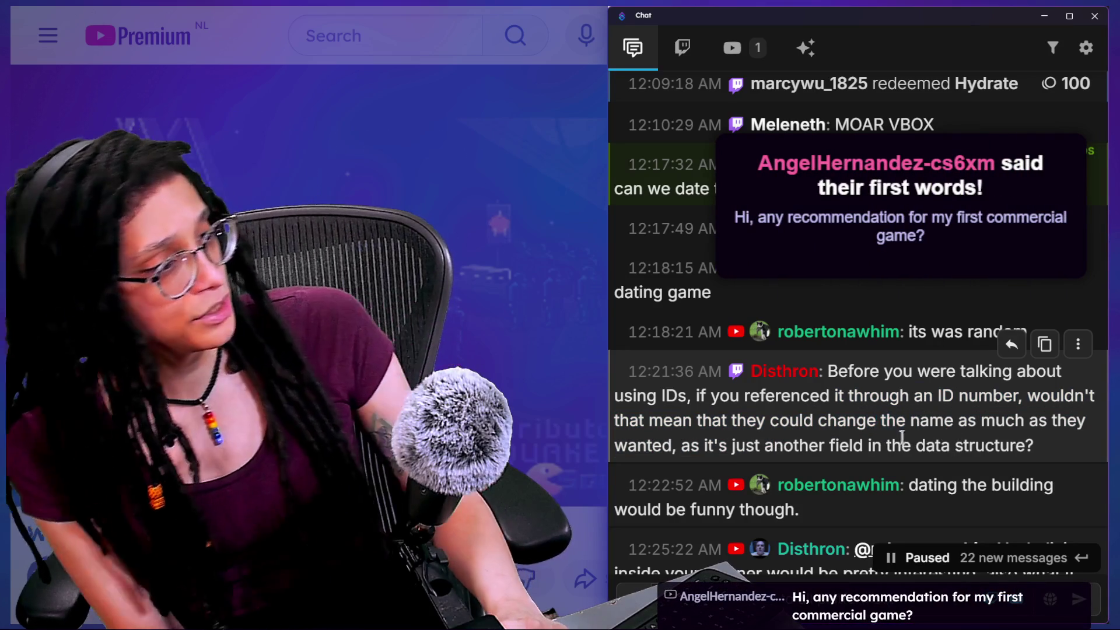
pyautogui.moveTo(902, 445); pyautogui.dragTo(976, 443)
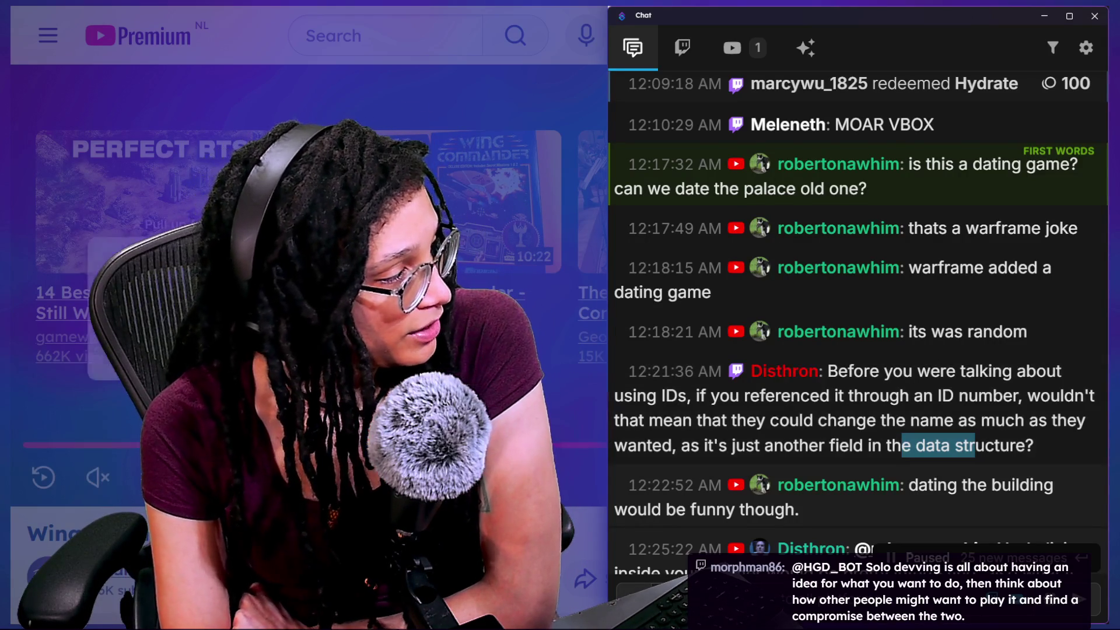
pyautogui.hotkey('alt', 'Tab')
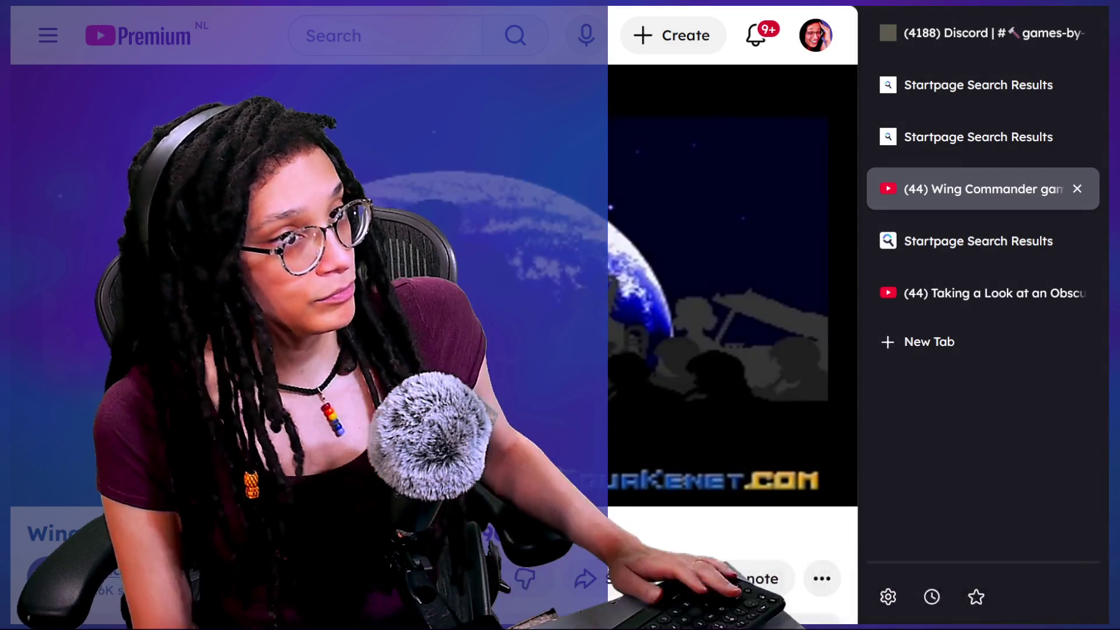
pyautogui.hotkey('alt', 'Tab')
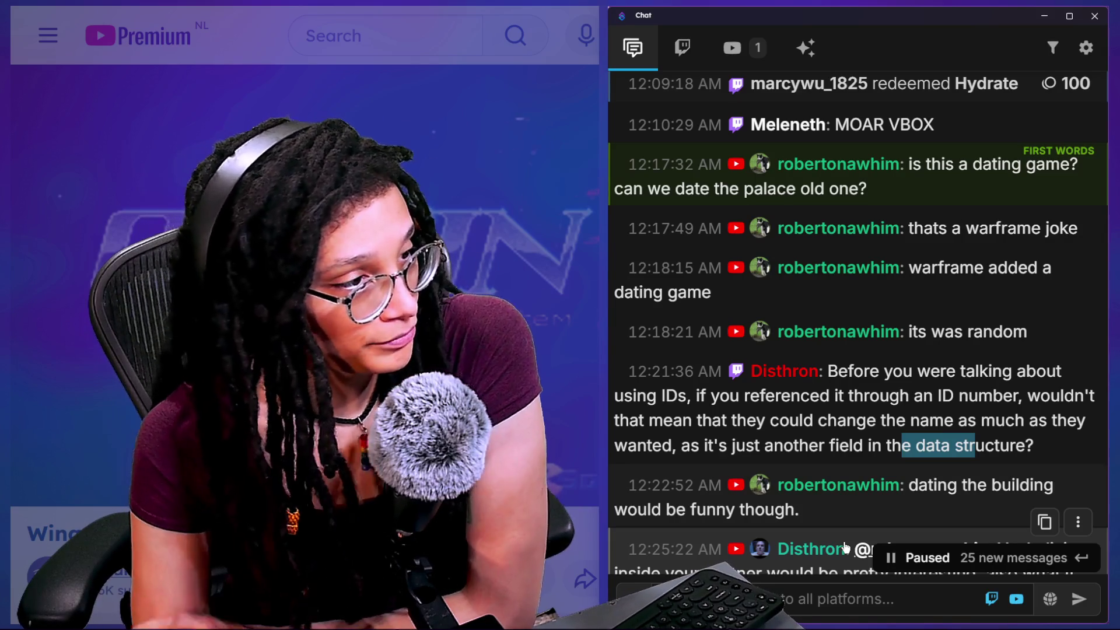
# Scroll down to the reply about living inside your partner and highlight it
pyautogui.scroll(-1, 962, 275)
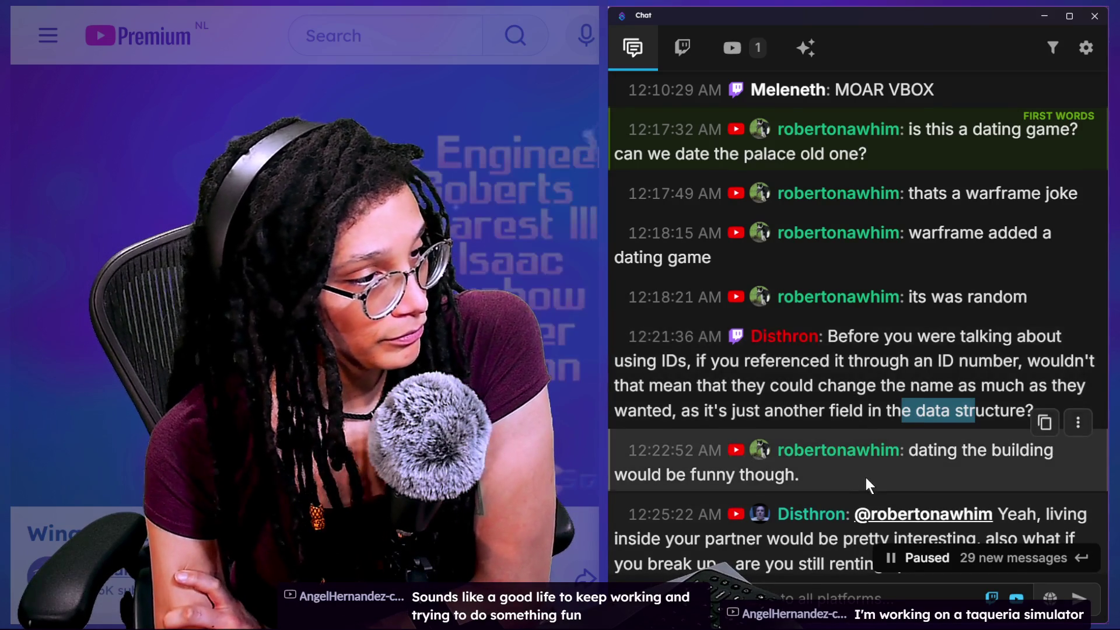
pyautogui.scroll(-1, 865, 475)
pyautogui.moveTo(924, 386); pyautogui.dragTo(932, 398)
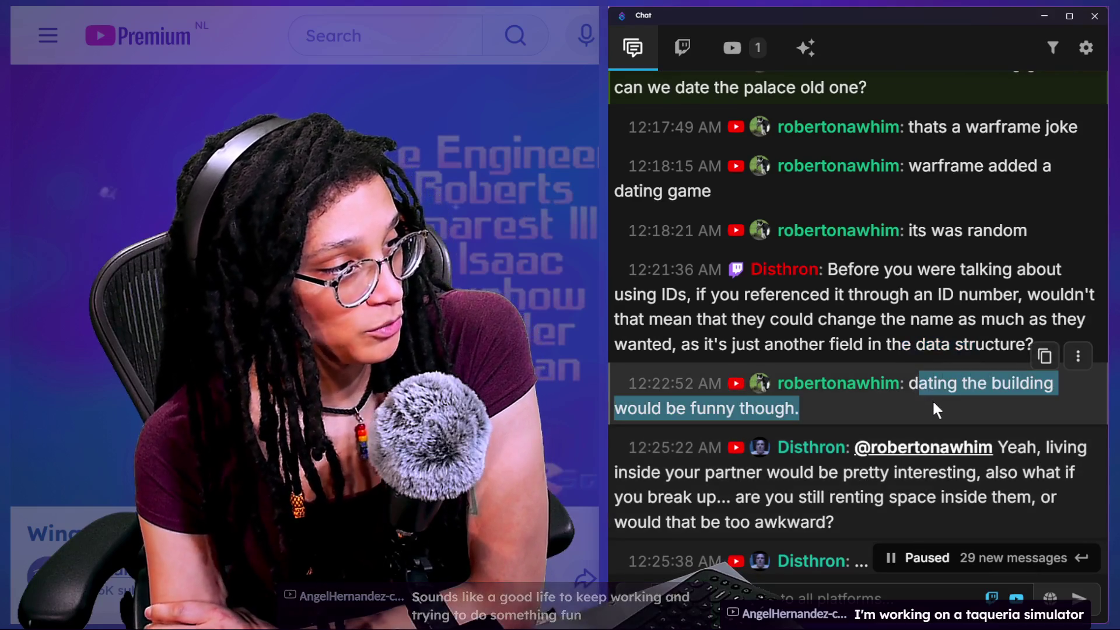
pyautogui.scroll(-1, 954, 404)
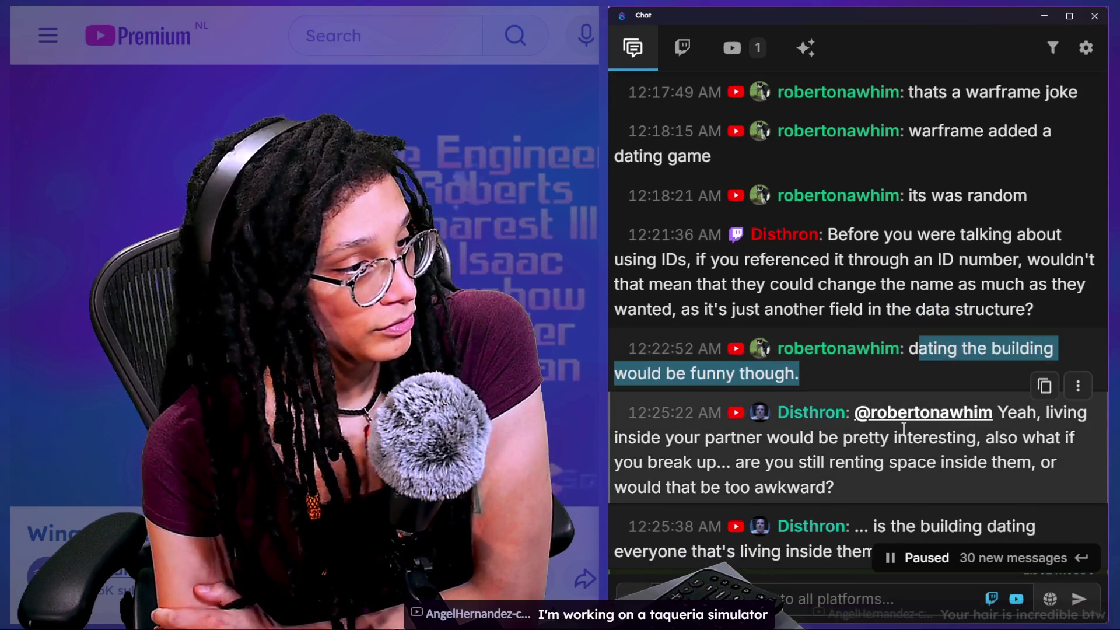
pyautogui.scroll(-1, 903, 430)
pyautogui.moveTo(667, 404); pyautogui.dragTo(851, 453)
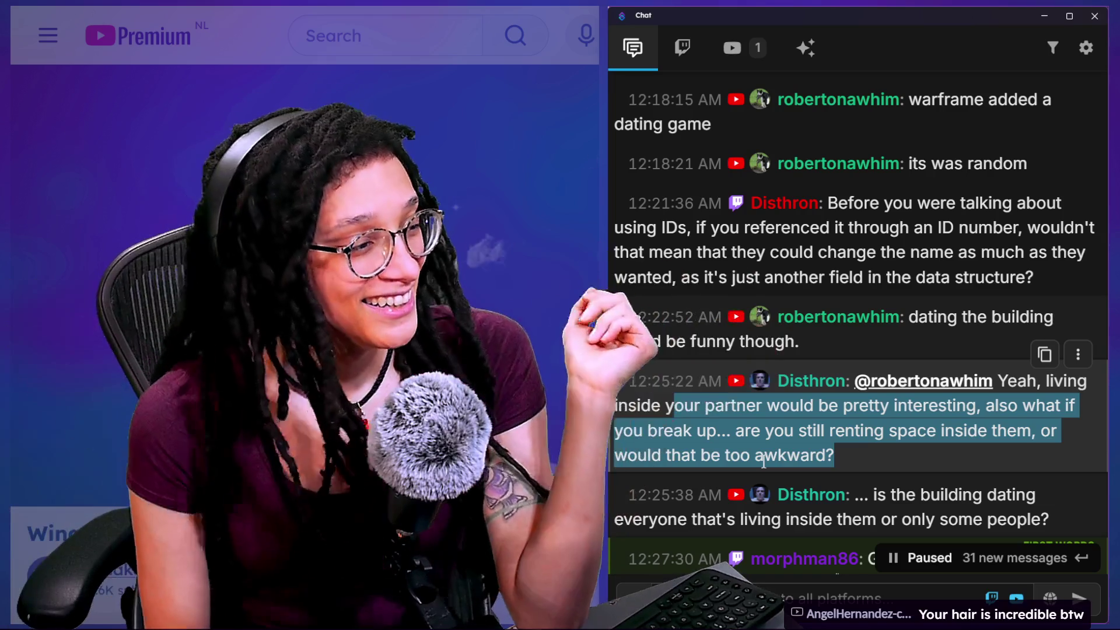
# Highlight the follow-ups about the building dating everyone and renting space inside
pyautogui.scroll(-1, 841, 400)
pyautogui.moveTo(622, 427)
pyautogui.mouseDown()
pyautogui.moveTo(851, 427)
pyautogui.moveTo(998, 453)
pyautogui.mouseUp()
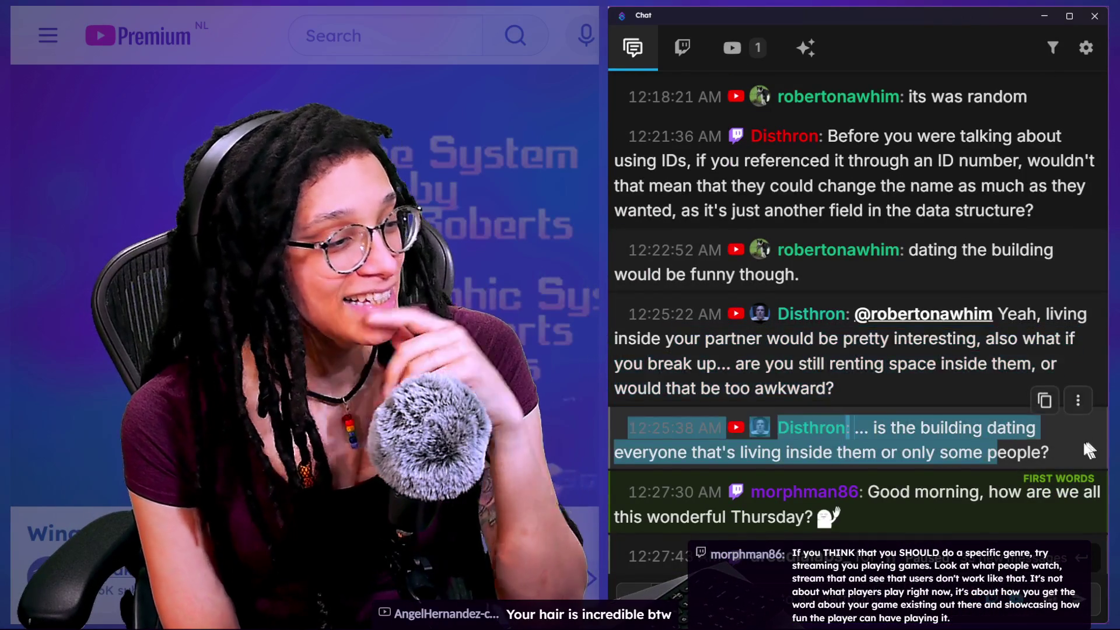
pyautogui.click(1071, 446)
pyautogui.moveTo(840, 339); pyautogui.dragTo(909, 390)
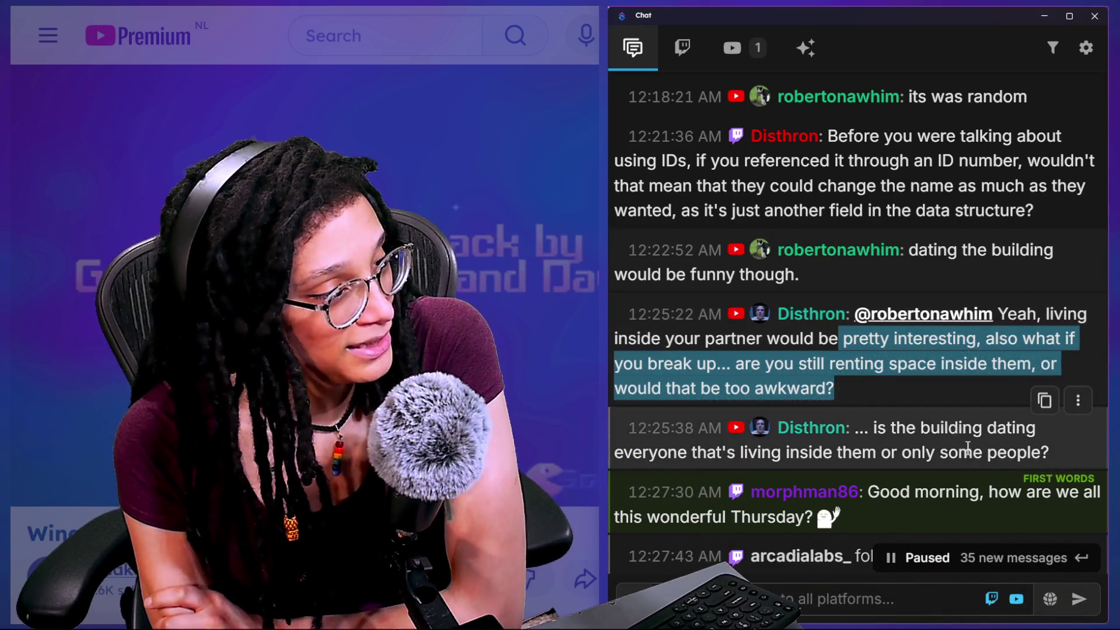
pyautogui.scroll(-1, 951, 441)
pyautogui.moveTo(869, 397); pyautogui.dragTo(1051, 415)
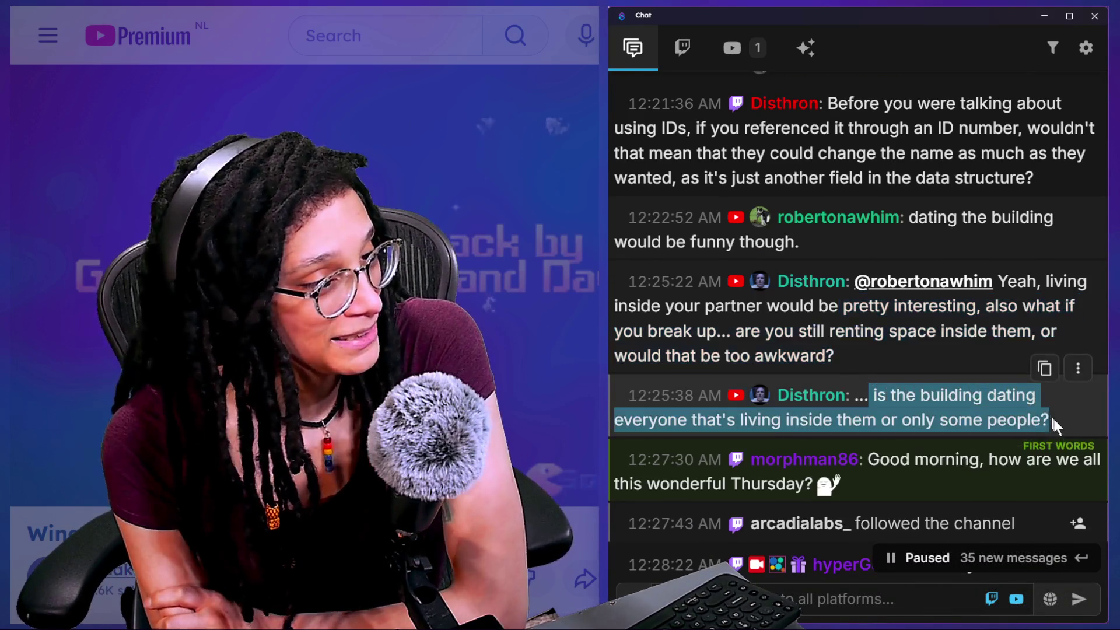
pyautogui.scroll(-1, 1055, 416)
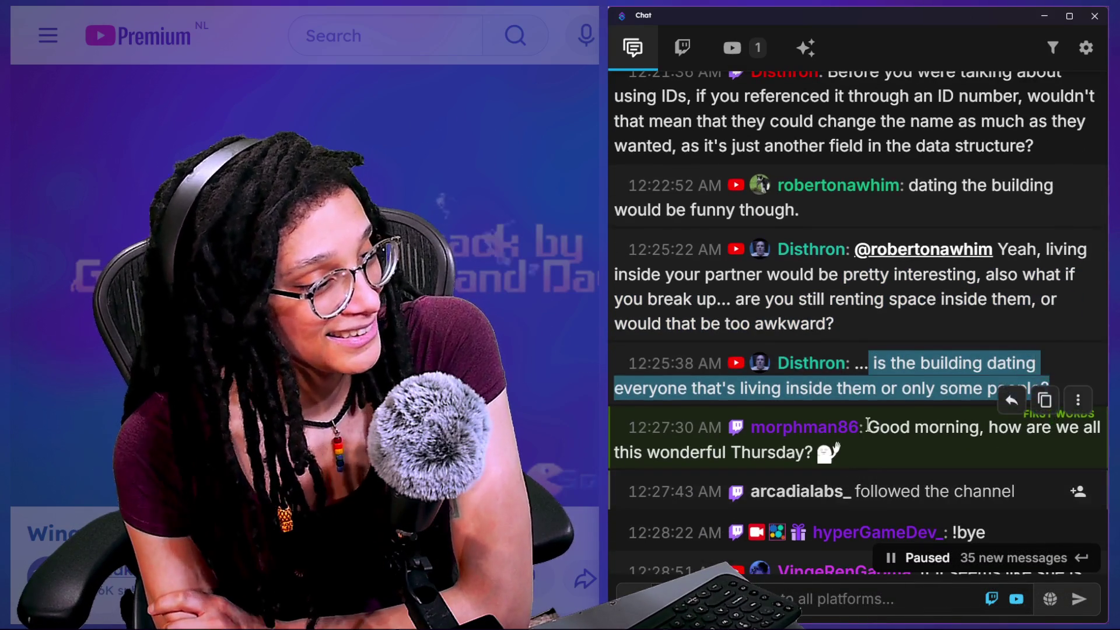
pyautogui.click(894, 457)
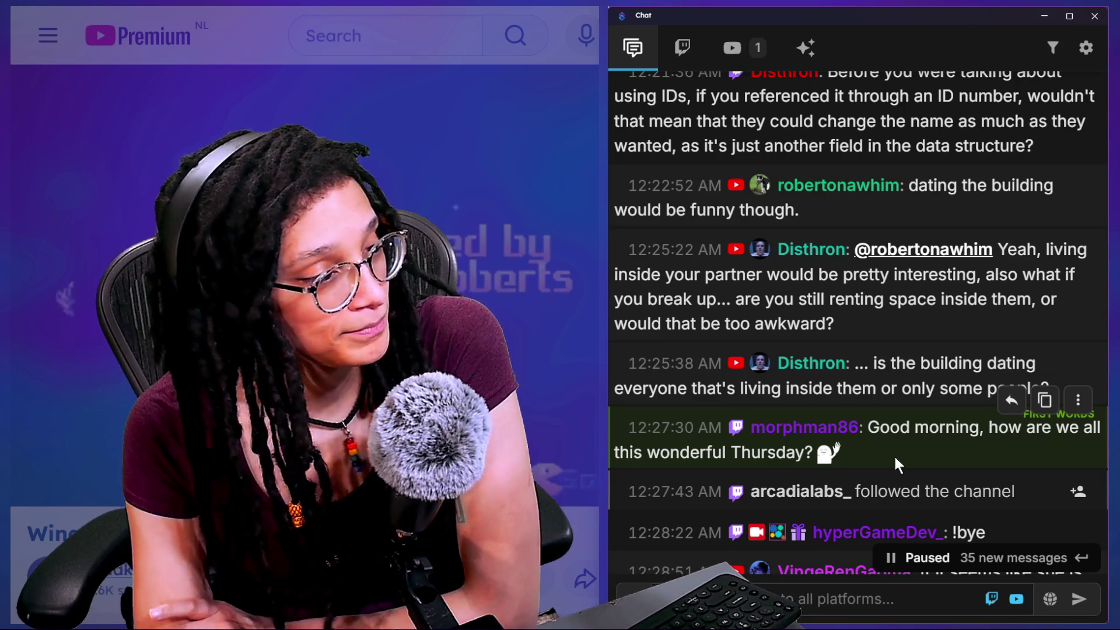
# Scroll further to the long UUID support message and highlight its opening
pyautogui.scroll(-2, 895, 456)
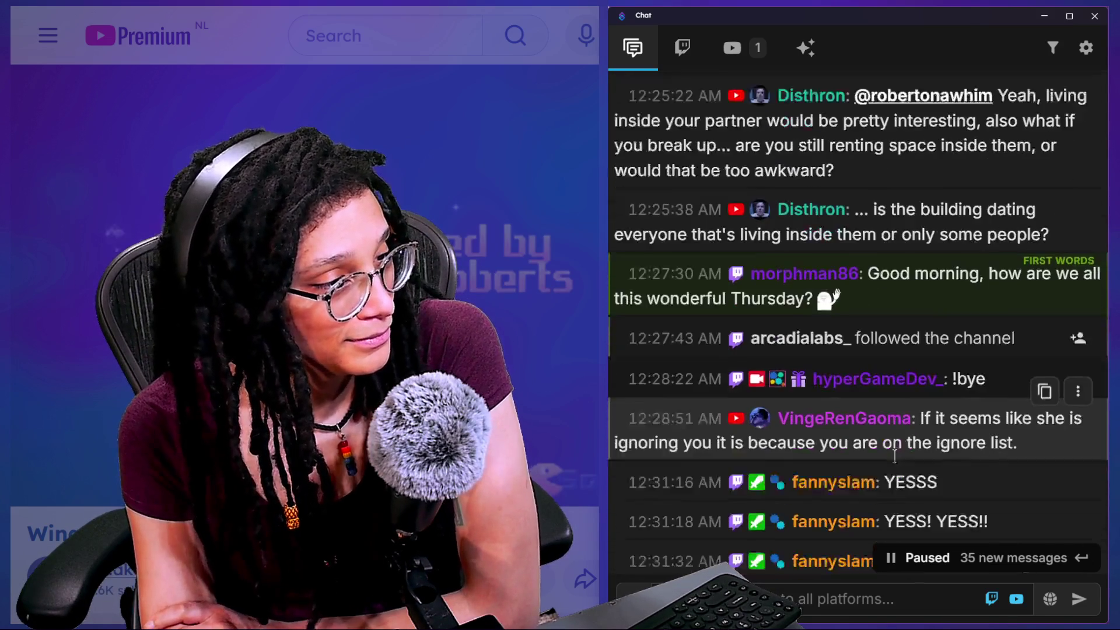
pyautogui.scroll(-2, 895, 456)
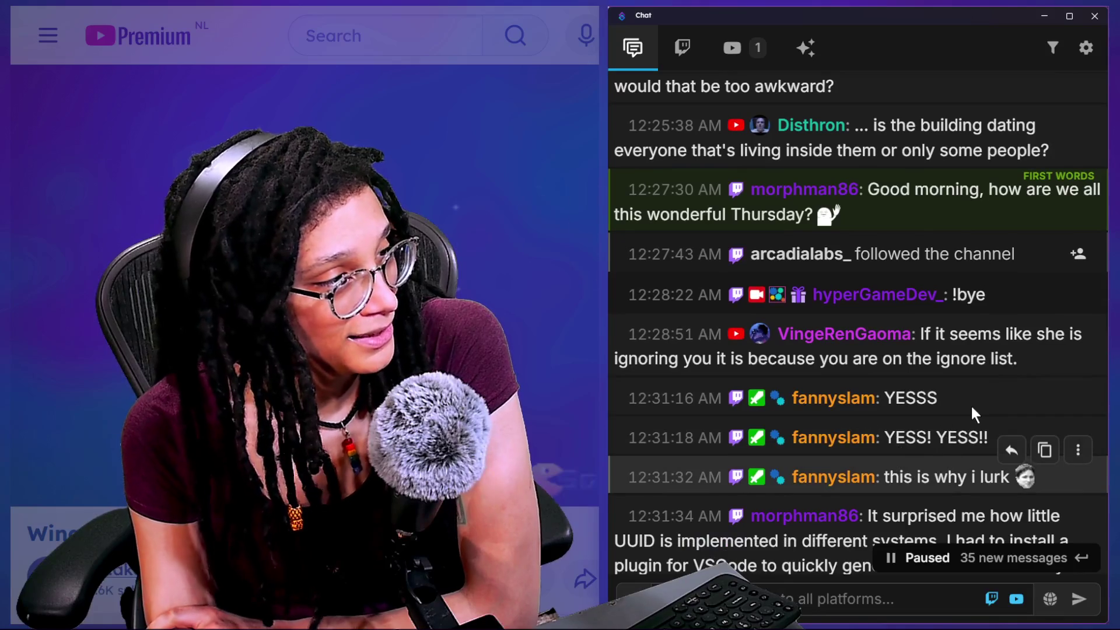
pyautogui.scroll(-1, 920, 396)
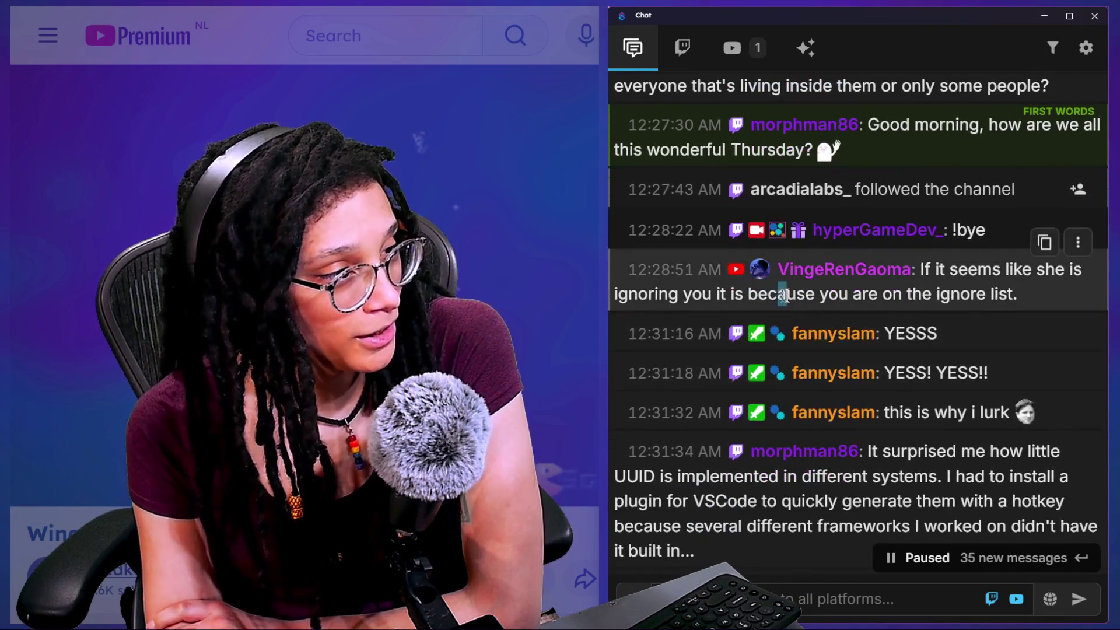
pyautogui.moveTo(782, 296); pyautogui.dragTo(1018, 296)
pyautogui.scroll(-1, 928, 461)
pyautogui.scroll(-1, 928, 463)
pyautogui.moveTo(957, 312); pyautogui.dragTo(627, 312)
pyautogui.click(940, 342)
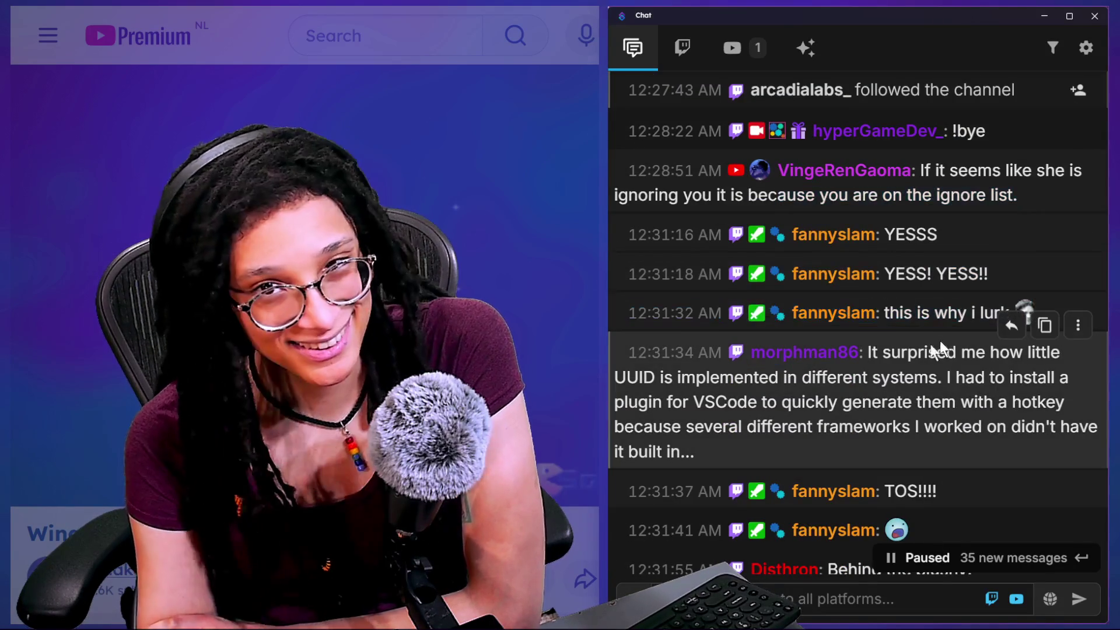
pyautogui.scroll(-1, 808, 429)
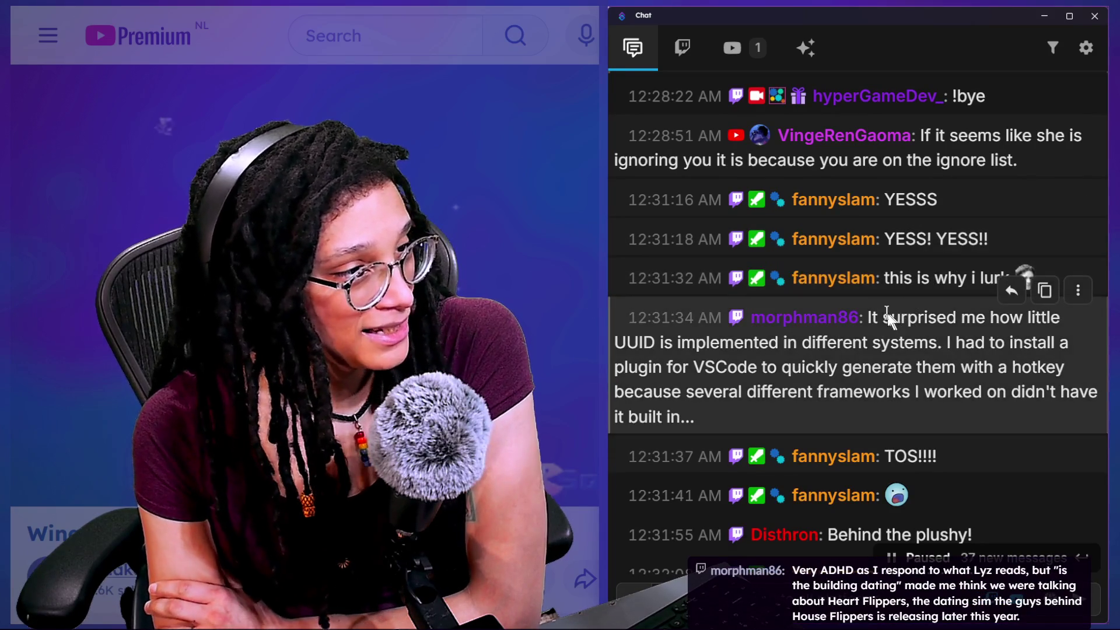
pyautogui.moveTo(875, 318); pyautogui.dragTo(890, 344)
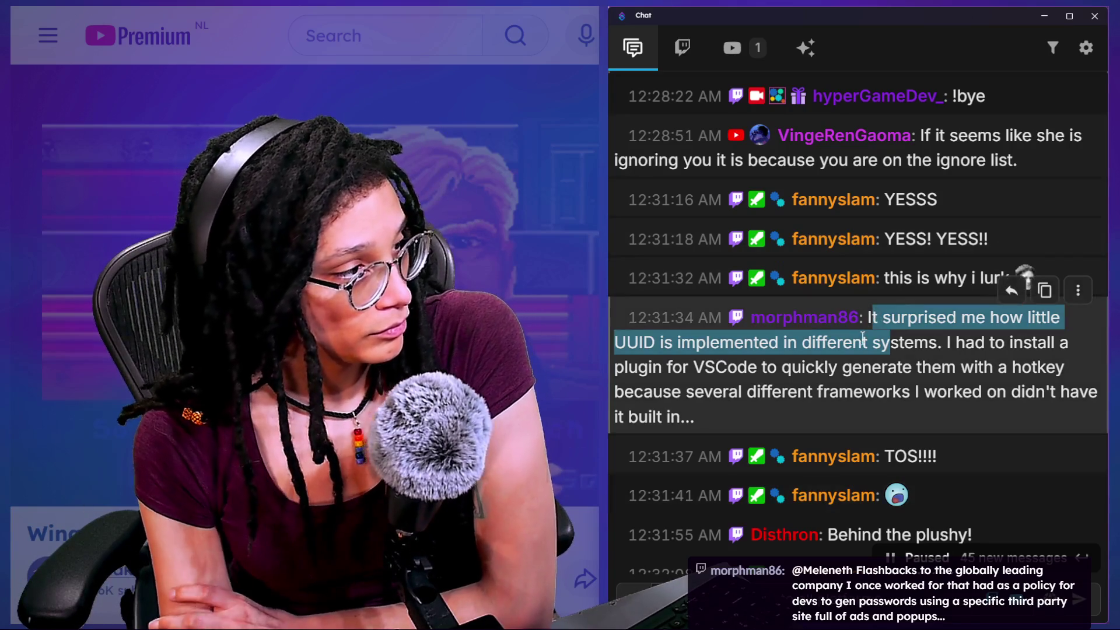
pyautogui.click(850, 365)
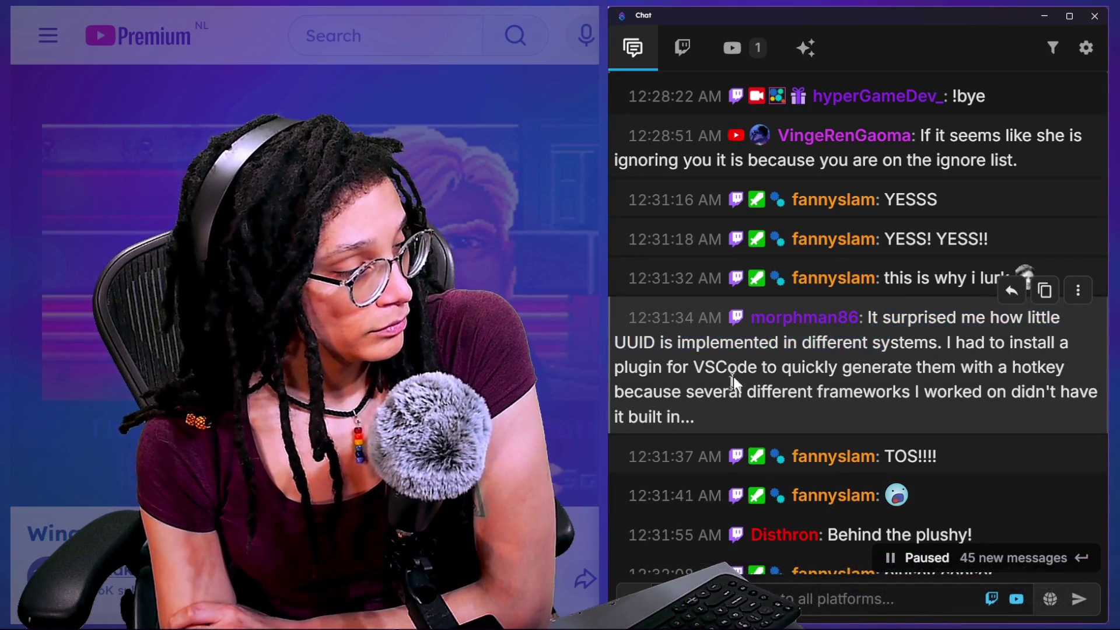
# Scroll the chat down, highlighting a couple of messages along the way
pyautogui.moveTo(709, 346); pyautogui.dragTo(846, 404)
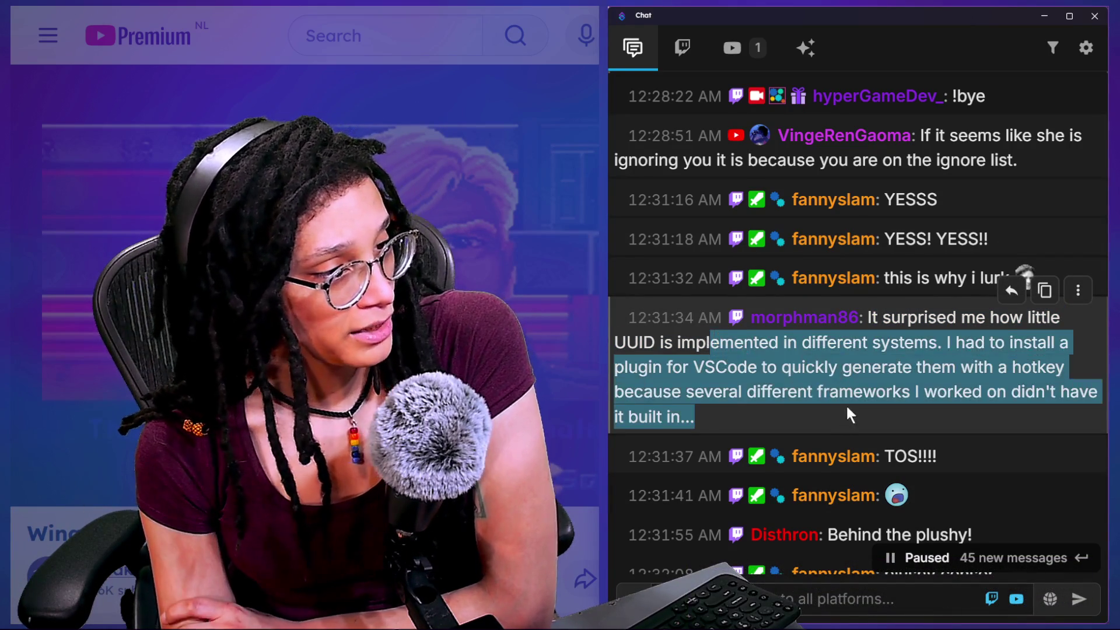
pyautogui.scroll(-1, 846, 404)
pyautogui.scroll(-1, 849, 400)
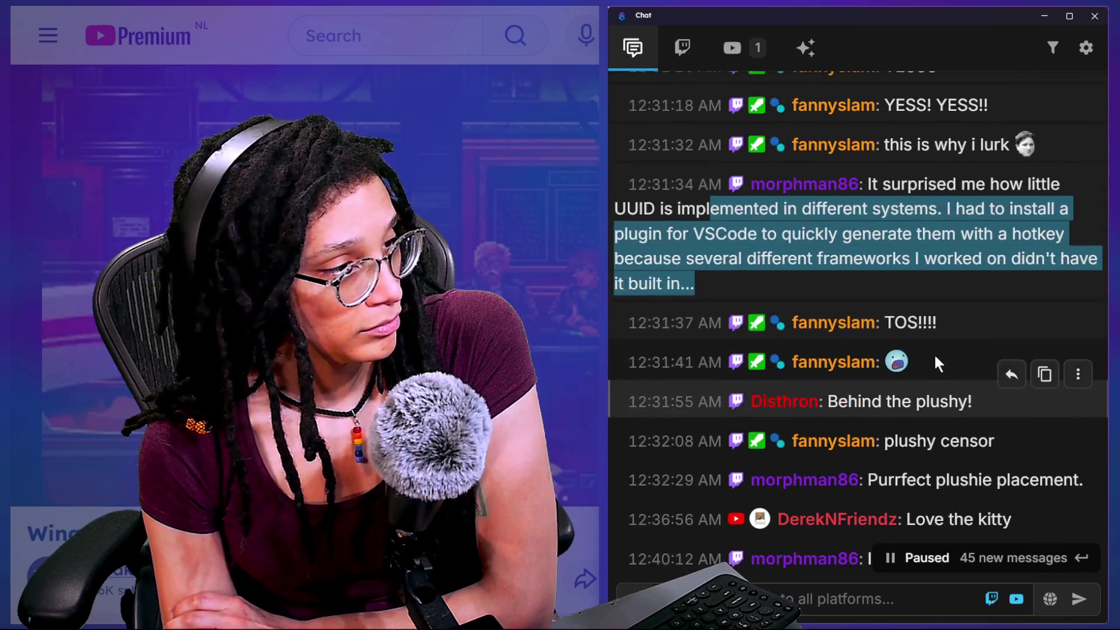
pyautogui.scroll(-1, 938, 363)
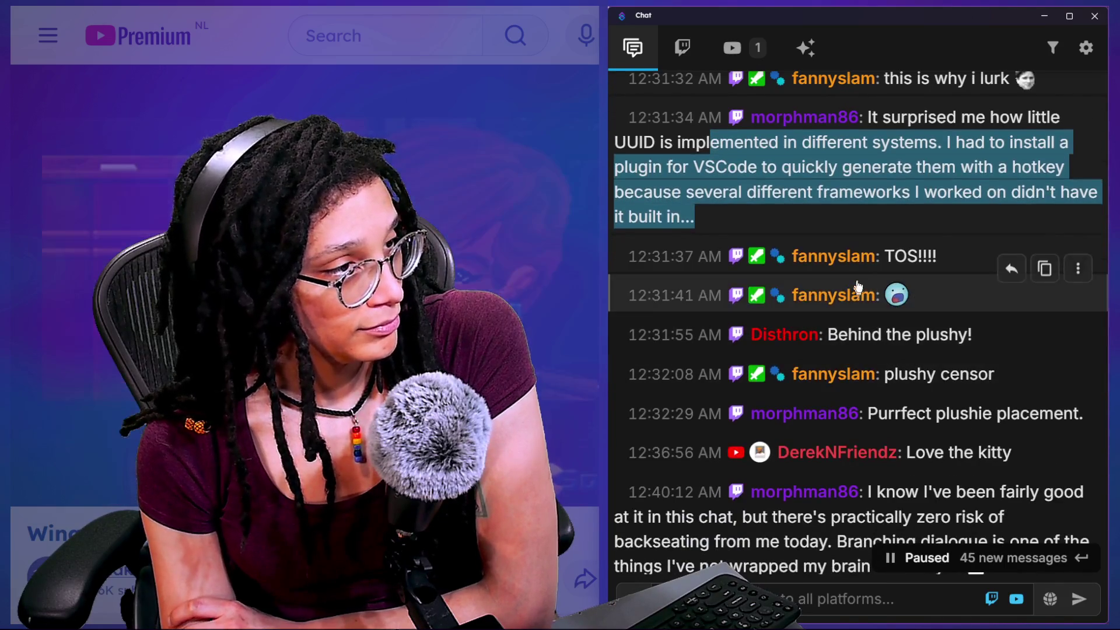
pyautogui.moveTo(878, 257); pyautogui.dragTo(935, 289)
pyautogui.scroll(-1, 936, 300)
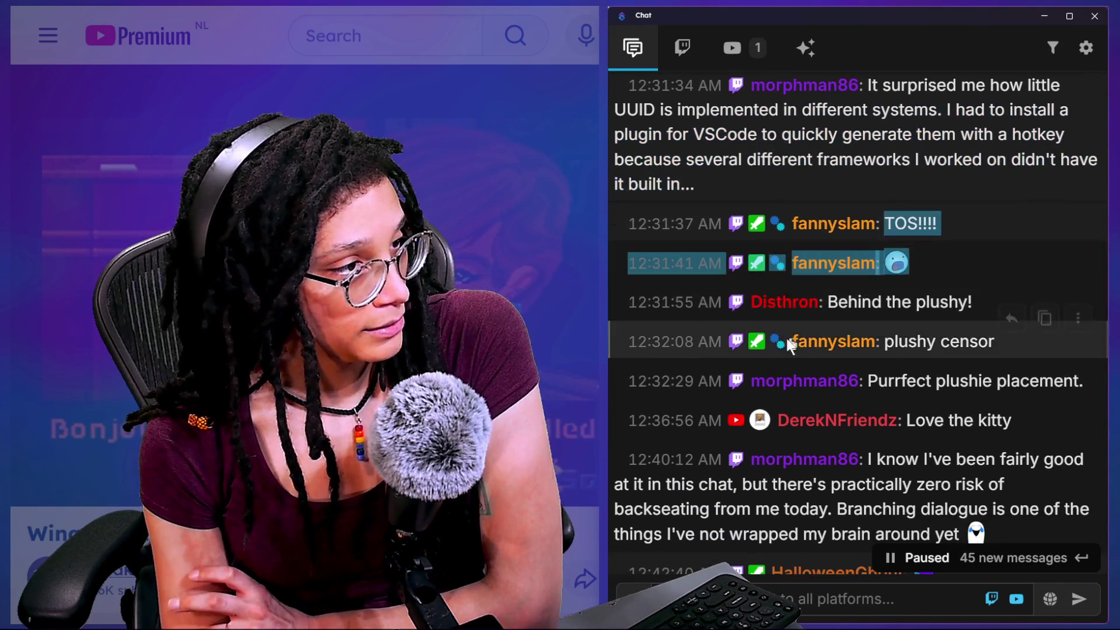
# Highlight and clear the plushy replies, reading down to the branching dialogue message
pyautogui.moveTo(830, 294); pyautogui.dragTo(972, 376)
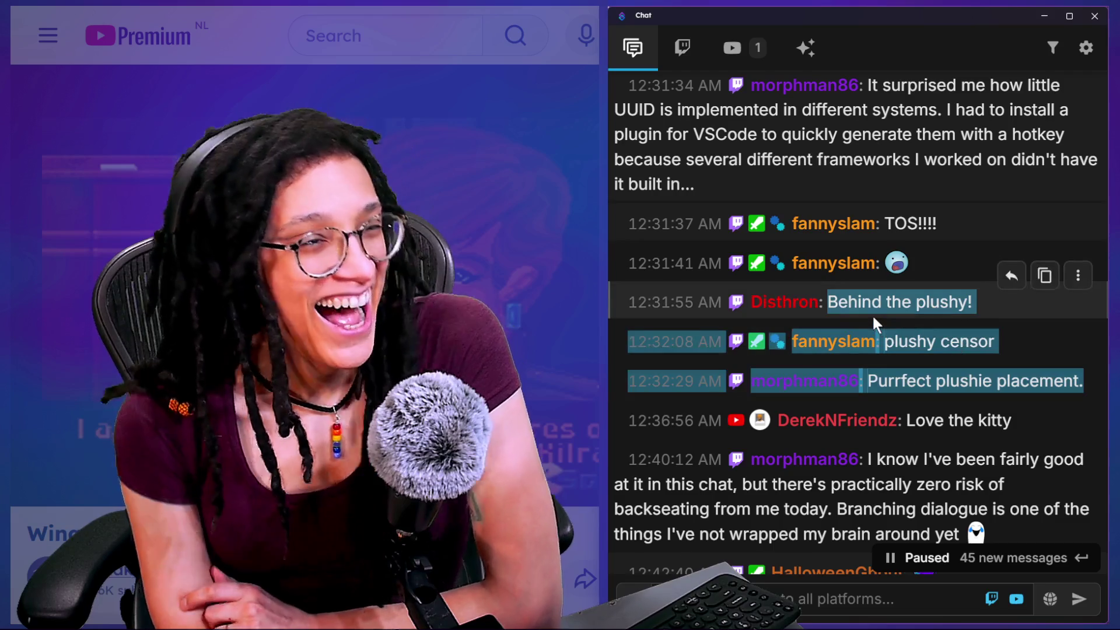
pyautogui.scroll(-1, 873, 314)
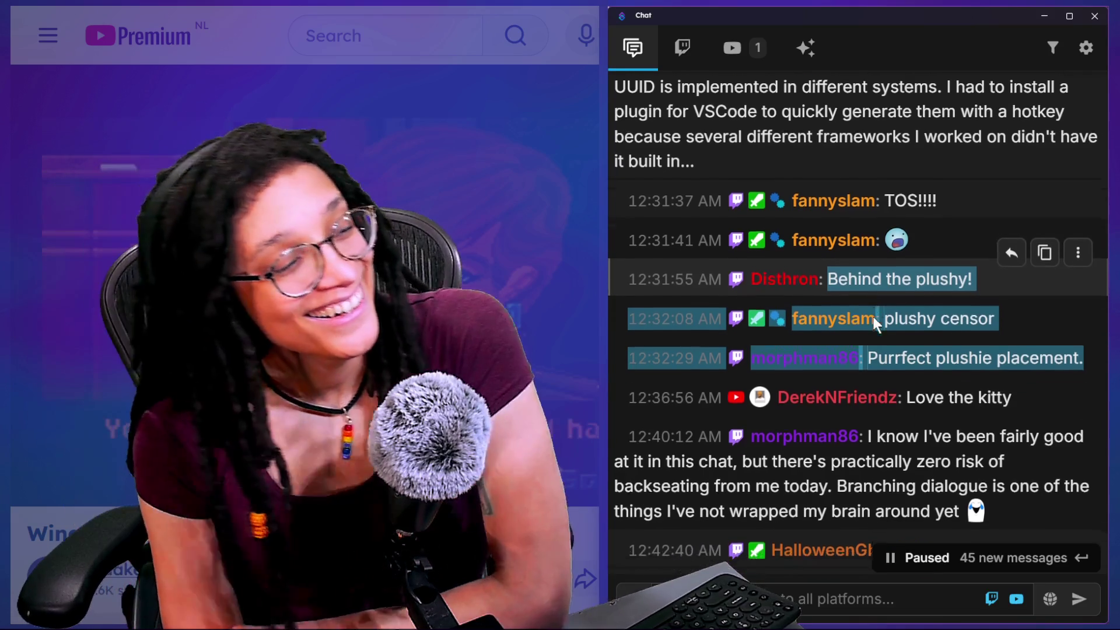
pyautogui.scroll(-1, 953, 345)
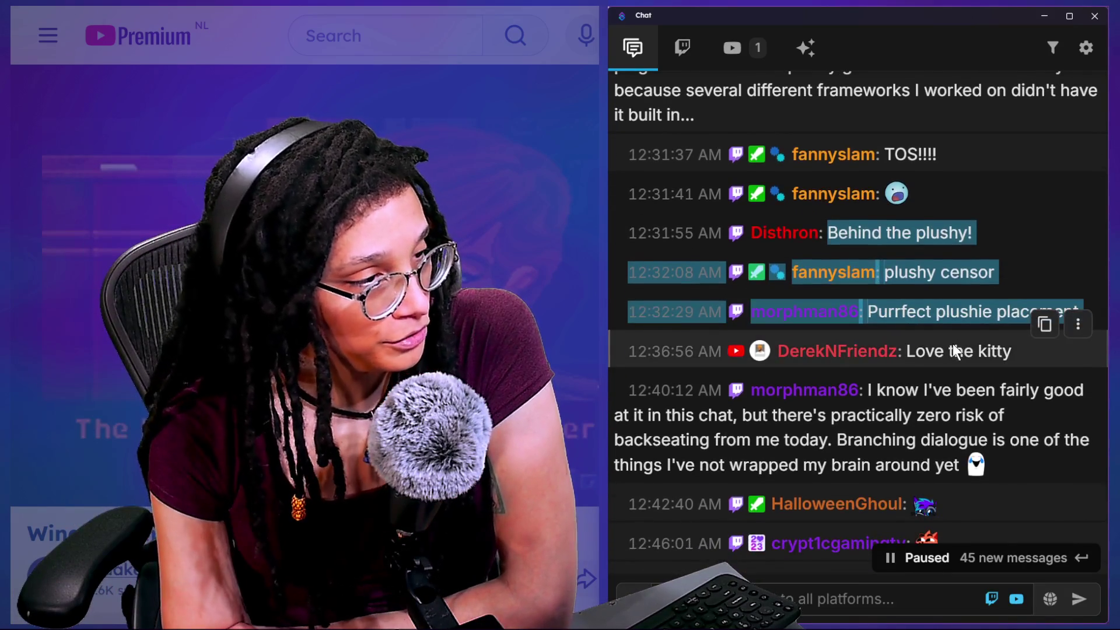
pyautogui.click(959, 370)
pyautogui.scroll(-1, 961, 373)
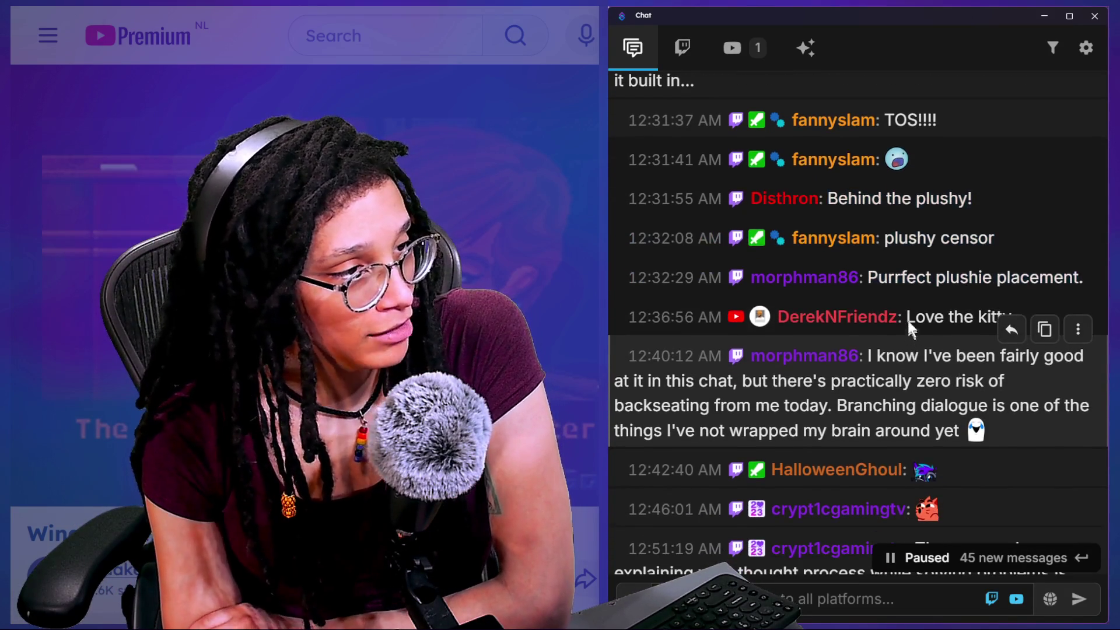
pyautogui.moveTo(884, 238); pyautogui.dragTo(979, 256)
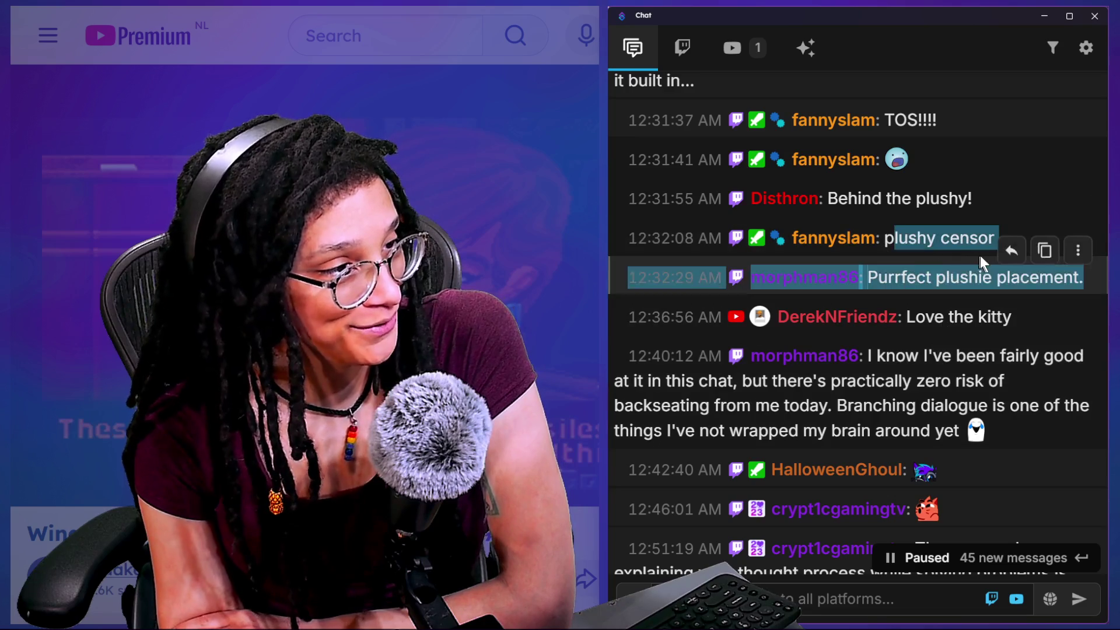
pyautogui.click(885, 422)
pyautogui.scroll(-3, 885, 421)
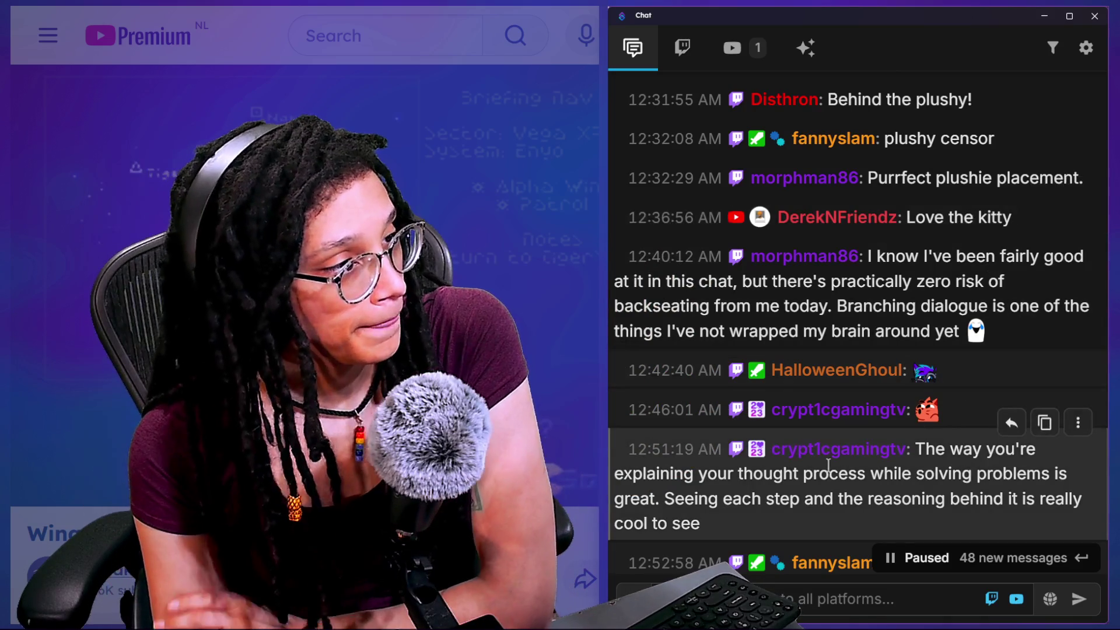
pyautogui.scroll(-2, 829, 465)
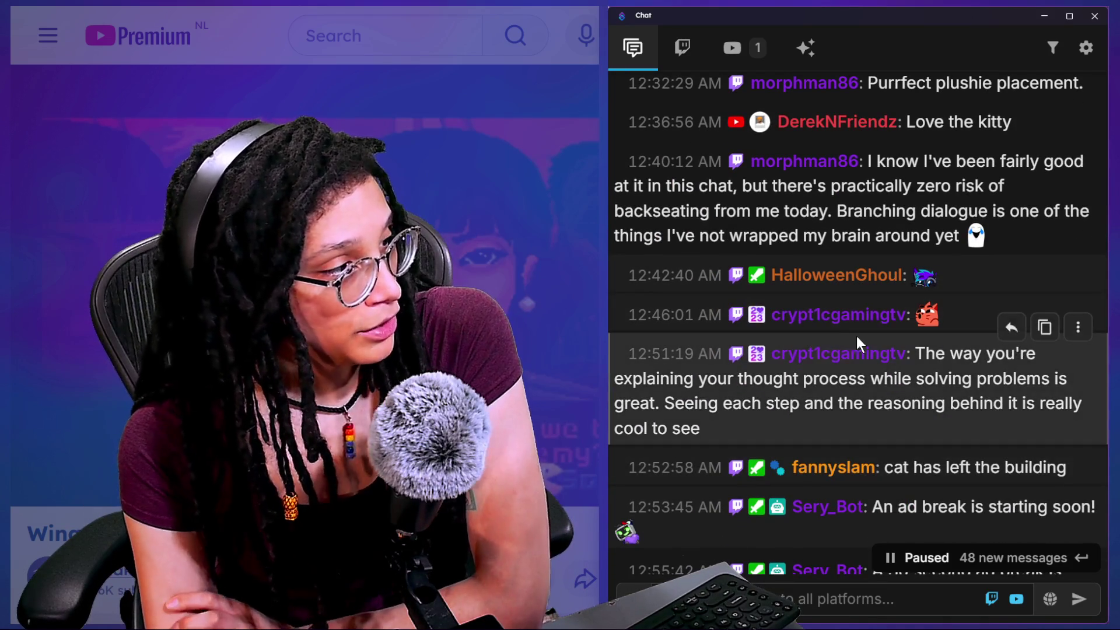
# Highlight the thought-process praise, then scroll past the ad breaks to the Let's goooo replies
pyautogui.moveTo(685, 379); pyautogui.dragTo(815, 429)
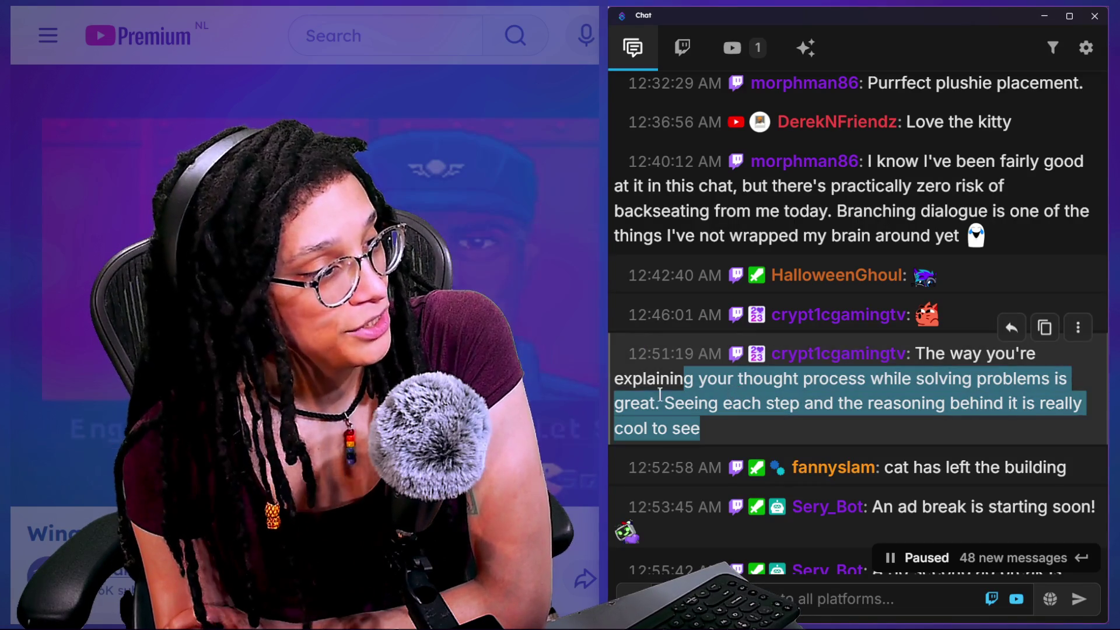
pyautogui.scroll(-1, 734, 408)
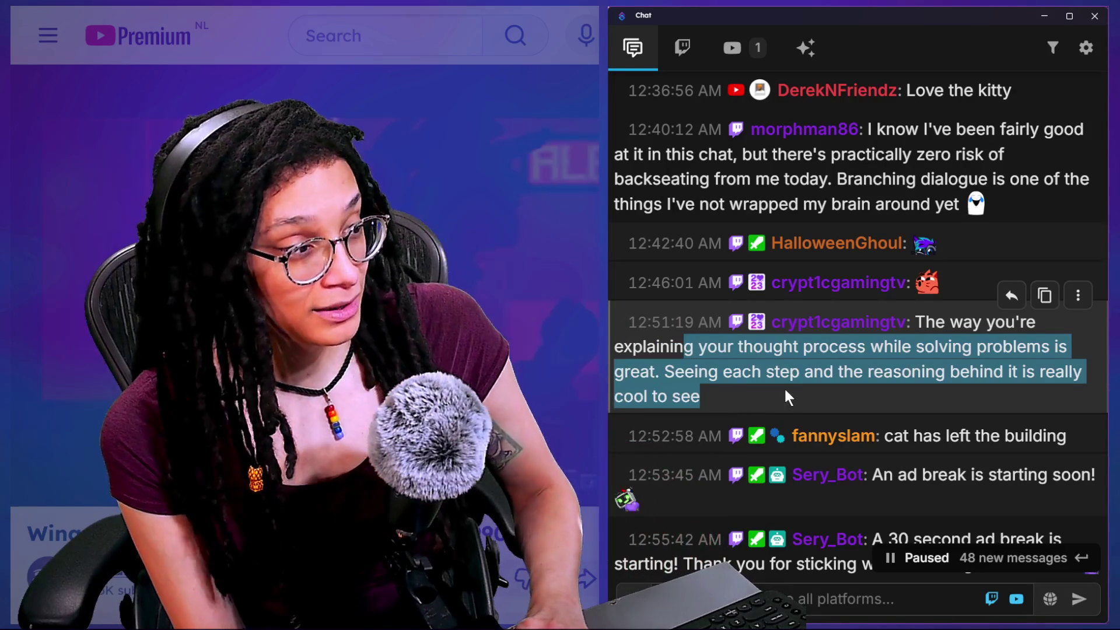
pyautogui.scroll(-3, 784, 387)
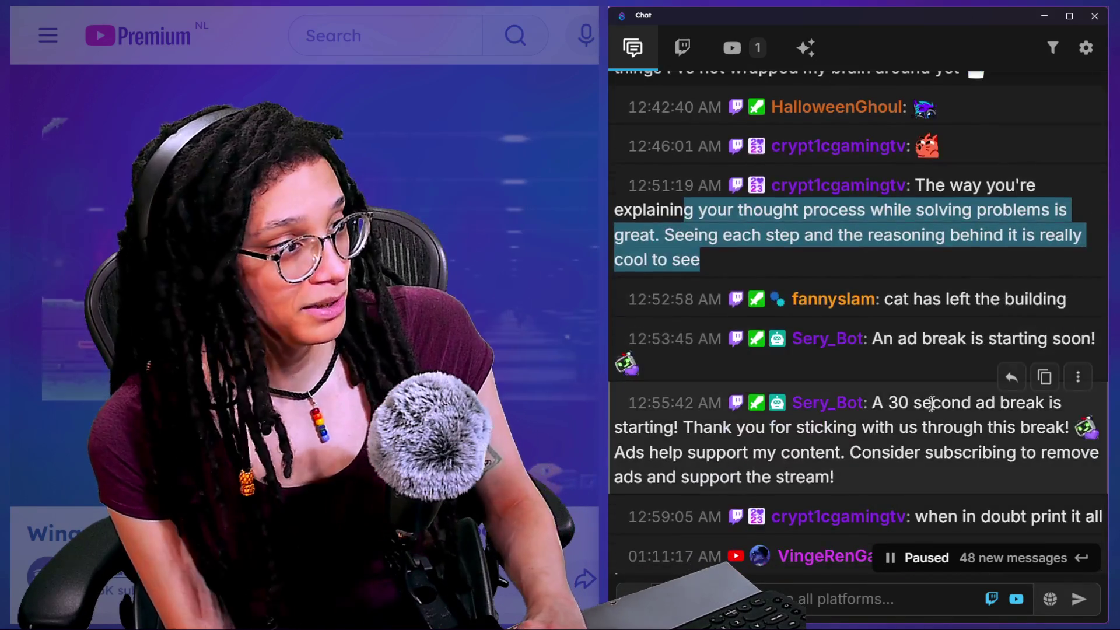
pyautogui.scroll(-1, 932, 403)
pyautogui.scroll(-2, 932, 404)
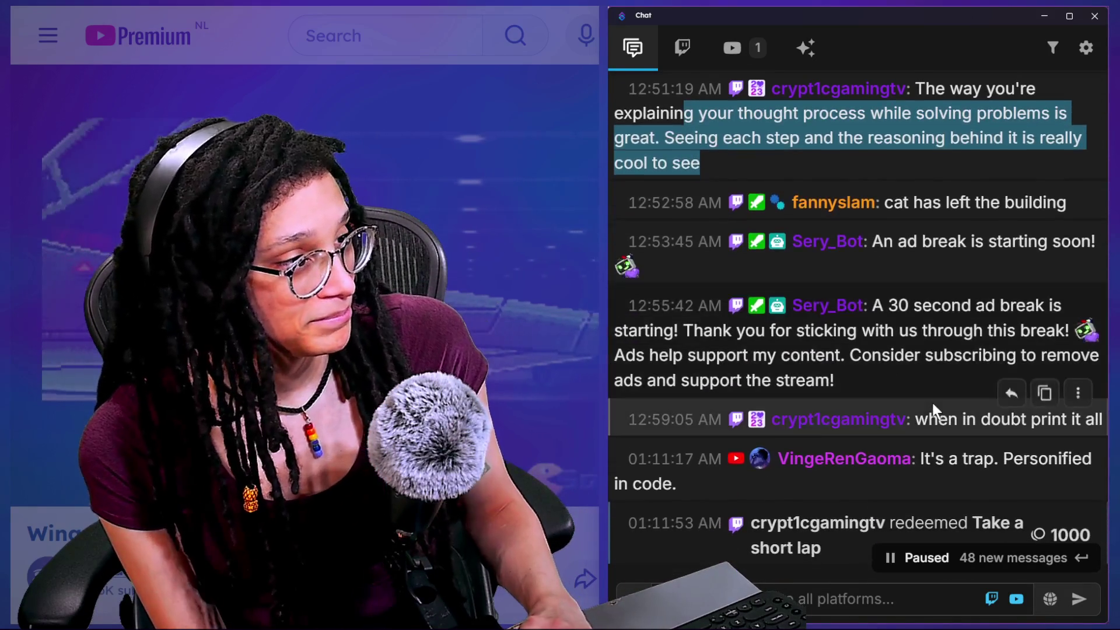
pyautogui.scroll(-2, 889, 353)
pyautogui.scroll(-1, 889, 348)
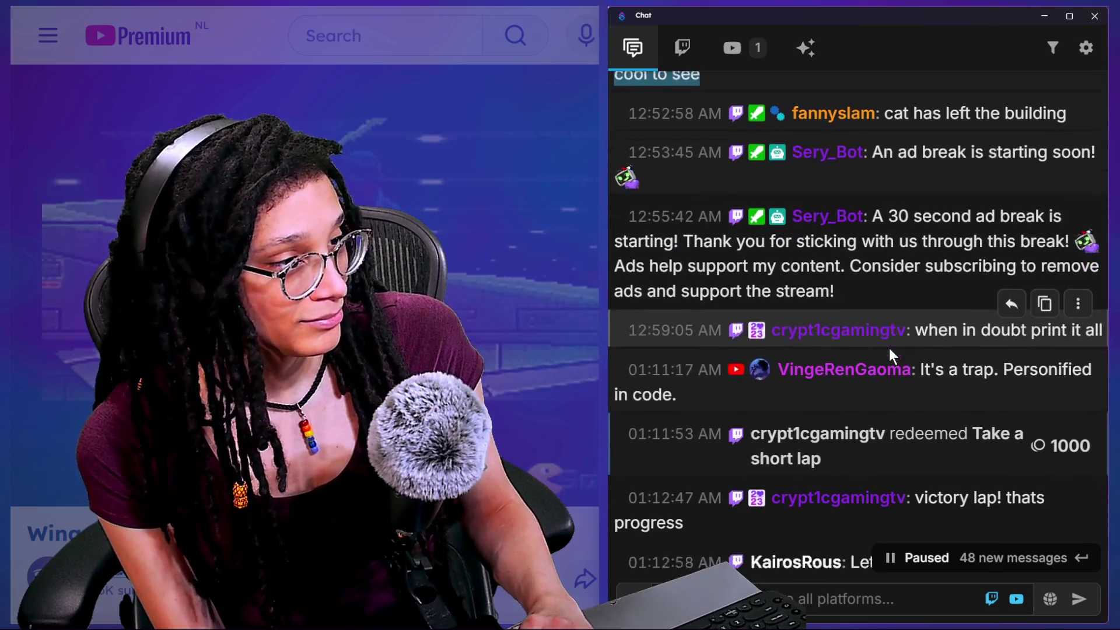
pyautogui.scroll(-2, 957, 450)
pyautogui.scroll(-4, 957, 445)
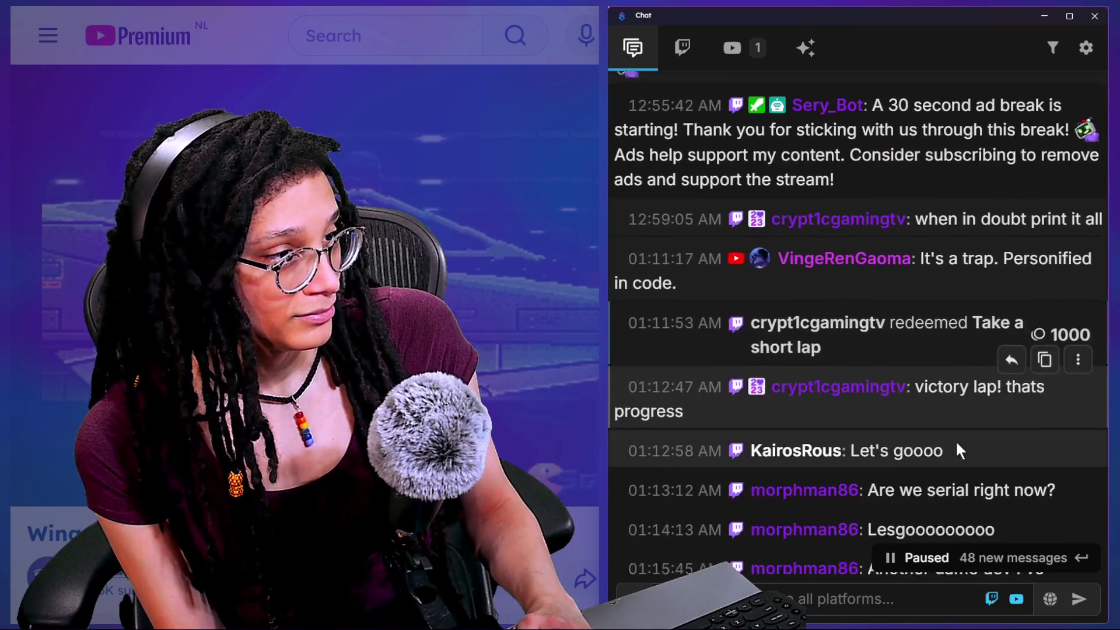